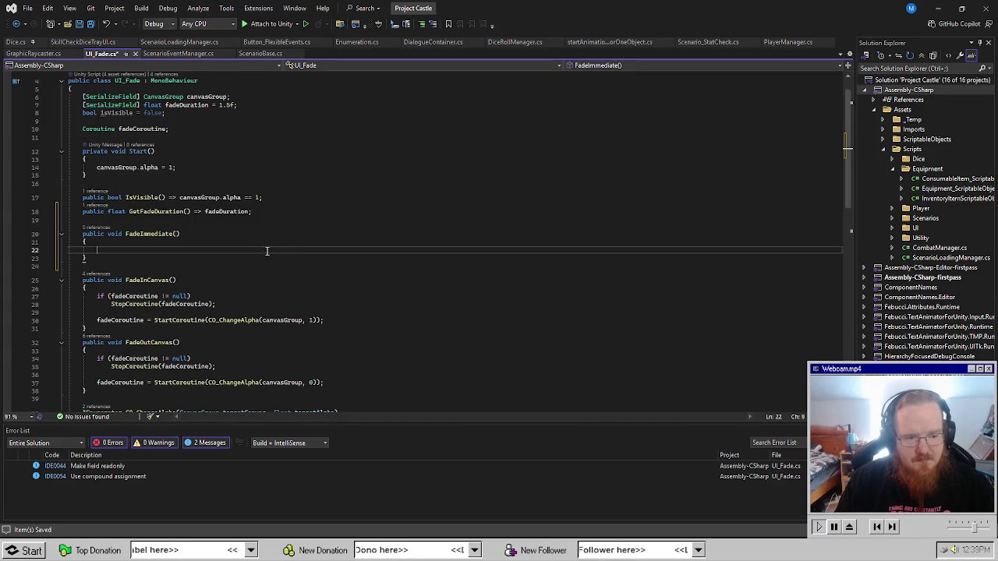
# Rename the FadeImmediate method in UI_Fade to FadeOutImmediate.
pyautogui.click(141, 237)
pyautogui.write('Out')
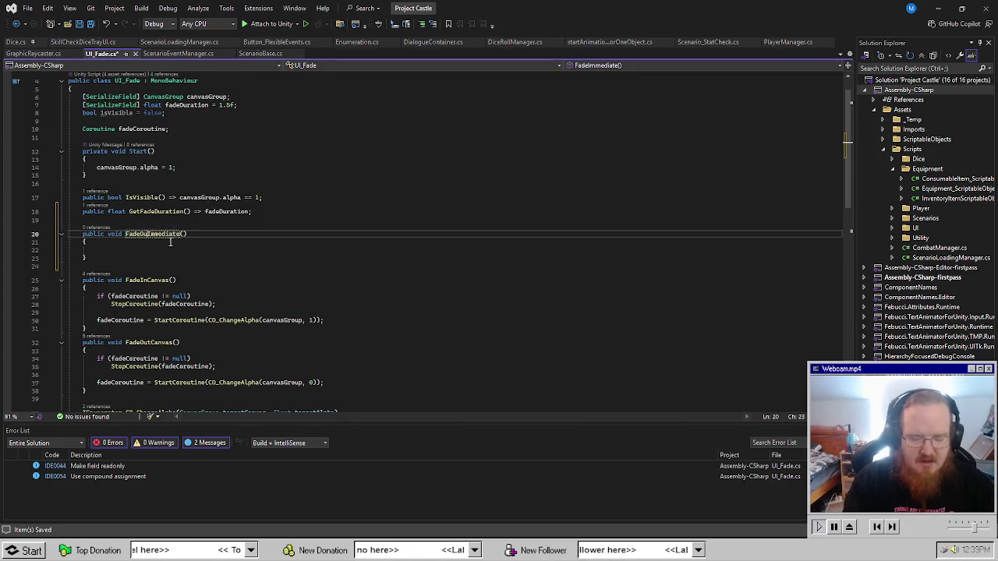
pyautogui.press('Down')
pyautogui.press('Down')
pyautogui.press('Down')
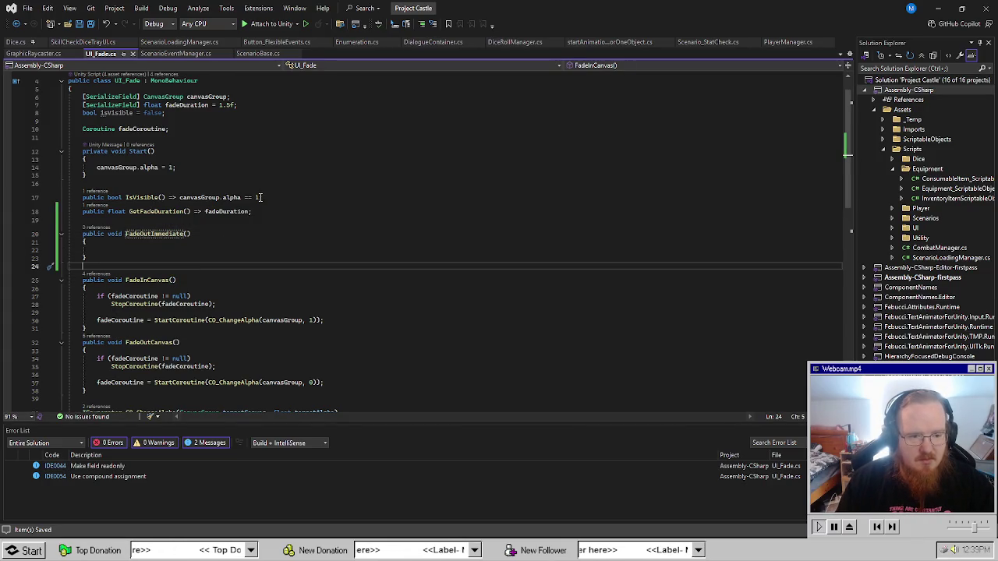
# Copy the alpha line into FadeOutImmediate and make it 'canvasGroup.alpha = 0;'.
pyautogui.moveTo(260, 198); pyautogui.dragTo(179, 198)
pyautogui.hotkey('ctrl', 'c')
pyautogui.click(242, 250)
pyautogui.hotkey('ctrl', 'v')
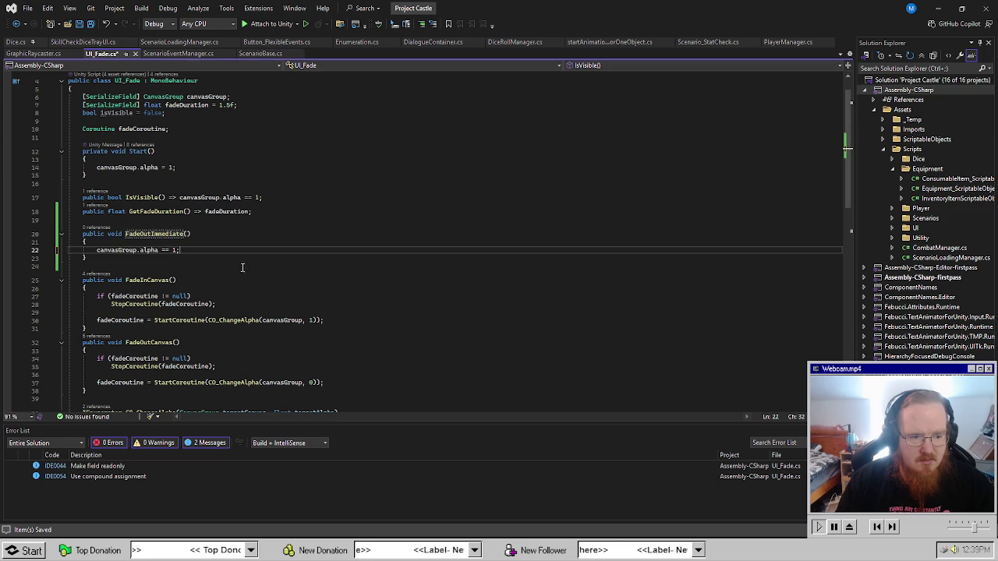
pyautogui.press('BackSpace')
pyautogui.press('BackSpace')
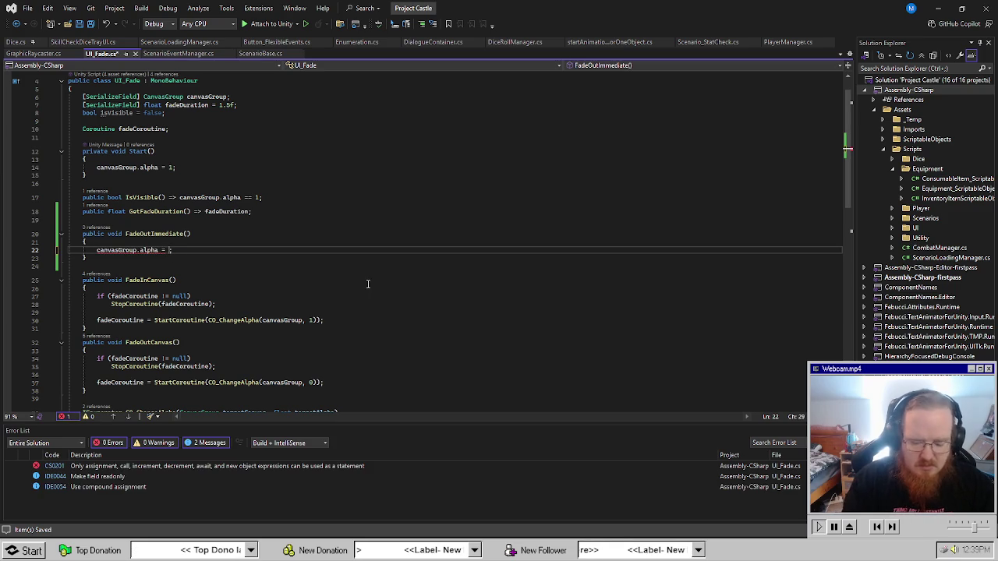
pyautogui.write('0')
pyautogui.click(367, 280)
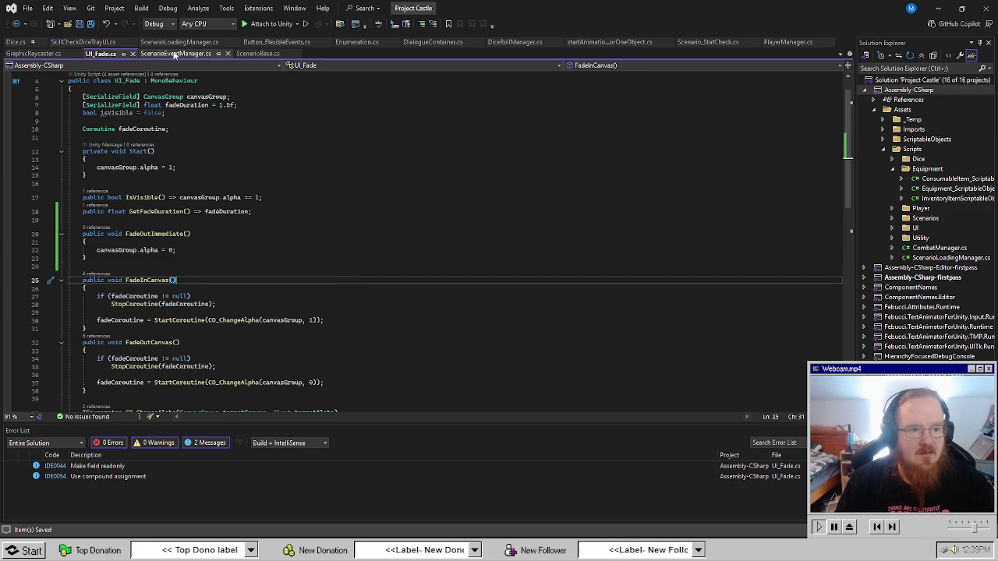
# In ScenarioLoadingManager.cs, add an empty line inside LoadSpecificScenario.
pyautogui.click(187, 43)
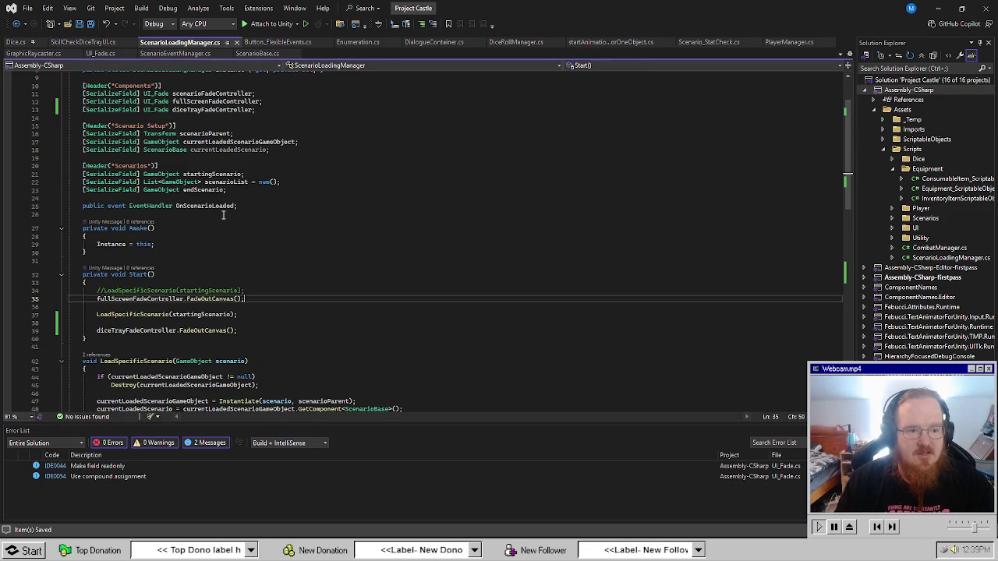
pyautogui.click(292, 285)
pyautogui.scroll(-2, 148, 291)
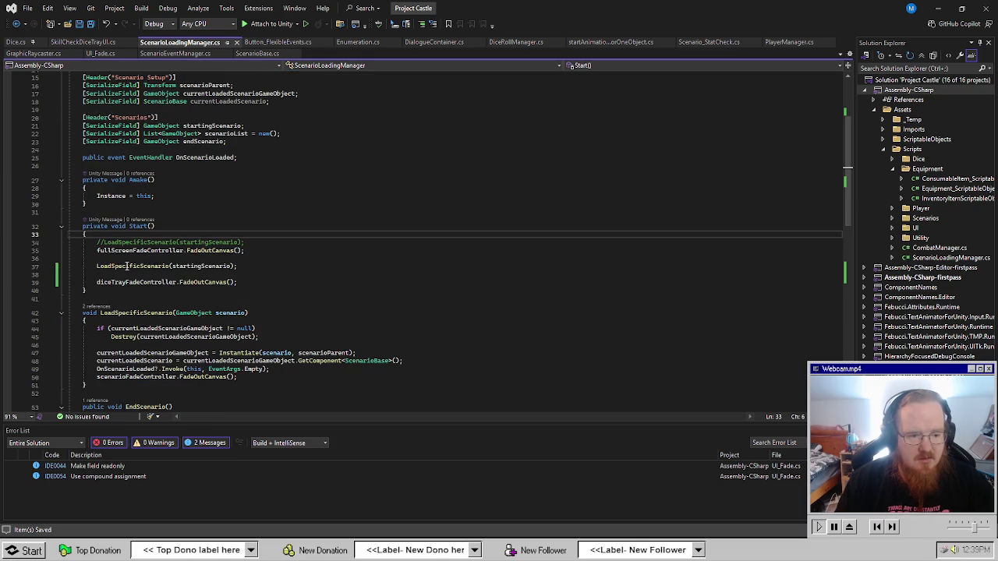
pyautogui.click(130, 282)
pyautogui.click(207, 325)
pyautogui.click(319, 344)
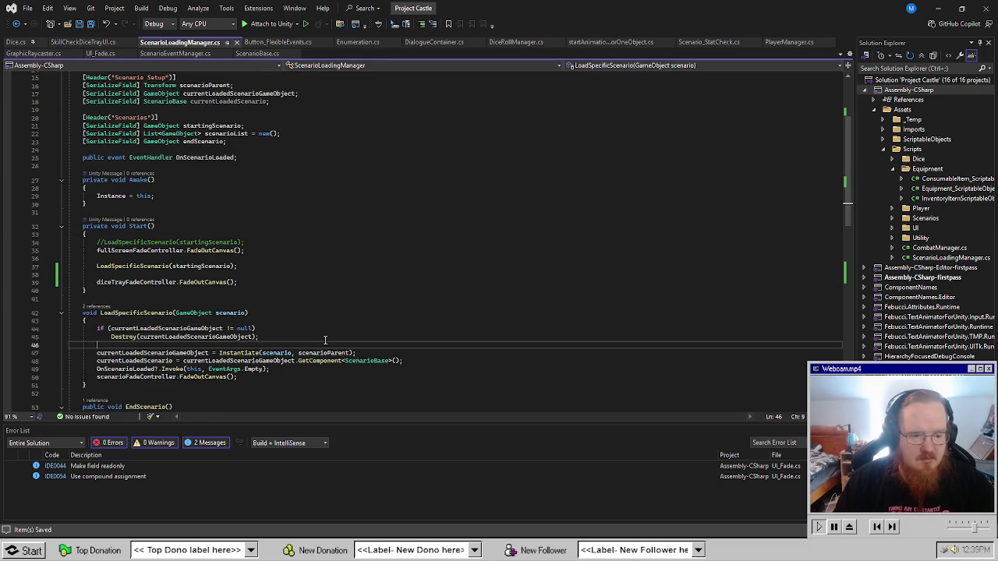
pyautogui.press('Return')
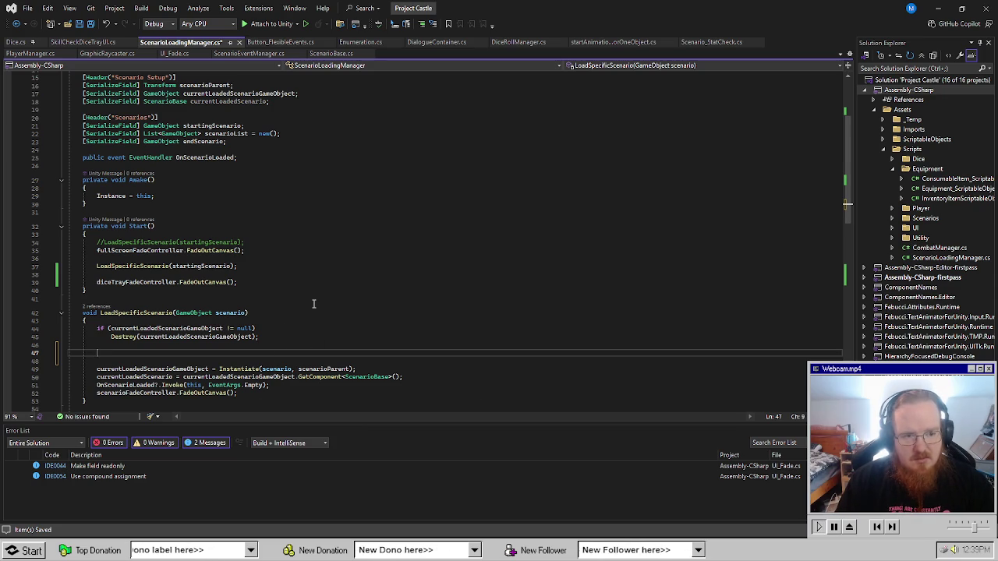
# Write the check 'if (diceTrayFadeController.IsVisible())' with IntelliSense completions.
pyautogui.write('if (')
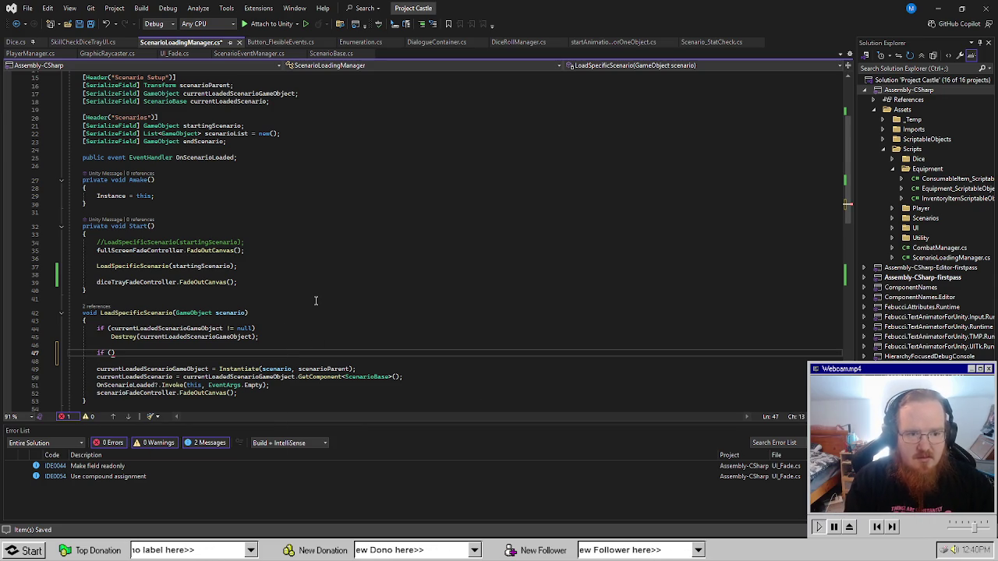
pyautogui.write('dice')
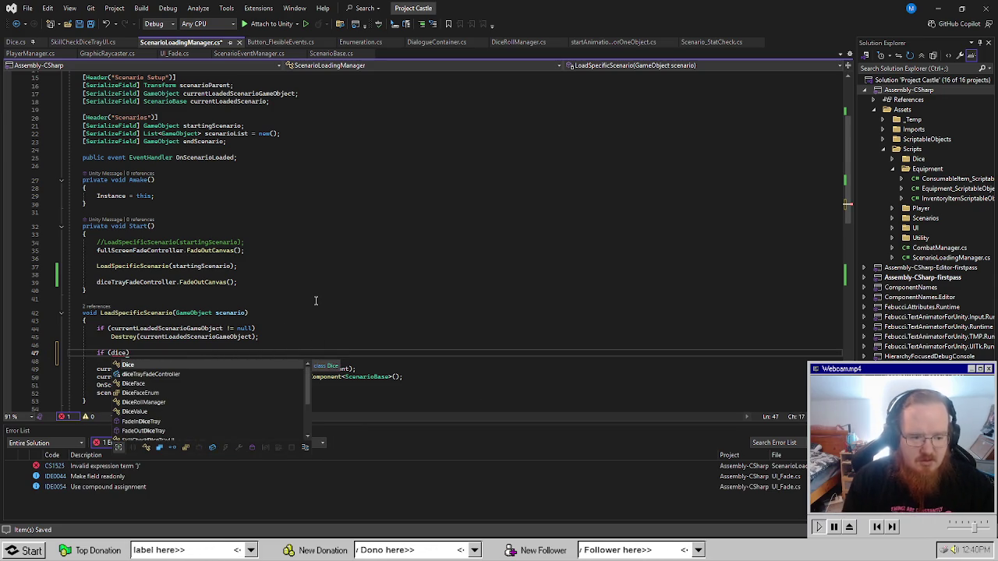
pyautogui.press('Down')
pyautogui.press('Tab')
pyautogui.write('.is')
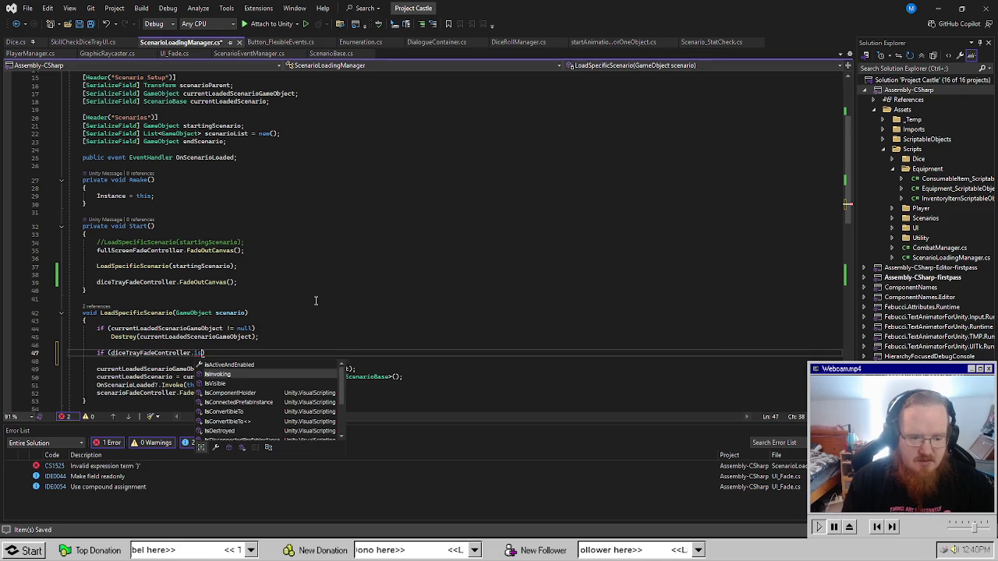
pyautogui.press('Down')
pyautogui.press('Tab')
pyautogui.write(')')
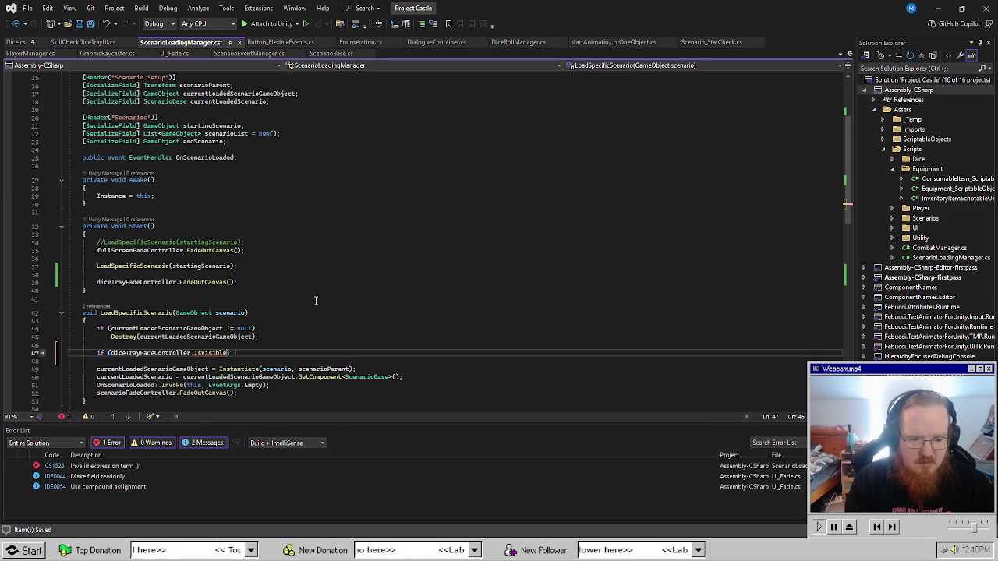
pyautogui.write('(')
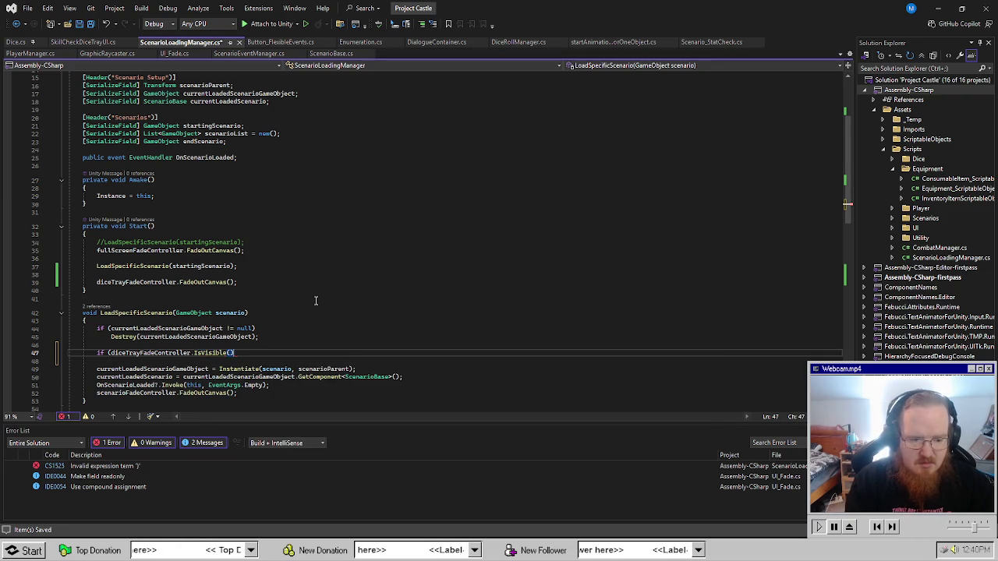
# Under the check, add the call 'diceTrayFadeController.FadeOutCanvas();'.
pyautogui.press('Return')
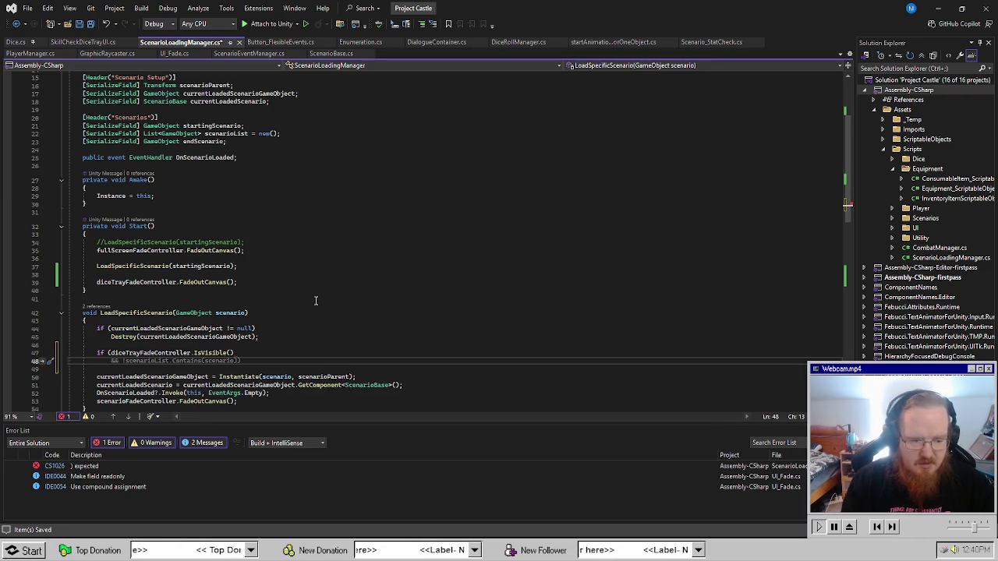
pyautogui.write('scebn')
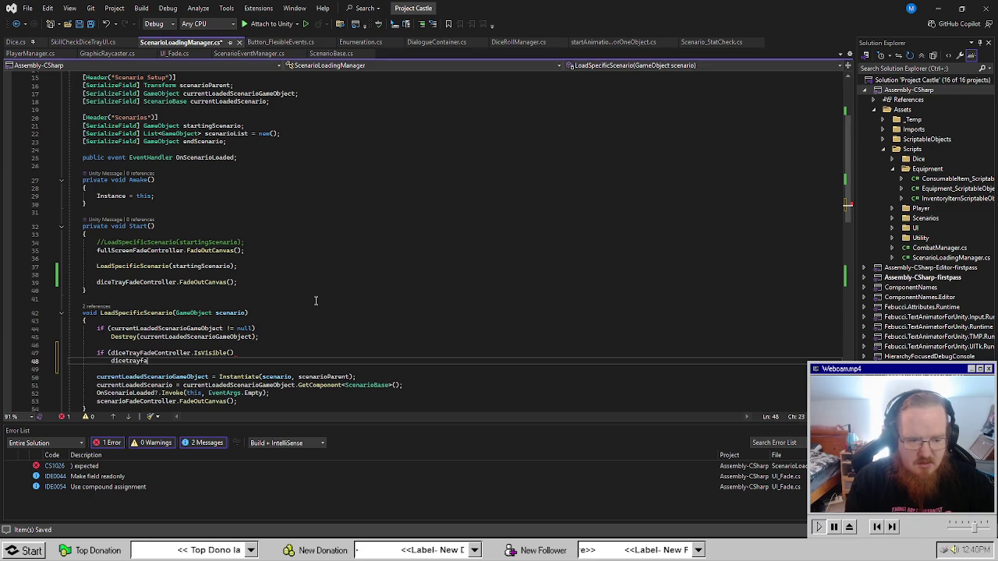
pyautogui.press('BackSpace')
pyautogui.press('BackSpace')
pyautogui.press('BackSpace')
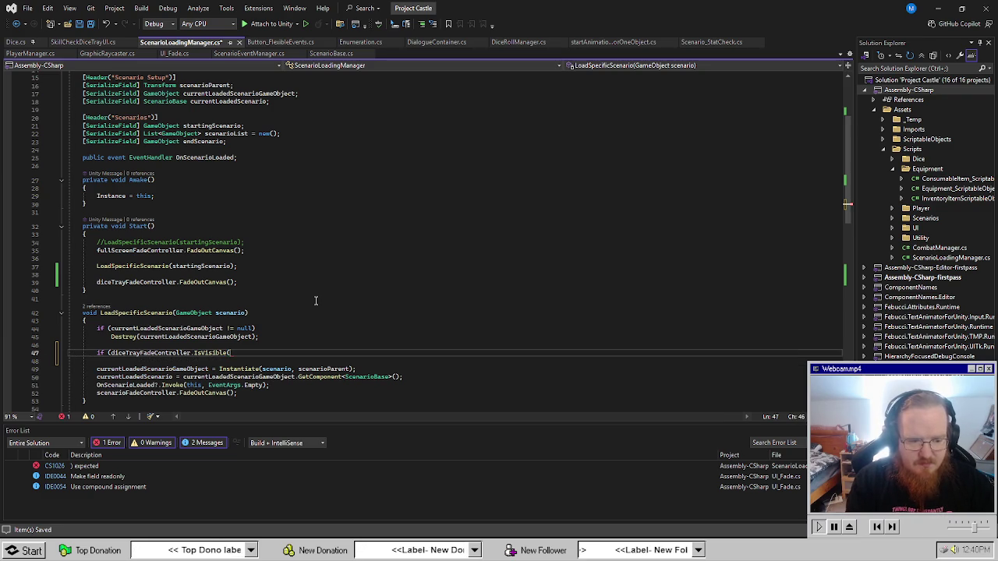
pyautogui.write('))')
pyautogui.press('Return')
pyautogui.write('dice')
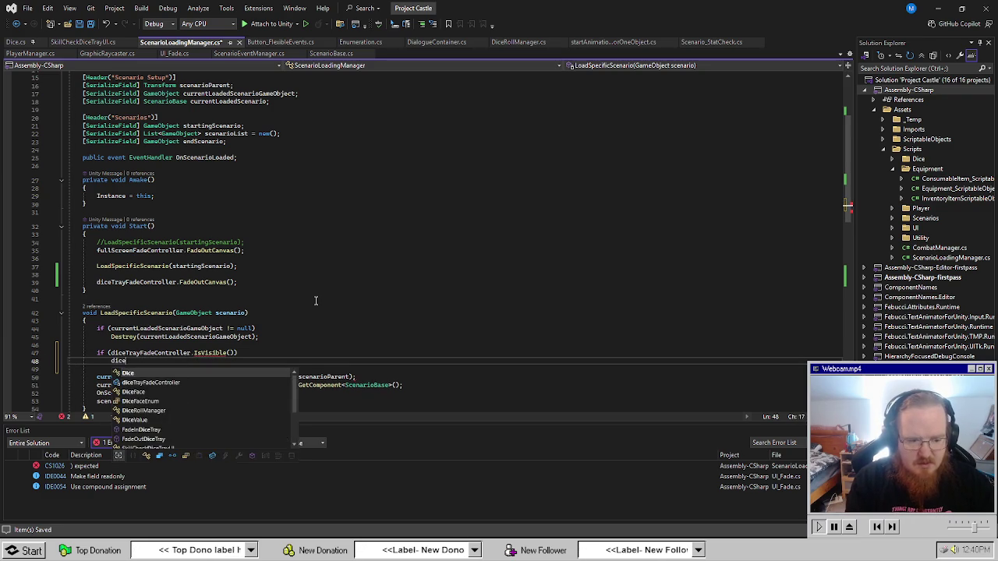
pyautogui.write('Dicdicetr')
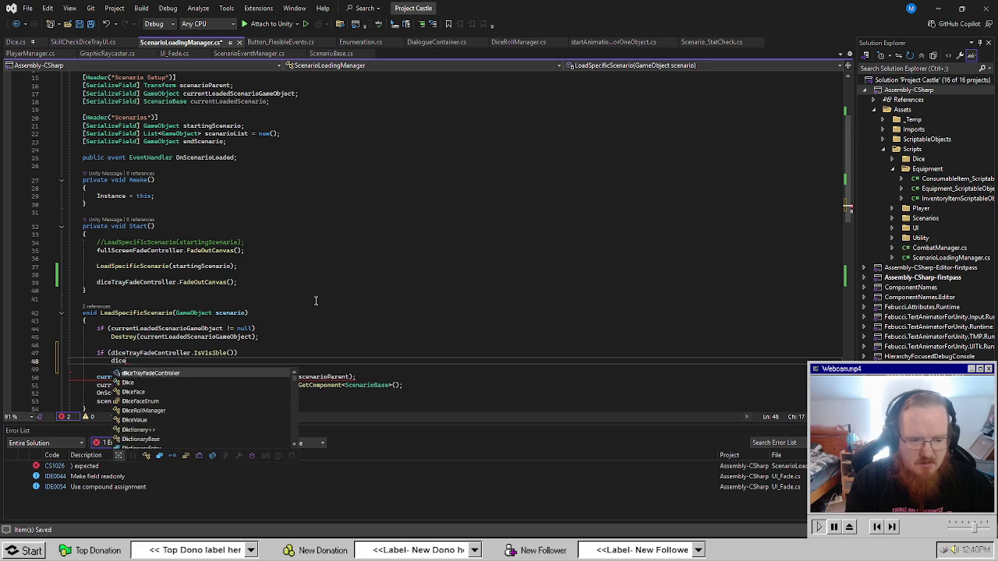
pyautogui.write('.fa')
pyautogui.press('Tab')
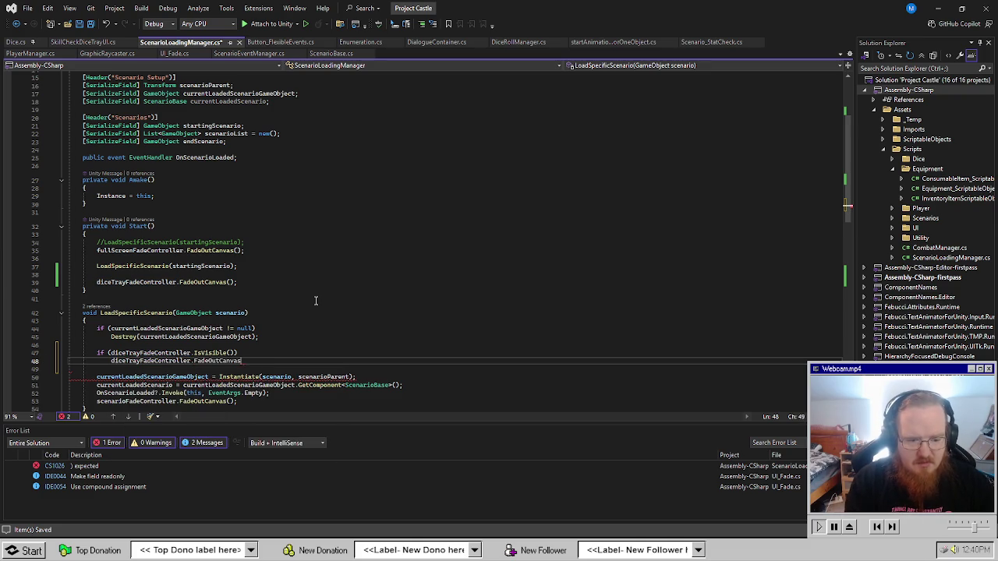
pyautogui.write(';')
# Save ScenarioLoadingManager.cs and scroll through the updated code.
pyautogui.hotkey('ctrl', 's')
pyautogui.click(315, 299)
pyautogui.scroll(-8, 304, 299)
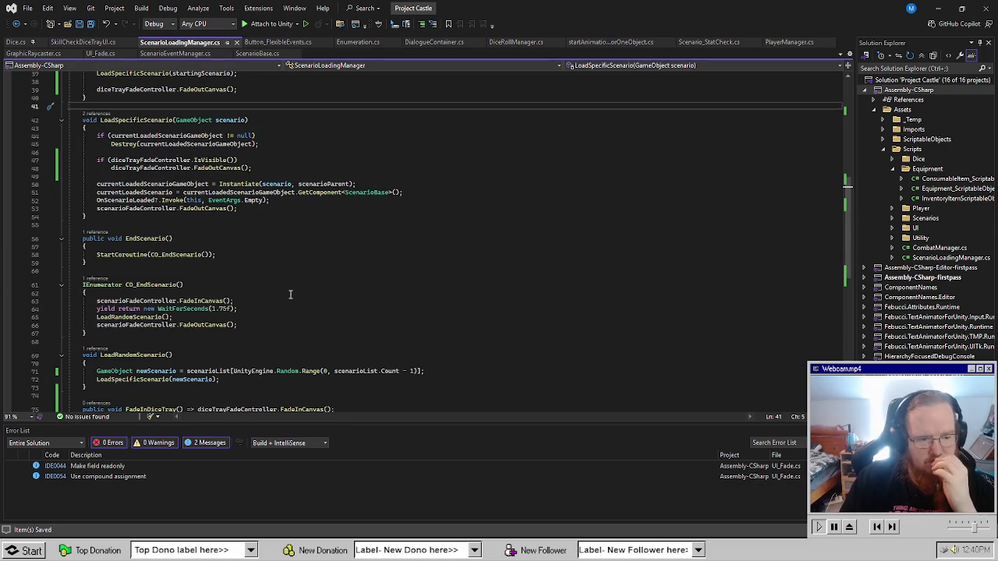
pyautogui.scroll(9, 290, 295)
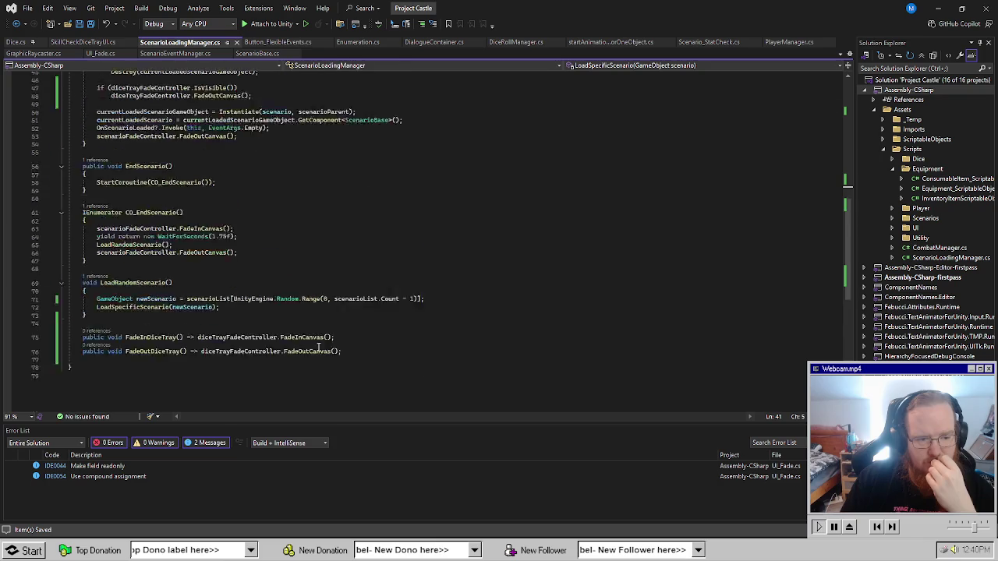
pyautogui.scroll(3, 244, 313)
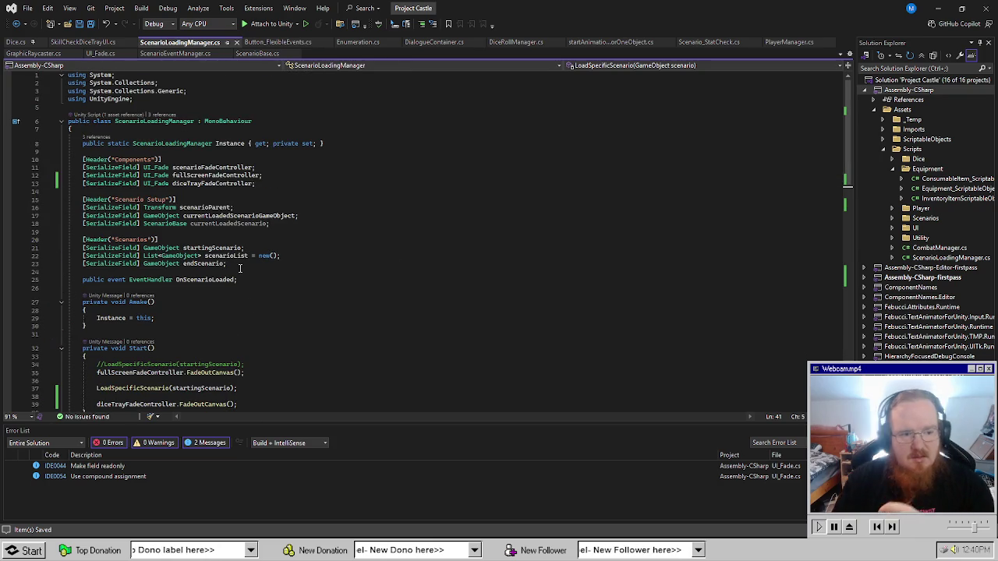
# In Start(), replace the dice tray FadeOutCanvas call with FadeOutImmediate and save.
pyautogui.click(219, 364)
pyautogui.scroll(-4, 266, 368)
pyautogui.click(265, 315)
pyautogui.press('Up')
pyautogui.press('Up')
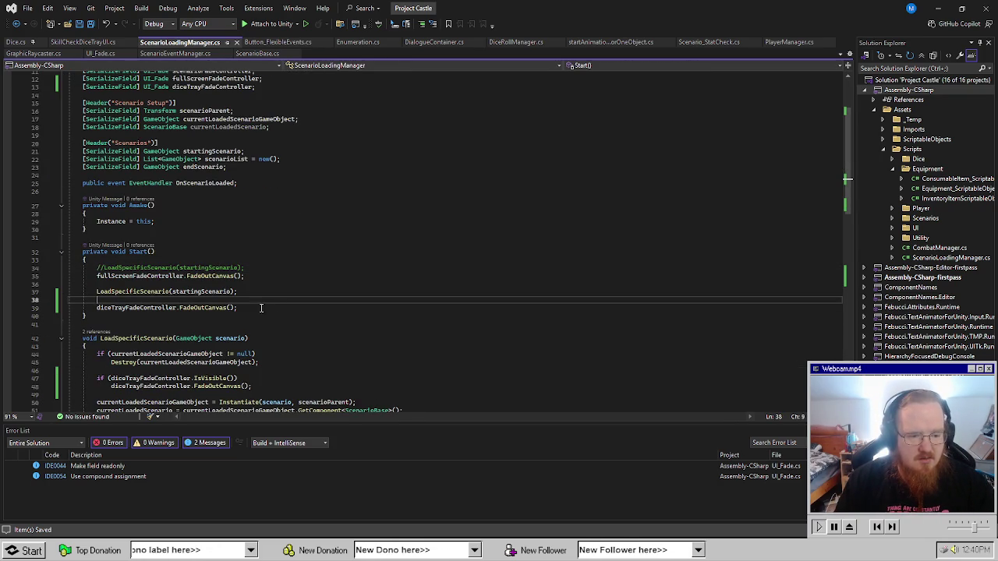
pyautogui.doubleClick(204, 307)
pyautogui.write('Fade')
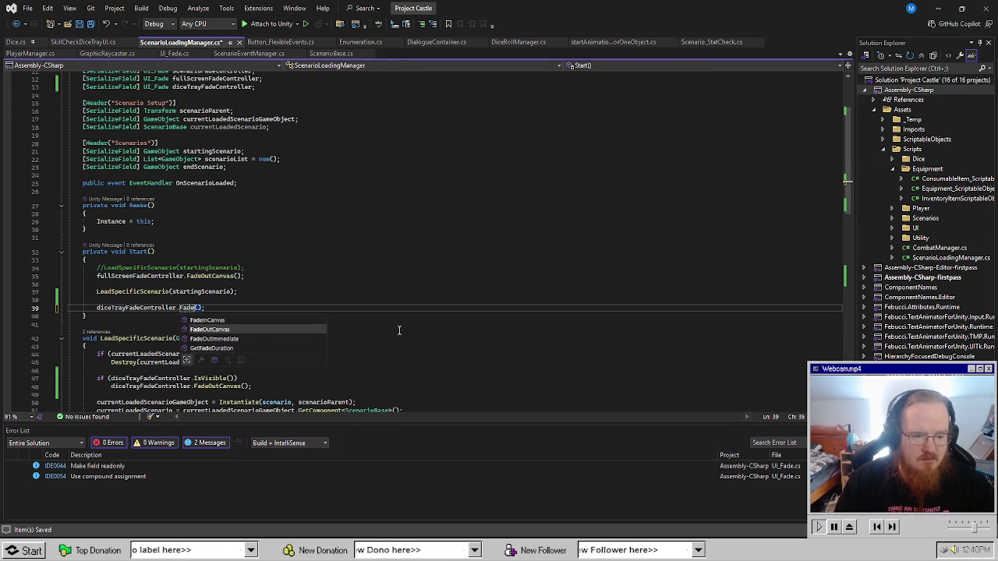
pyautogui.press('Down')
pyautogui.press('Tab')
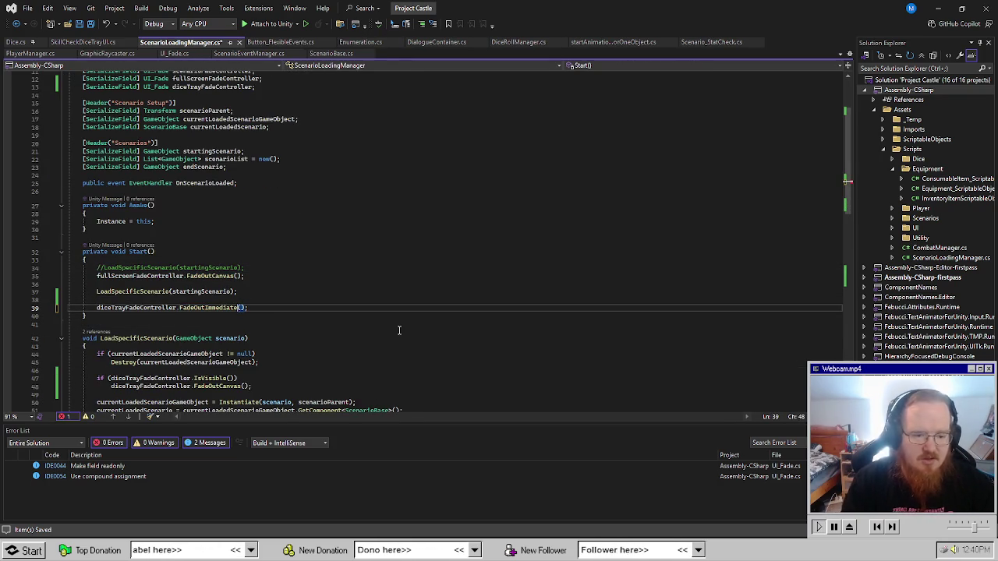
pyautogui.click(398, 328)
pyautogui.hotkey('ctrl', 's')
# Move the dice tray FadeOutImmediate line to the top of Start().
pyautogui.click(356, 263)
pyautogui.click(337, 293)
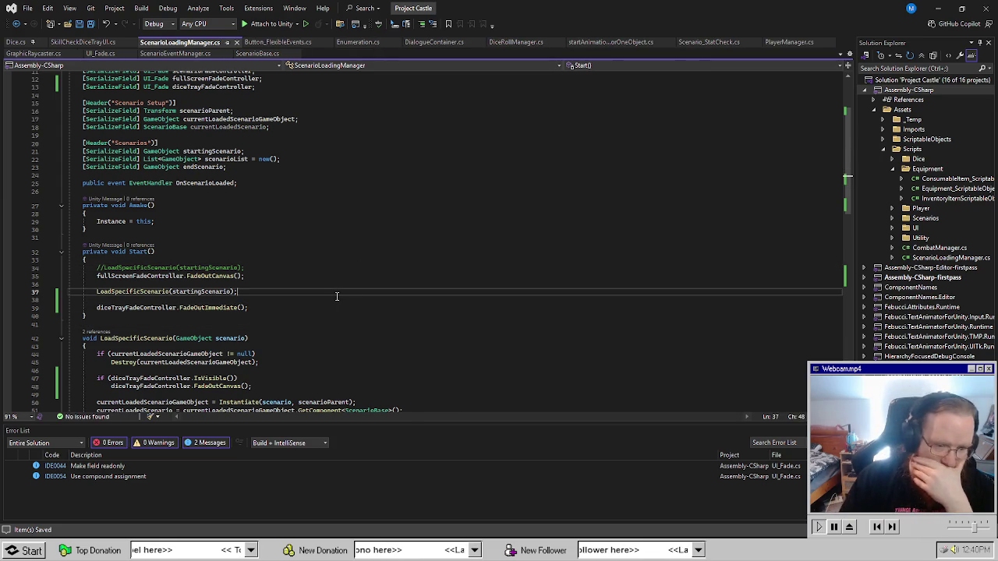
pyautogui.click(289, 308)
pyautogui.hotkey('alt', 'Up')
pyautogui.hotkey('alt', 'Up')
pyautogui.hotkey('alt', 'Up')
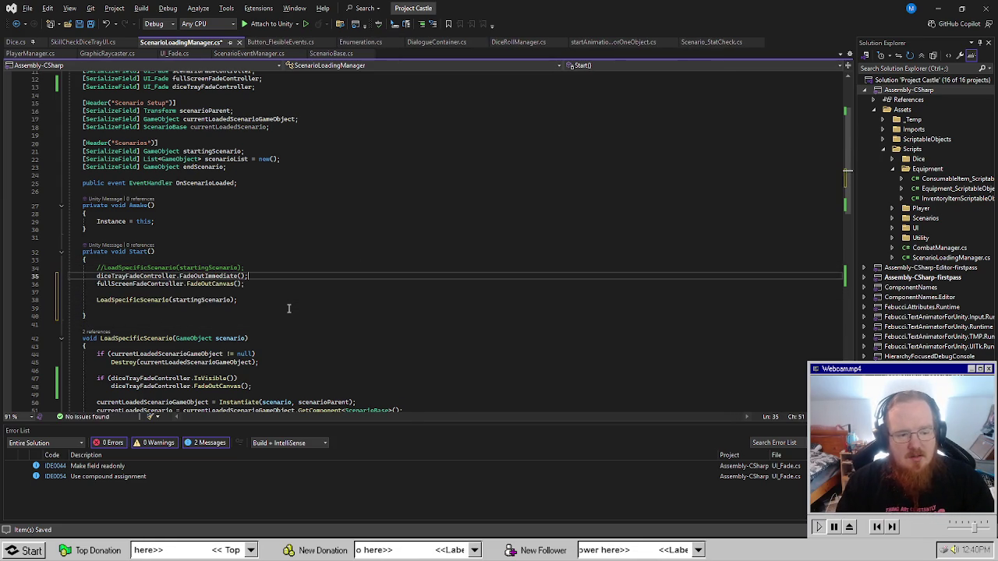
pyautogui.click(289, 308)
# Delete the commented-out //LoadSpecificScenario line from Start() and return to Unity.
pyautogui.click(250, 252)
pyautogui.tripleClick(248, 267)
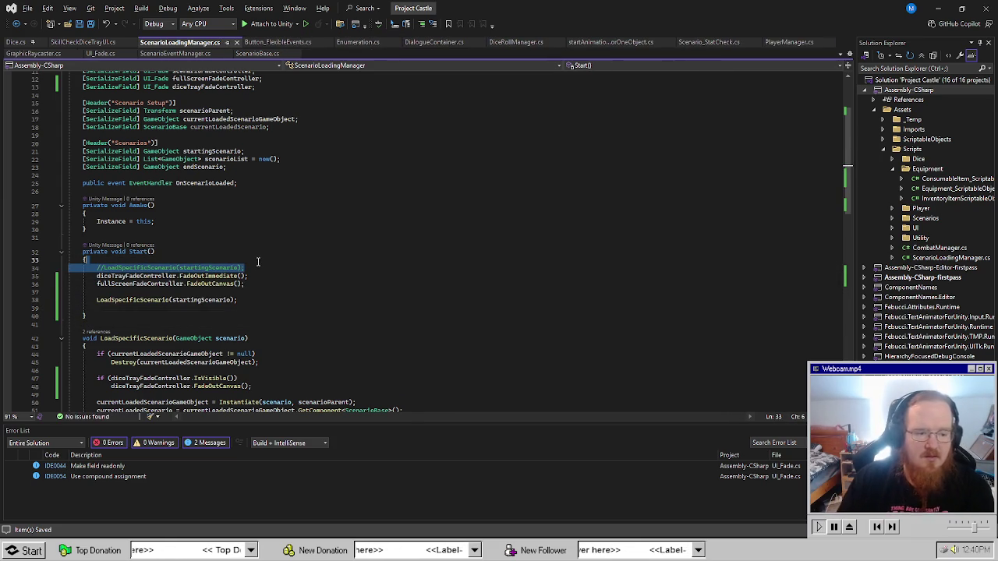
pyautogui.press('Delete')
pyautogui.hotkey('alt', 'Tab')
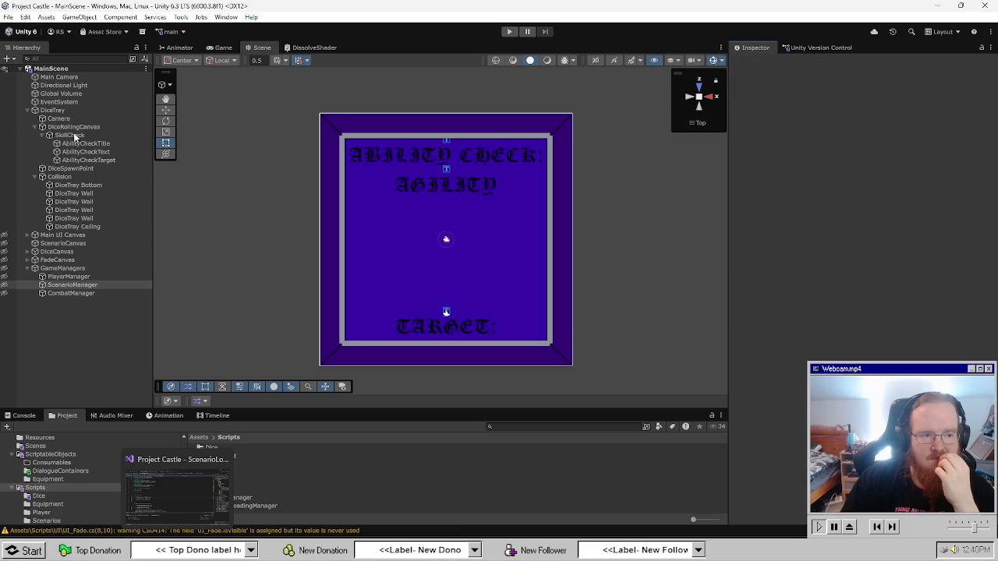
# Drag DiceRollingCanvas into the Scenario Loading Manager's Dice Tray Fade Controller field.
pyautogui.moveTo(79, 130)
pyautogui.mouseDown()
pyautogui.moveTo(546, 179)
pyautogui.moveTo(889, 230)
pyautogui.moveTo(897, 198)
pyautogui.mouseUp()
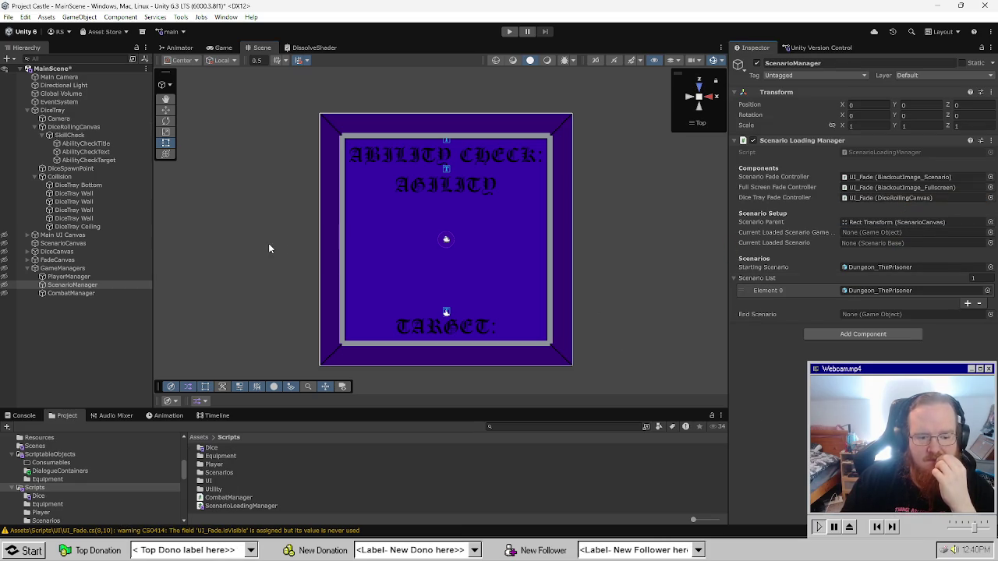
pyautogui.hotkey('alt', 'Tab')
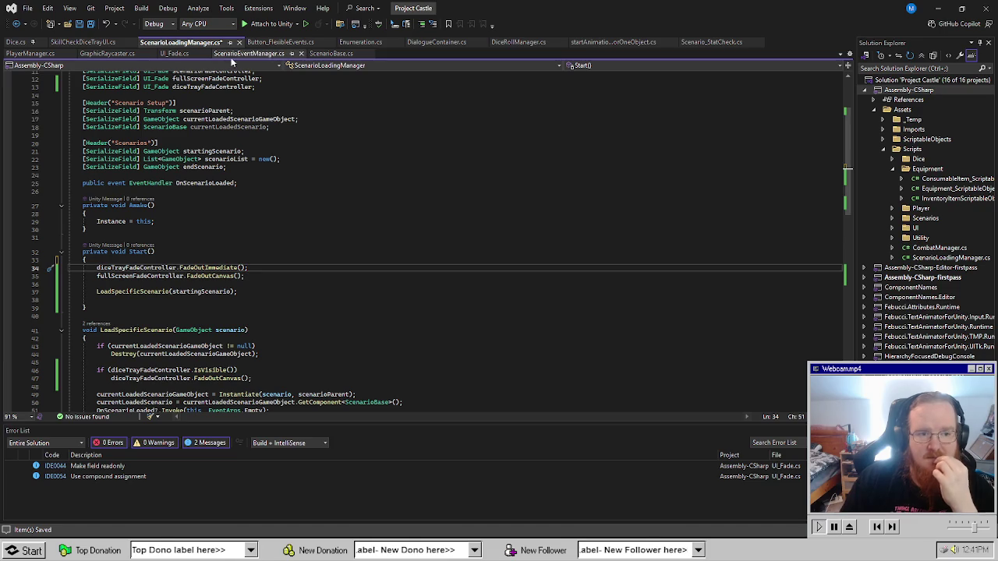
# Save ScenarioLoadingManager, then add 'ScenarioLoadingManager.Instance.FadeInDiceTray();' before RollStatDice in Scenario_StatCheck.
pyautogui.click(475, 253)
pyautogui.hotkey('ctrl', 's')
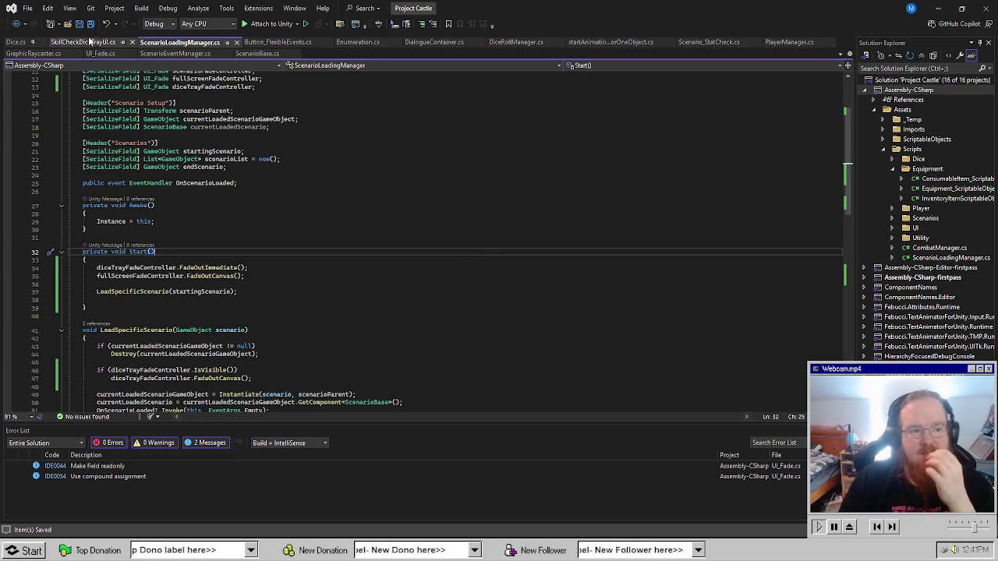
pyautogui.click(687, 41)
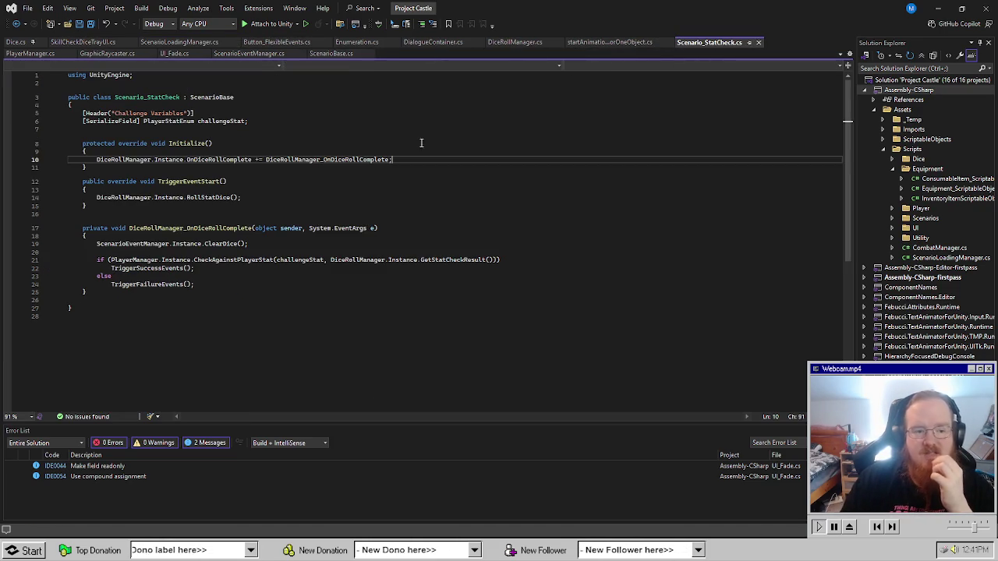
pyautogui.click(302, 242)
pyautogui.click(270, 206)
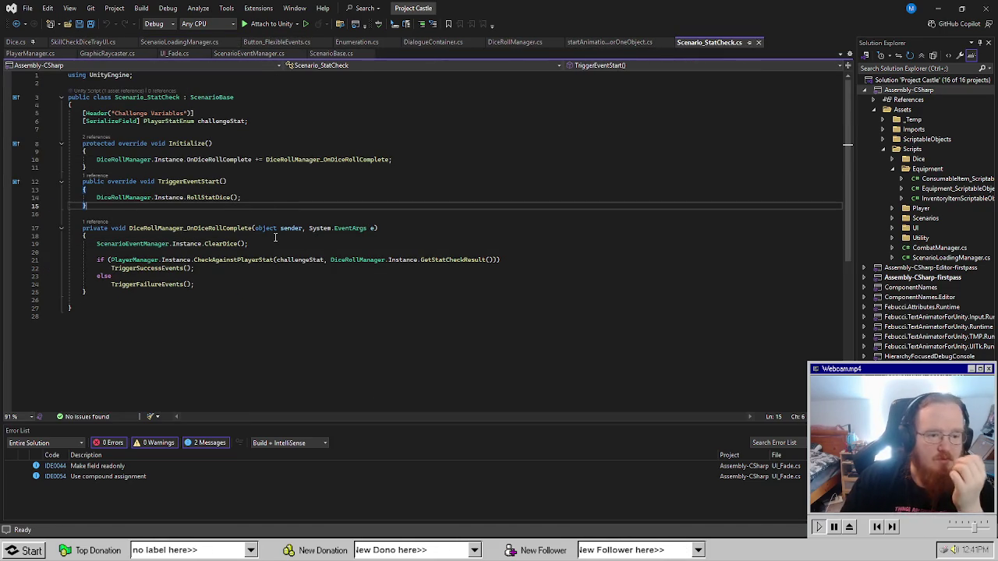
pyautogui.click(318, 192)
pyautogui.press('Return')
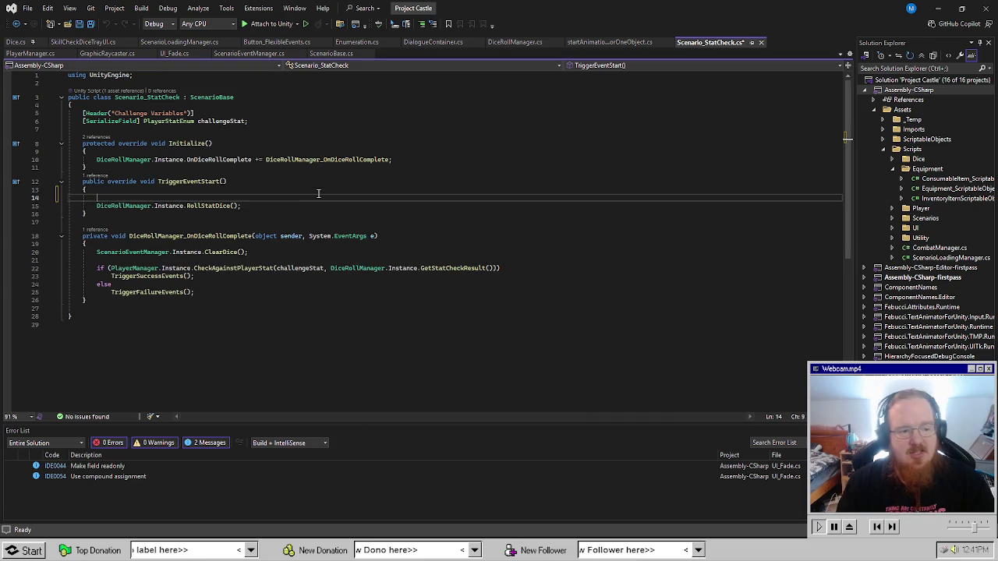
pyautogui.write('Scenar')
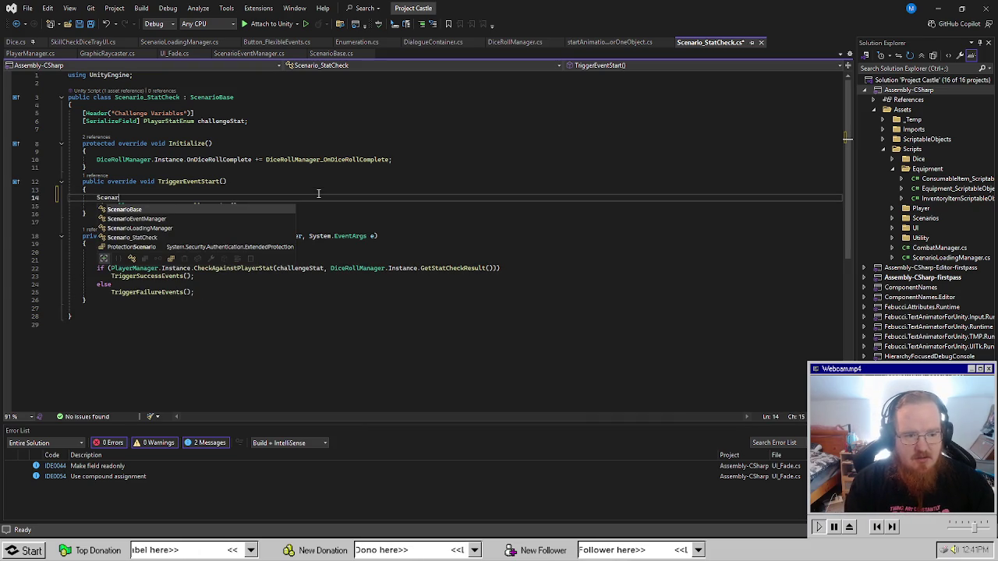
pyautogui.write('ioLoadingManager.')
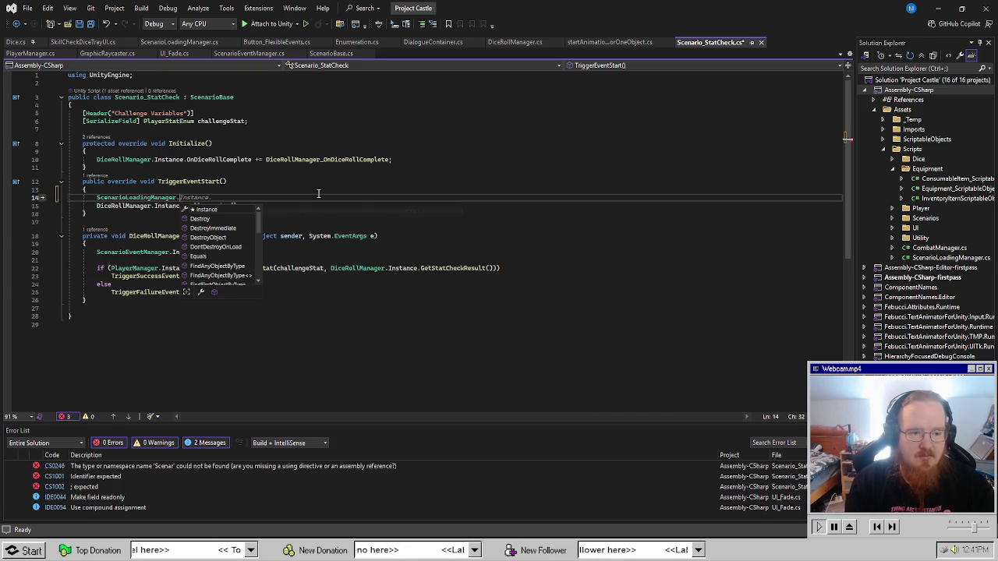
pyautogui.write('Instance.')
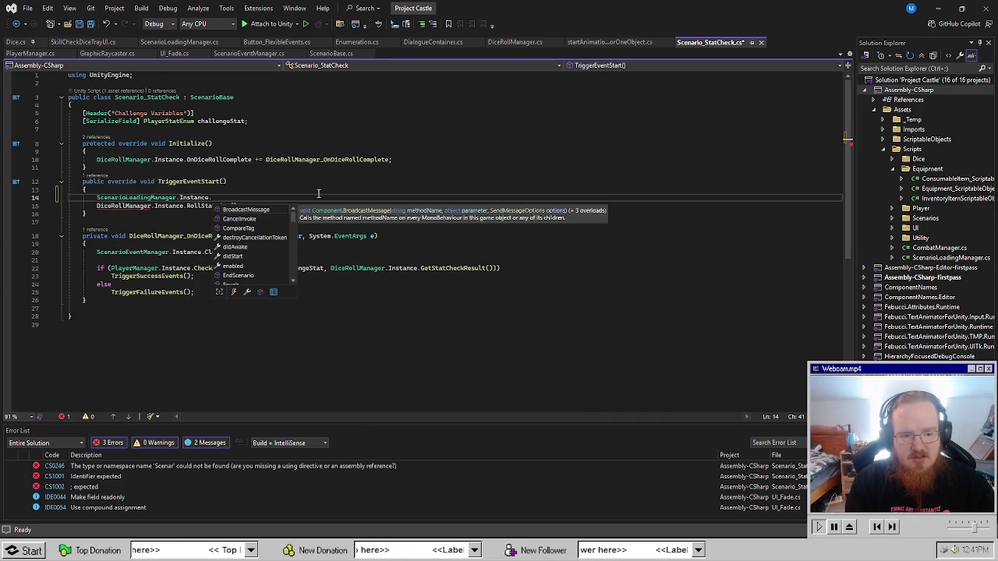
pyautogui.write('FadeInDiceTray')
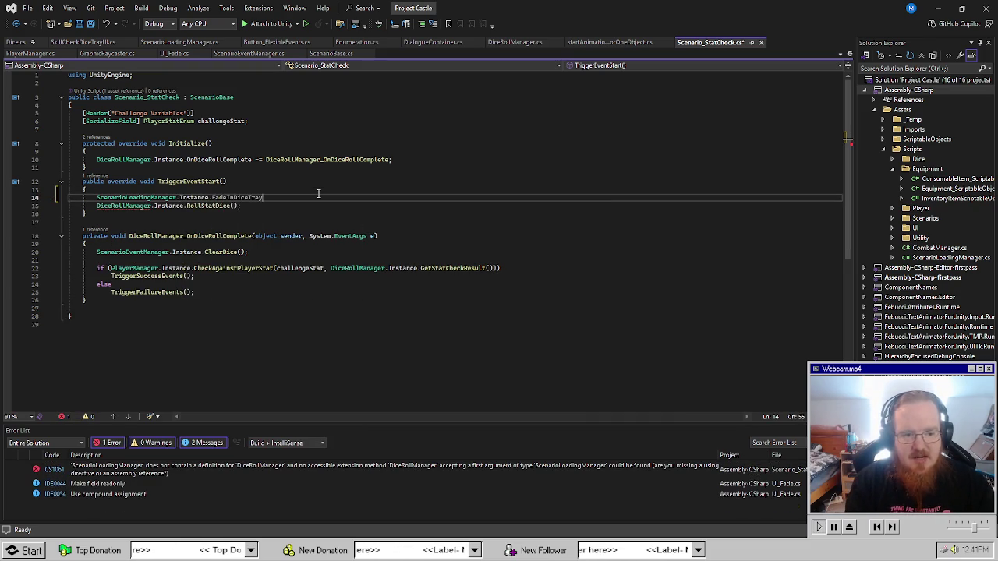
pyautogui.write('();')
pyautogui.hotkey('ctrl', 's')
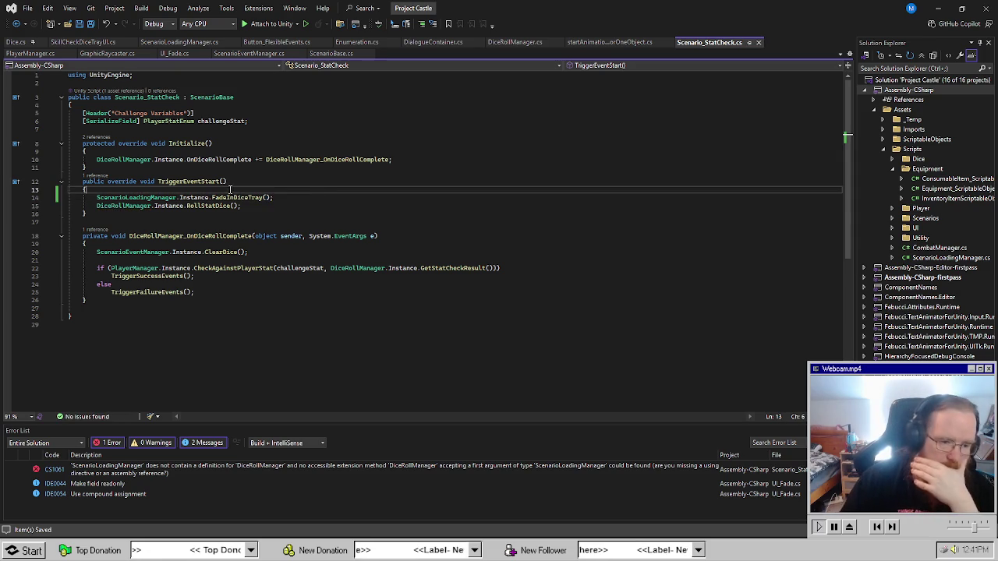
# Copy the FadeInDiceTray call line from TriggerEventStart.
pyautogui.click(330, 332)
pyautogui.click(302, 307)
pyautogui.click(273, 301)
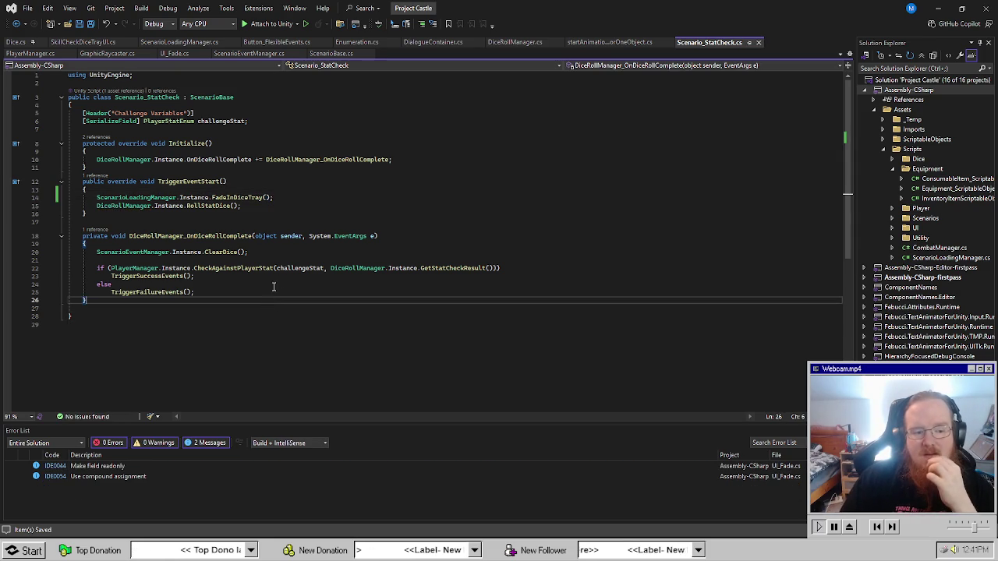
pyautogui.click(290, 260)
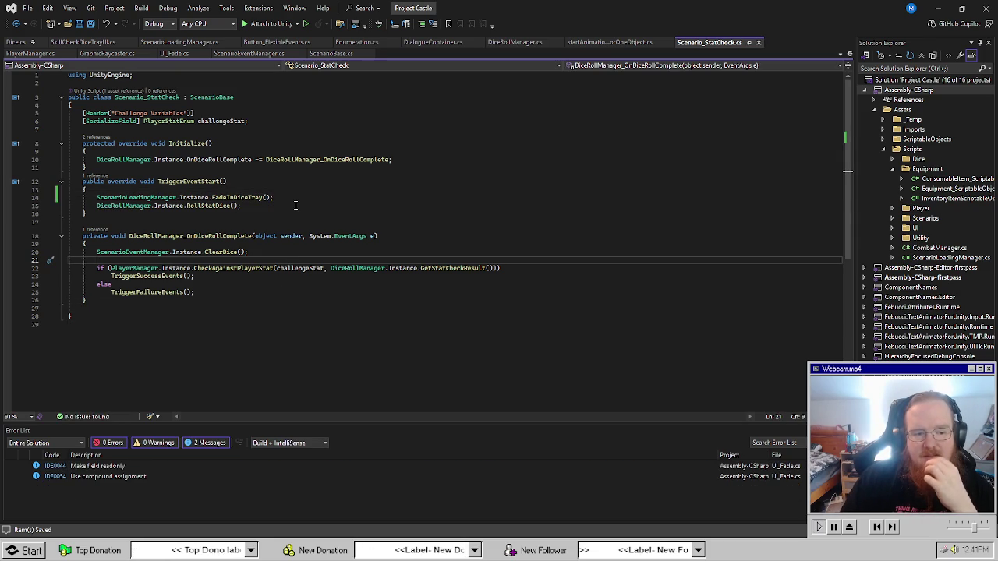
pyautogui.click(251, 292)
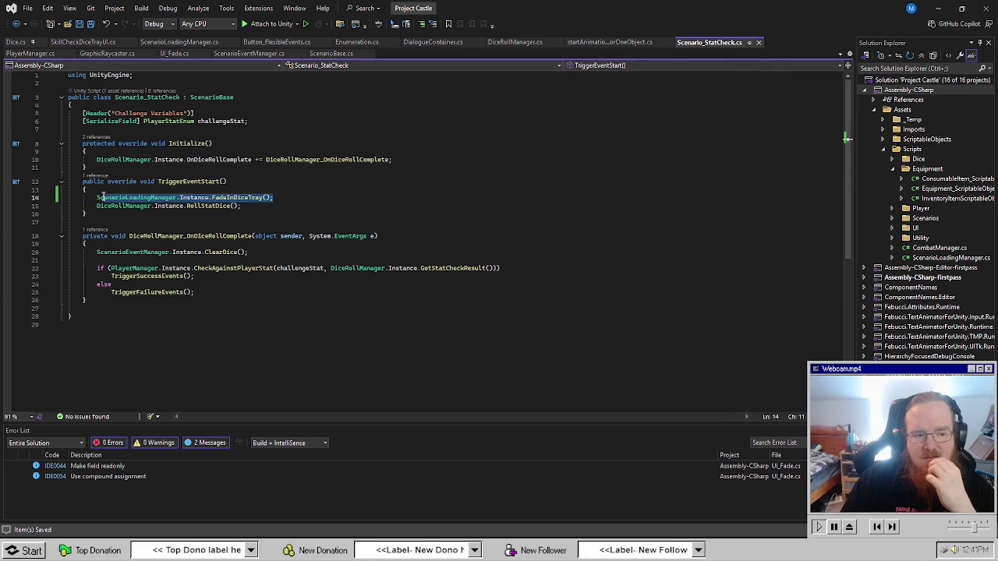
pyautogui.moveTo(177, 197); pyautogui.dragTo(97, 197)
pyautogui.click(288, 344)
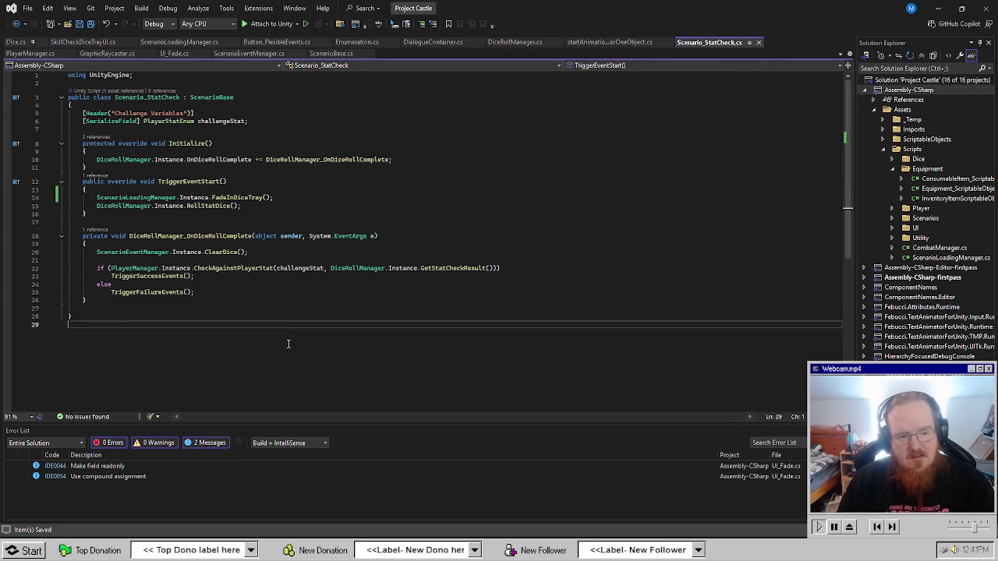
pyautogui.click(122, 310)
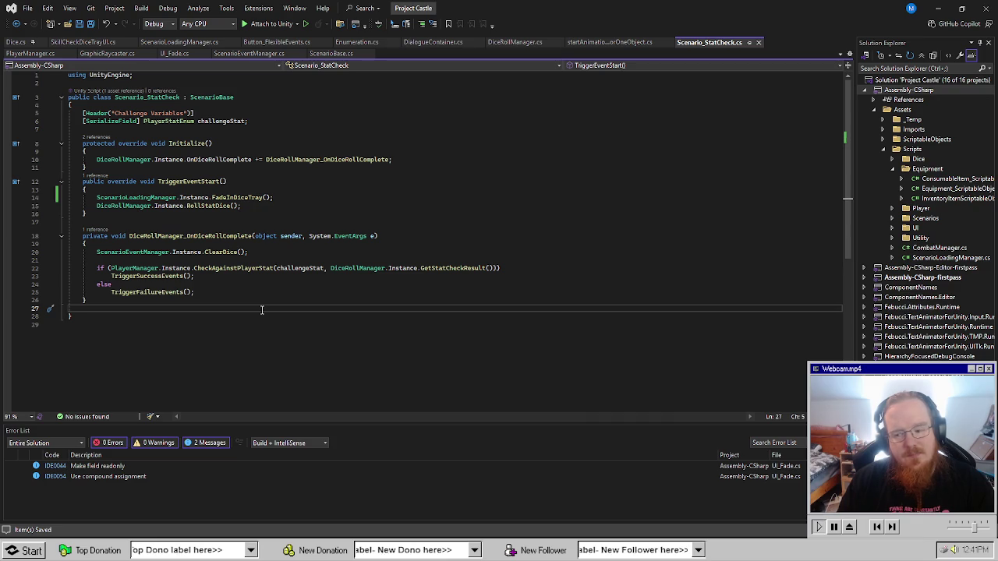
# Paste it below ClearDice, change it to FadeOutDiceTray(), and save Scenario_StatCheck.cs.
pyautogui.click(378, 255)
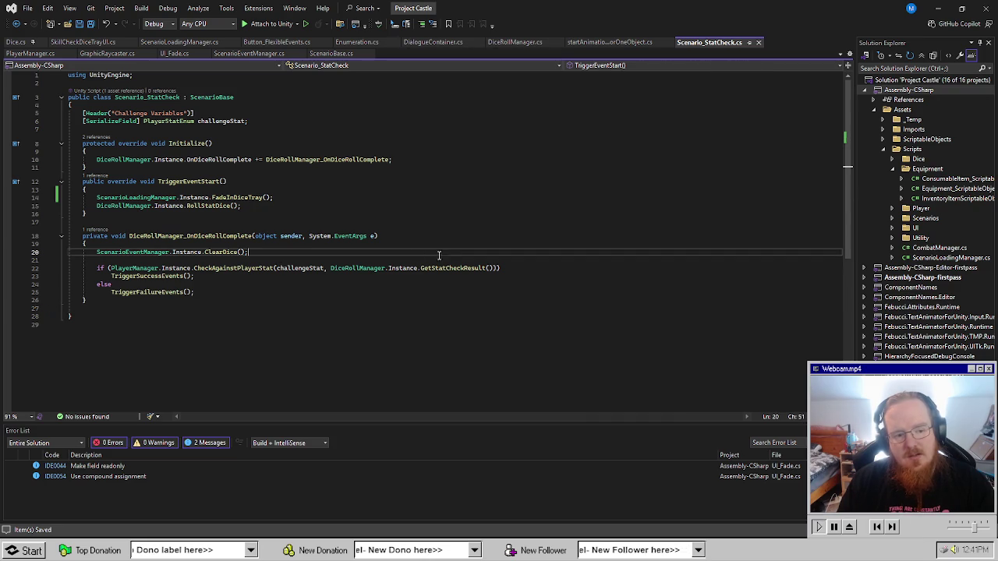
pyautogui.click(382, 246)
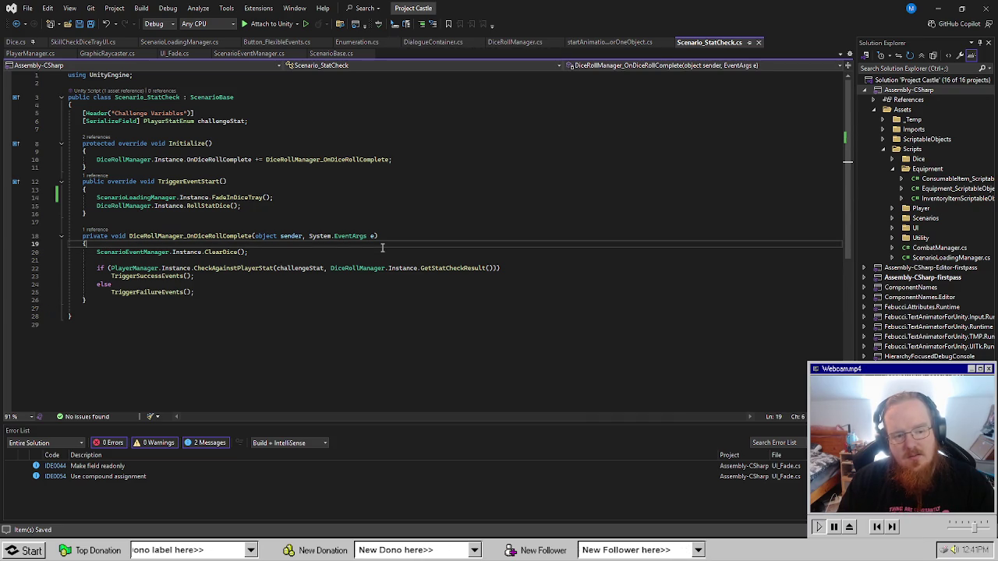
pyautogui.click(437, 252)
pyautogui.press('Return')
pyautogui.write('ScenarioLoadingManager.Instance.FadeInDiceTray();')
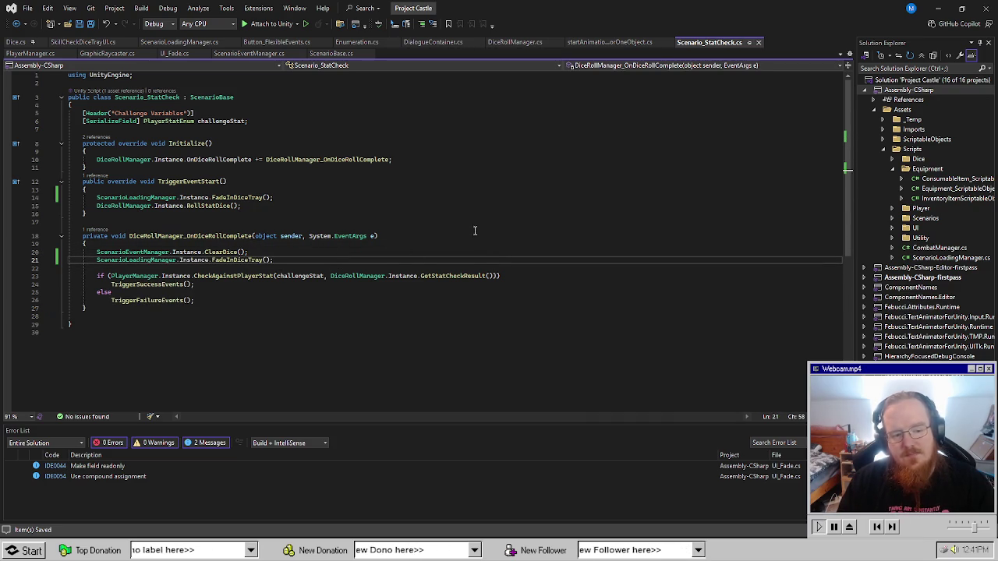
pyautogui.doubleClick(232, 261)
pyautogui.write('FadeOut')
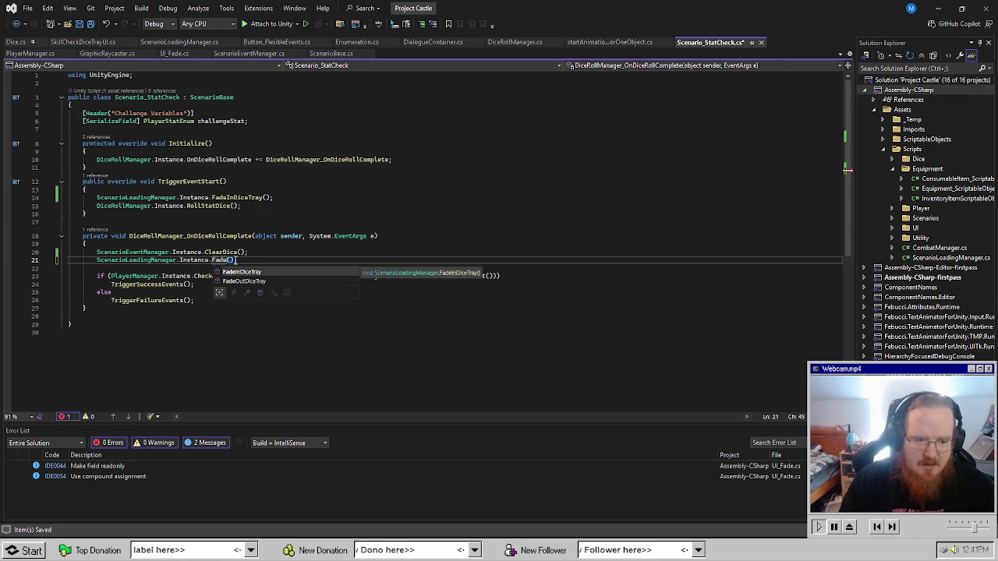
pyautogui.press('Tab')
pyautogui.click(485, 198)
pyautogui.hotkey('ctrl', 's')
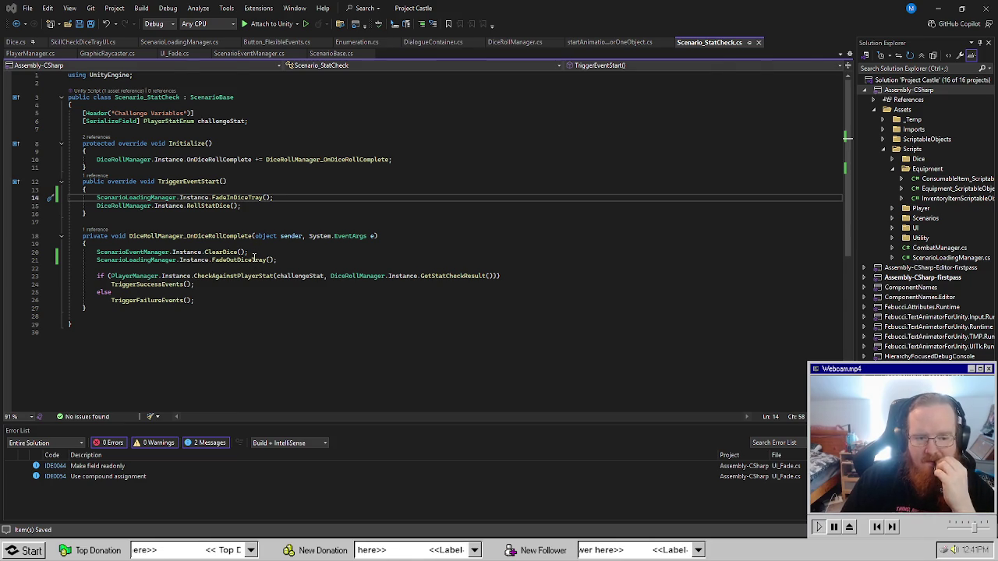
pyautogui.hotkey('alt', 'Tab')
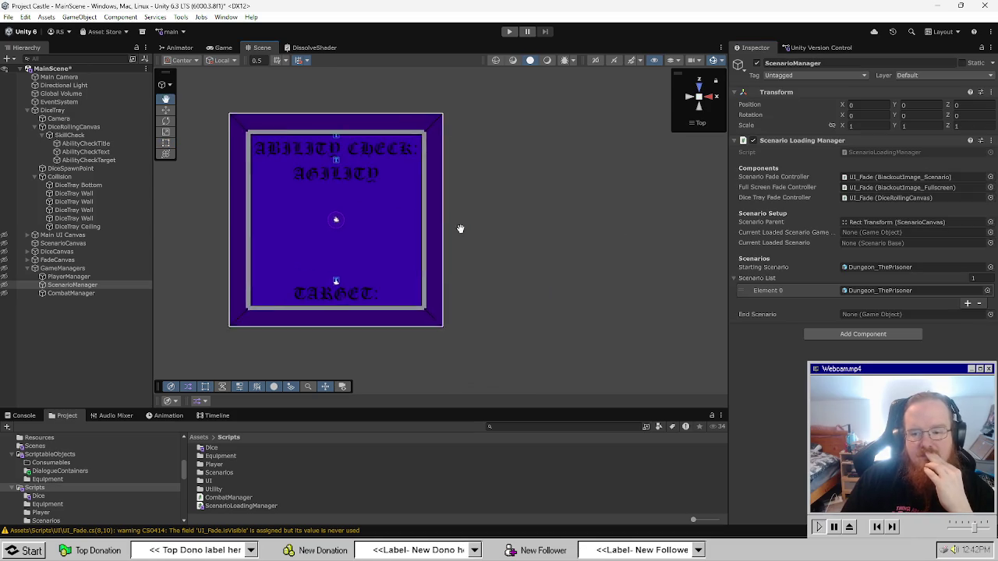
# Play-test choosing Help the Stranger, inspect the ShowScenarioEndButton NullReferenceException, then stop play mode.
pyautogui.click(510, 32)
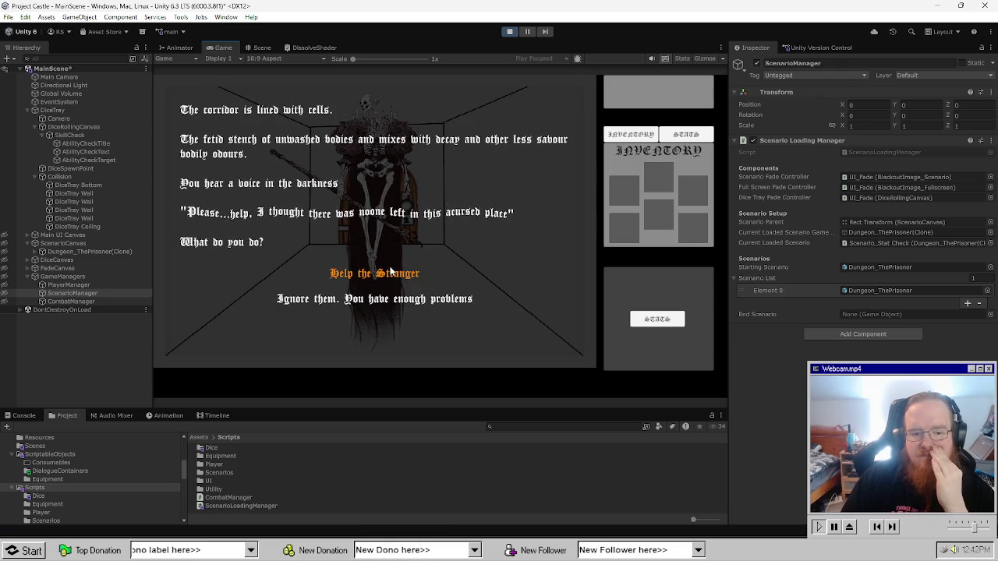
pyautogui.click(405, 273)
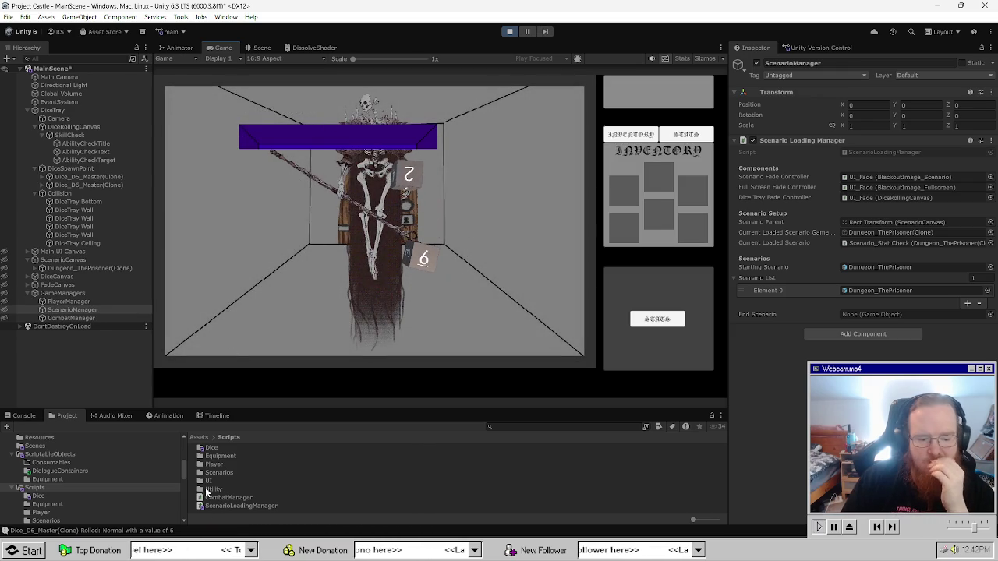
pyautogui.click(20, 415)
pyautogui.doubleClick(261, 441)
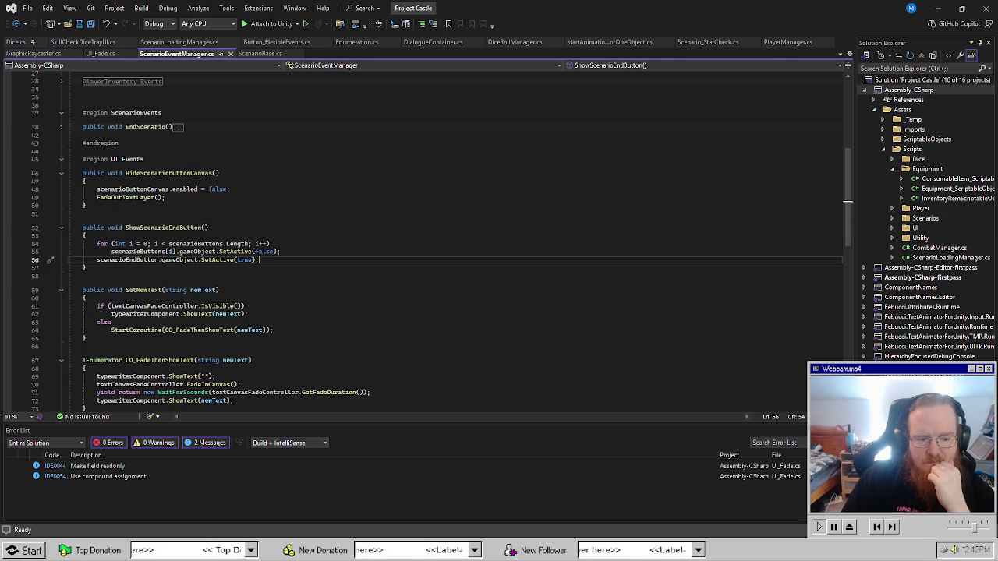
pyautogui.hotkey('alt', 'Tab')
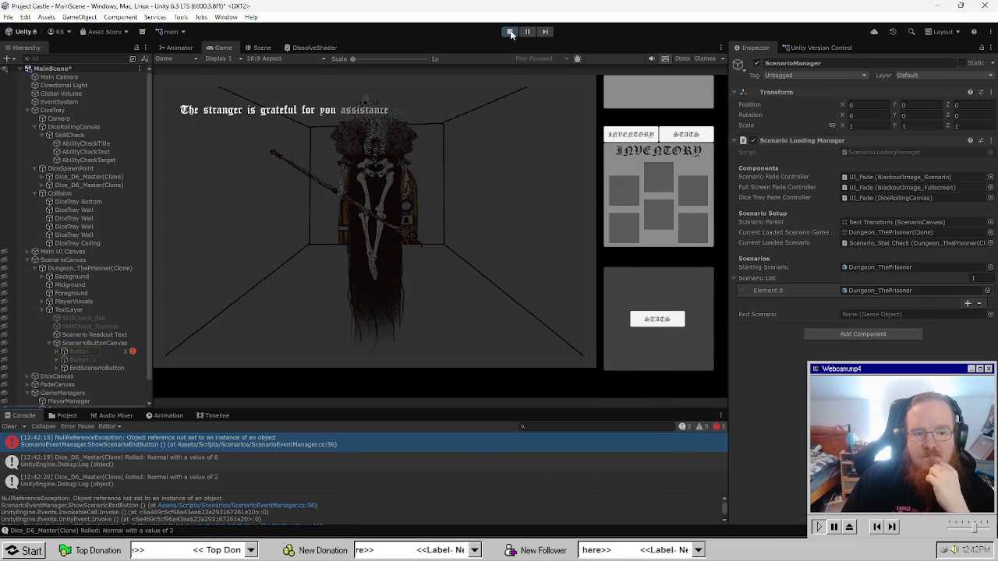
pyautogui.click(511, 32)
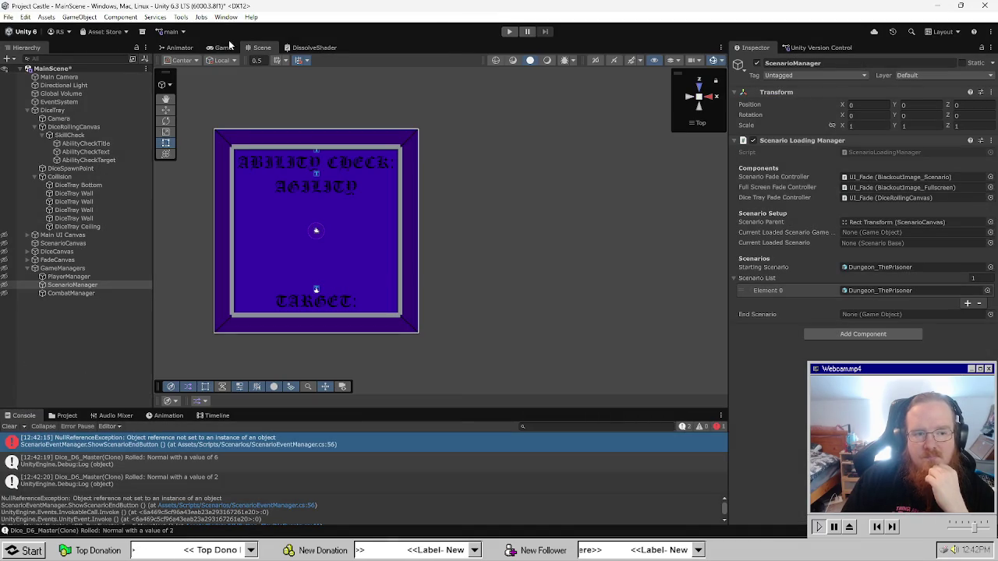
# Set the DiceTray camera's Far clipping plane to 45.
pyautogui.click(223, 48)
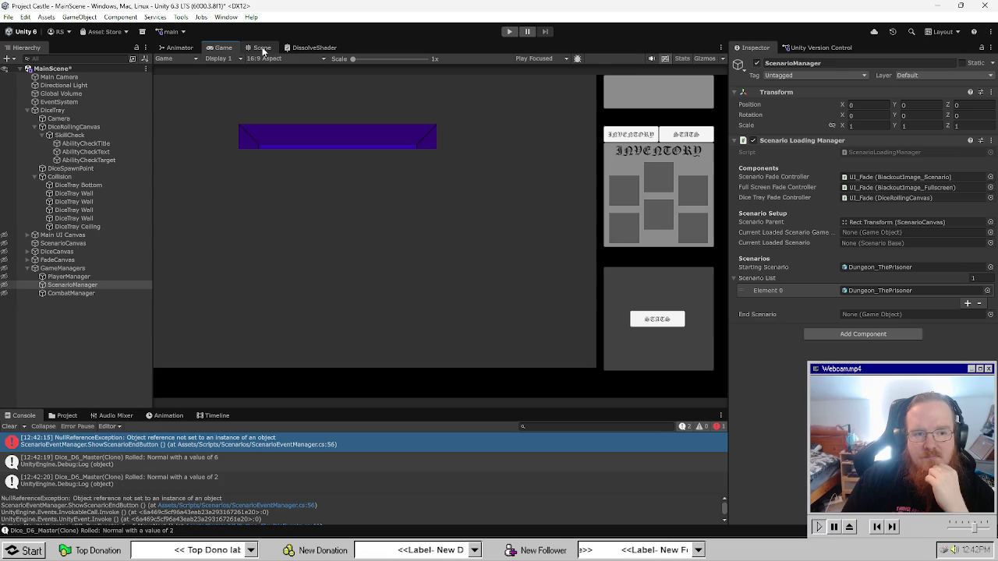
pyautogui.click(84, 118)
pyautogui.click(912, 106)
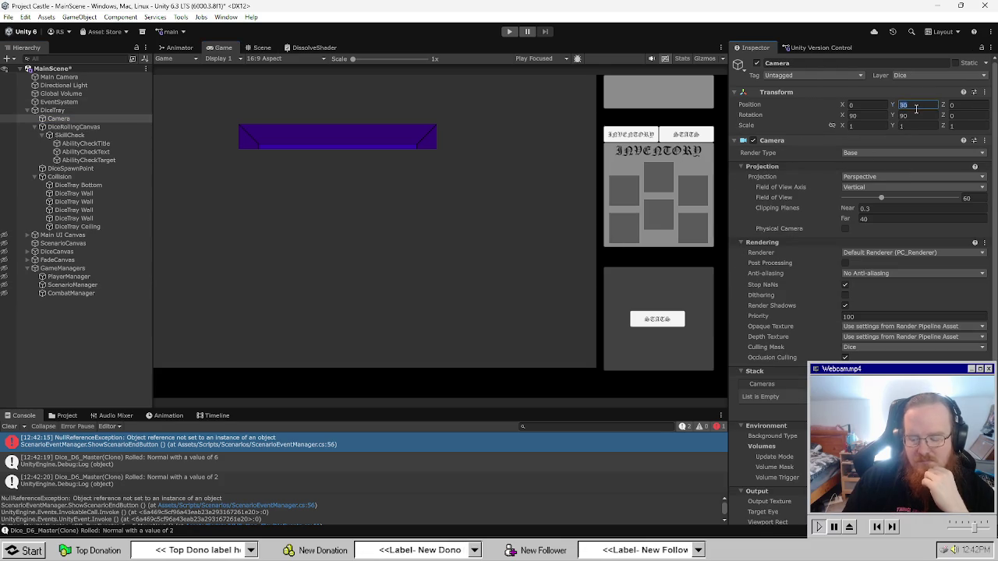
pyautogui.click(887, 220)
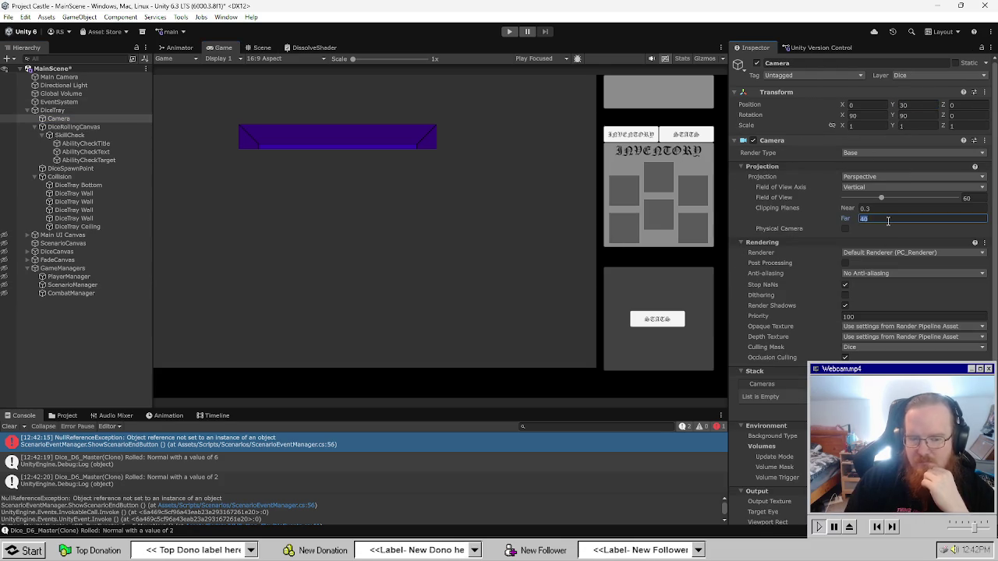
pyautogui.write('45')
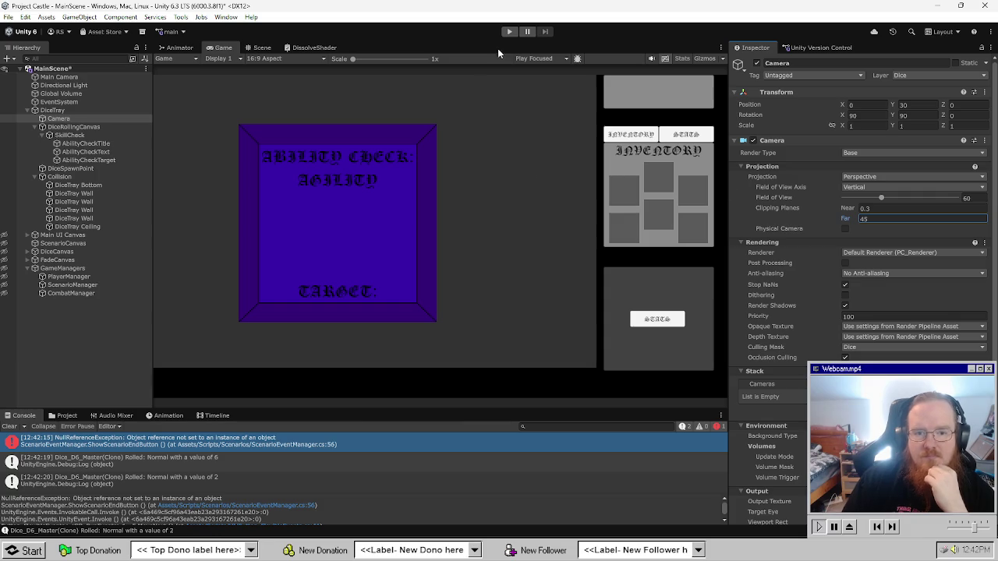
# Play-test a Help the Stranger dice roll, then stop play mode.
pyautogui.click(509, 32)
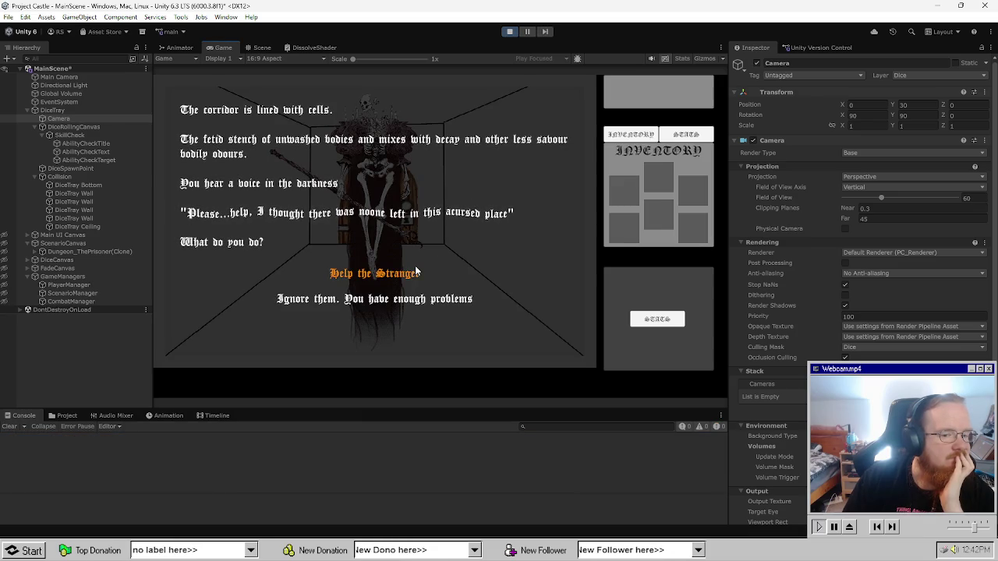
pyautogui.click(413, 273)
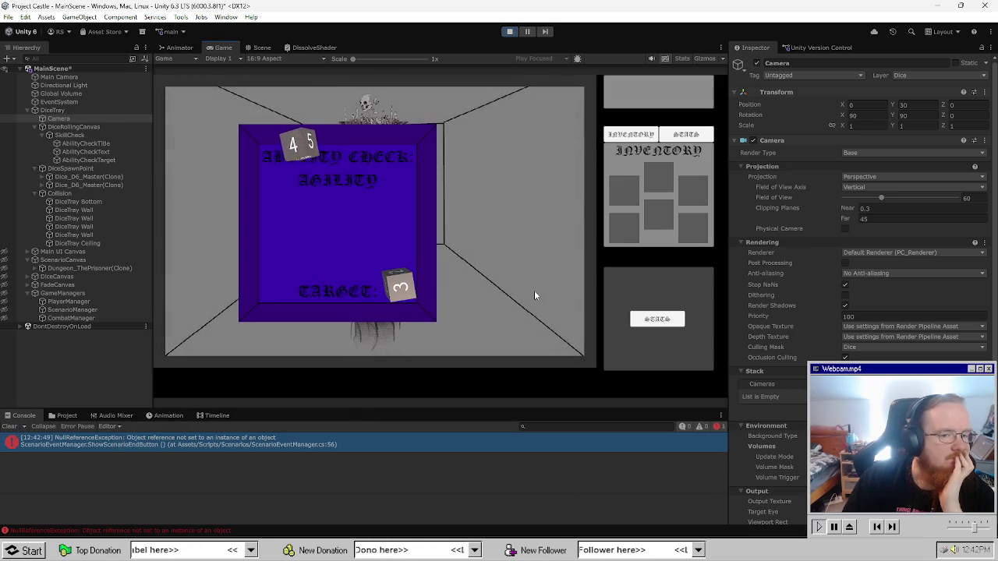
pyautogui.click(509, 31)
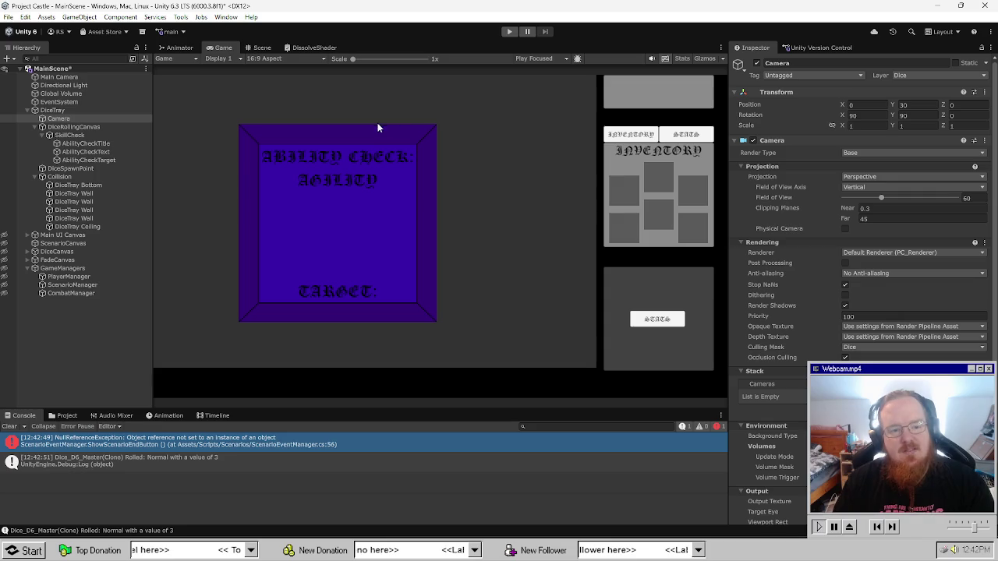
# In the Scene view, raise DiceRollingCanvas from Pos Y -10 to -4, then check the Game view.
pyautogui.click(264, 48)
pyautogui.moveTo(335, 222); pyautogui.dragTo(328, 242)
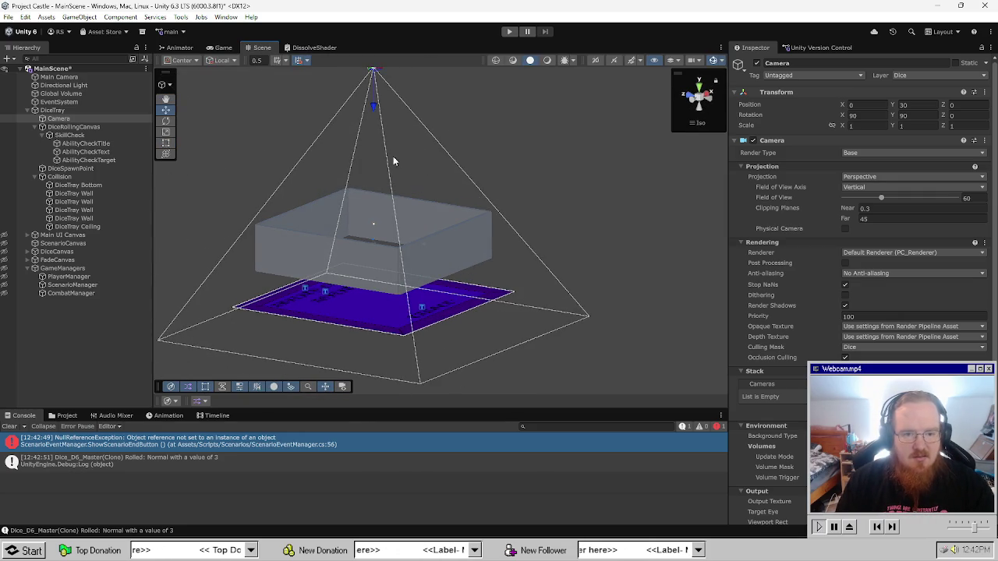
pyautogui.moveTo(393, 156); pyautogui.dragTo(420, 179)
pyautogui.click(114, 129)
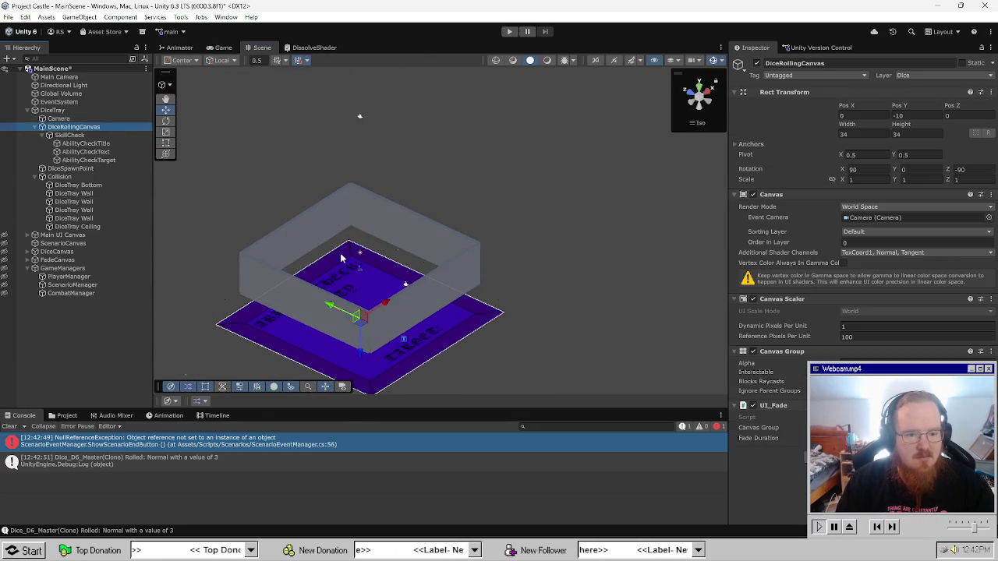
pyautogui.moveTo(341, 258)
pyautogui.mouseDown()
pyautogui.moveTo(336, 269)
pyautogui.moveTo(179, 283)
pyautogui.moveTo(343, 289)
pyautogui.mouseUp()
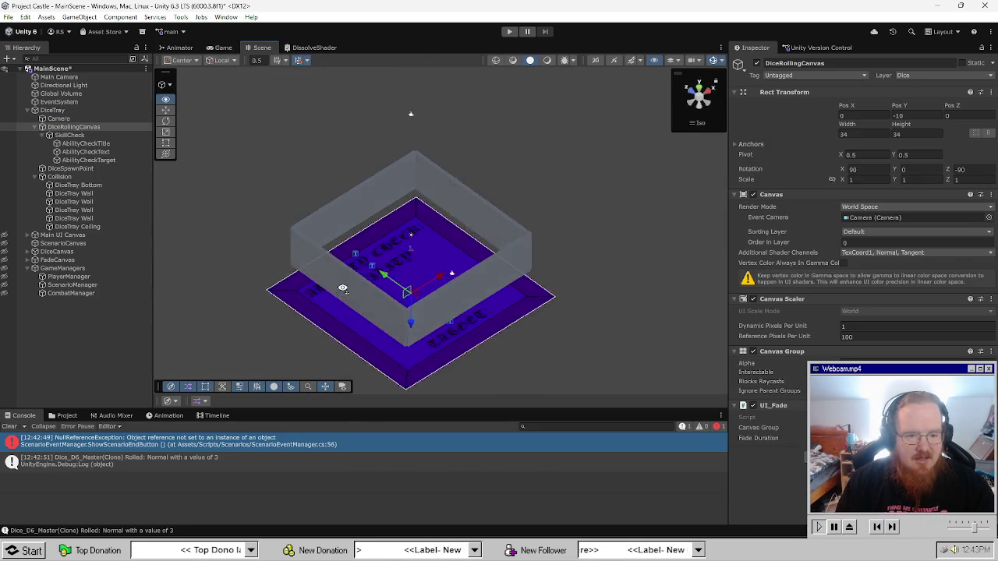
pyautogui.press('f')
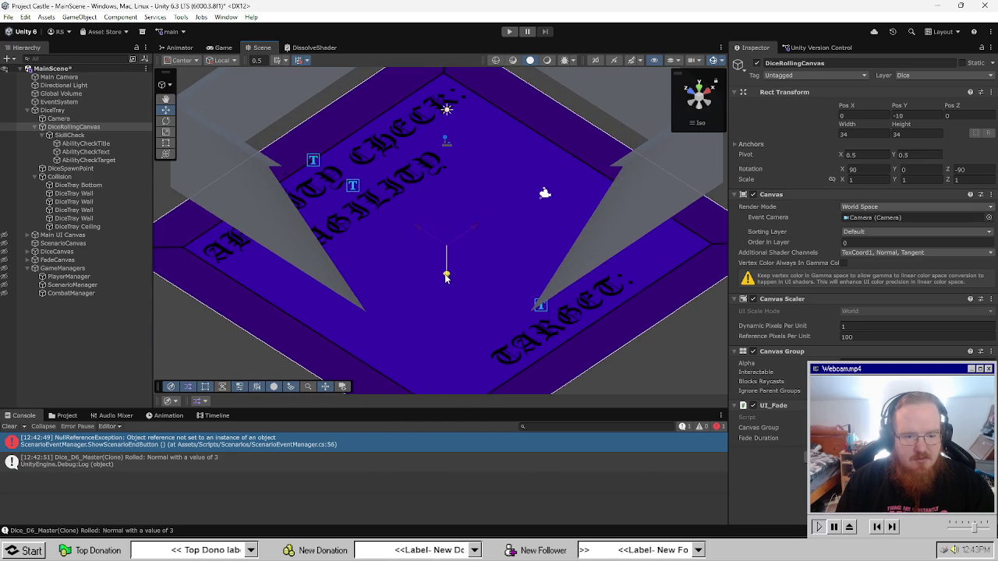
pyautogui.moveTo(446, 277)
pyautogui.mouseDown()
pyautogui.moveTo(445, 216)
pyautogui.moveTo(457, 205)
pyautogui.moveTo(356, 100)
pyautogui.moveTo(359, 78)
pyautogui.moveTo(342, 260)
pyautogui.mouseUp()
pyautogui.scroll(-2, 365, 207)
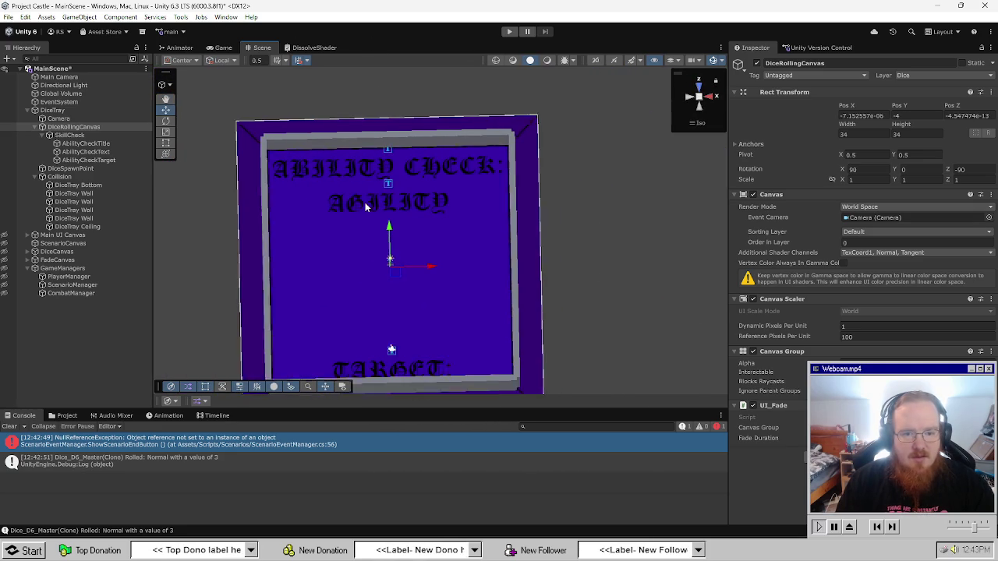
pyautogui.scroll(-3, 370, 207)
pyautogui.rightClick(434, 228)
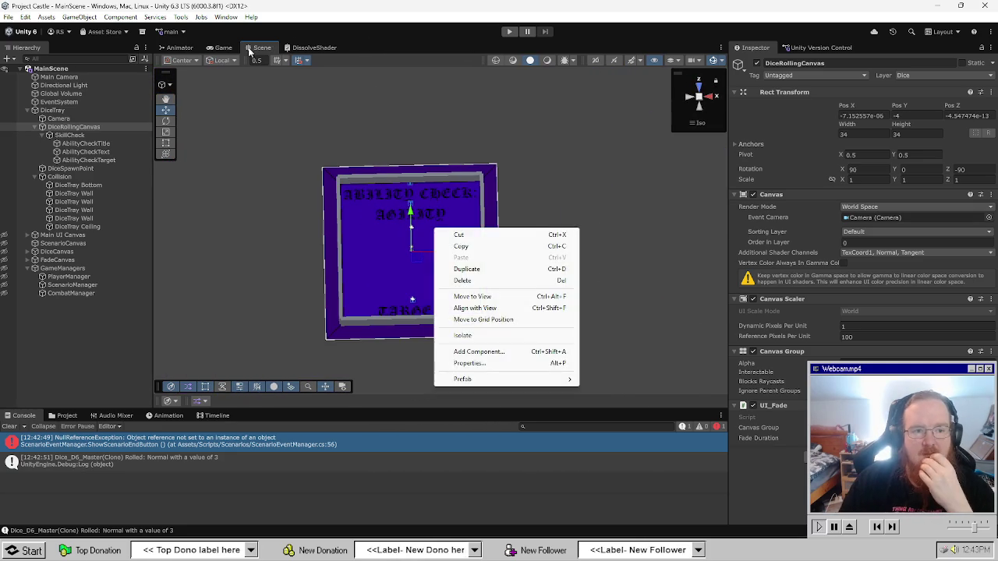
pyautogui.click(250, 49)
pyautogui.click(222, 48)
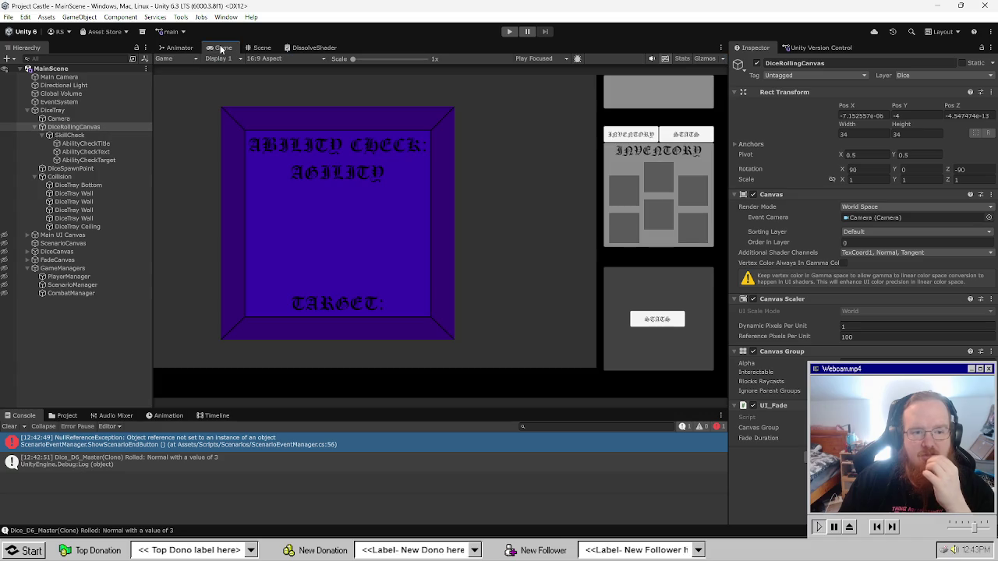
pyautogui.click(509, 33)
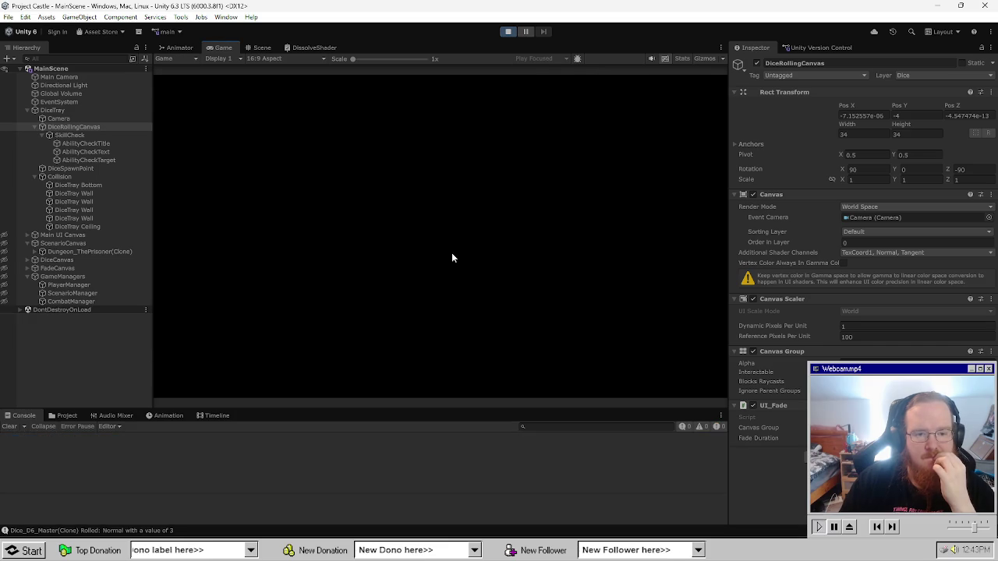
pyautogui.click(372, 273)
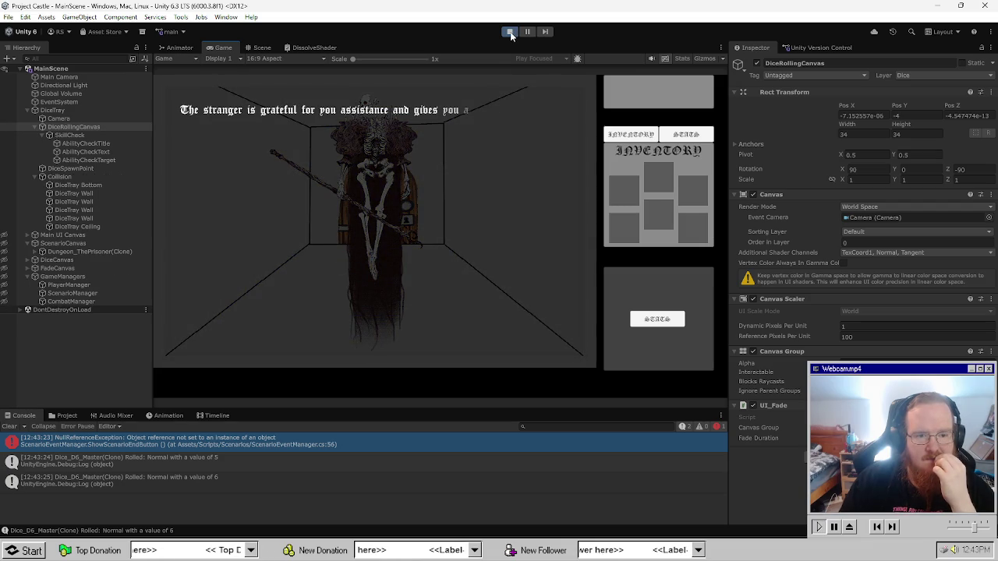
pyautogui.click(510, 33)
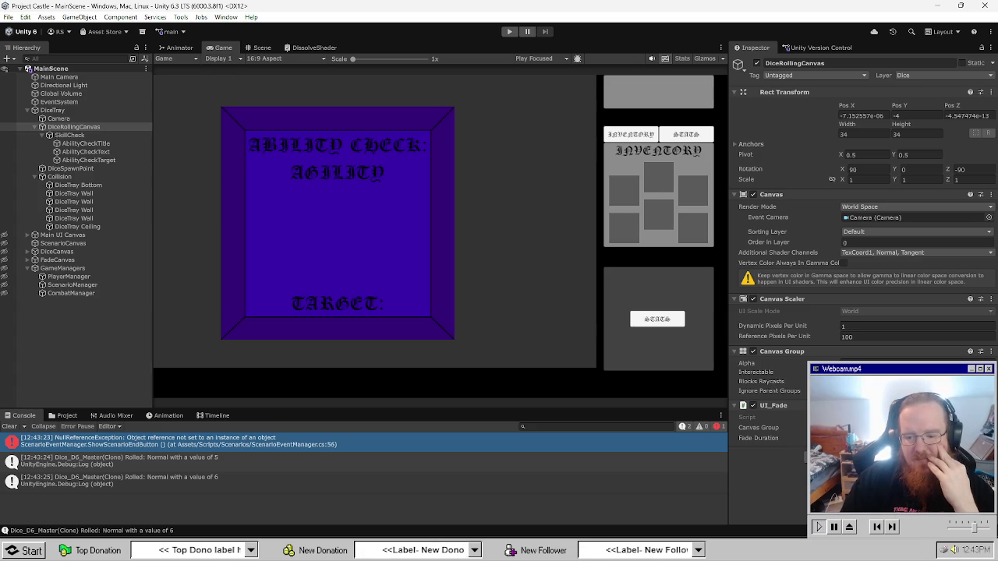
# Start adding a fadeDur argument to the StartCoroutine call on line 30, then back it out.
pyautogui.hotkey('alt', 'Tab')
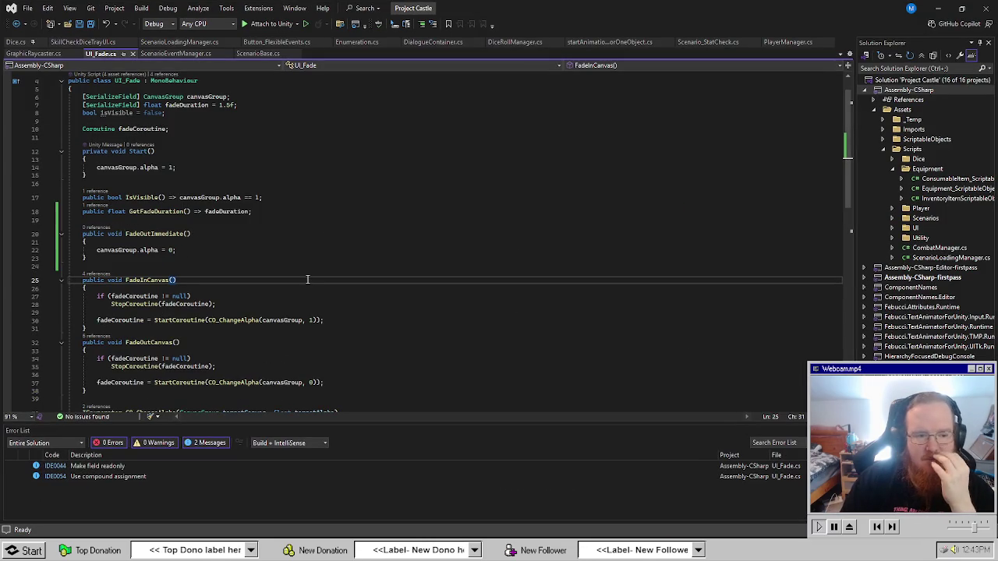
pyautogui.scroll(-2, 376, 322)
pyautogui.click(371, 258)
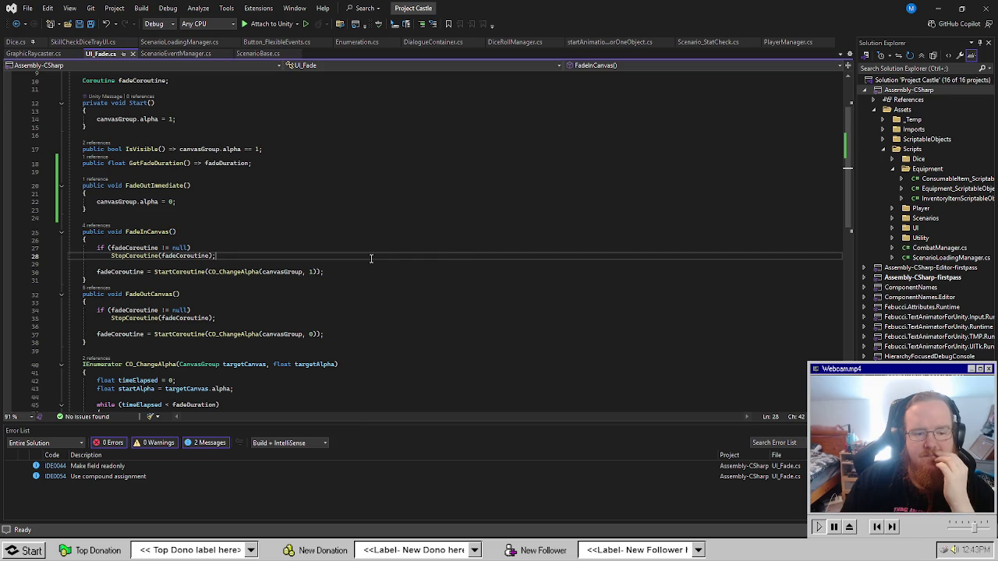
pyautogui.scroll(-2, 284, 252)
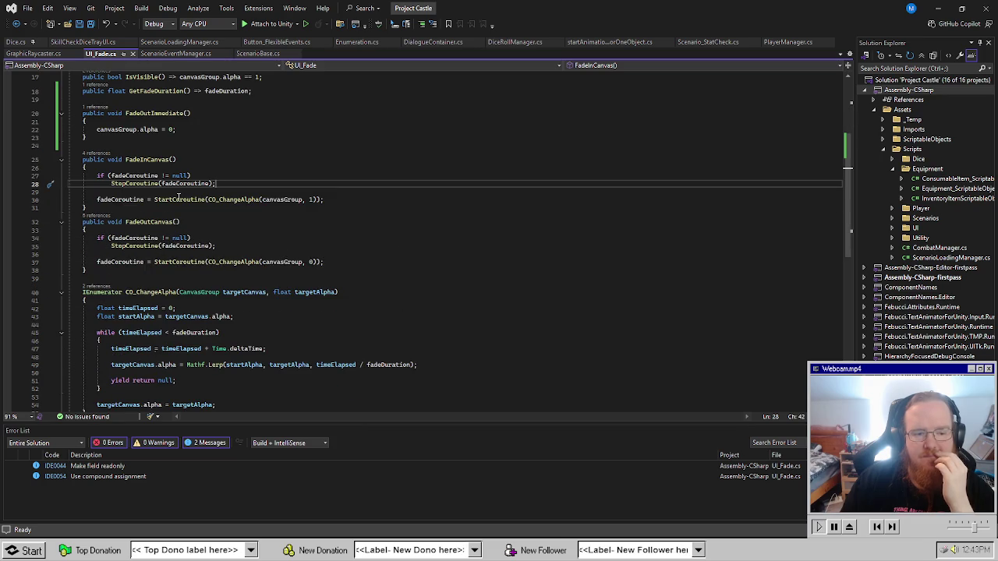
pyautogui.scroll(-3, 438, 347)
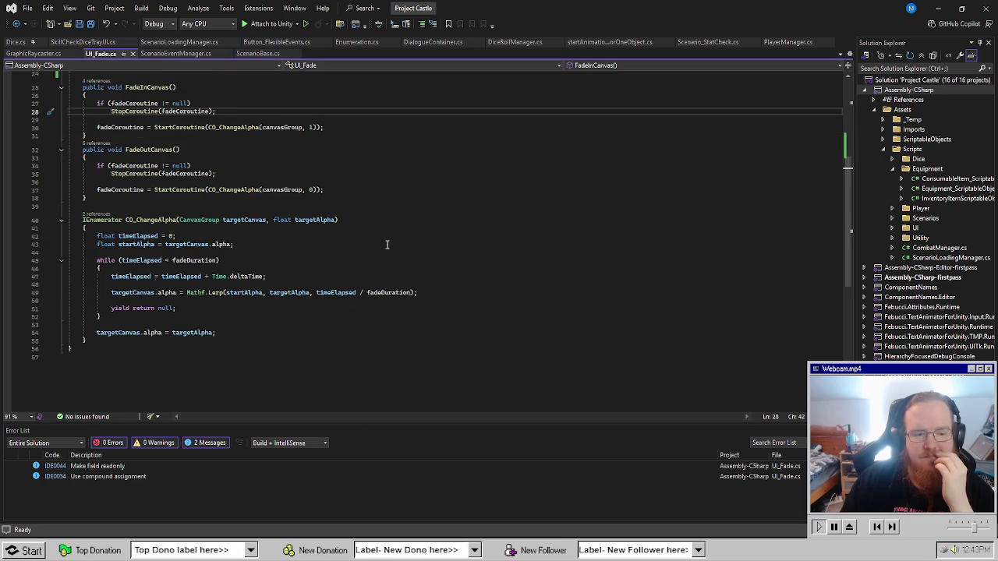
pyautogui.scroll(5, 382, 265)
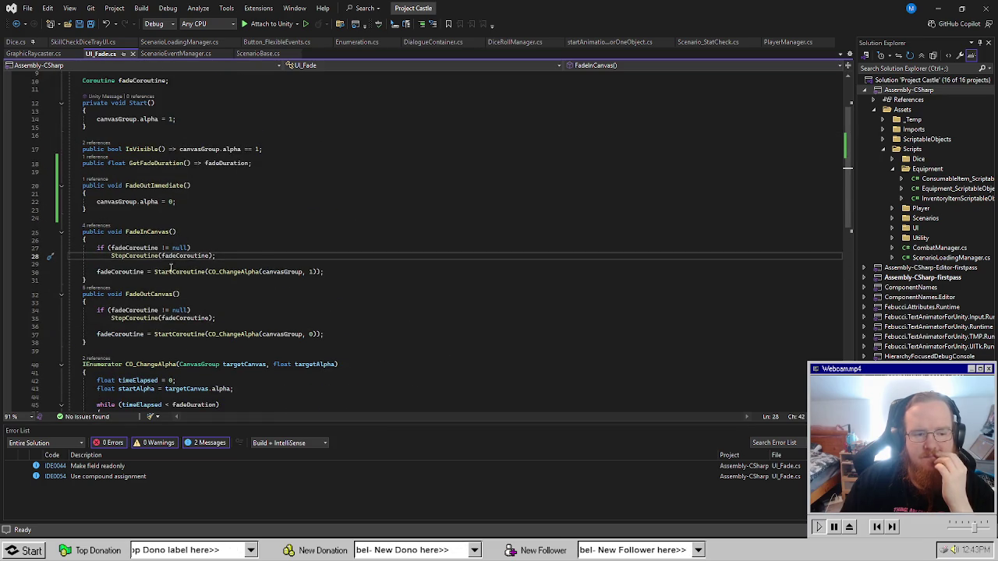
pyautogui.moveTo(189, 273)
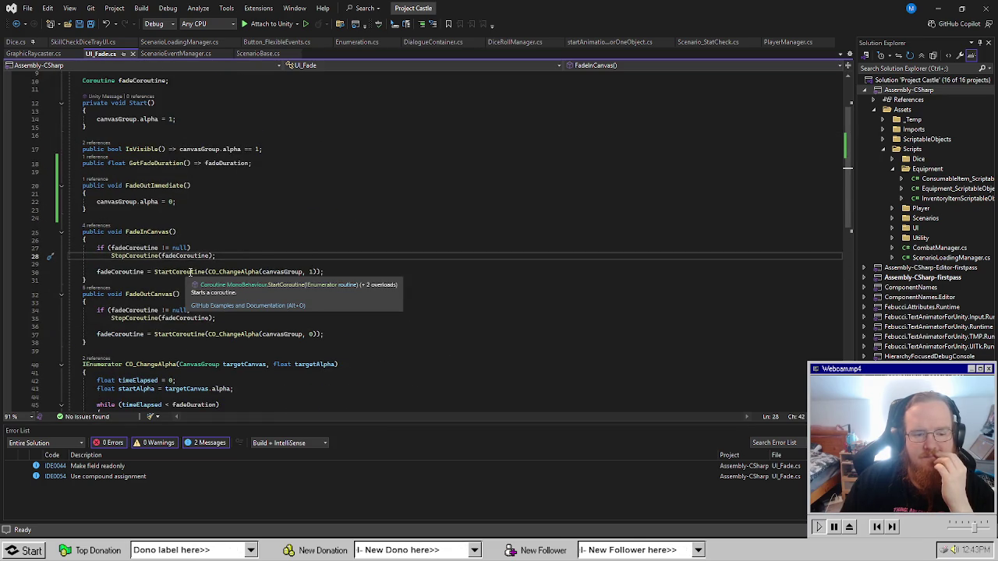
pyautogui.click(315, 272)
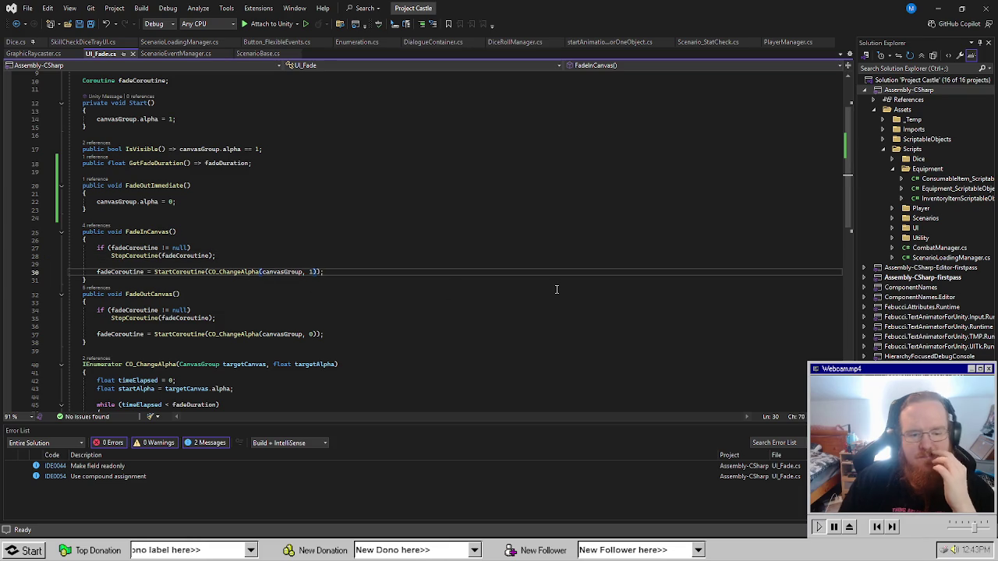
pyautogui.write(', fadeDura')
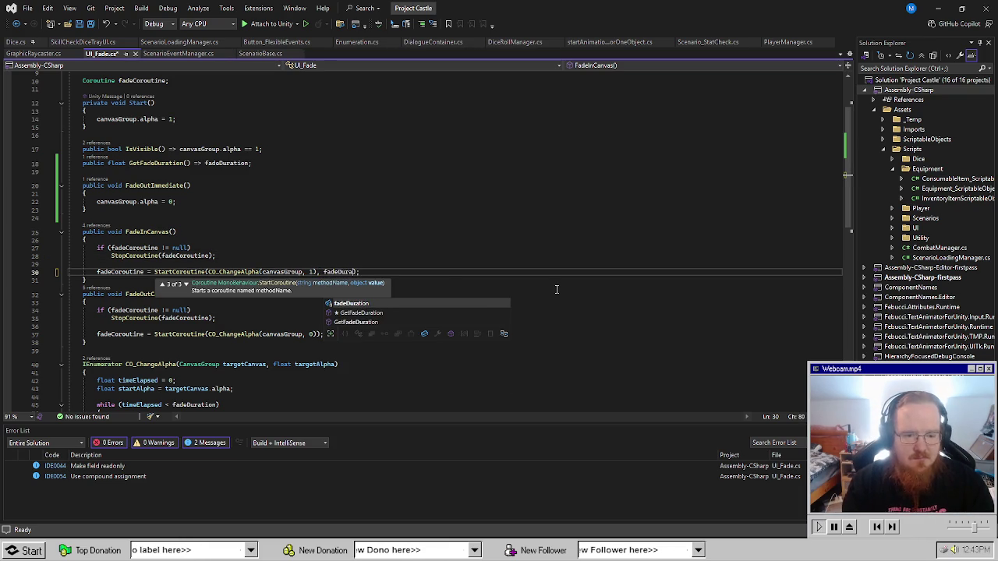
pyautogui.press('BackSpace')
pyautogui.press('BackSpace')
pyautogui.press('BackSpace')
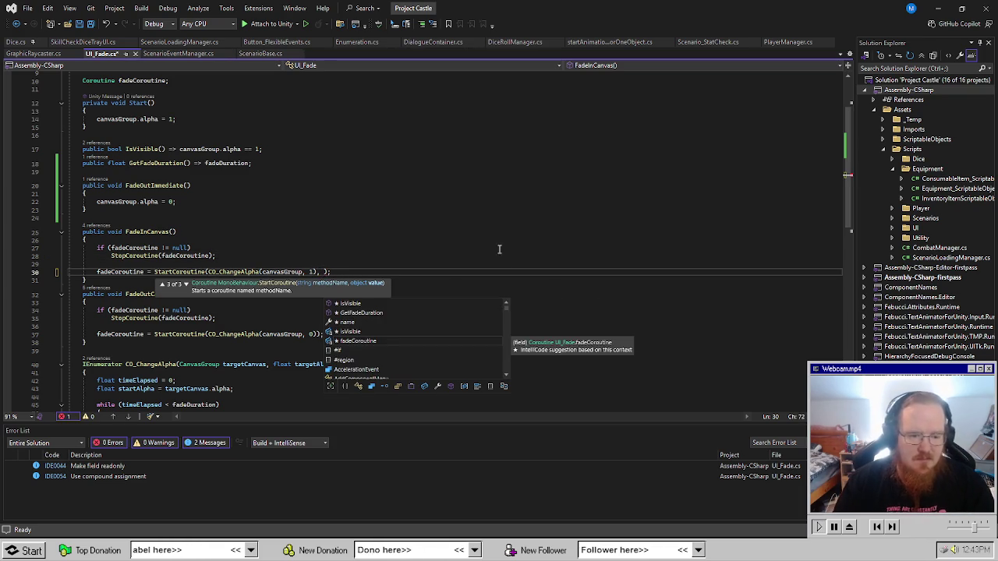
pyautogui.press('Escape')
pyautogui.press('Up')
pyautogui.press('Up')
pyautogui.press('Up')
# Add a 'float overrideFadeDuration' parameter to CO_ChangeAlpha and save UI_Fade.cs.
pyautogui.click(340, 364)
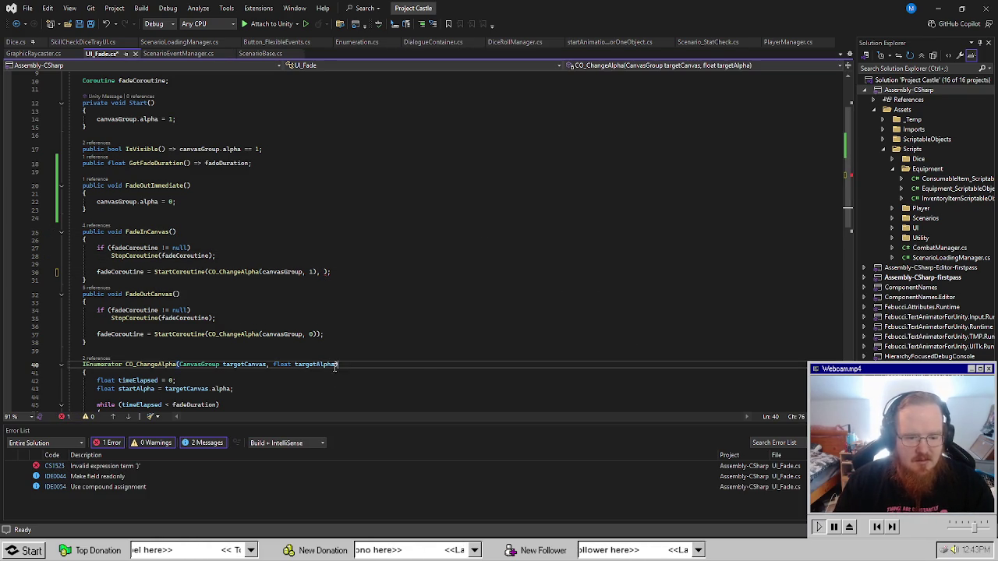
pyautogui.scroll(-6, 412, 381)
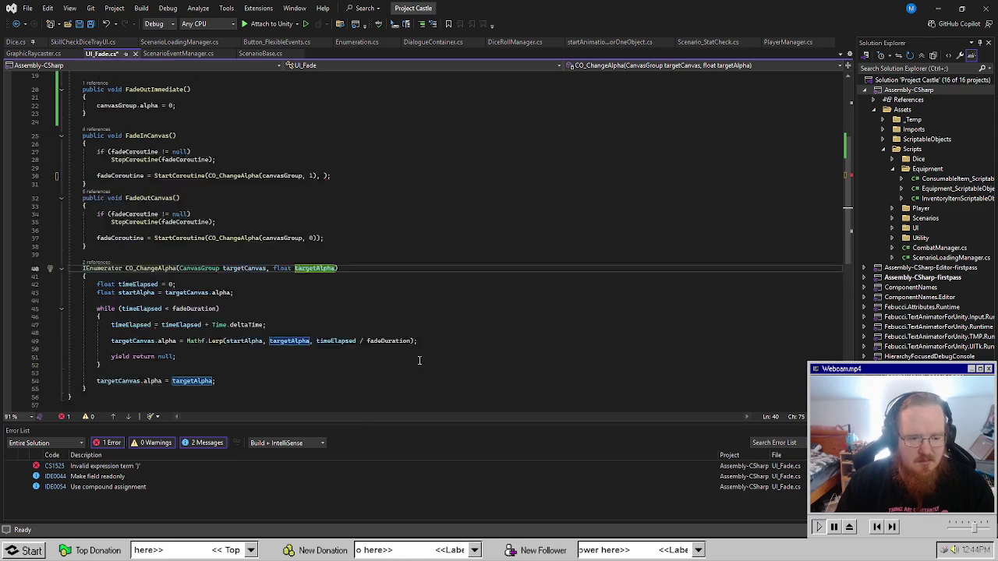
pyautogui.scroll(4, 414, 326)
pyautogui.scroll(5, 414, 324)
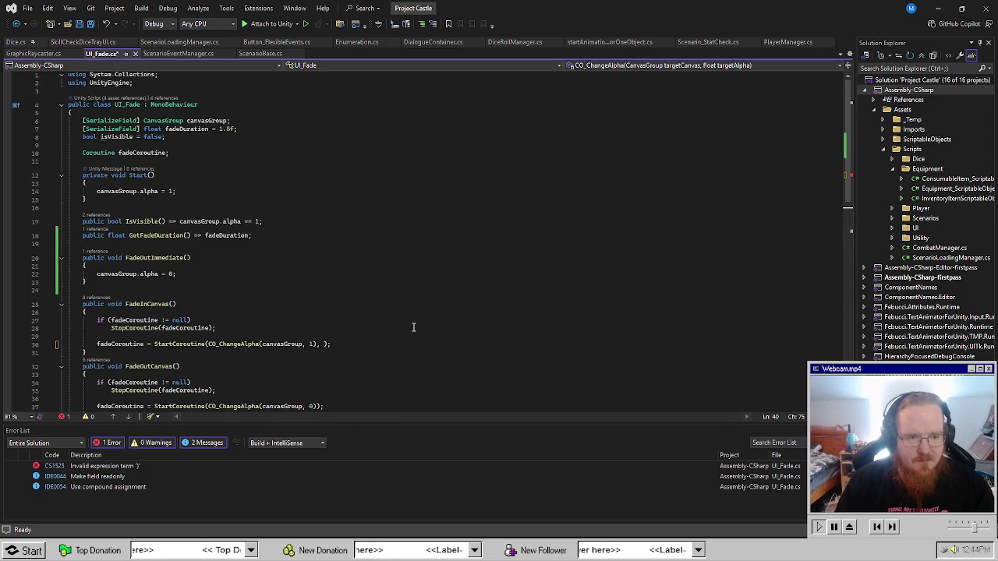
pyautogui.scroll(-5, 414, 327)
pyautogui.write(', float over')
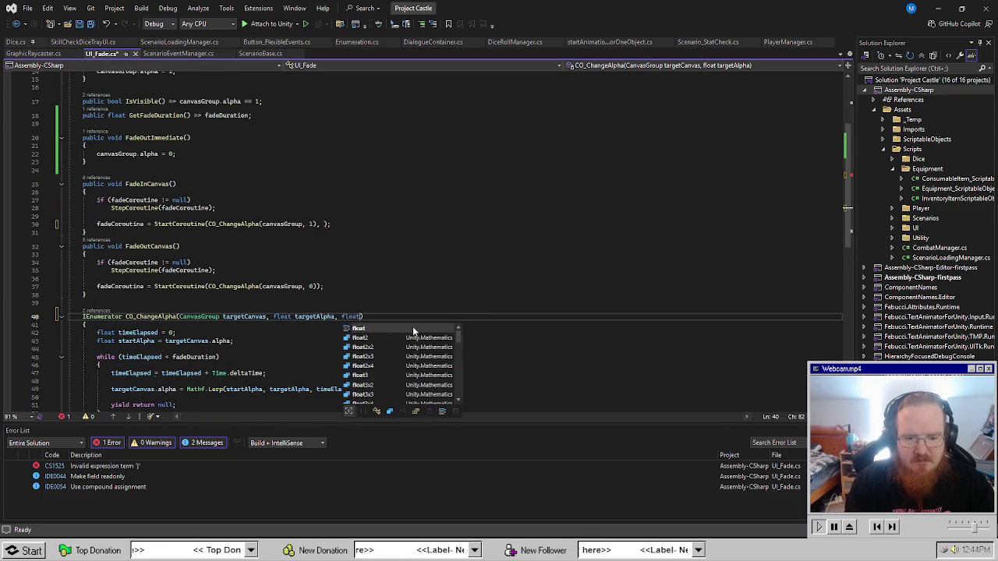
pyautogui.write('rideFadeDura')
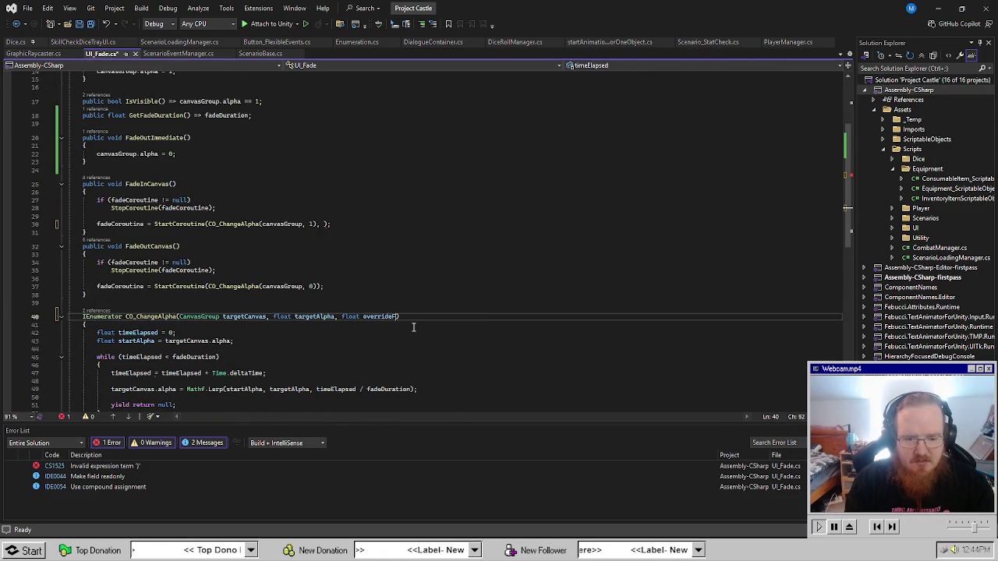
pyautogui.write('tion = 0')
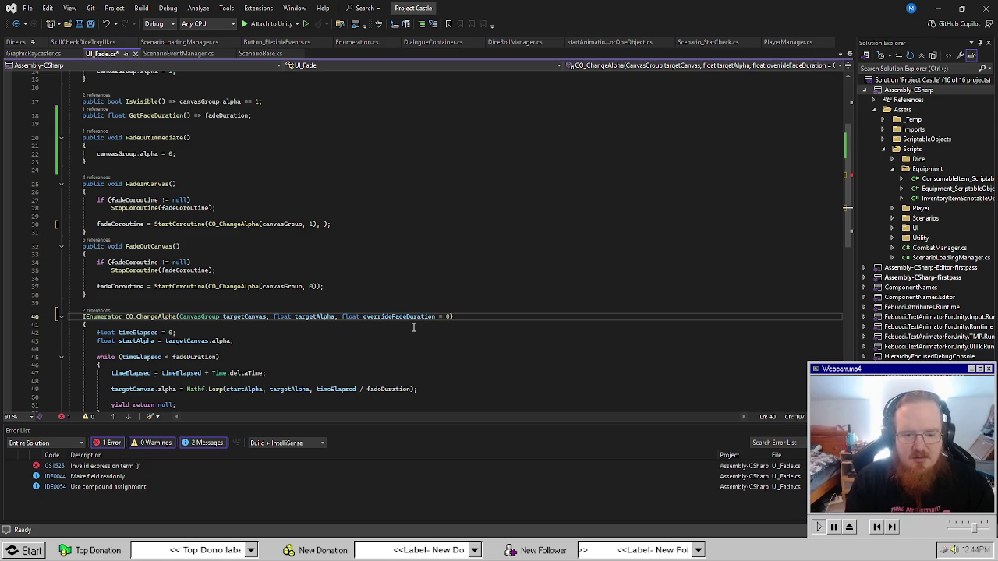
pyautogui.hotkey('ctrl', 's')
# Insert blank lines below the startAlpha declaration and begin a float duration variable.
pyautogui.click(312, 356)
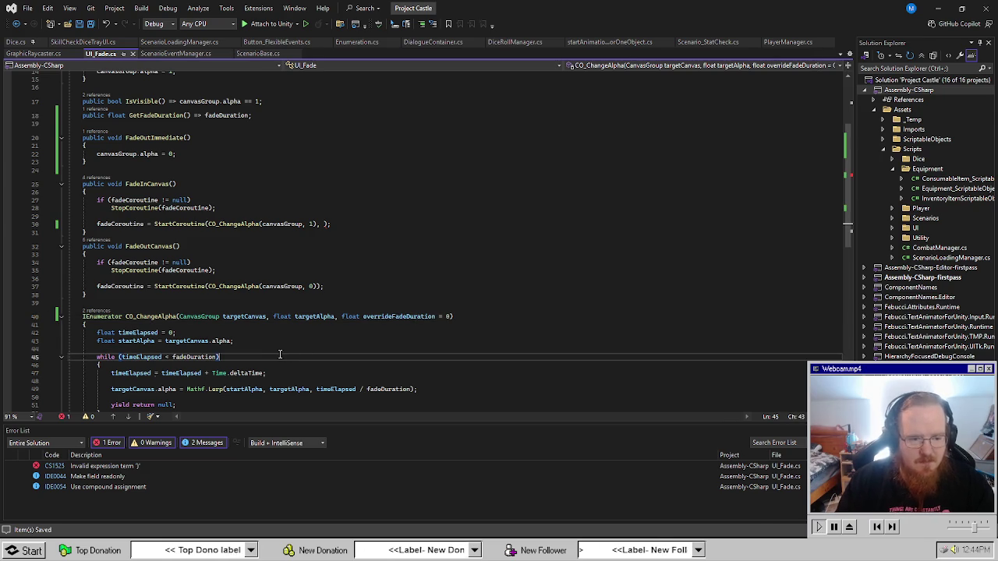
pyautogui.click(301, 342)
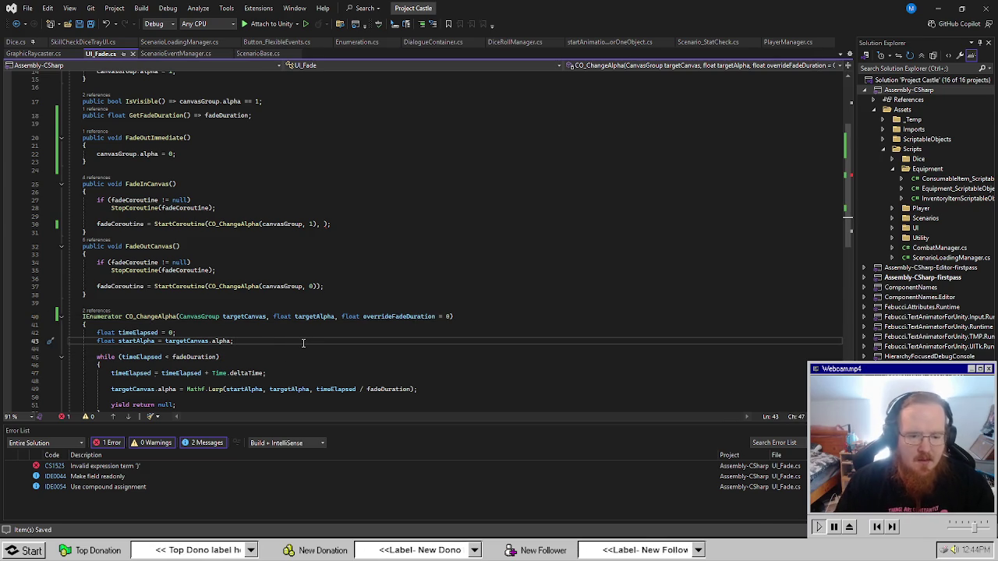
pyautogui.scroll(-3, 303, 343)
pyautogui.press('Return')
pyautogui.press('Return')
pyautogui.press('Up')
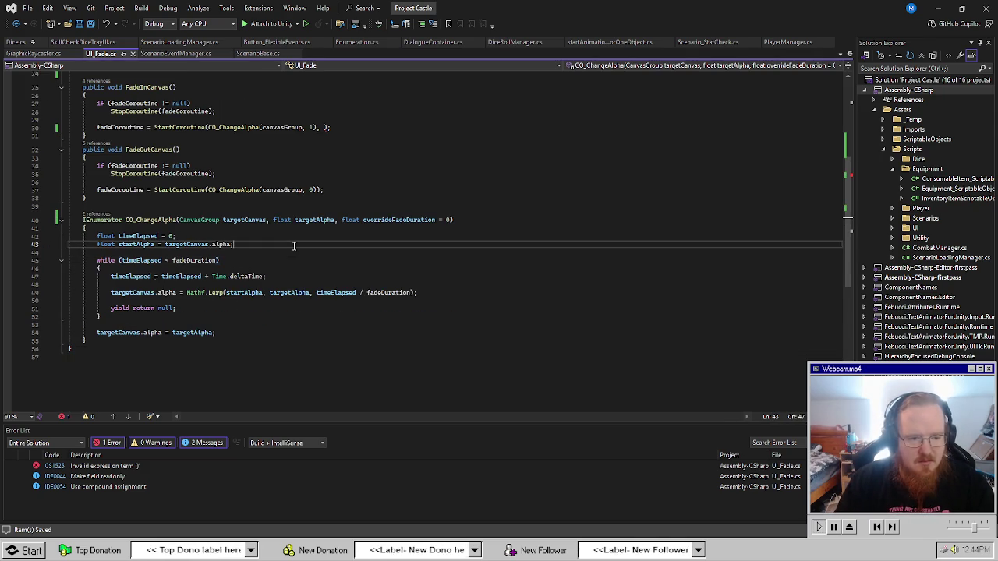
pyautogui.press('Down')
pyautogui.write('float')
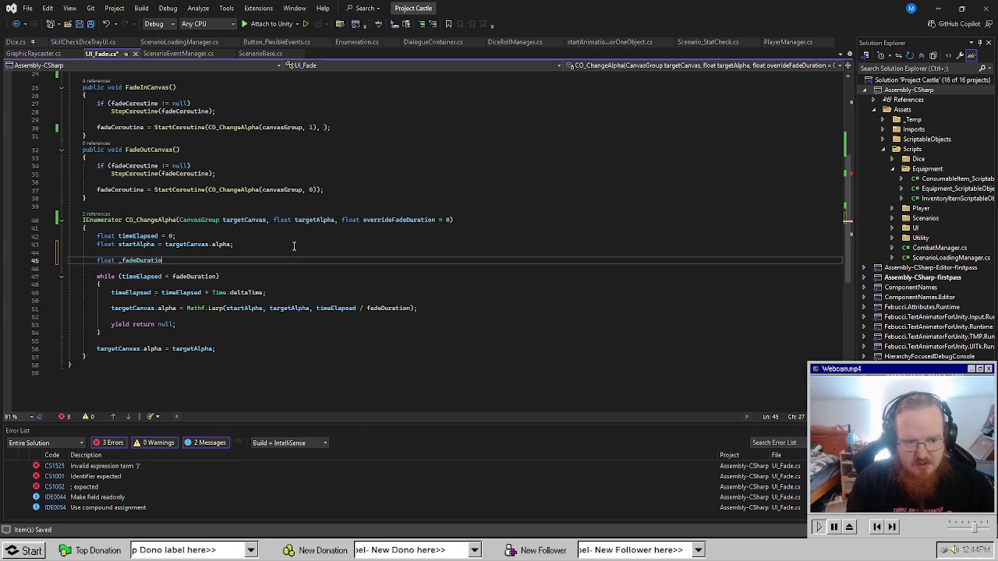
# Complete line 45 so _fadeDuration is overrideFadeDuration unless it equals 0, else fadeDuration.
pyautogui.write('n = ')
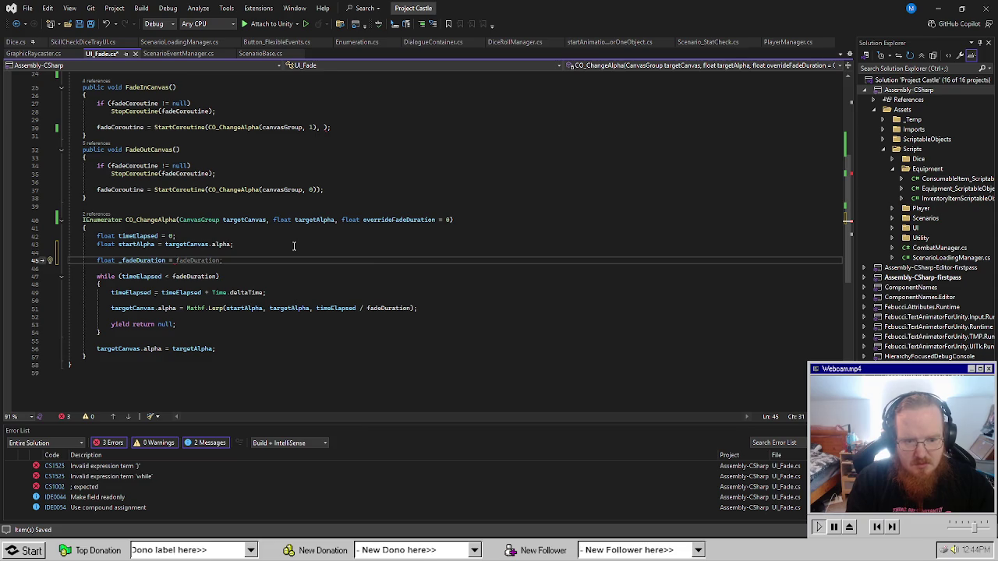
pyautogui.write('overrideFadeDuration')
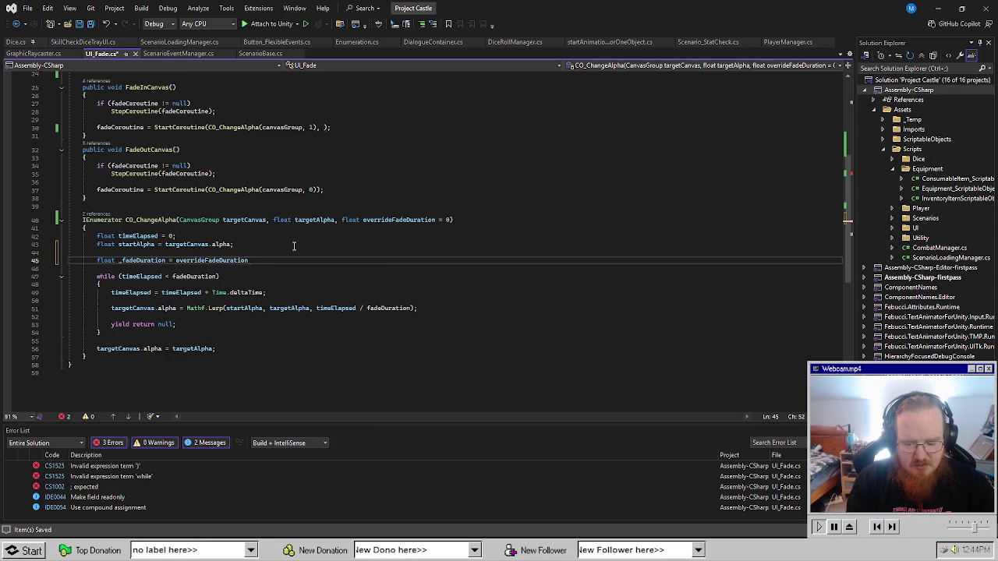
pyautogui.write(' == 0')
pyautogui.press('Tab')
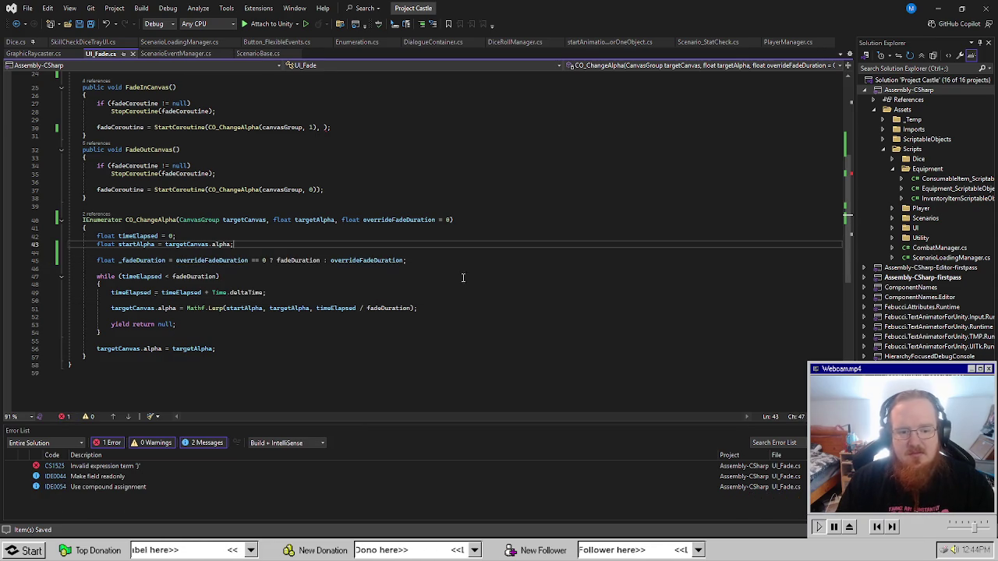
pyautogui.click(217, 348)
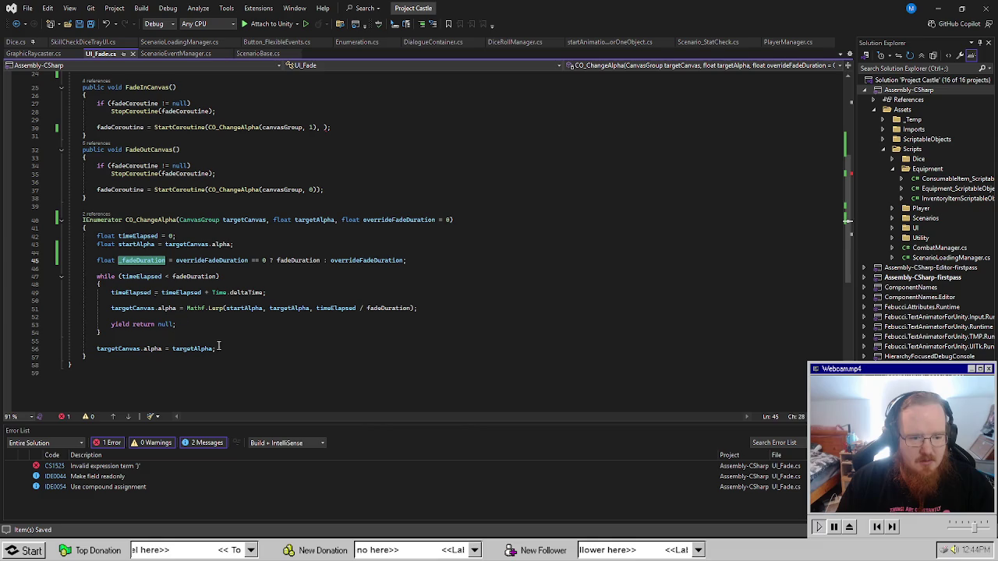
# Replace fadeDuration with _fadeDuration in the alpha Lerp division.
pyautogui.doubleClick(390, 309)
pyautogui.write('_fadeDuration')
pyautogui.click(574, 269)
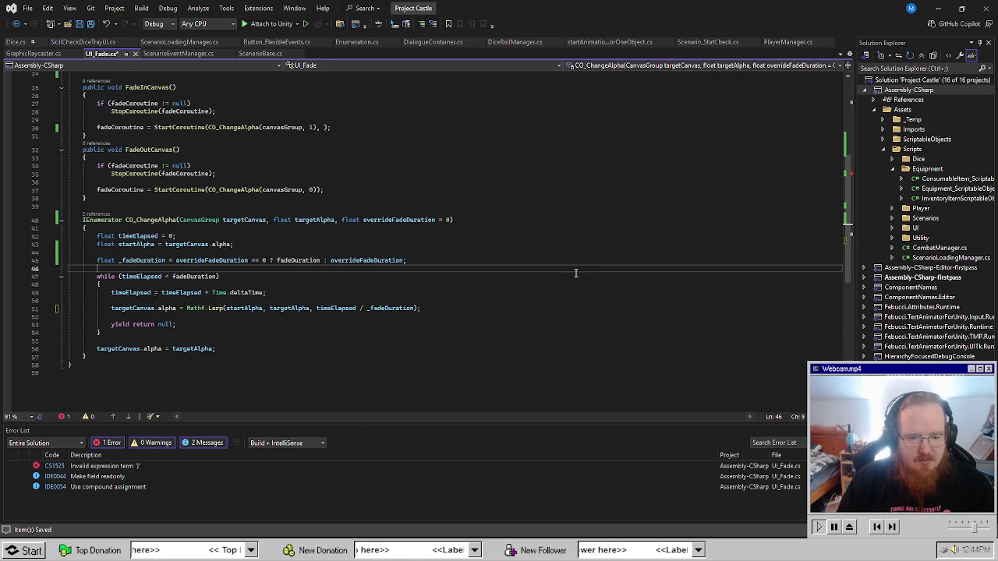
pyautogui.press('Up')
pyautogui.press('Up')
pyautogui.scroll(8, 416, 285)
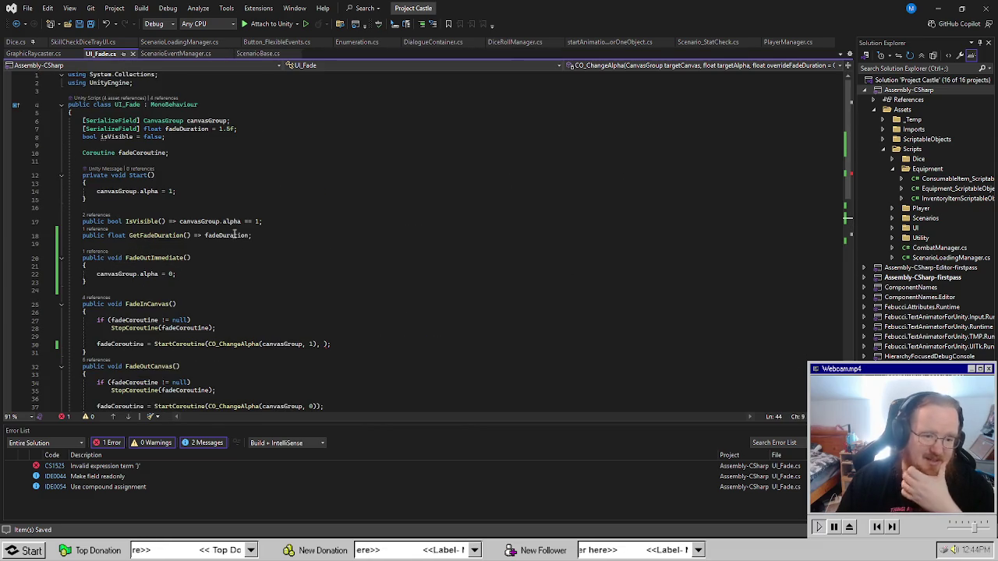
# Delete the stray extra comma argument on line 30 in FadeInCanvas's call.
pyautogui.click(329, 271)
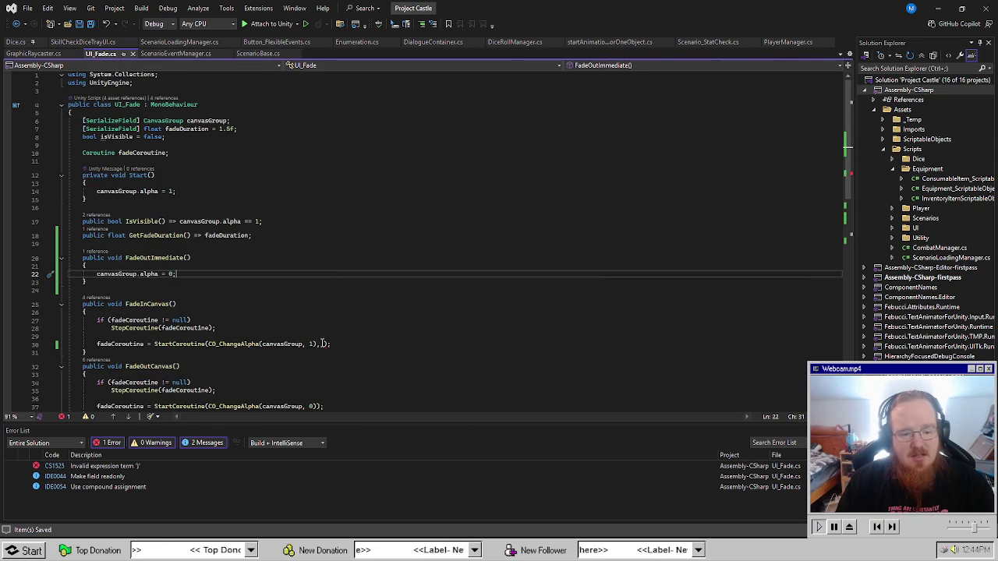
pyautogui.click(322, 343)
pyautogui.scroll(-2, 488, 380)
pyautogui.press('Delete')
pyautogui.press('Delete')
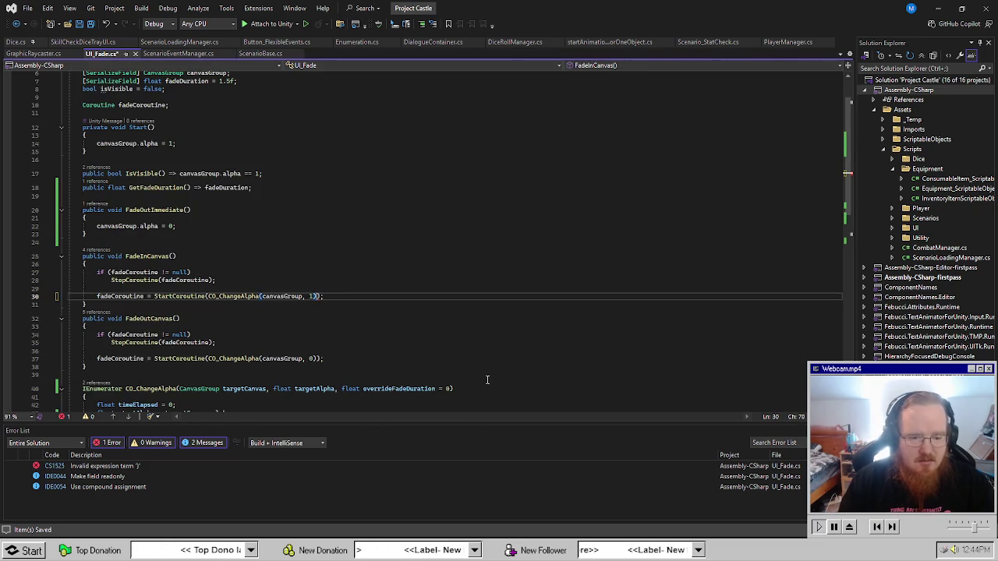
# Give FadeInCanvas a float overrideFadeDuration = 0 parameter and pass it to CO_ChangeAlpha.
pyautogui.click(173, 256)
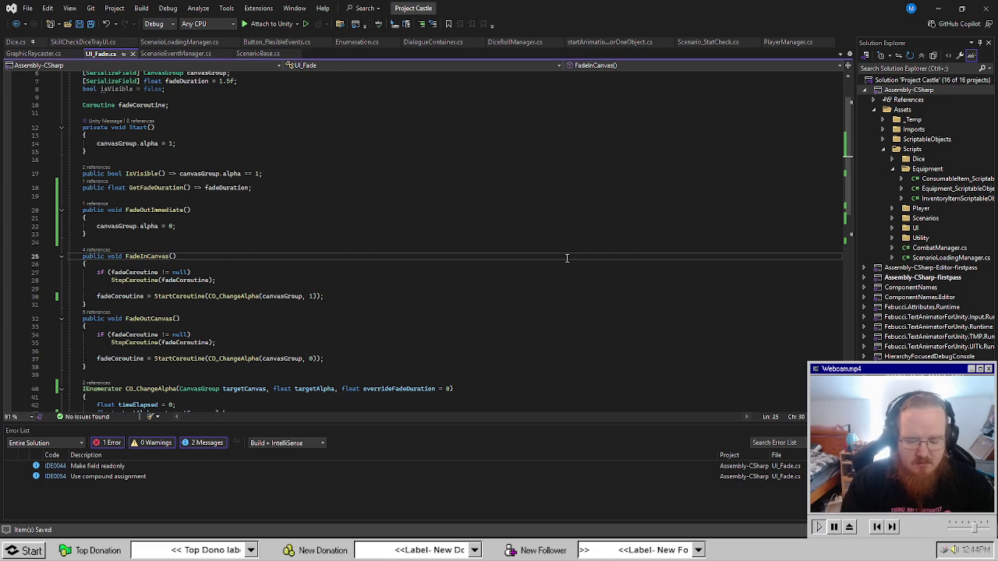
pyautogui.write('fl ')
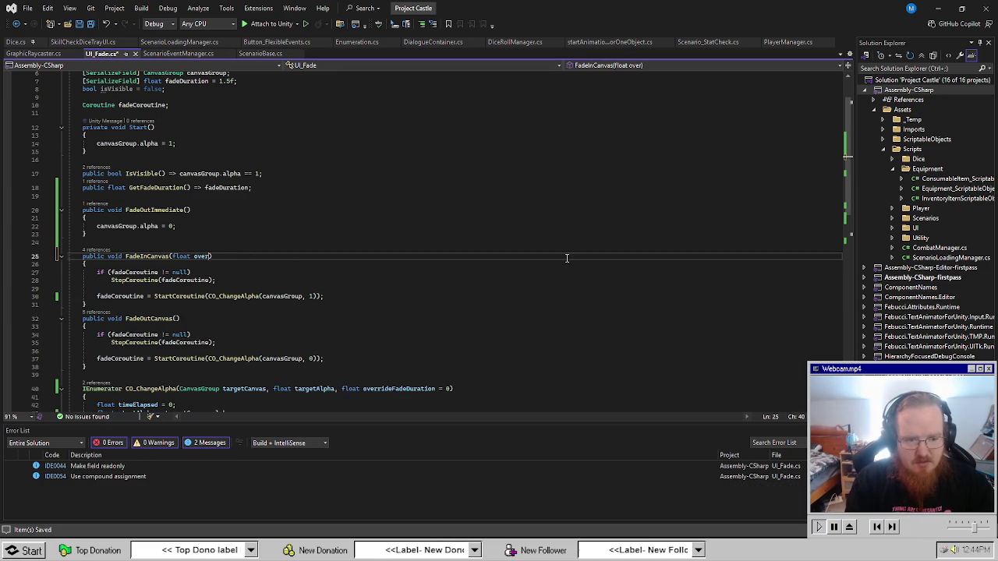
pyautogui.write('FadeDuration = 0')
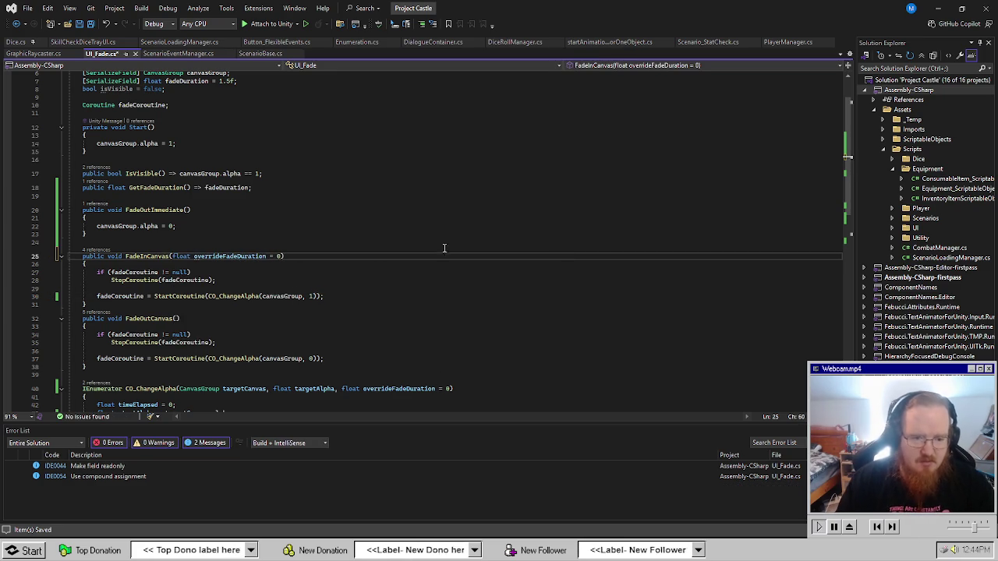
pyautogui.click(314, 297)
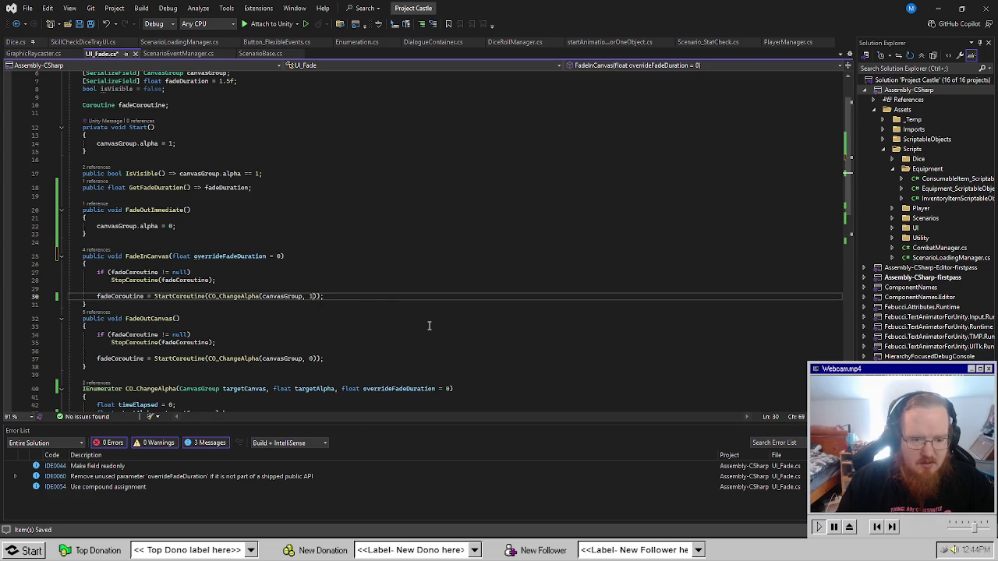
pyautogui.write(', overrideFadeDuration')
# Copy the overrideFadeDuration parameter declaration into FadeOutCanvas's parameter list.
pyautogui.click(421, 223)
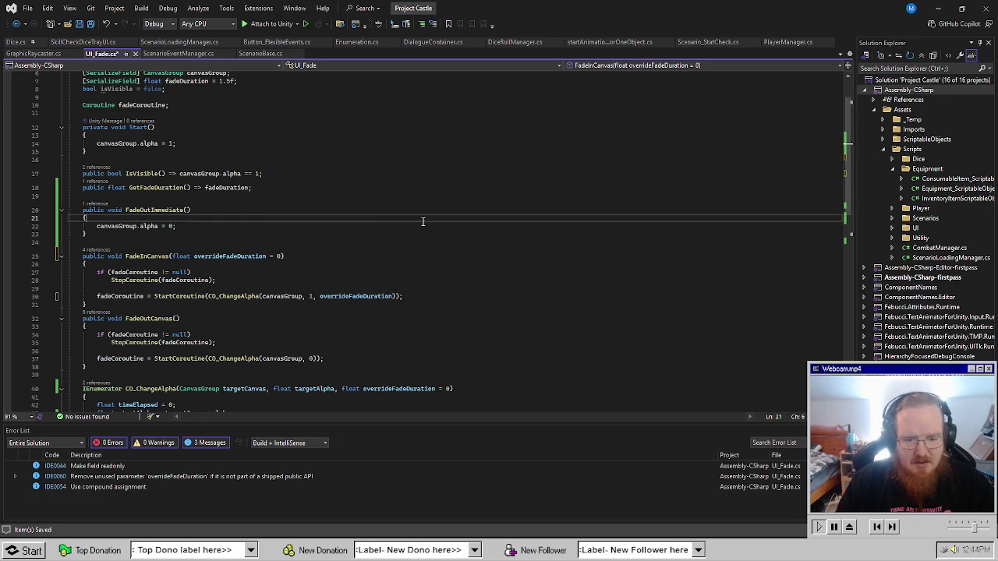
pyautogui.scroll(-3, 375, 340)
pyautogui.moveTo(172, 184); pyautogui.dragTo(274, 185)
pyautogui.click(178, 247)
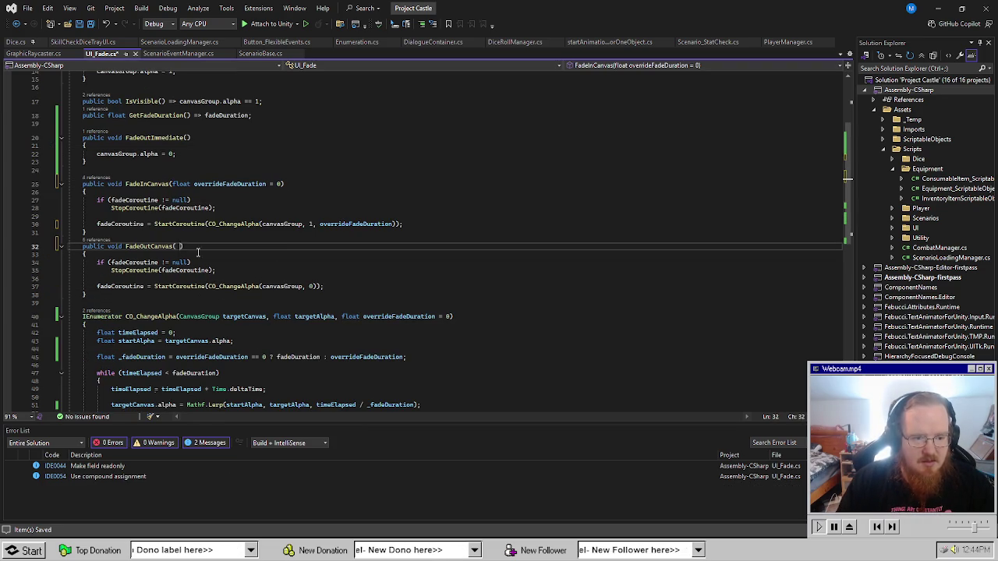
pyautogui.write('float overrideFadeDuration = 0')
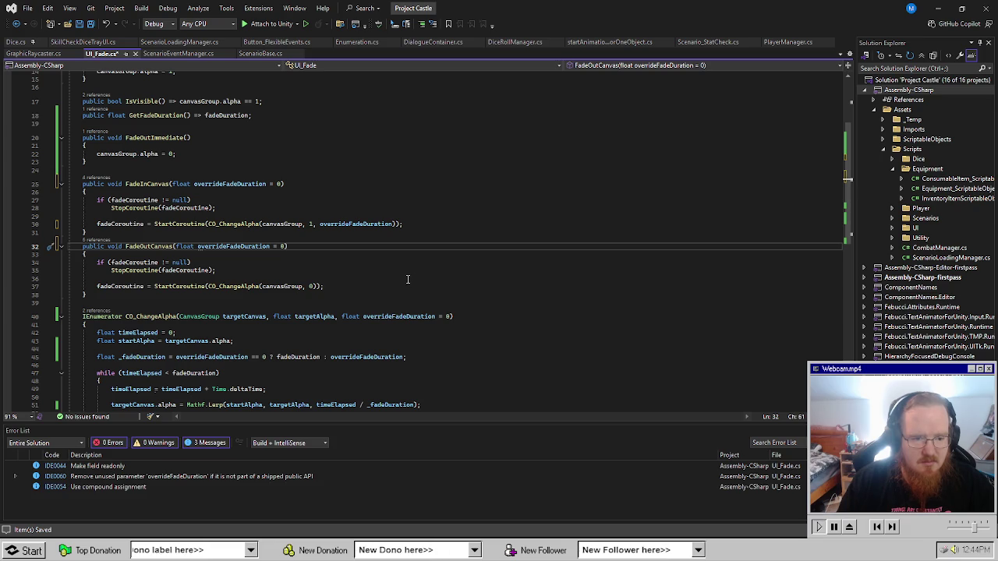
# Add overrideFadeDuration as the third argument of FadeOutCanvas's CO_ChangeAlpha call.
pyautogui.click(407, 279)
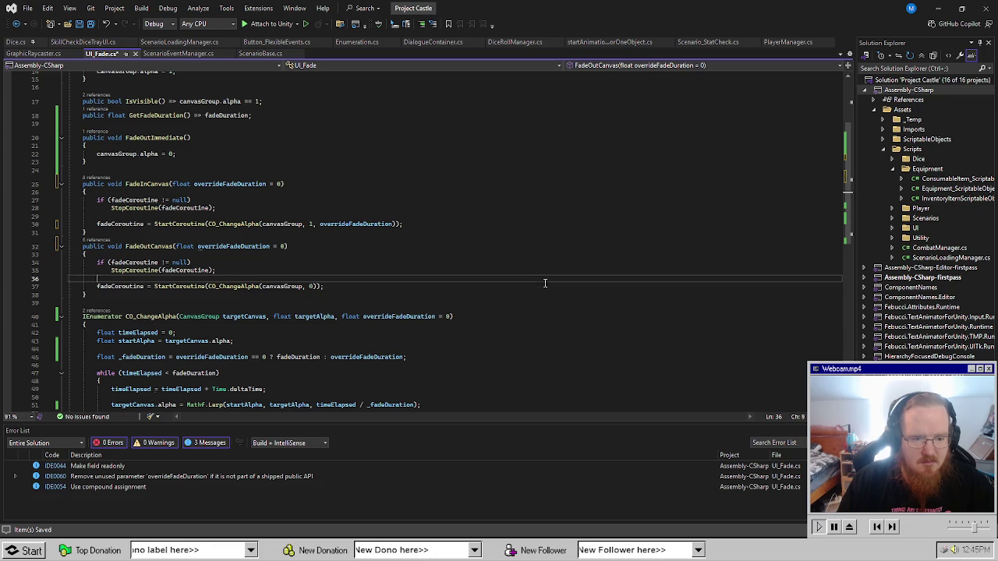
pyautogui.doubleClick(356, 224)
pyautogui.hotkey('ctrl', 'c')
pyautogui.click(340, 287)
pyautogui.press('Left')
pyautogui.press('Left')
pyautogui.press('Left')
pyautogui.write(',')
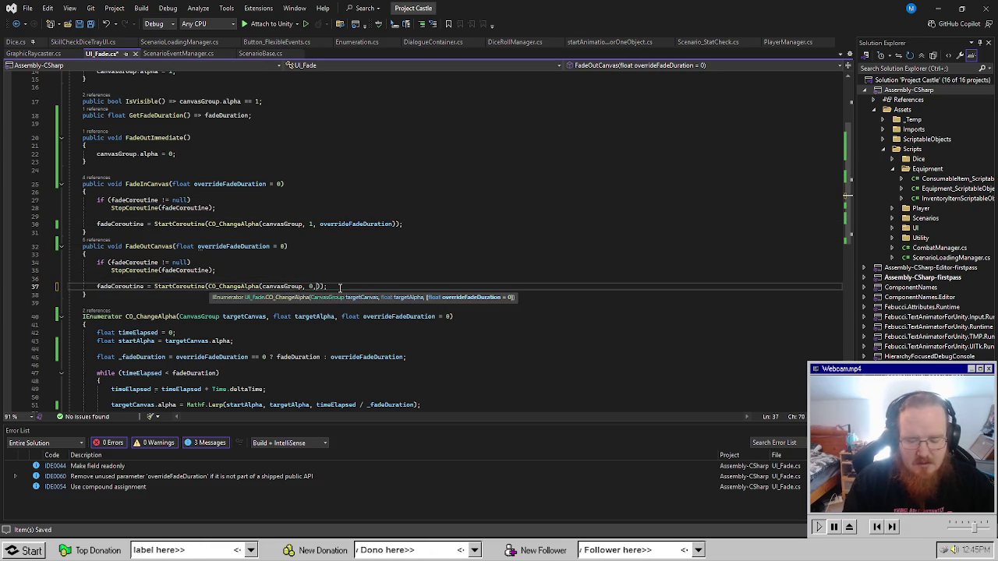
pyautogui.hotkey('ctrl', 'v')
pyautogui.click(374, 224)
pyautogui.click(484, 161)
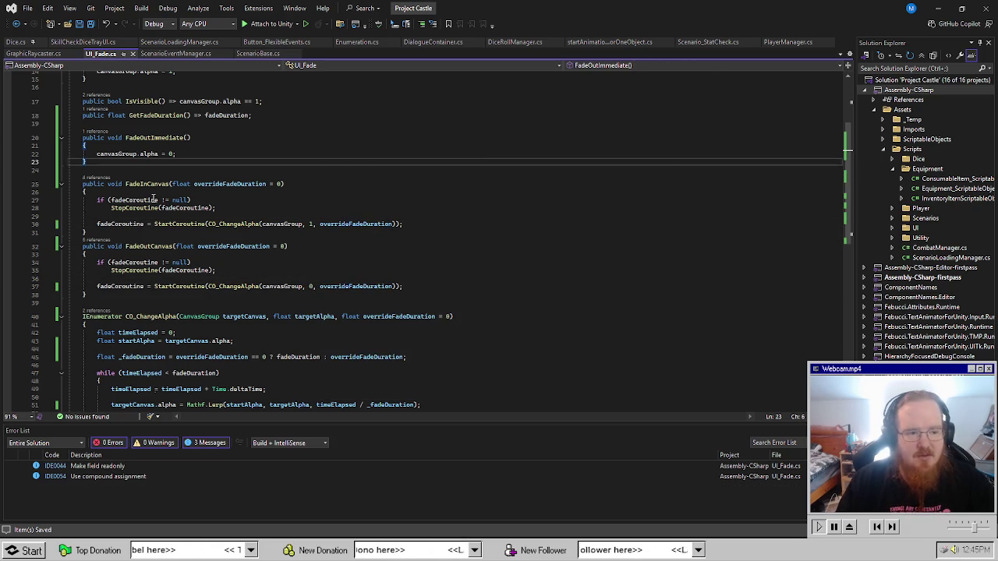
pyautogui.click(287, 184)
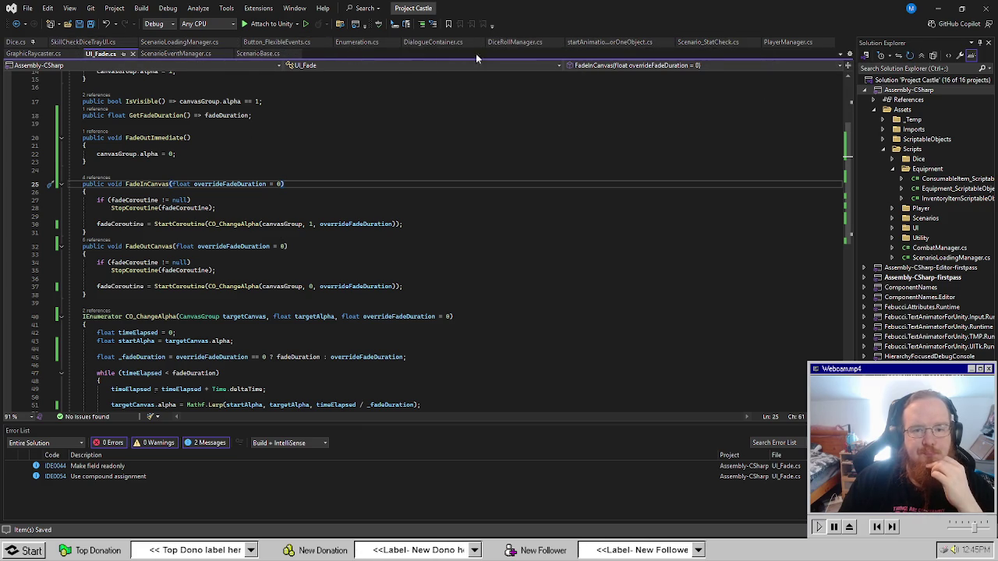
# In Scenario_StatCheck, change the FadeInDiceTray call's argument to .5f.
pyautogui.click(708, 42)
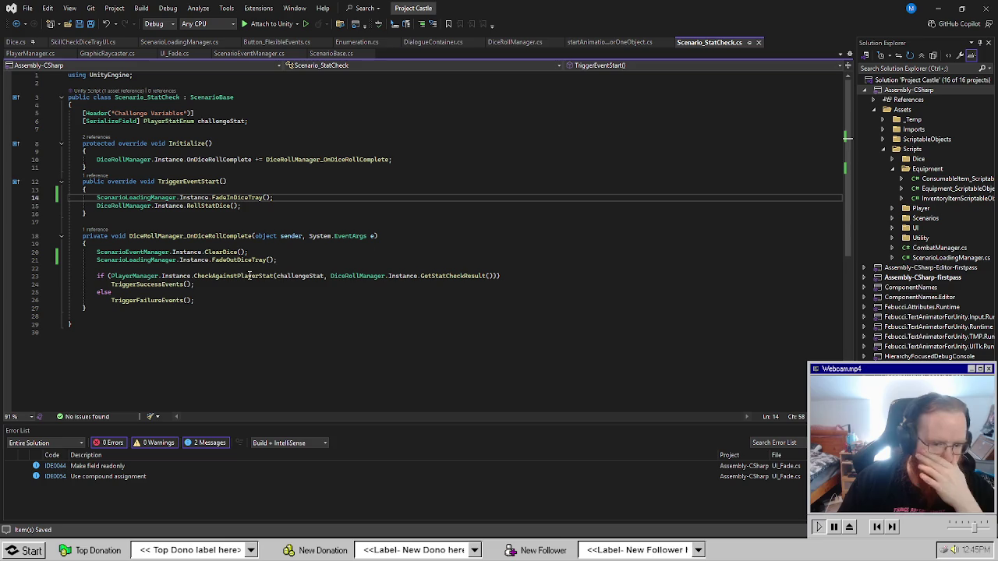
pyautogui.press('Down')
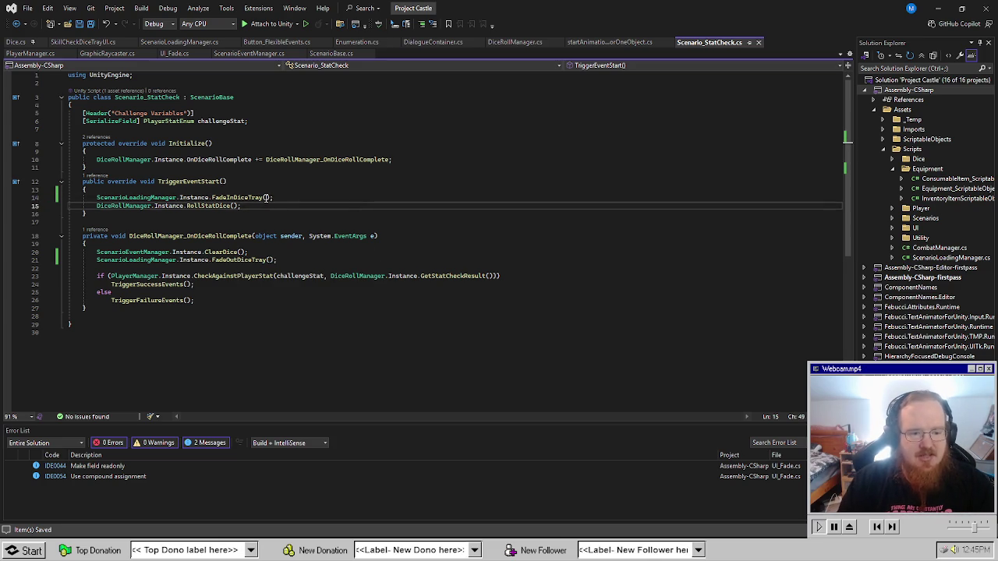
pyautogui.click(266, 197)
pyautogui.press('Down')
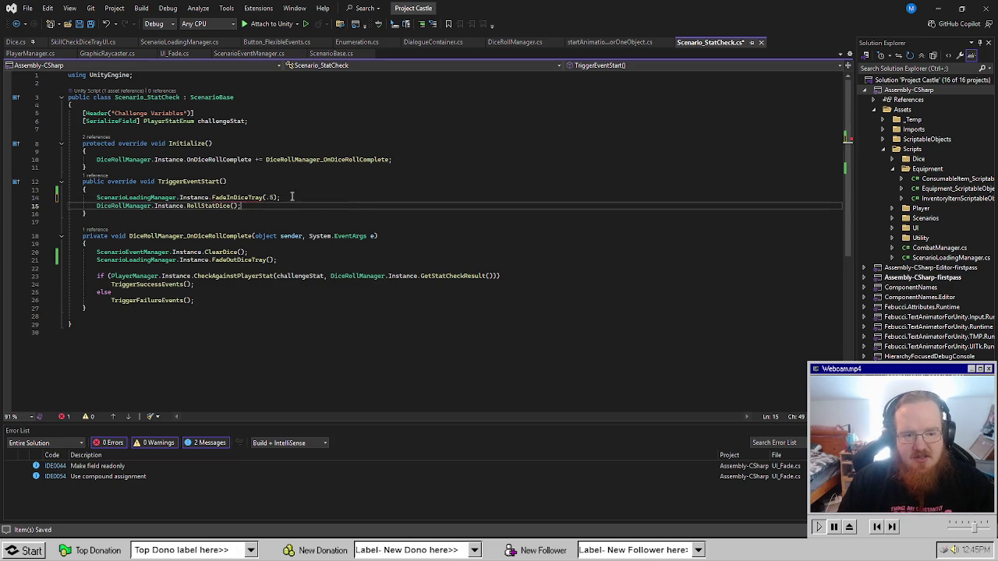
pyautogui.doubleClick(269, 197)
pyautogui.write('.5f')
pyautogui.click(358, 197)
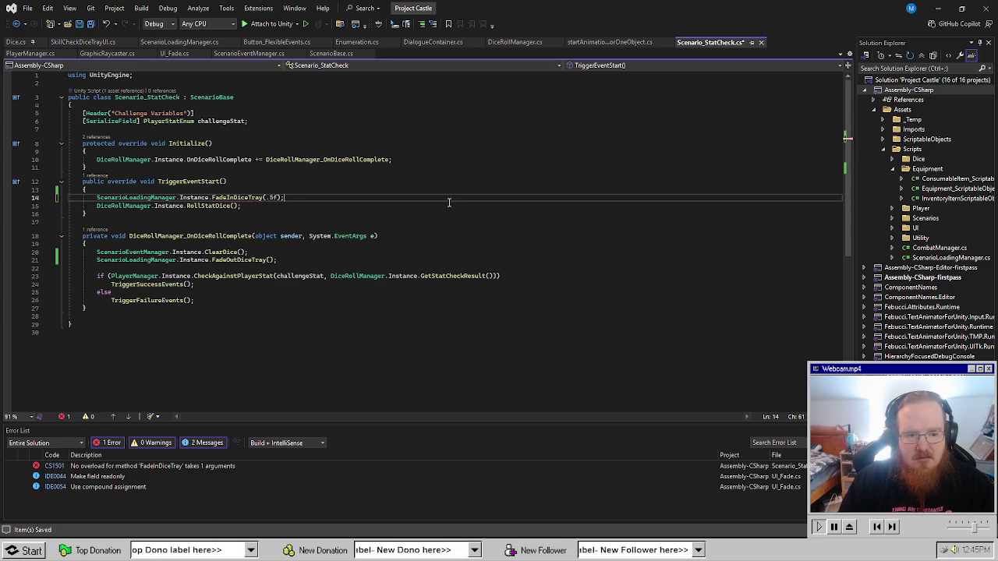
# Pass 3 to FadeOutDiceTray, inspect the CS1501 no-overload error, and go to FadeInDiceTray's definition.
pyautogui.click(266, 259)
pyautogui.write('2')
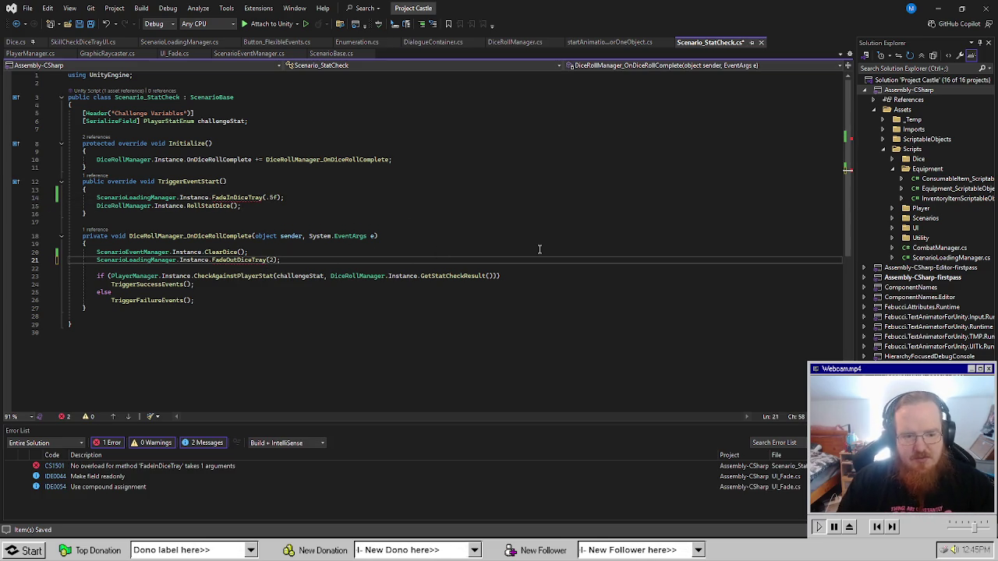
pyautogui.press('BackSpace')
pyautogui.write('3')
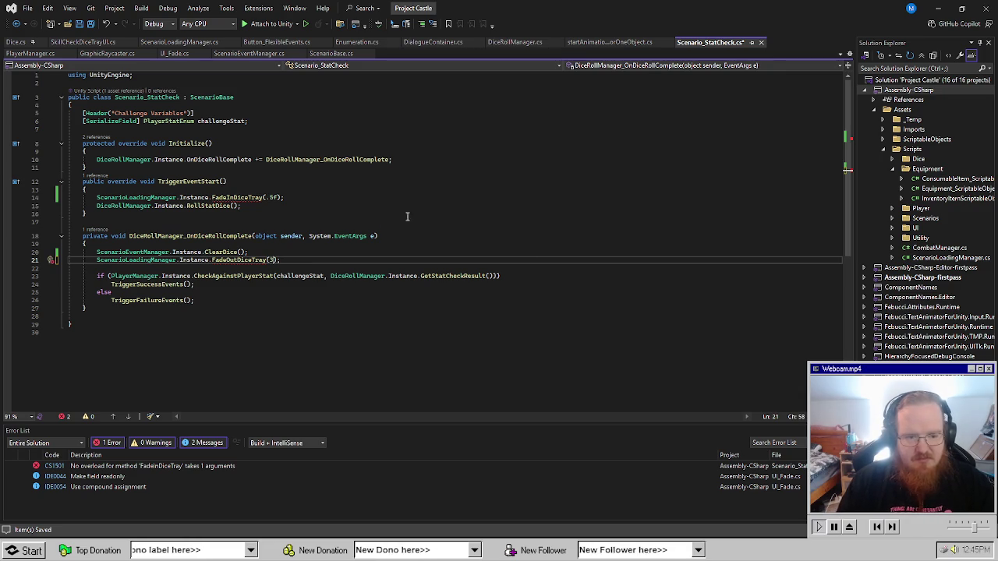
pyautogui.click(447, 221)
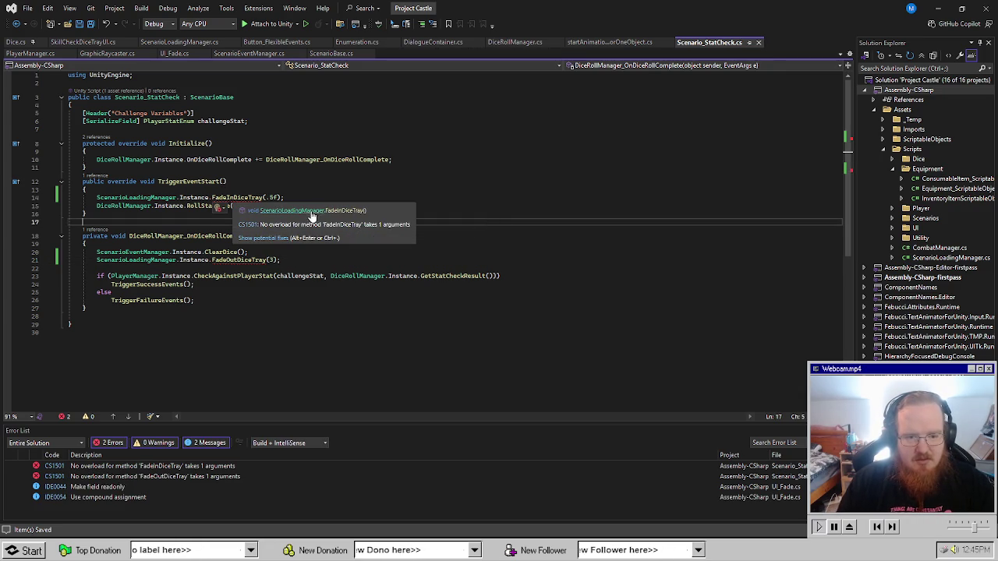
pyautogui.click(351, 211)
pyautogui.click(329, 241)
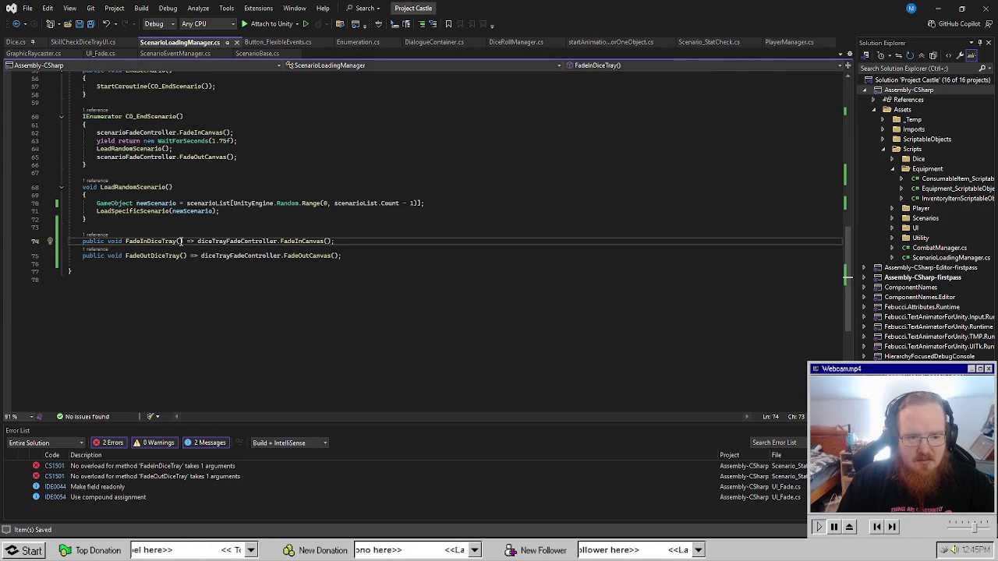
# Add an int overrideFadeDuration parameter to FadeInDiceTray and FadeOutDiceTray, matching UI_Fade's name.
pyautogui.write('int overrideFa')
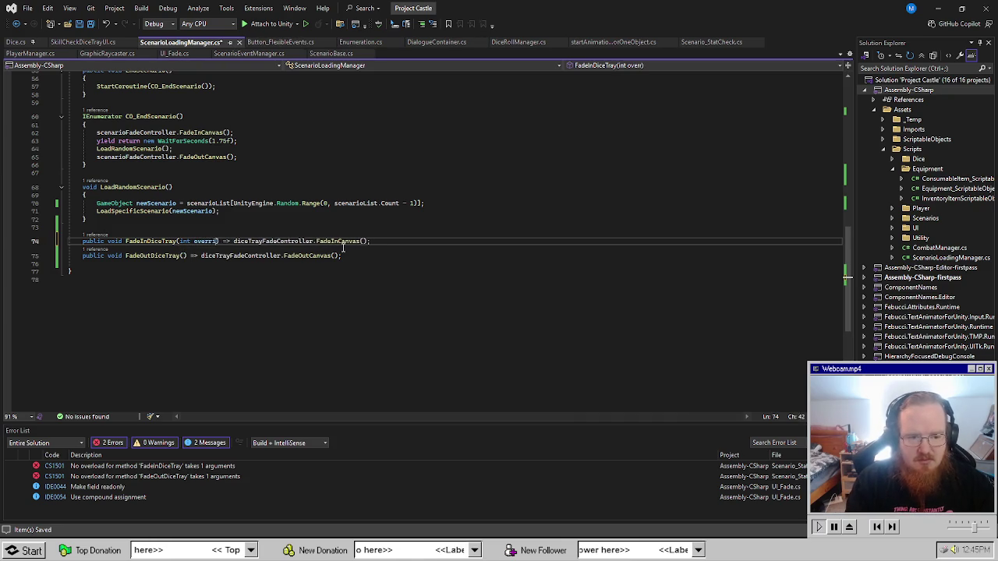
pyautogui.write('deTim')
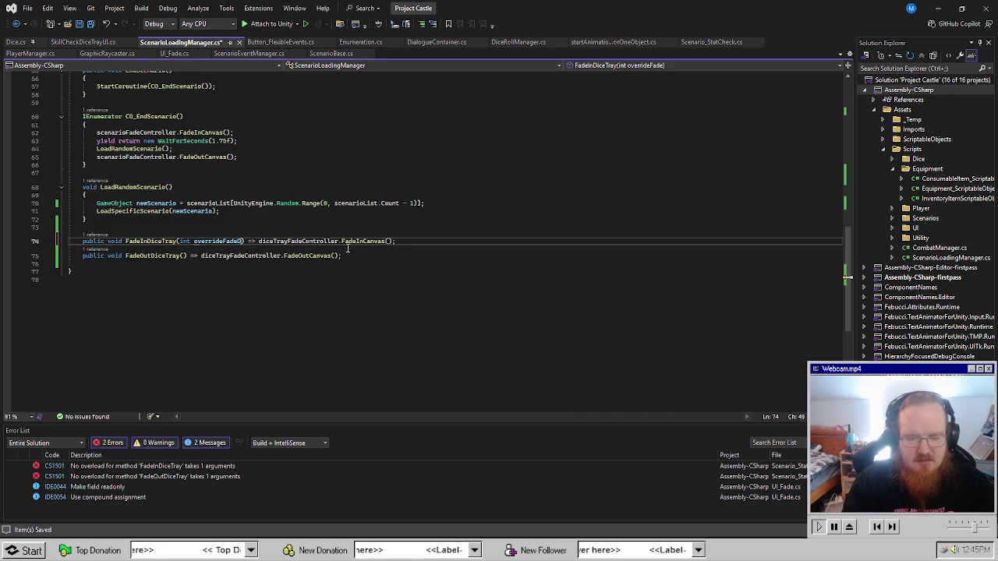
pyautogui.write('er')
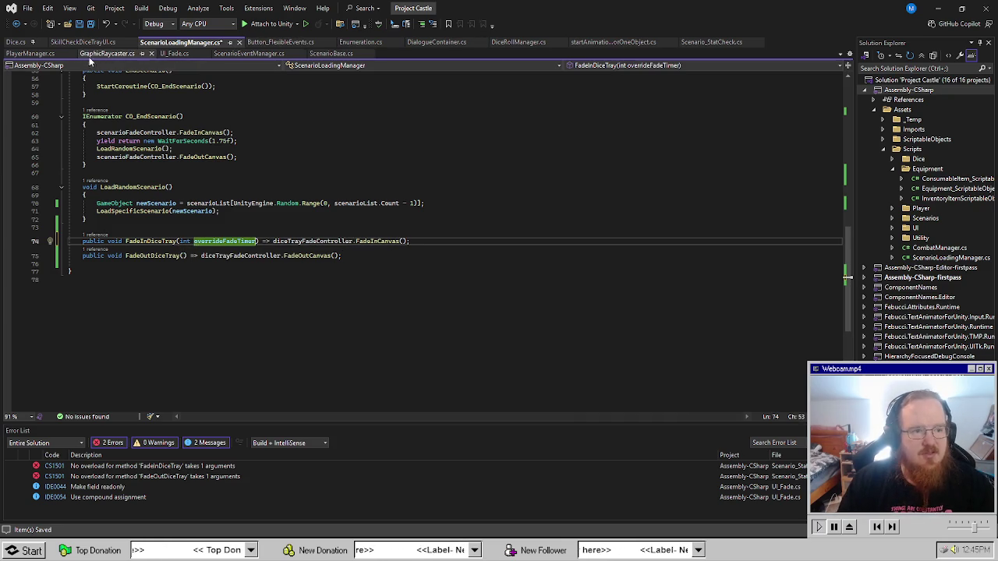
pyautogui.click(174, 53)
pyautogui.doubleClick(348, 225)
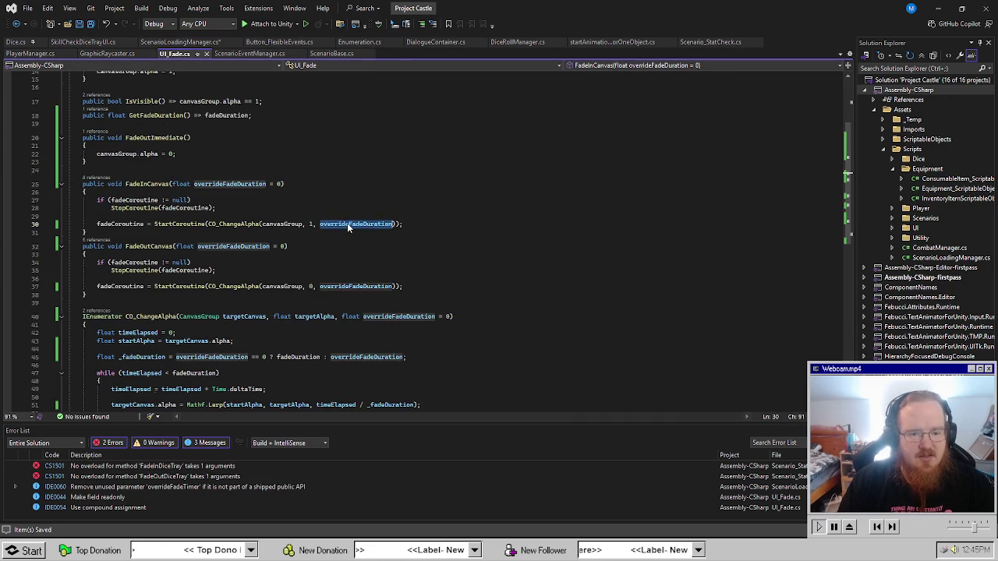
pyautogui.click(185, 42)
pyautogui.hotkey('ctrl', 'v')
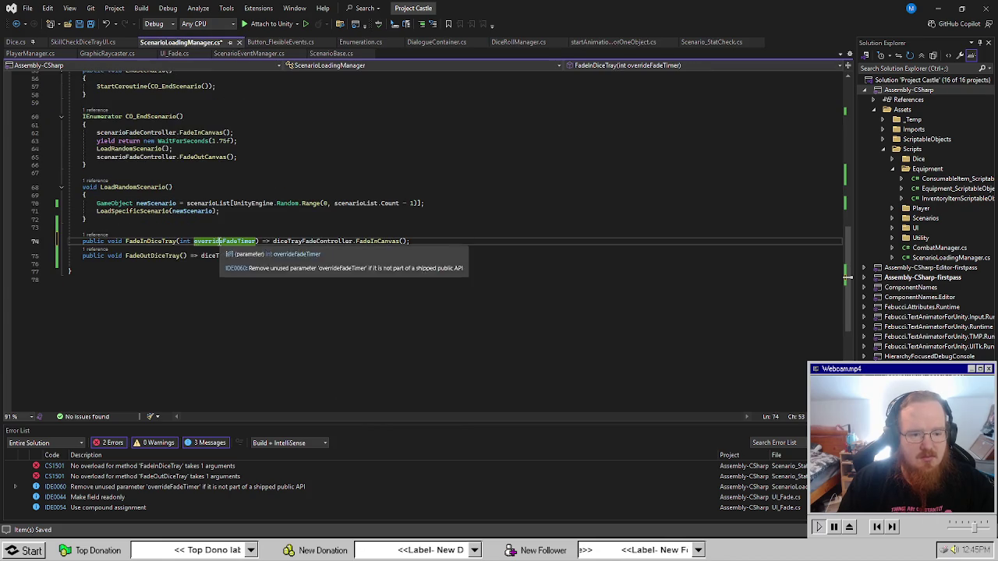
pyautogui.write('Duration')
pyautogui.hotkey('ctrl', 'shift', 'Left')
pyautogui.hotkey('ctrl', 'shift', 'Left')
pyautogui.hotkey('ctrl', 'c')
pyautogui.click(184, 255)
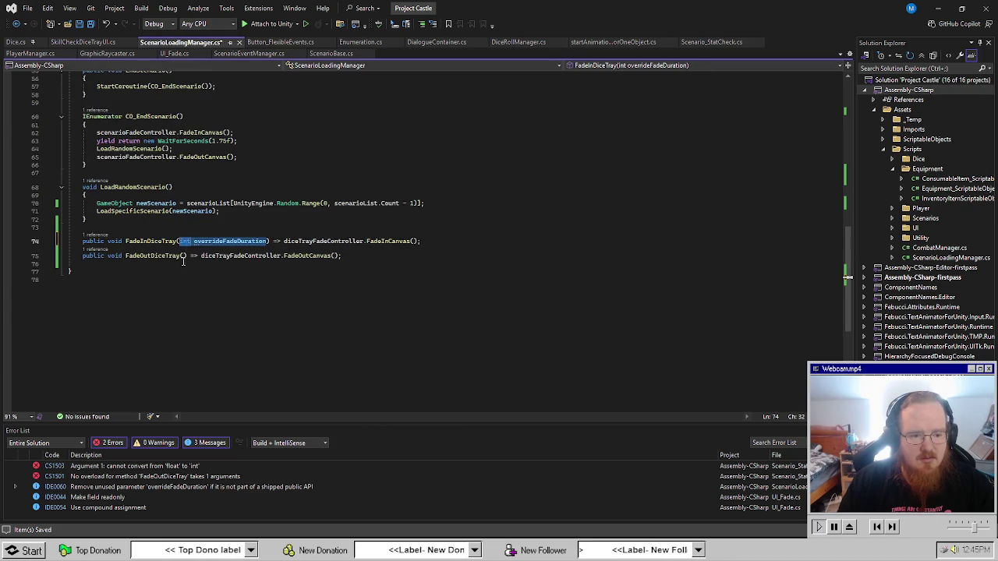
pyautogui.hotkey('ctrl', 'v')
# Forward overrideFadeDuration into the FadeInCanvas and FadeOutCanvas calls.
pyautogui.click(413, 241)
pyautogui.write('overrideFadeDuration')
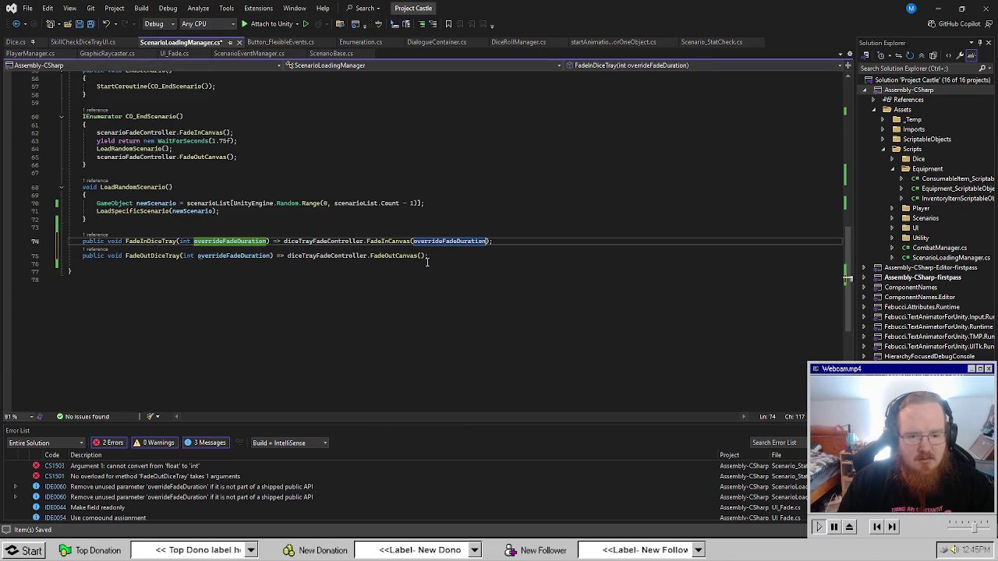
pyautogui.click(421, 256)
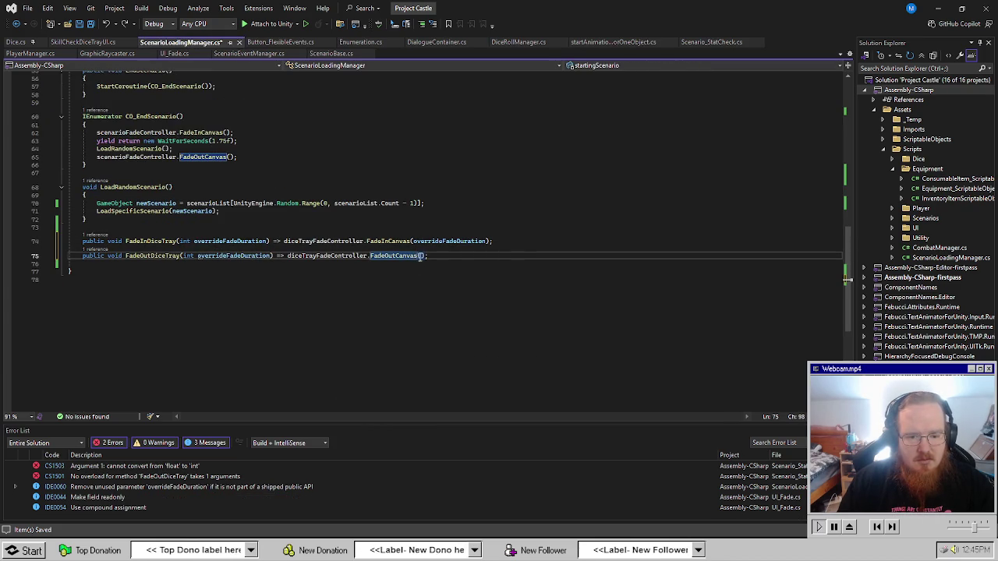
pyautogui.write('overrideFadeDuration')
pyautogui.click(412, 284)
# Default both overrideFadeDuration parameters to 0 and save ScenarioLoadingManager.cs.
pyautogui.click(268, 241)
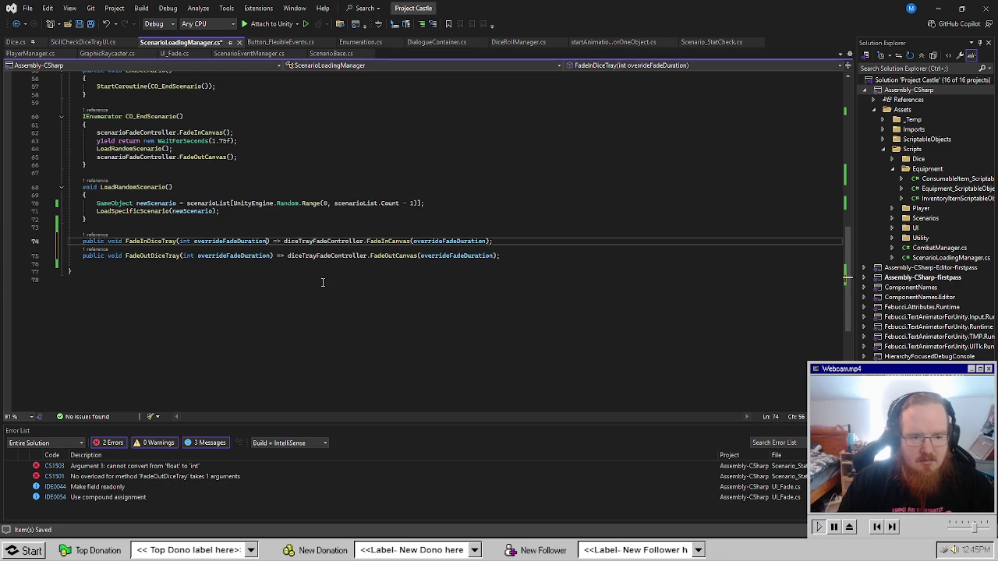
pyautogui.write('= 0')
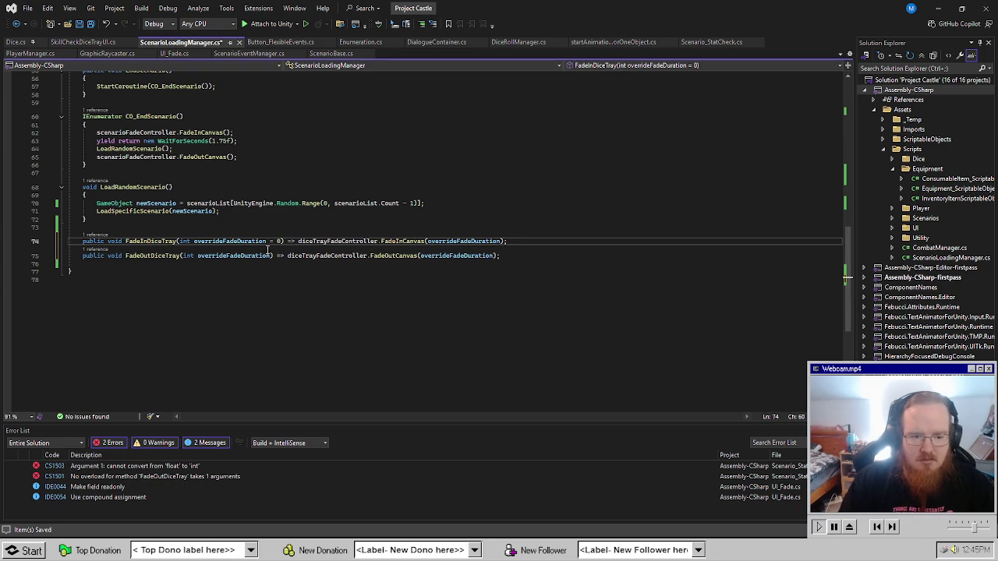
pyautogui.click(270, 256)
pyautogui.write('= 0')
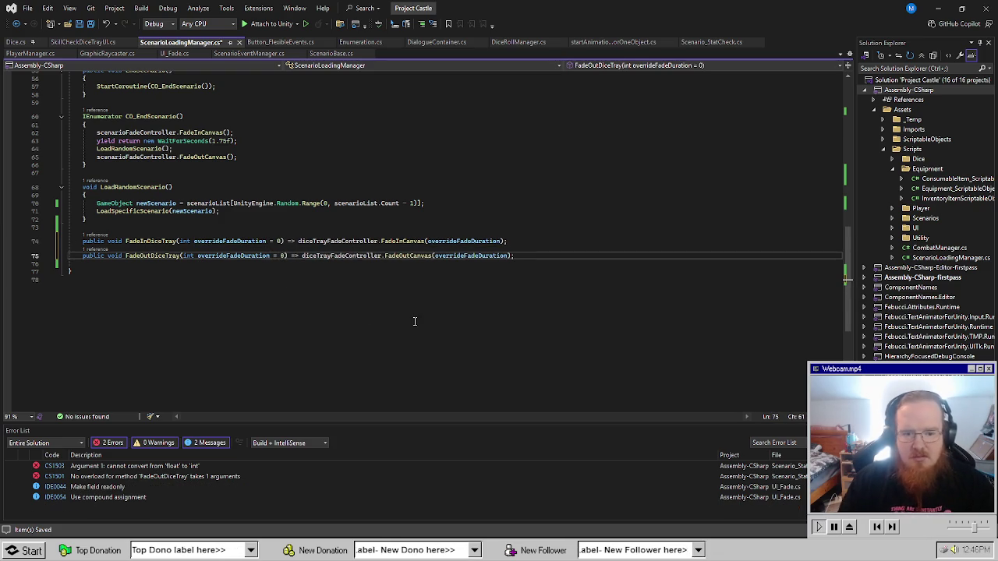
pyautogui.click(512, 324)
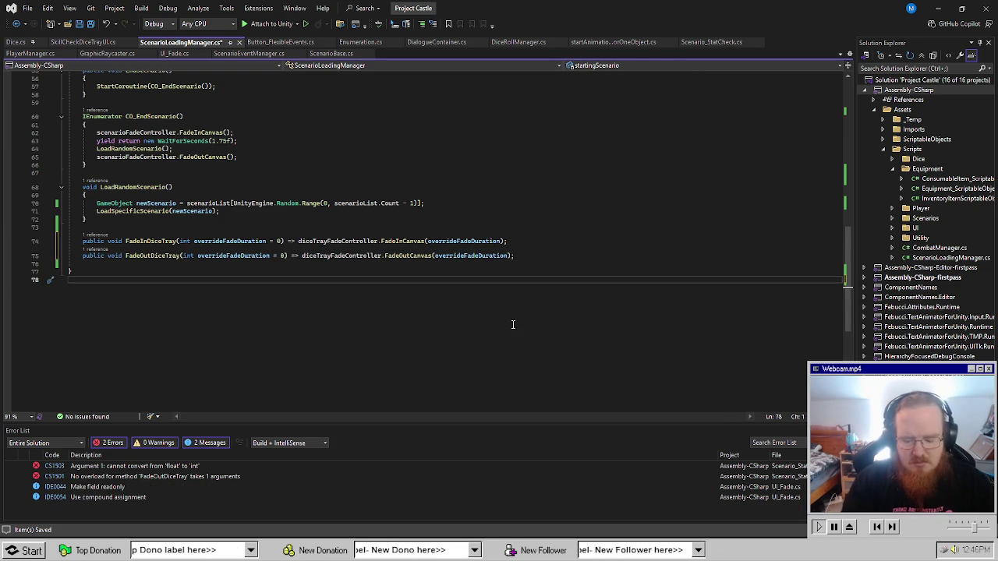
pyautogui.hotkey('ctrl', 's')
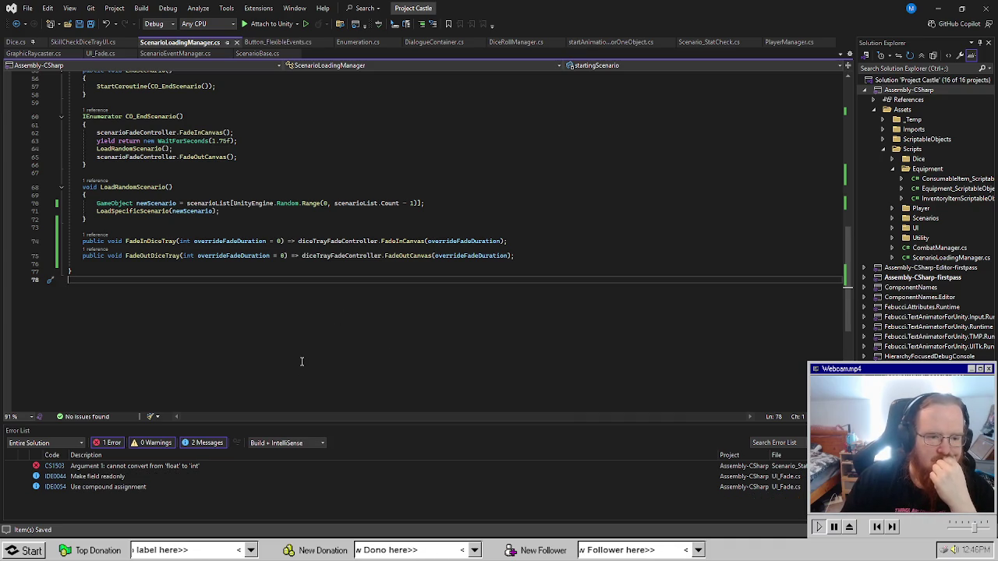
# Follow the CS1503 float-to-int error to FadeInDiceTray's definition.
pyautogui.click(169, 466)
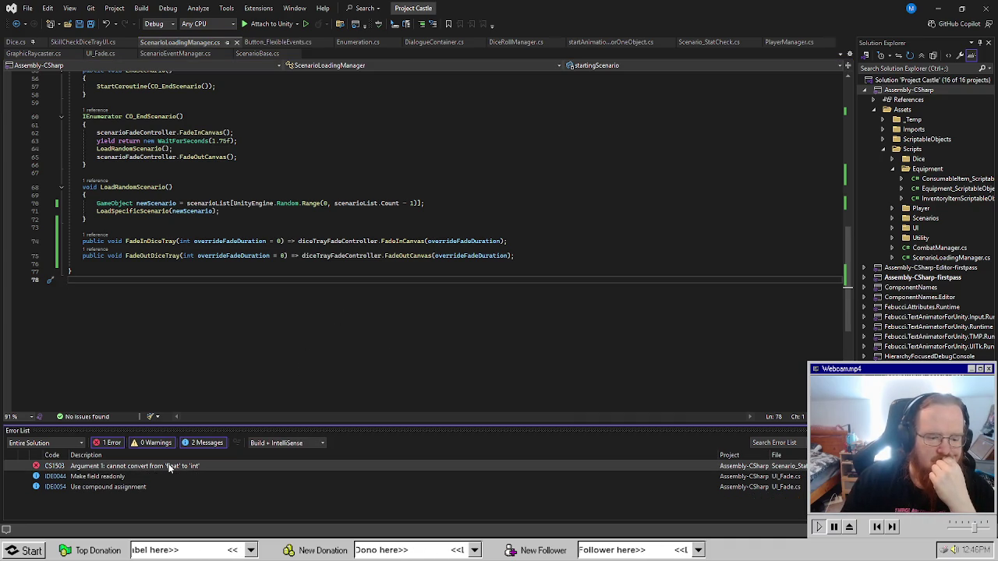
pyautogui.doubleClick(169, 467)
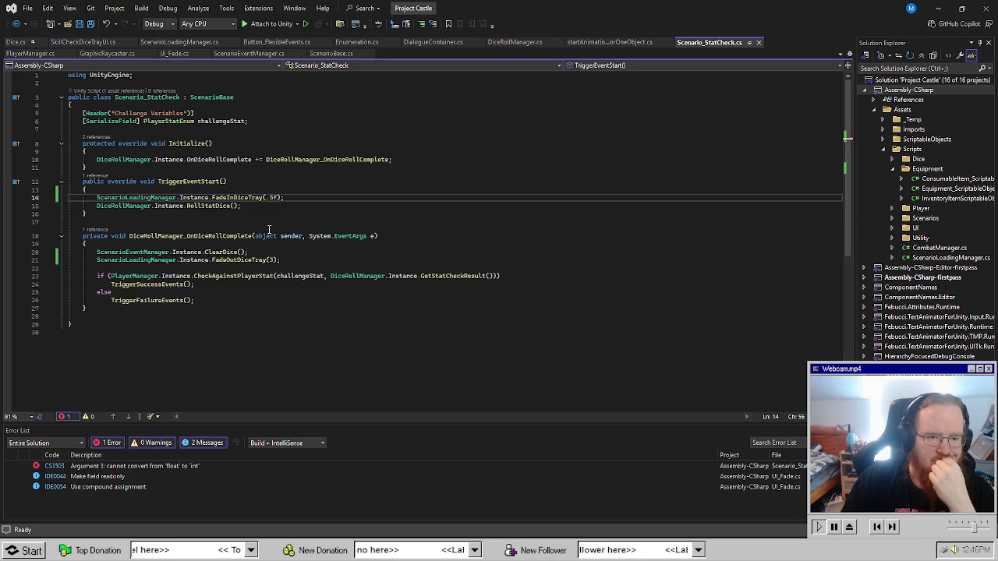
pyautogui.click(326, 205)
pyautogui.moveTo(224, 197)
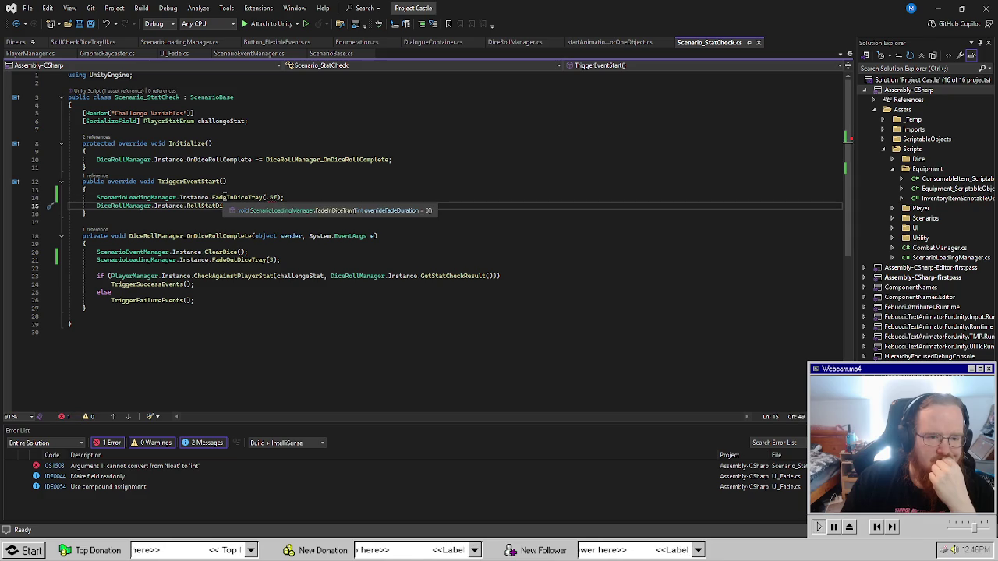
pyautogui.click(316, 212)
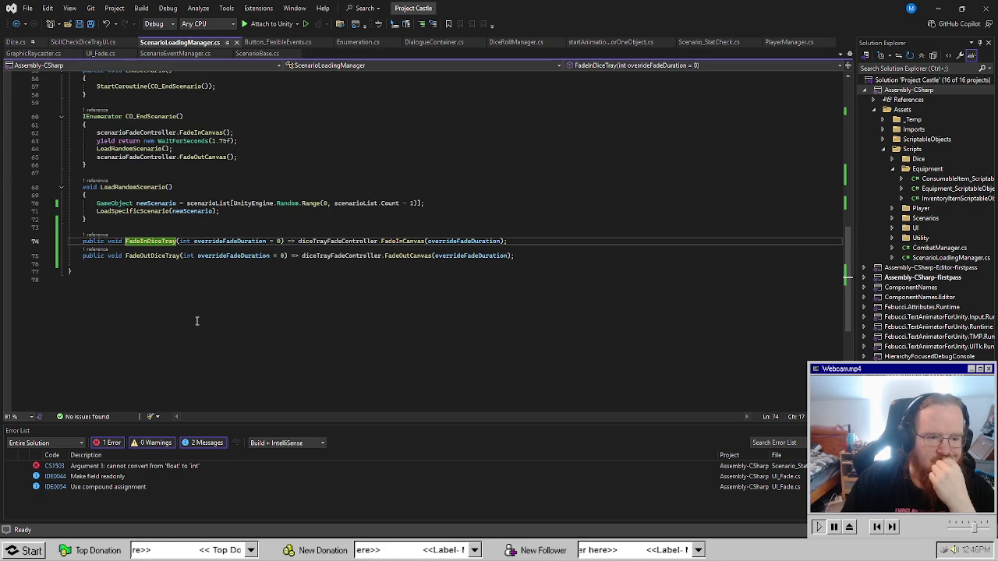
# Change both dice tray overrideFadeDuration types from int to float, save, and return to Scenario_StatCheck.
pyautogui.click(182, 242)
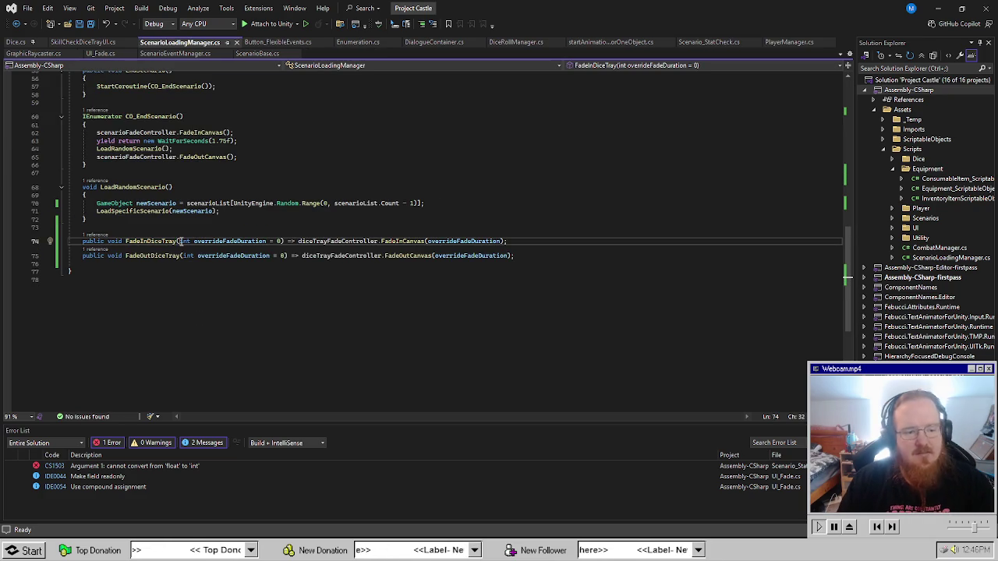
pyautogui.doubleClick(185, 242)
pyautogui.write('float')
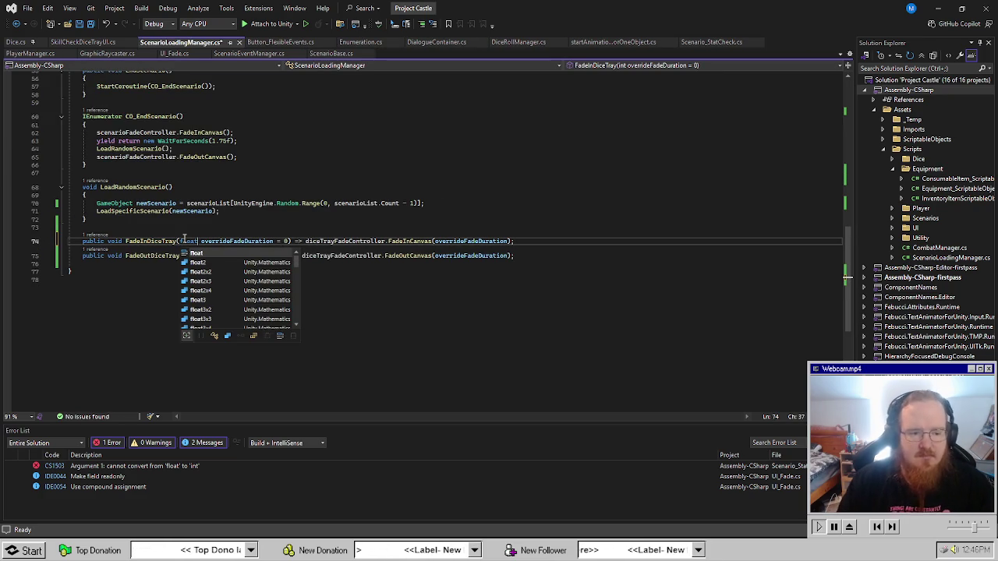
pyautogui.click(196, 296)
pyautogui.doubleClick(191, 257)
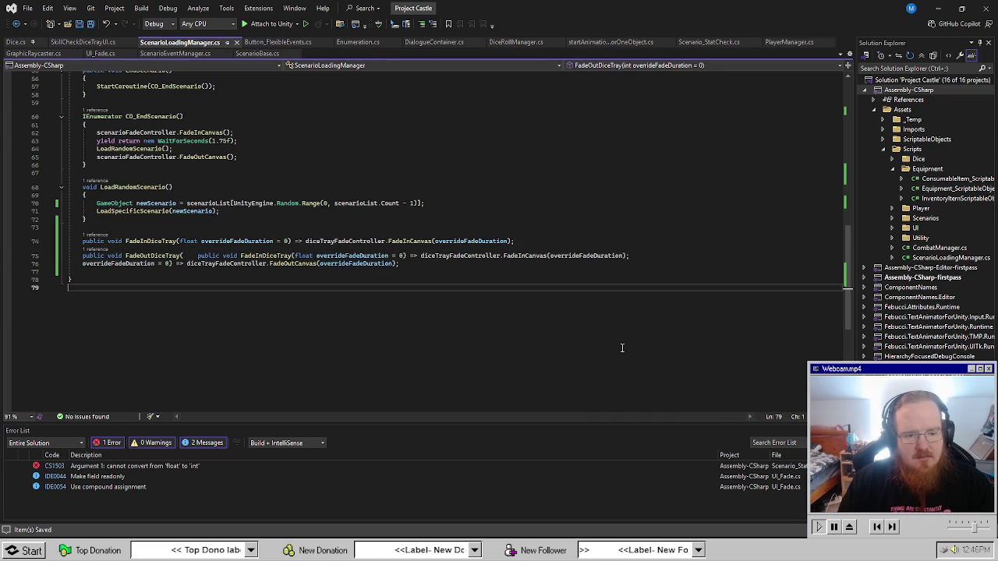
pyautogui.write('float')
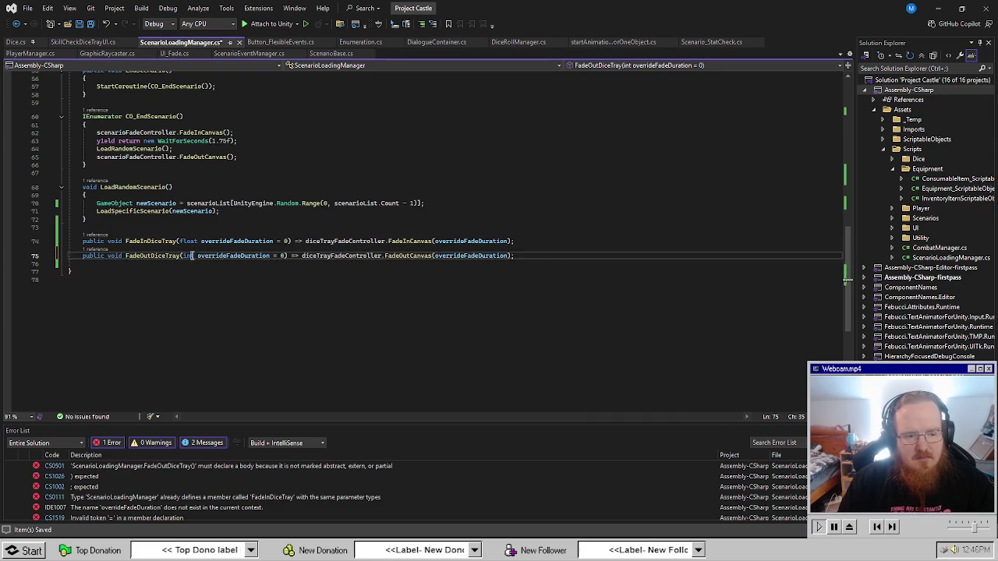
pyautogui.click(659, 367)
pyautogui.hotkey('ctrl', 's')
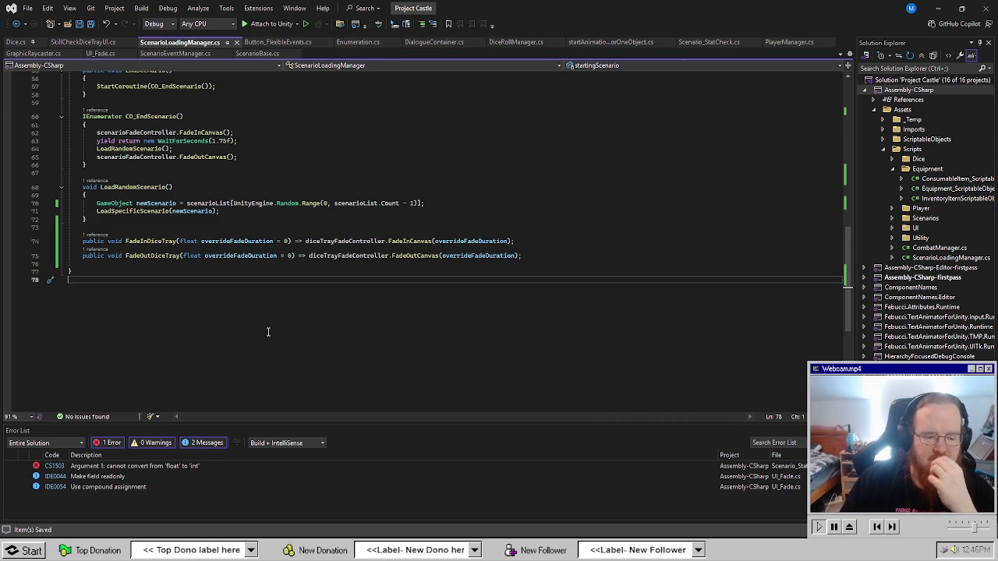
pyautogui.doubleClick(168, 466)
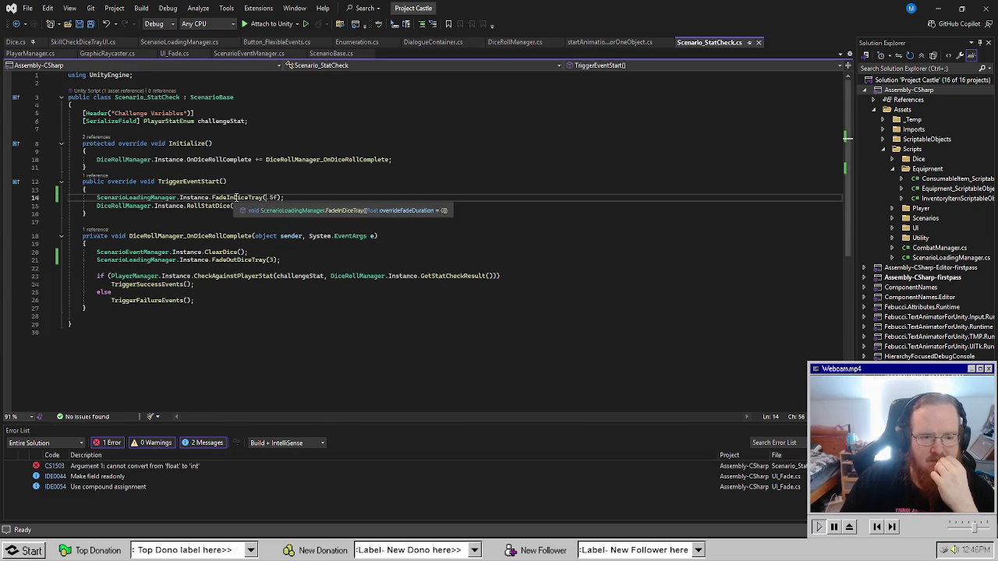
pyautogui.click(69, 333)
# Playtest twice in Unity, helping the stranger through the agility dice roll, then return to Visual Studio.
pyautogui.hotkey('alt', 'Tab')
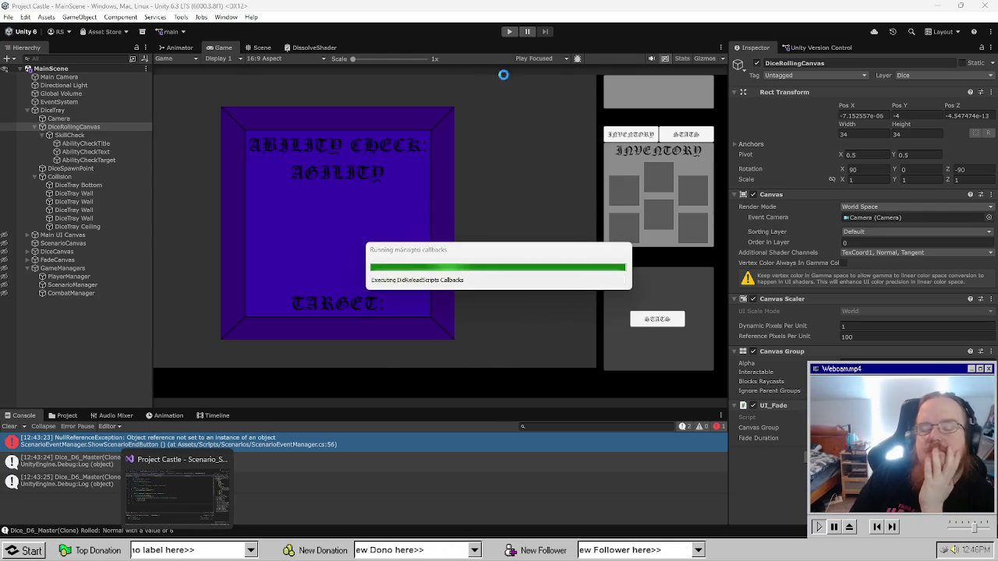
pyautogui.click(509, 32)
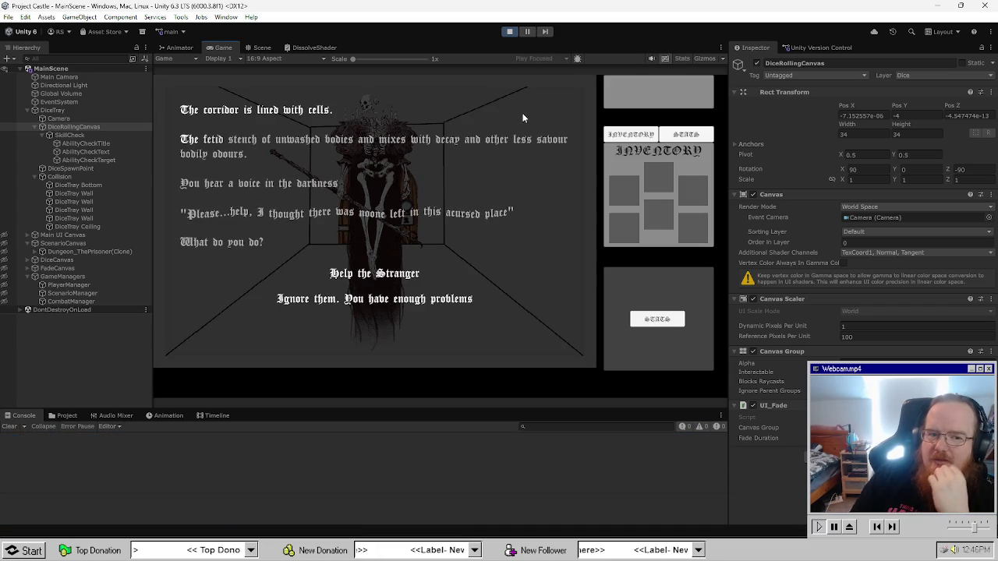
pyautogui.click(330, 270)
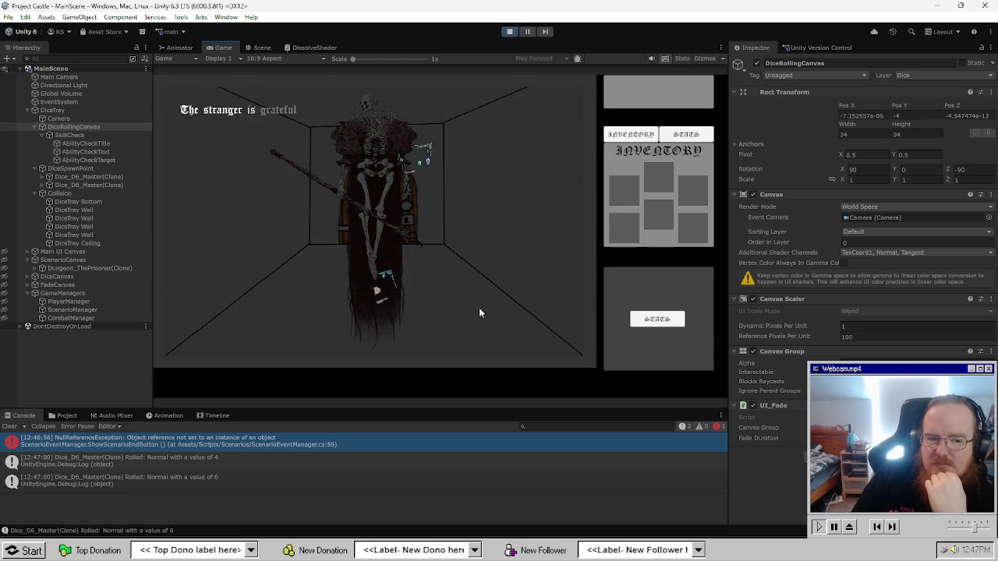
pyautogui.click(510, 31)
pyautogui.click(511, 31)
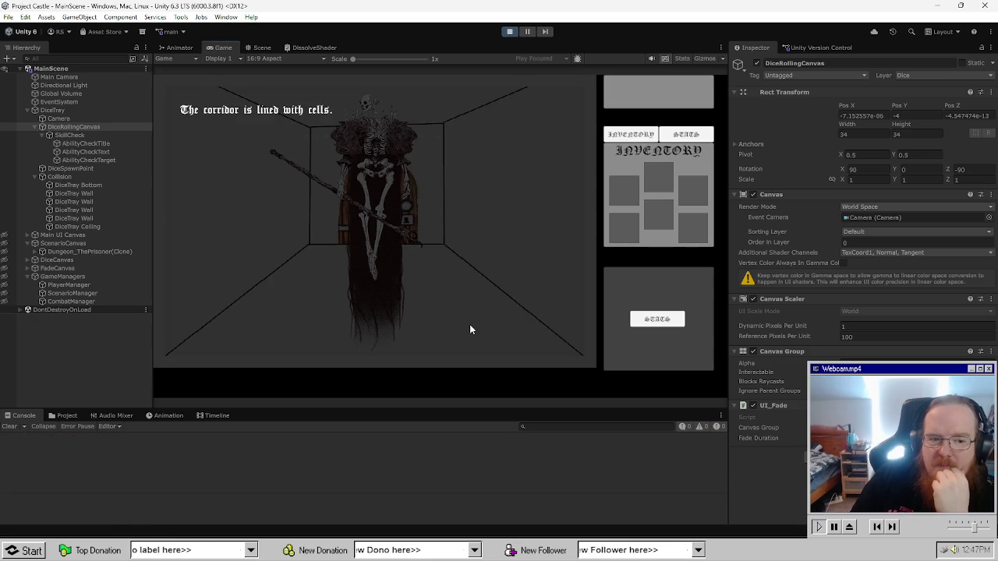
pyautogui.click(361, 273)
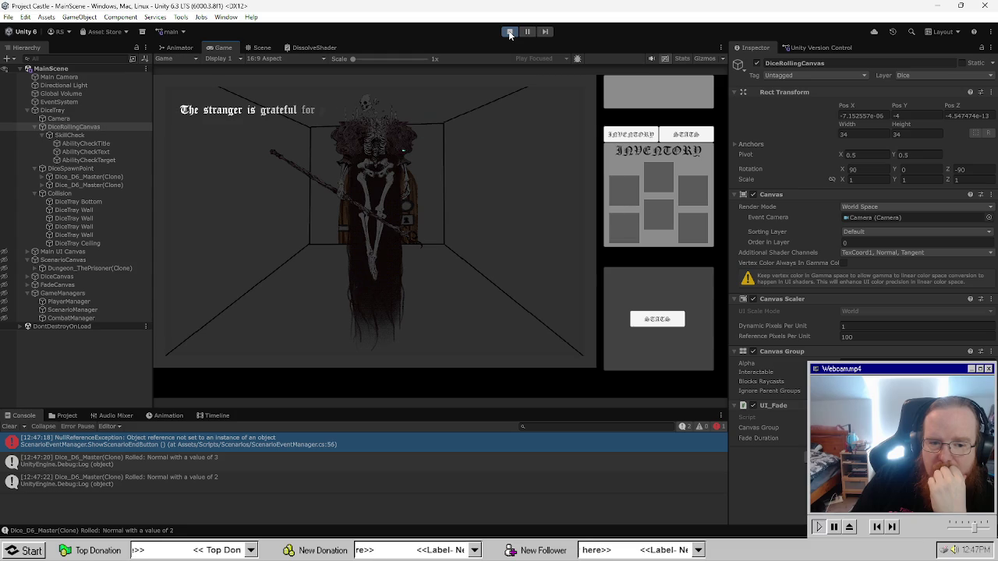
pyautogui.click(510, 34)
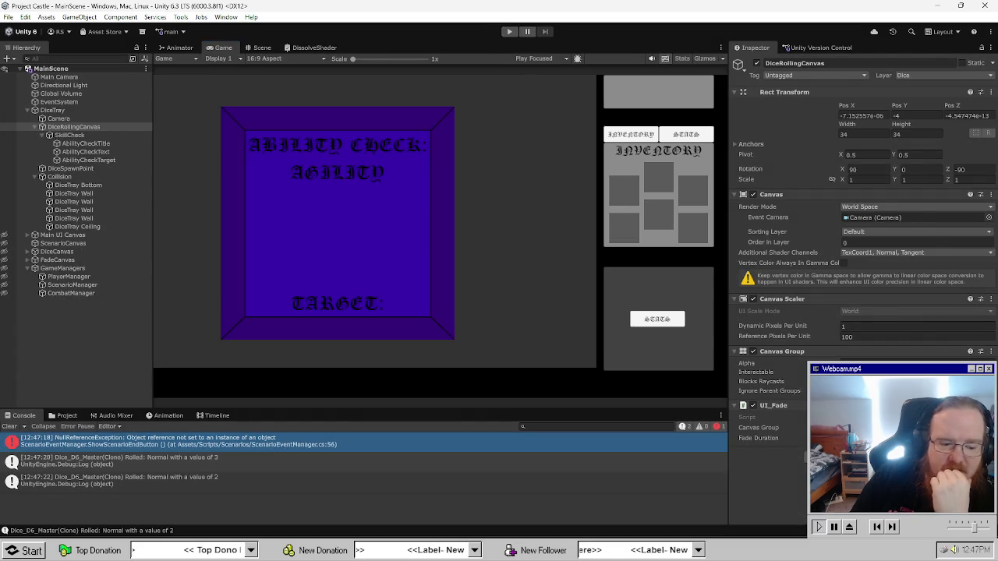
pyautogui.hotkey('alt', 'Tab')
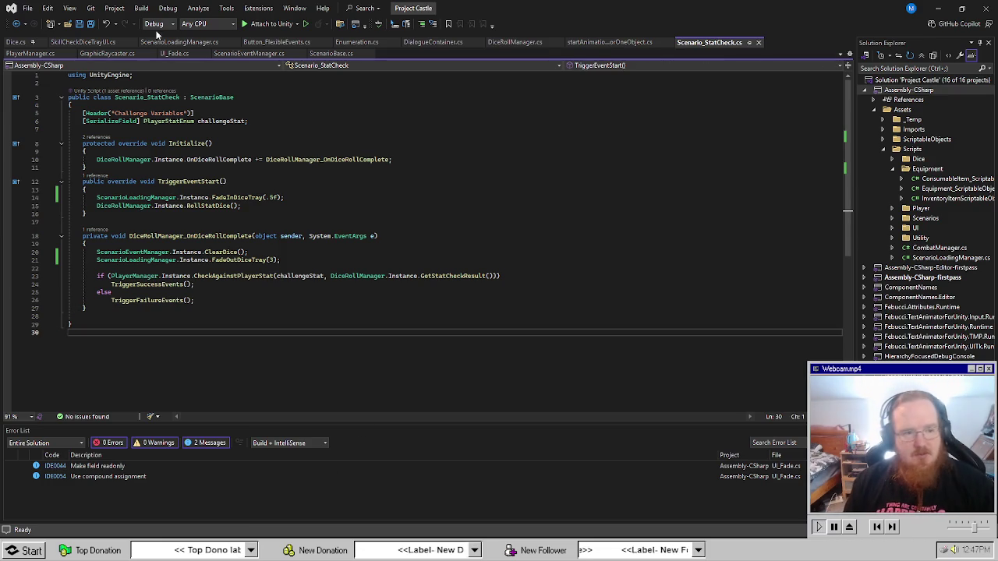
# Undo the fade-duration override edits in UI_Fade.cs.
pyautogui.click(165, 53)
pyautogui.hotkey('ctrl', 'z')
pyautogui.hotkey('ctrl', 'z')
pyautogui.hotkey('ctrl', 'z')
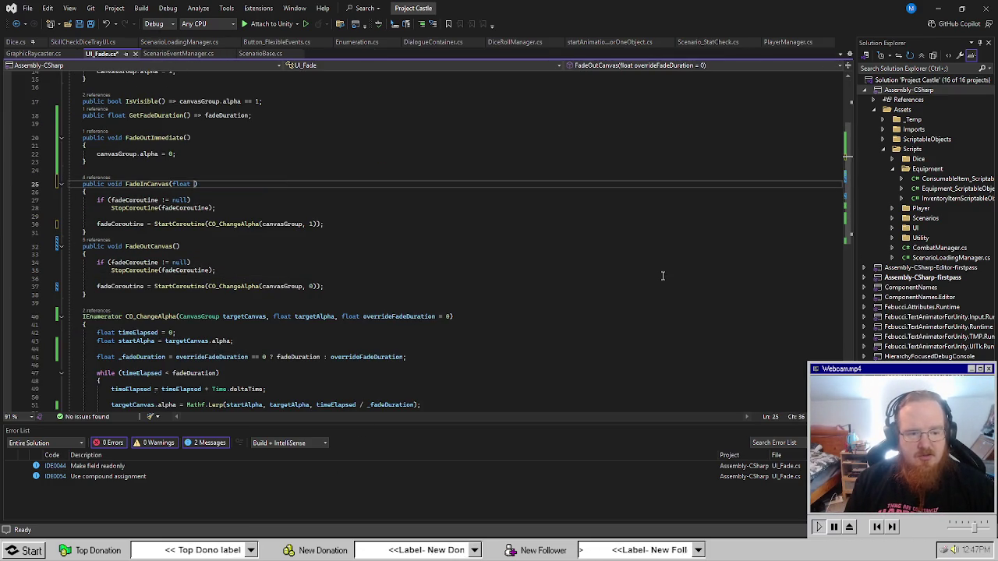
pyautogui.hotkey('ctrl', 'z')
pyautogui.hotkey('ctrl', 'z')
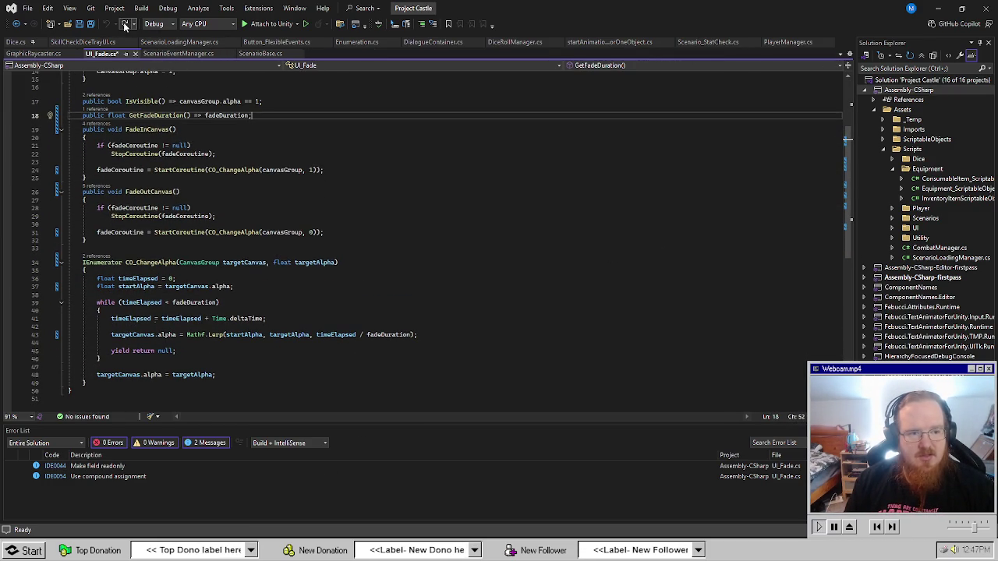
# Rebuild the public FadeOutImmediate method with its canvas alpha line set to 0.
pyautogui.press('Return')
pyautogui.press('Return')
pyautogui.write('public void FadeImmediate(')
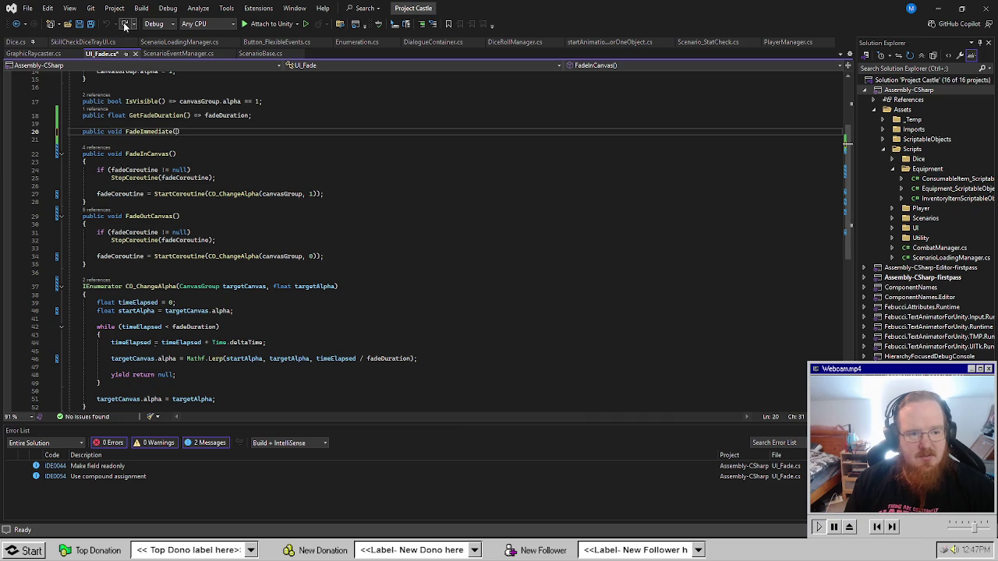
pyautogui.press('Return')
pyautogui.write('{')
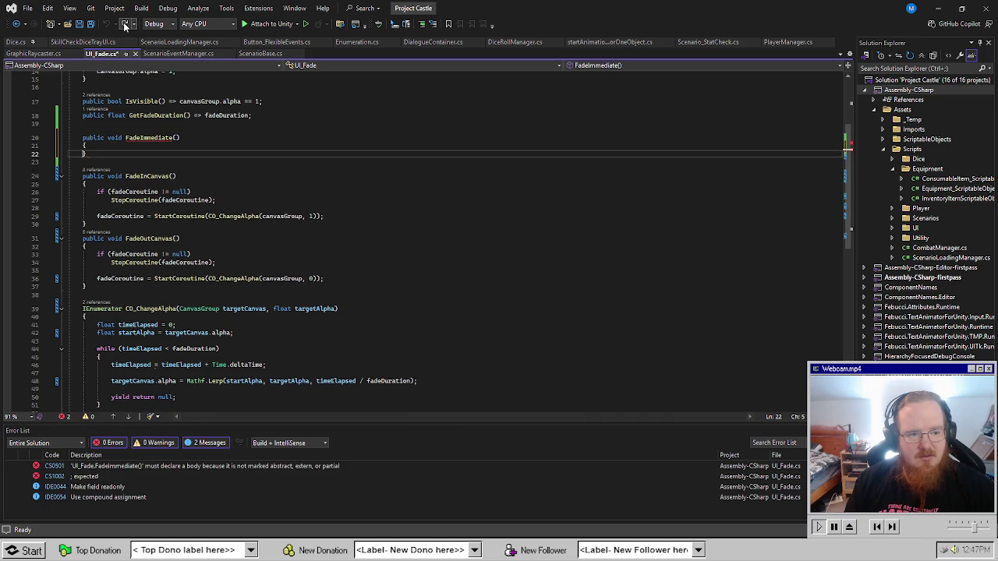
pyautogui.press('Return')
pyautogui.click(125, 25)
pyautogui.click(125, 25)
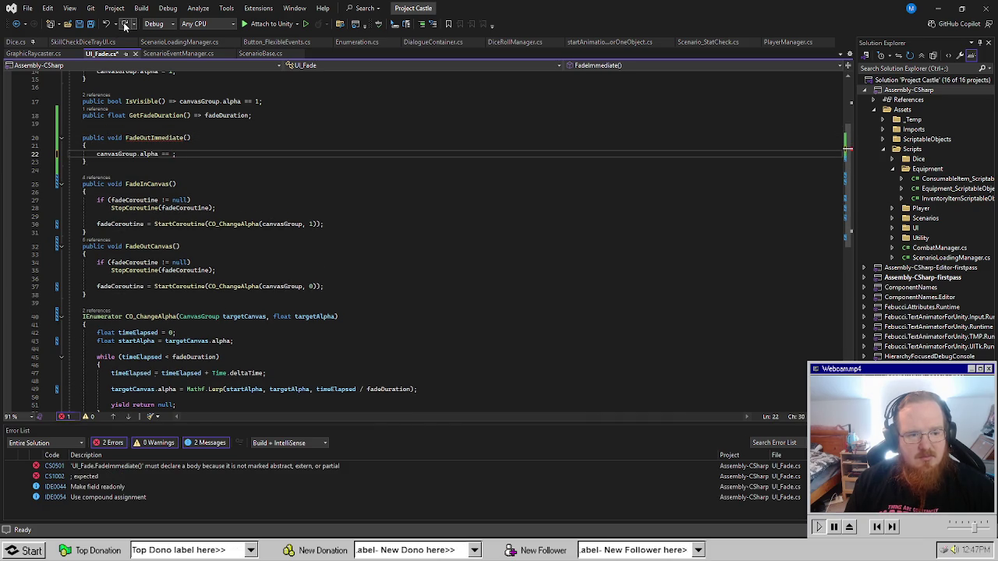
pyautogui.write('1')
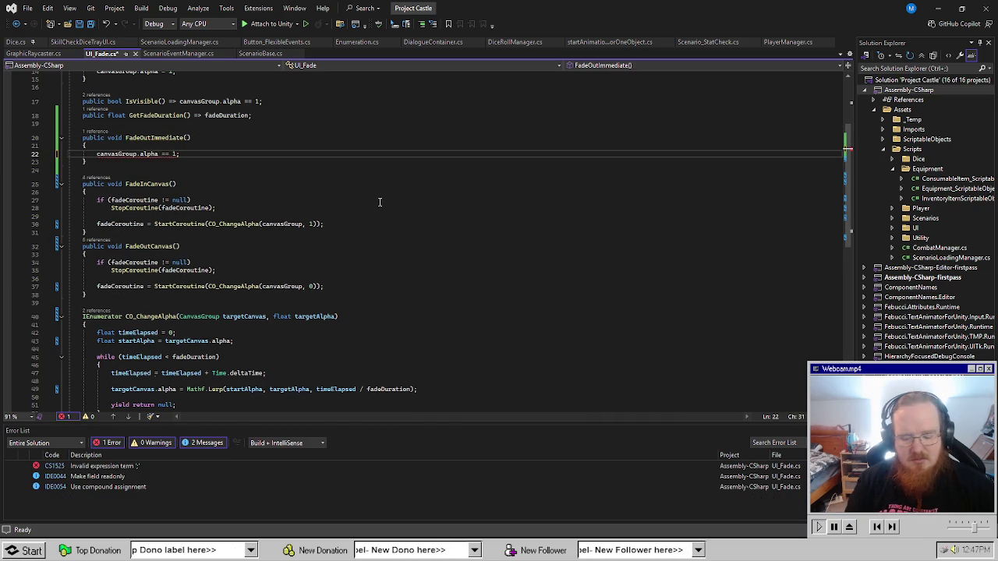
pyautogui.press('BackSpace')
pyautogui.write('0')
# Make the alpha line an assignment, canvasGroup.alpha = 0, and save UI_Fade.cs.
pyautogui.click(380, 202)
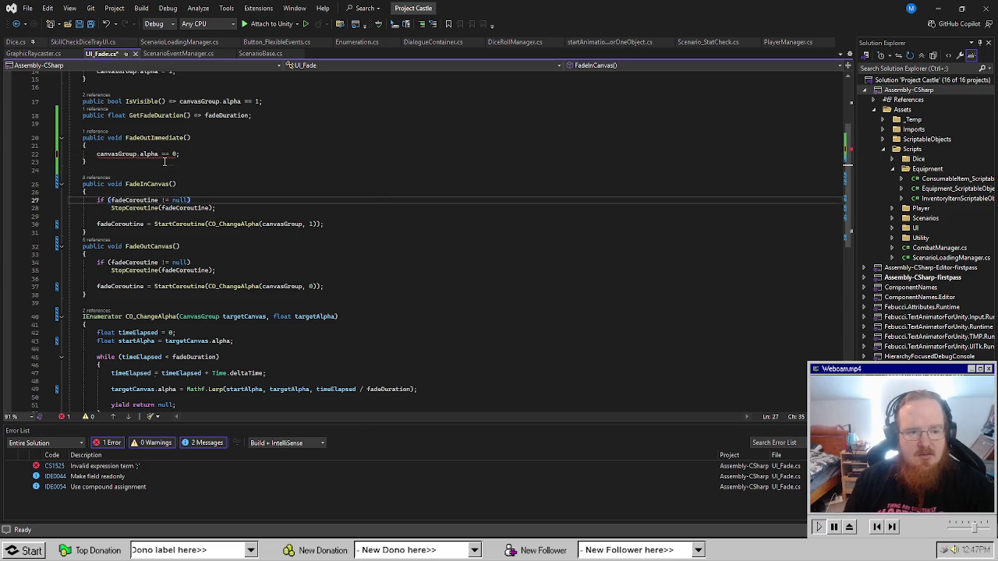
pyautogui.click(166, 154)
pyautogui.press('BackSpace')
pyautogui.click(203, 262)
pyautogui.hotkey('ctrl', 's')
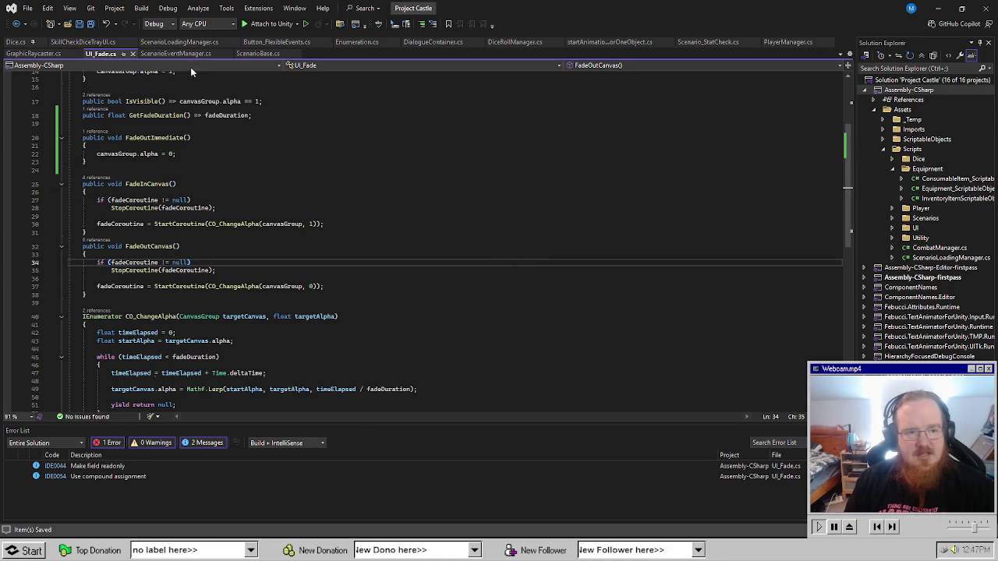
pyautogui.click(473, 295)
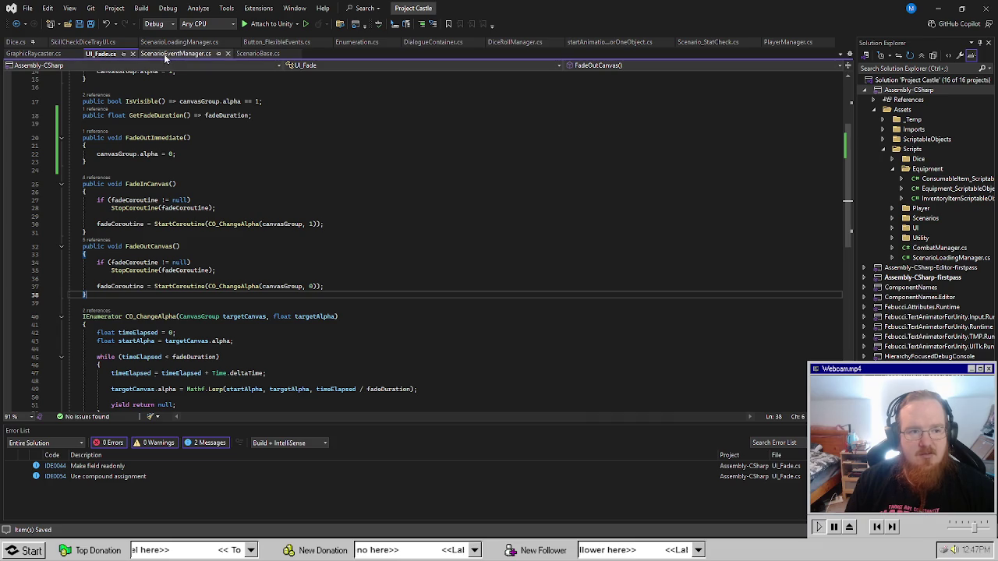
# Undo the overrideFadeDuration parameters on FadeInDiceTray and FadeOutDiceTray in ScenarioLoadingManager.cs.
pyautogui.click(85, 43)
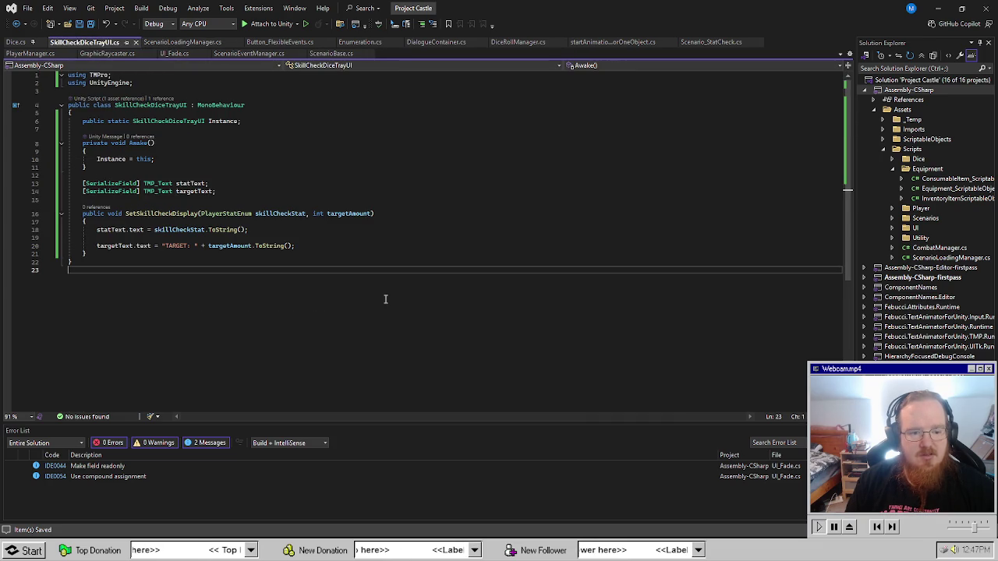
pyautogui.click(182, 42)
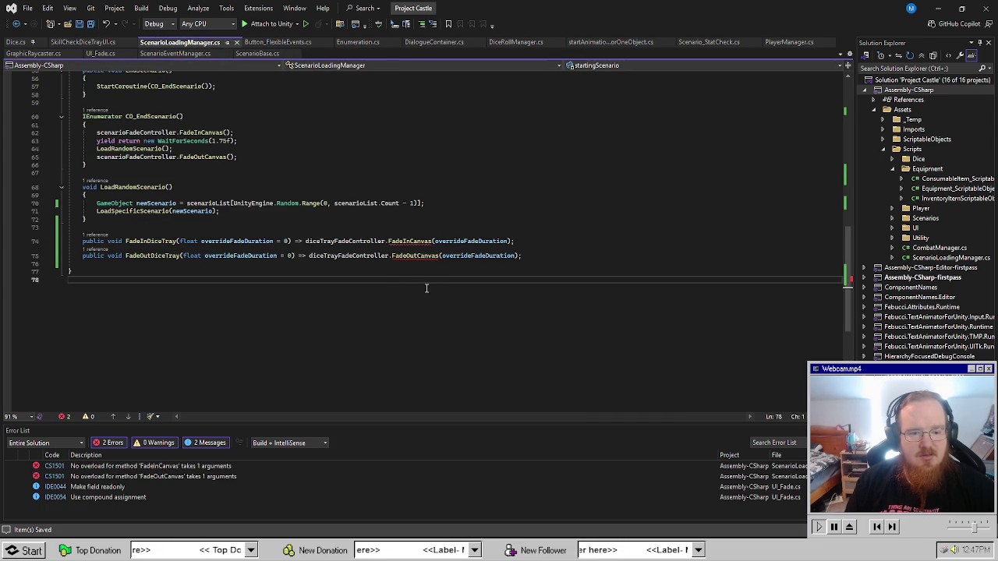
pyautogui.hotkey('ctrl', 'z')
pyautogui.hotkey('ctrl', 'z')
pyautogui.hotkey('ctrl', 'z')
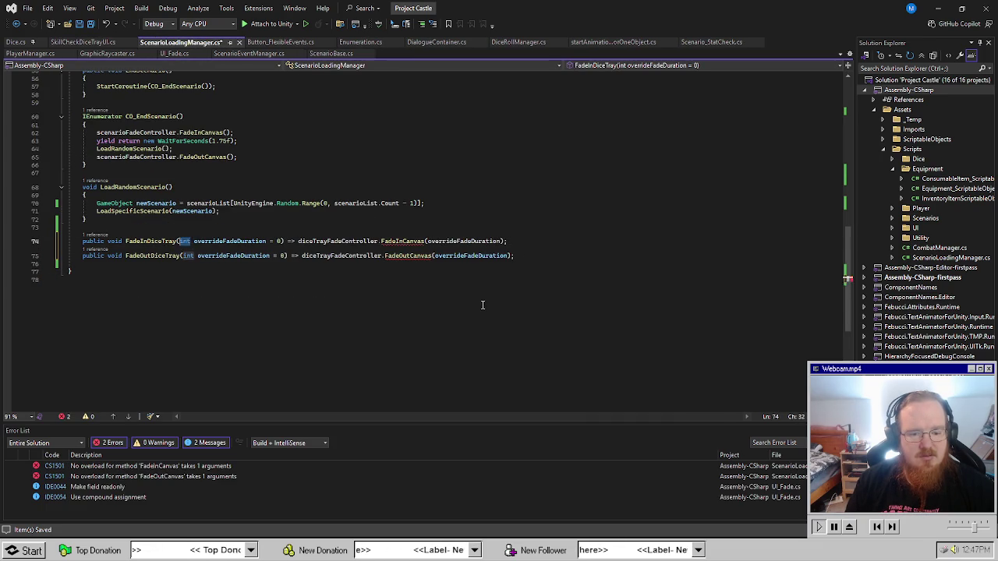
pyautogui.hotkey('ctrl', 'z')
pyautogui.hotkey('ctrl', 'z')
pyautogui.hotkey('ctrl', 'z')
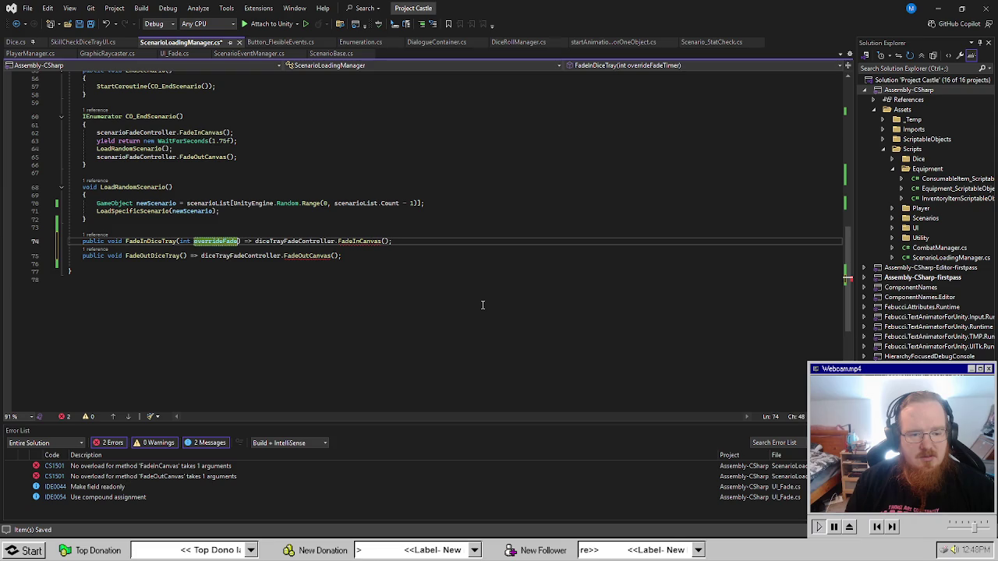
pyautogui.hotkey('ctrl', 'z')
pyautogui.hotkey('ctrl', 'z')
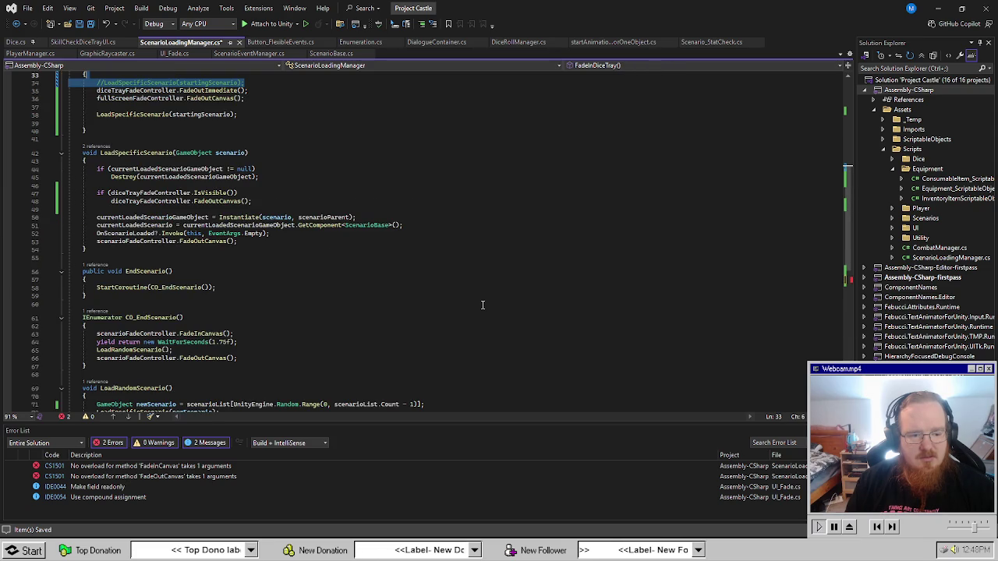
pyautogui.scroll(-9, 397, 306)
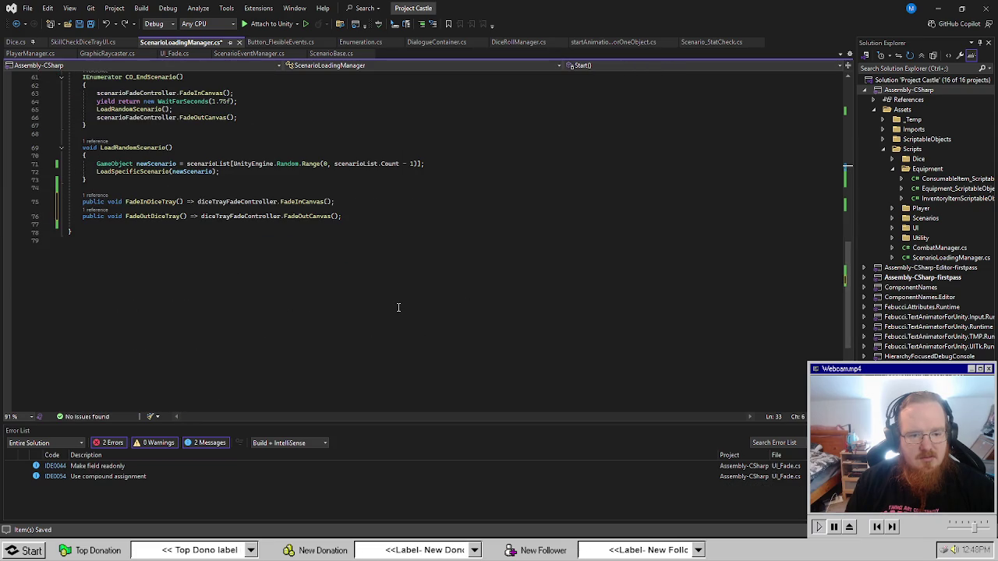
pyautogui.click(372, 309)
# From Unity's Console error, remove the .5f and 3 arguments in Scenario_StatCheck.cs.
pyautogui.hotkey('alt', 'Tab')
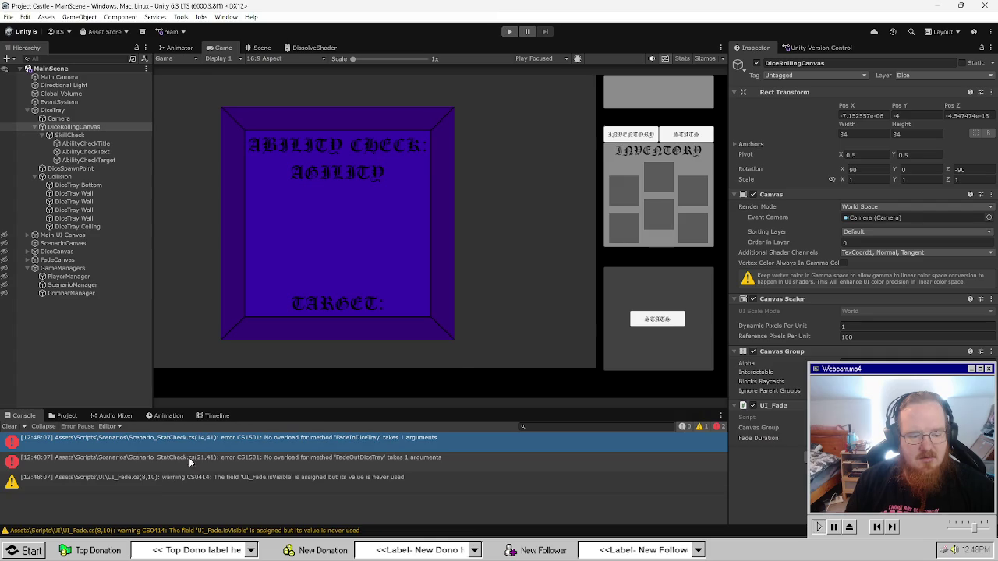
pyautogui.doubleClick(228, 442)
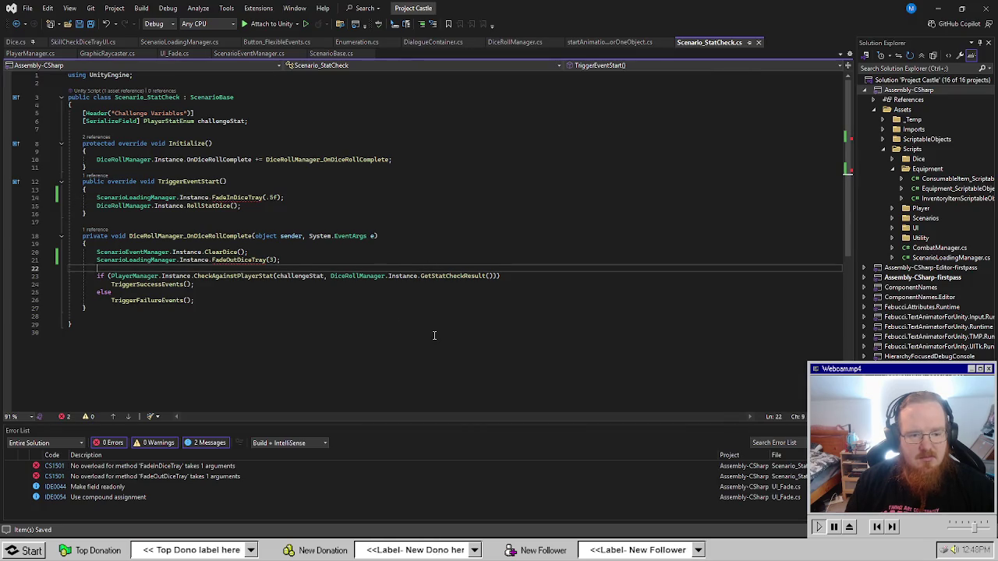
pyautogui.write('2')
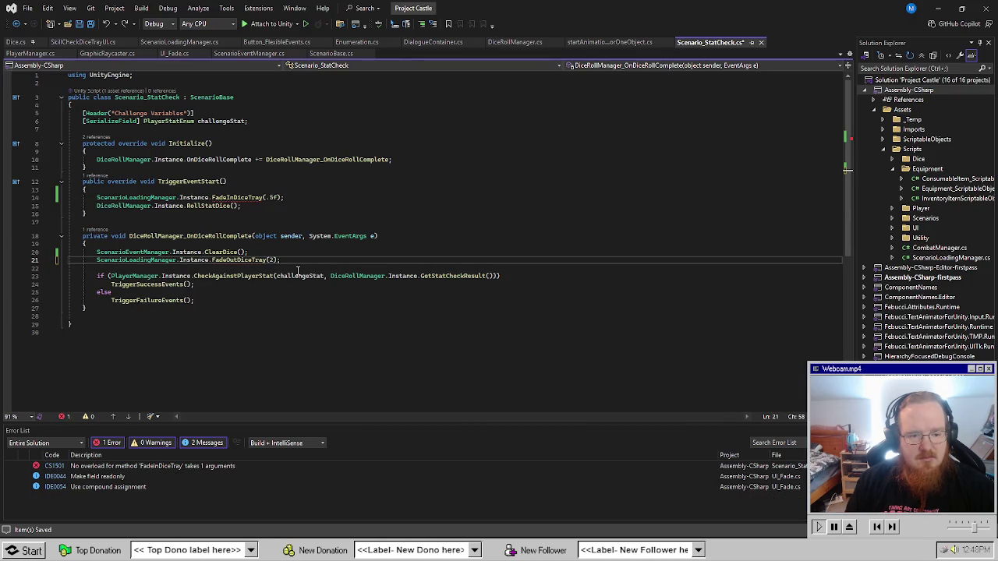
pyautogui.hotkey('ctrl', 'z')
pyautogui.hotkey('ctrl', 'z')
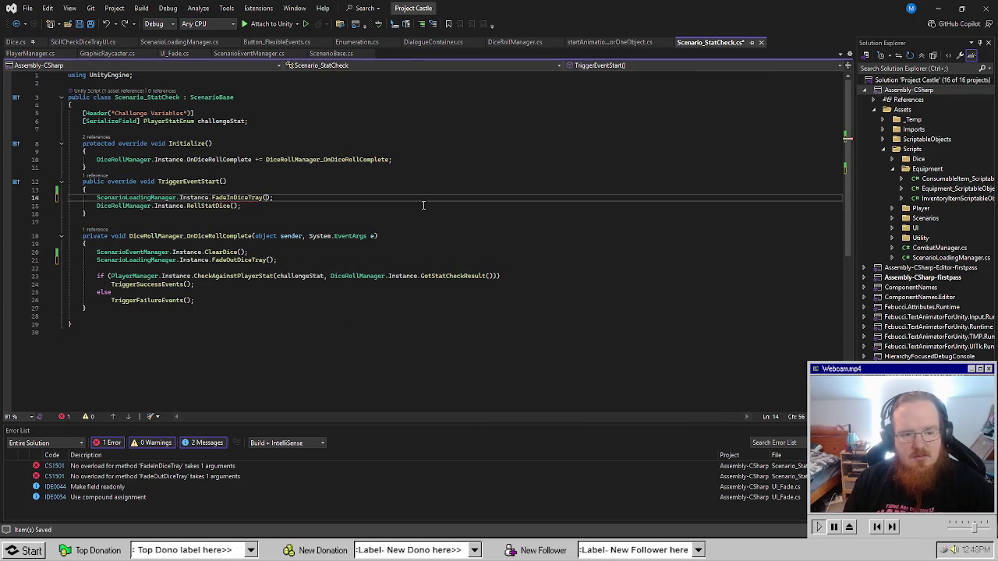
# Playtest helping the stranger, then inspect the NullReferenceException and the ScenarioManager's settings.
pyautogui.hotkey('alt', 'Tab')
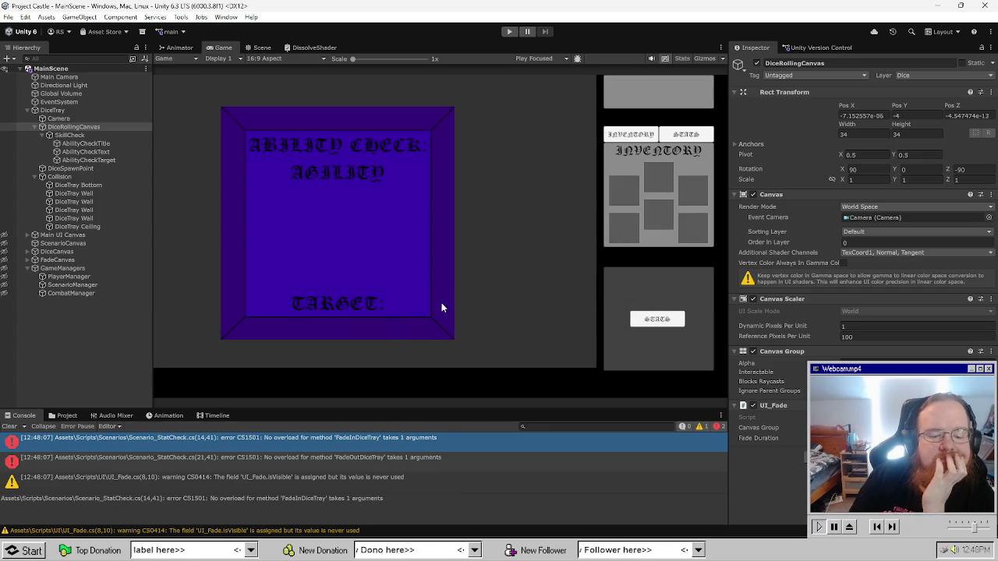
pyautogui.click(510, 31)
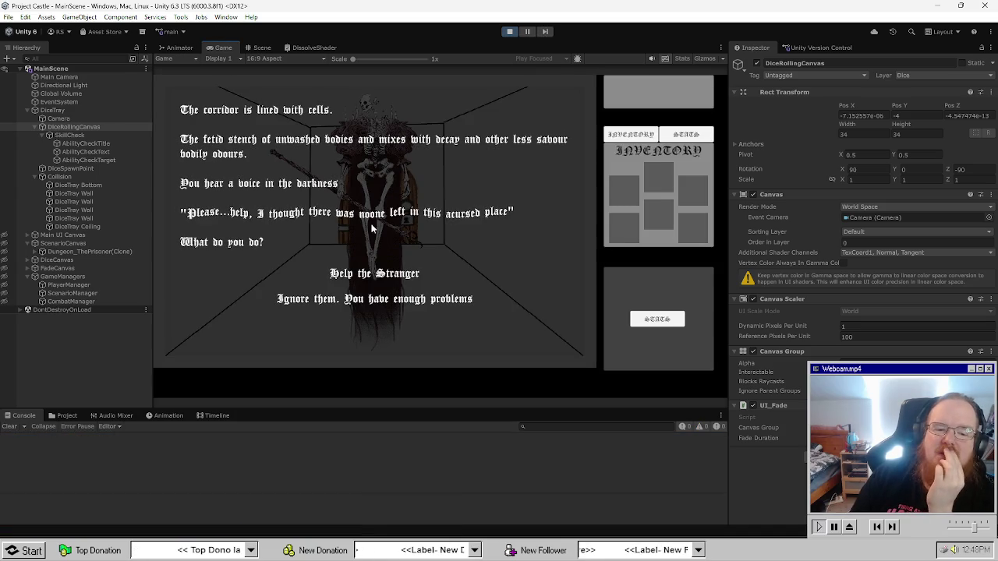
pyautogui.click(374, 272)
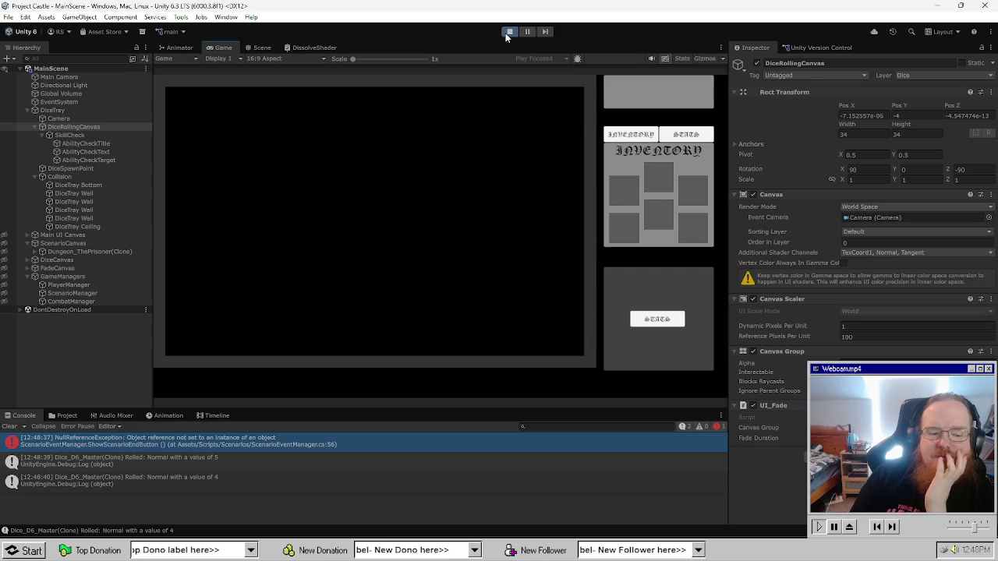
pyautogui.click(508, 32)
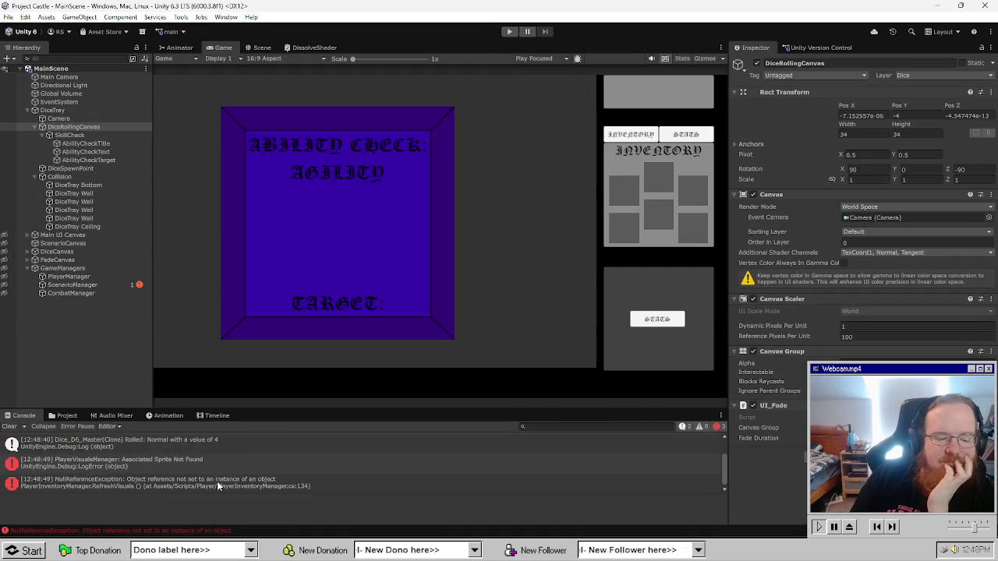
pyautogui.click(216, 481)
pyautogui.click(73, 285)
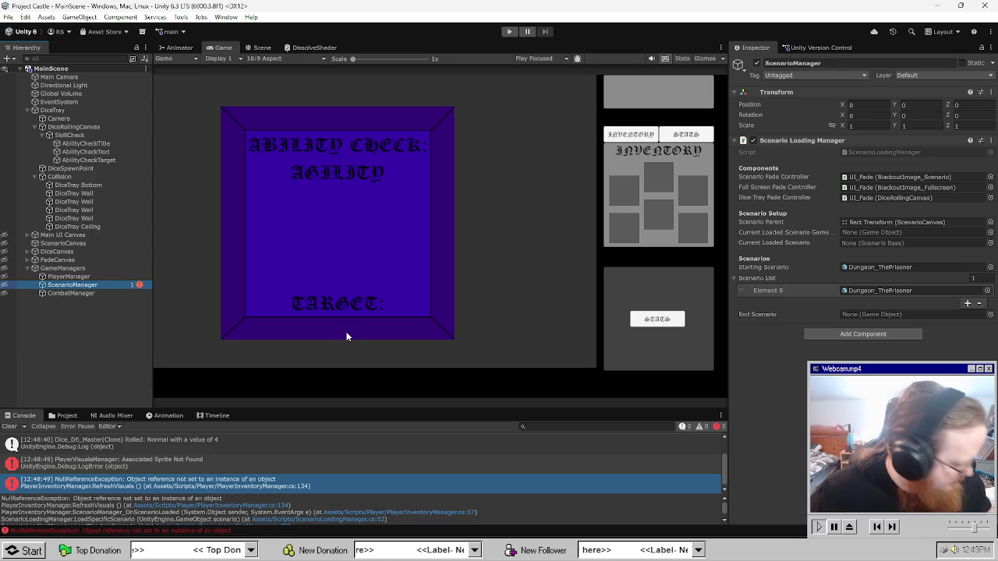
pyautogui.click(495, 220)
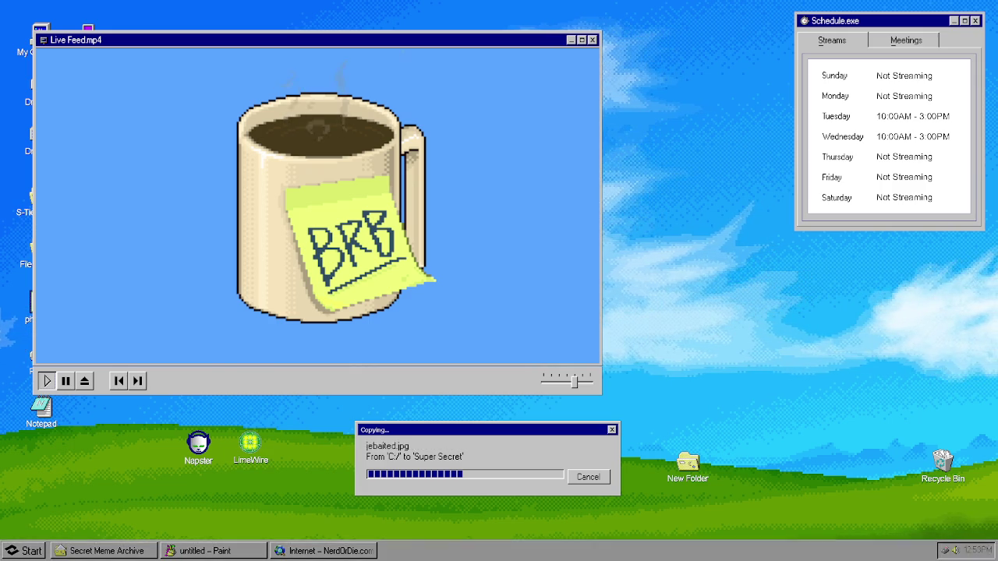
pyautogui.click(30, 550)
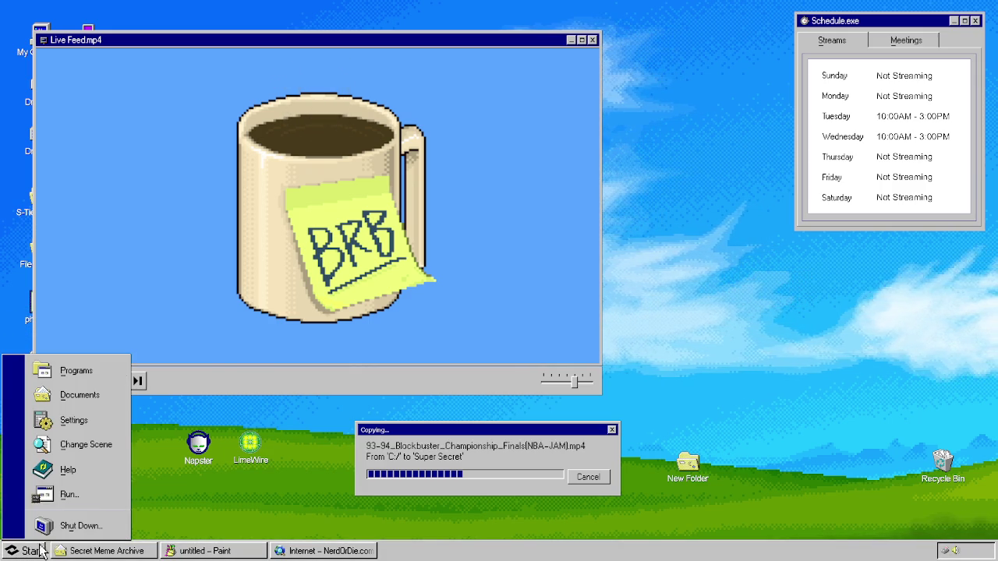
pyautogui.click(113, 446)
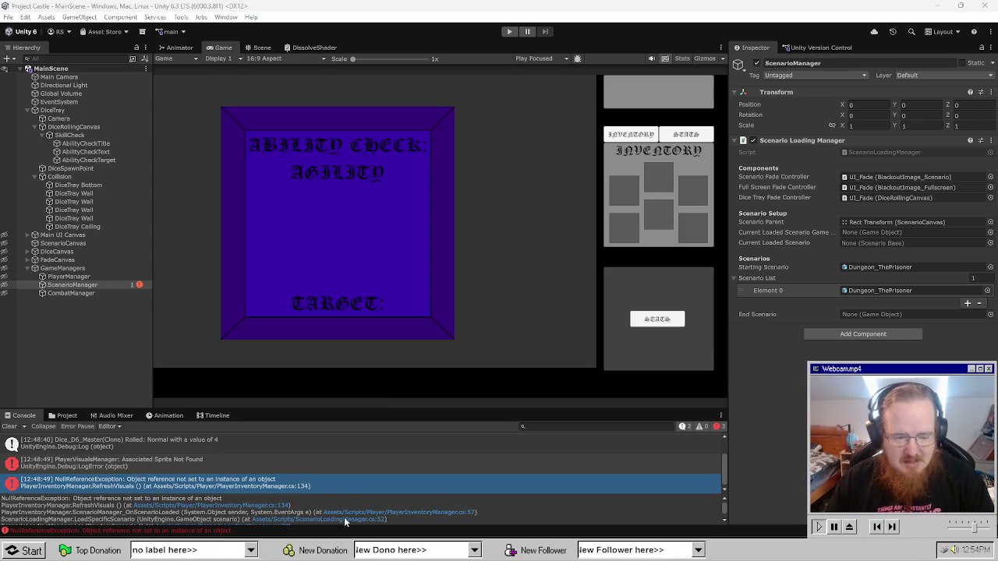
pyautogui.click(186, 464)
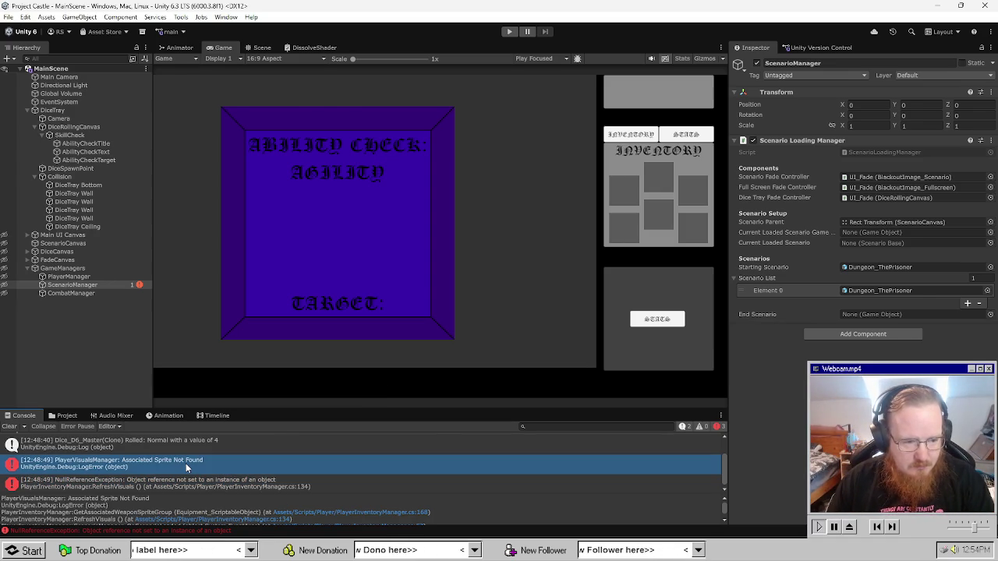
pyautogui.doubleClick(187, 464)
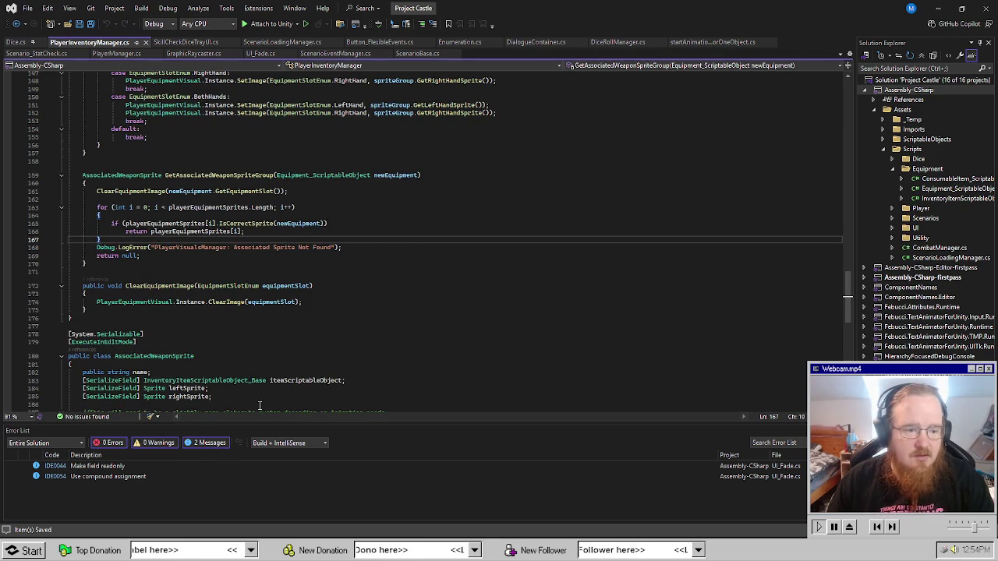
pyautogui.hotkey('alt', 'Tab')
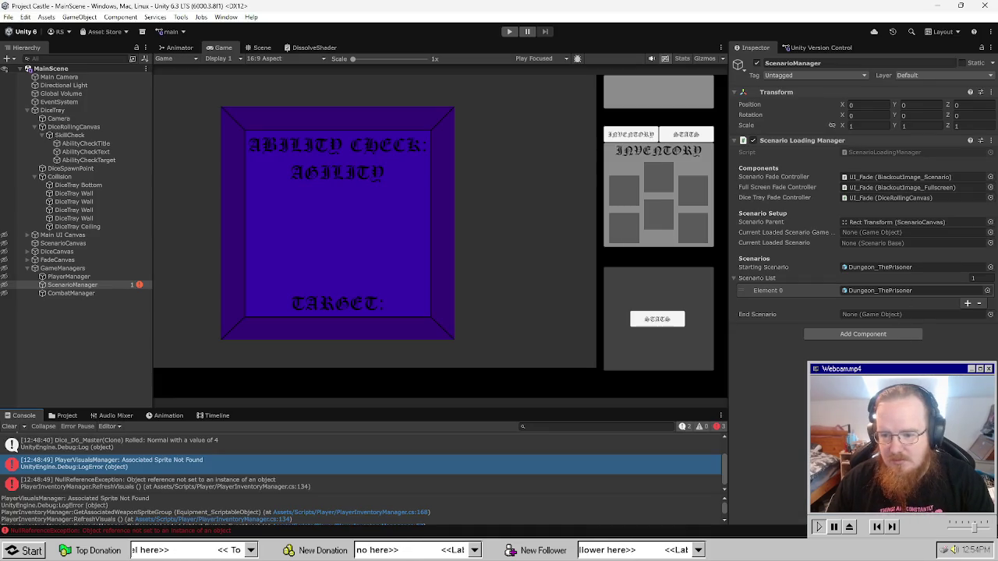
pyautogui.scroll(2, 284, 471)
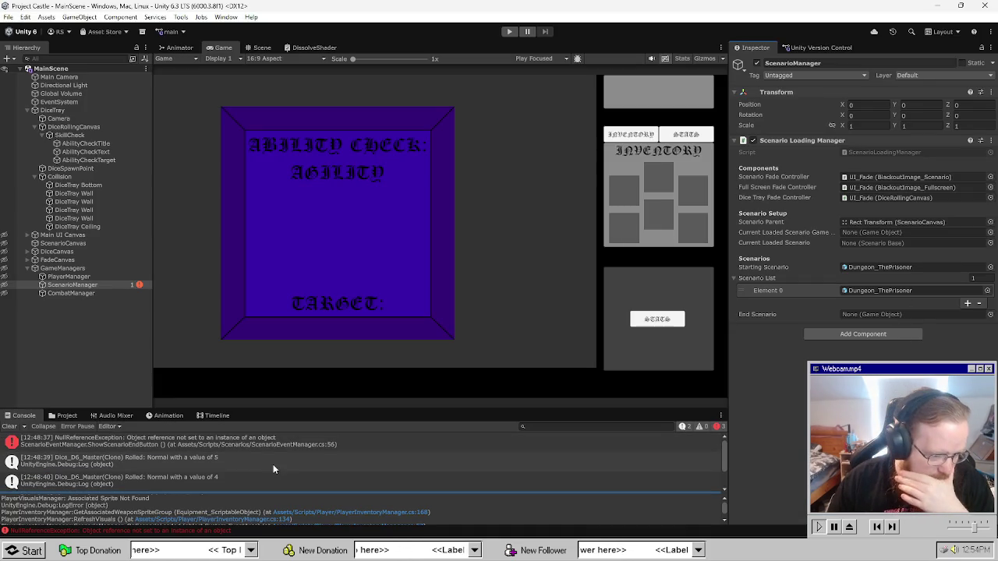
pyautogui.click(260, 450)
pyautogui.doubleClick(260, 446)
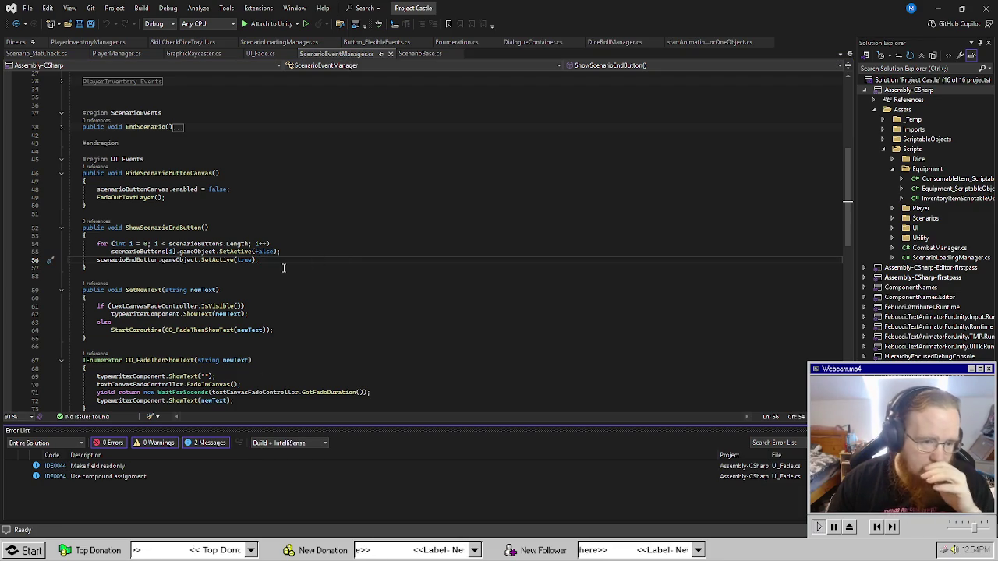
pyautogui.scroll(9, 310, 301)
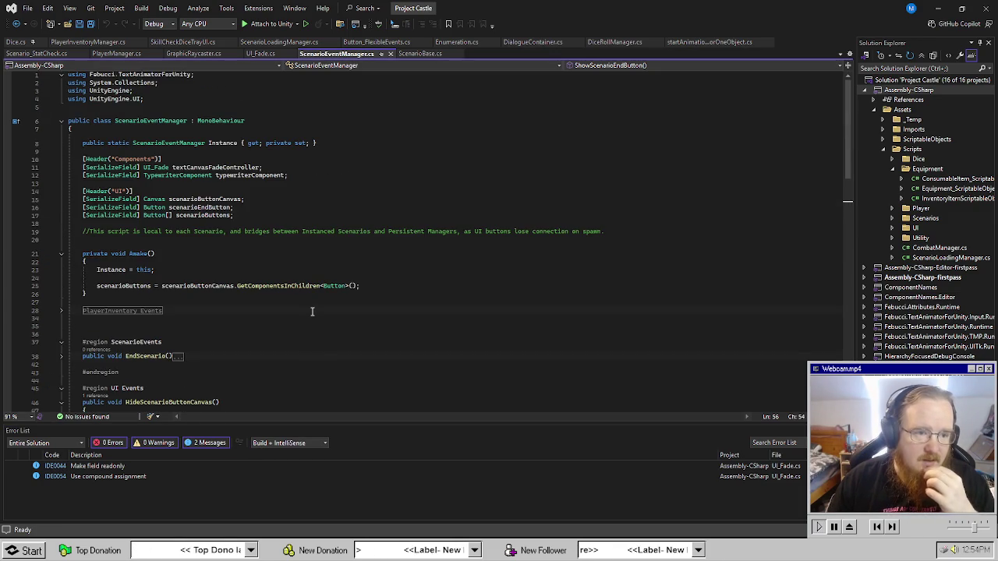
pyautogui.hotkey('alt', 'Tab')
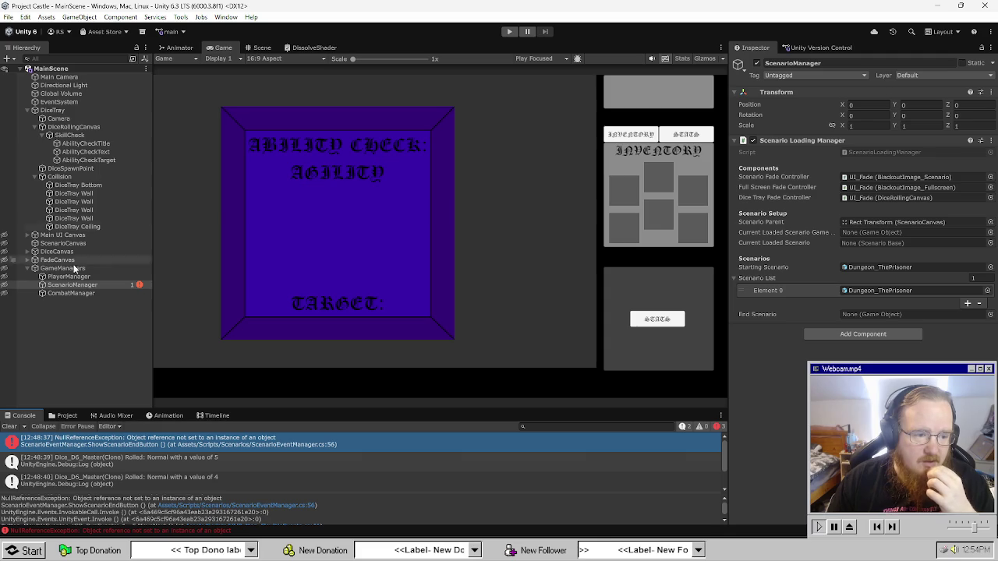
# Browse to the Prefabs folder and review Dungeon_ThePrisoner's overrides against ScenarioTemplate.
pyautogui.click(87, 331)
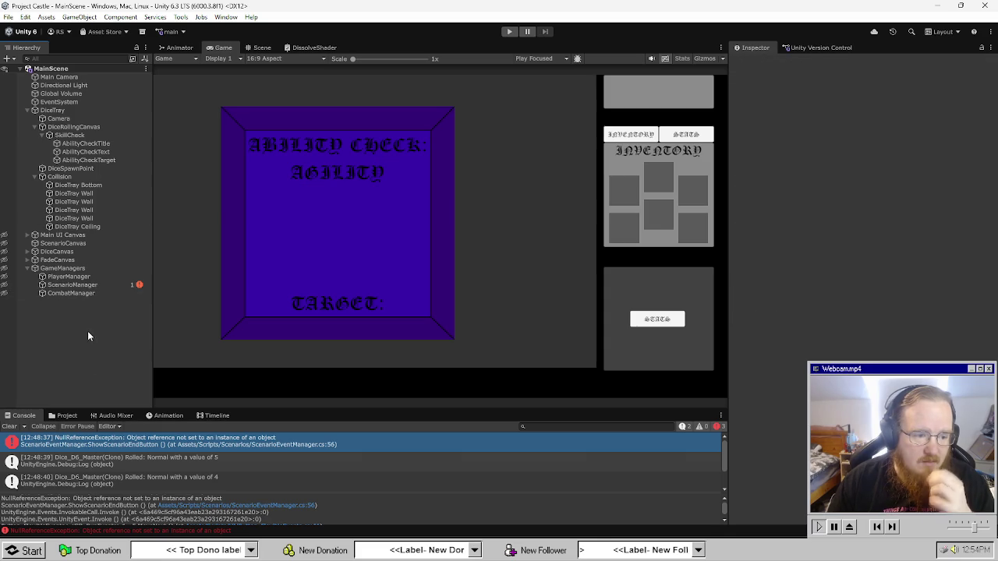
pyautogui.click(81, 414)
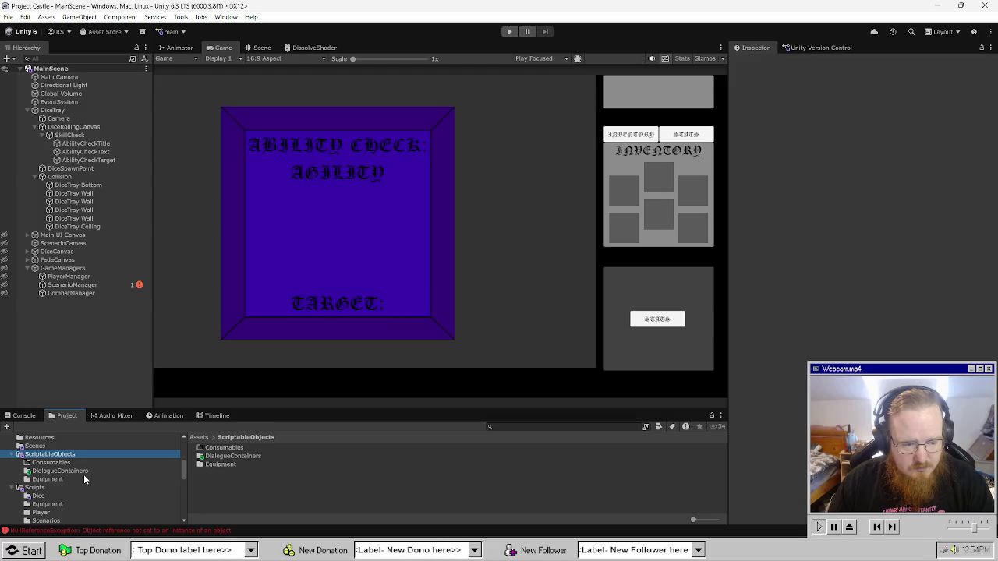
pyautogui.click(78, 488)
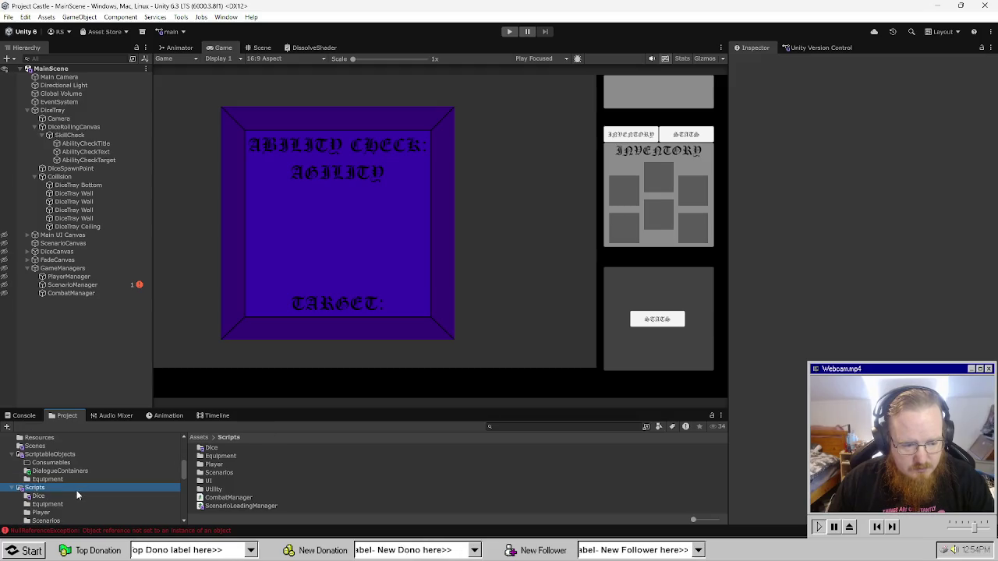
pyautogui.scroll(2, 50, 485)
pyautogui.click(37, 453)
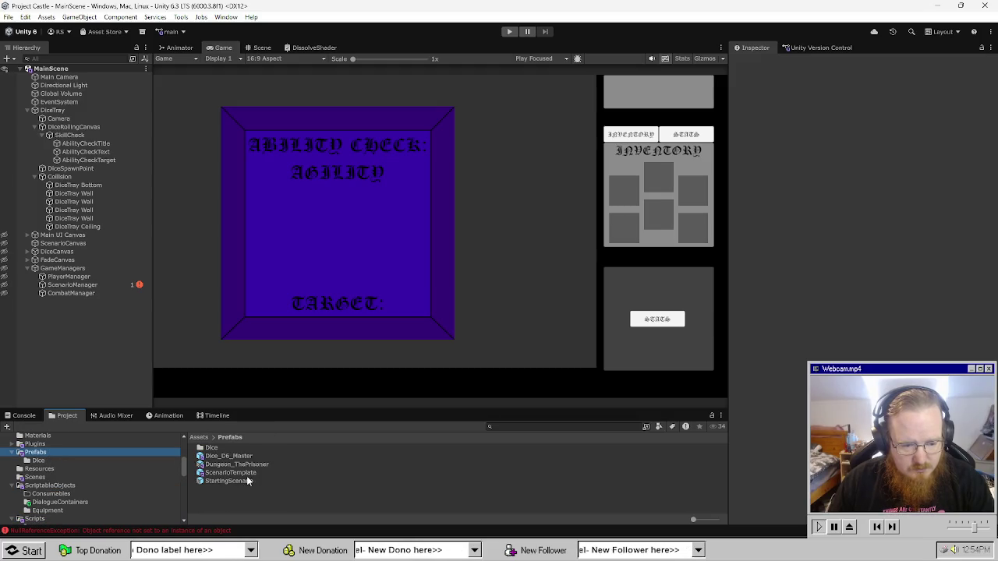
pyautogui.doubleClick(259, 464)
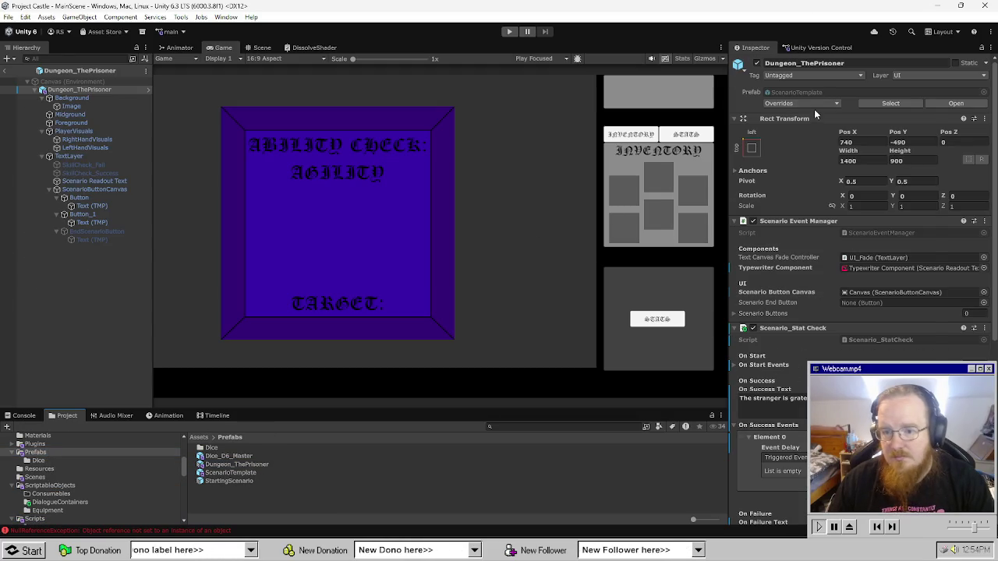
pyautogui.click(811, 104)
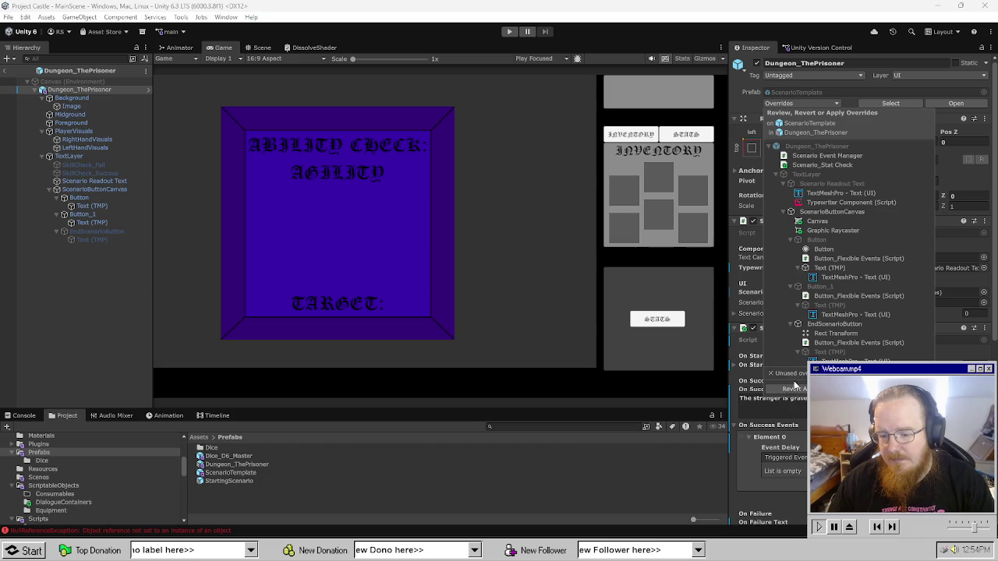
pyautogui.click(305, 512)
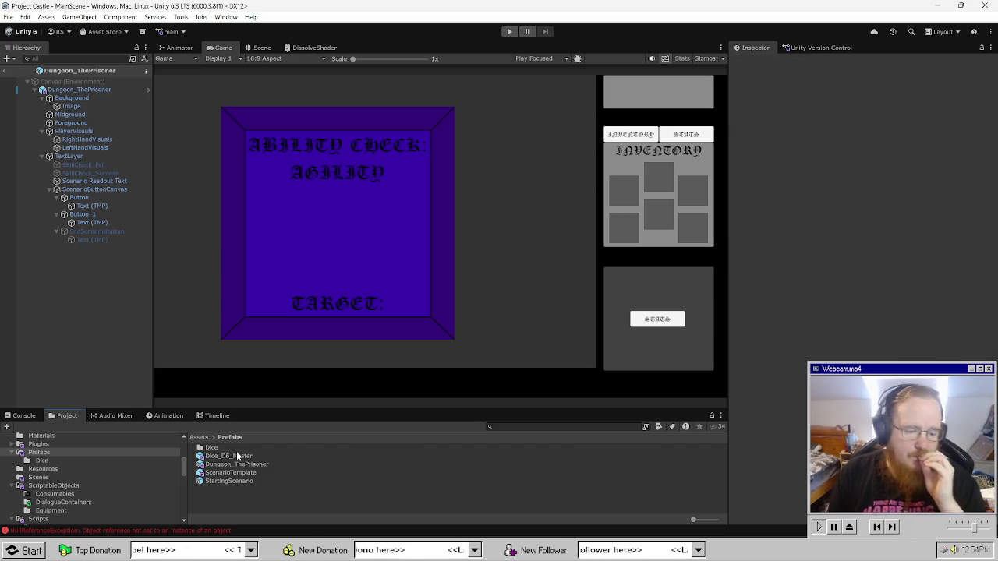
# Open the ScenarioTemplate prefab and expand ButtonOptionsPanel to show its three buttons.
pyautogui.click(237, 481)
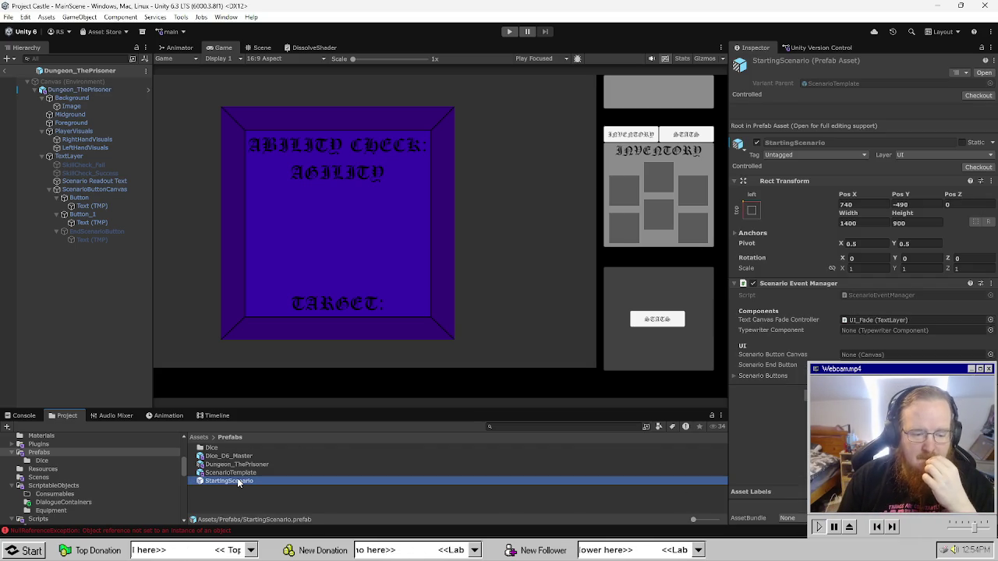
pyautogui.doubleClick(234, 473)
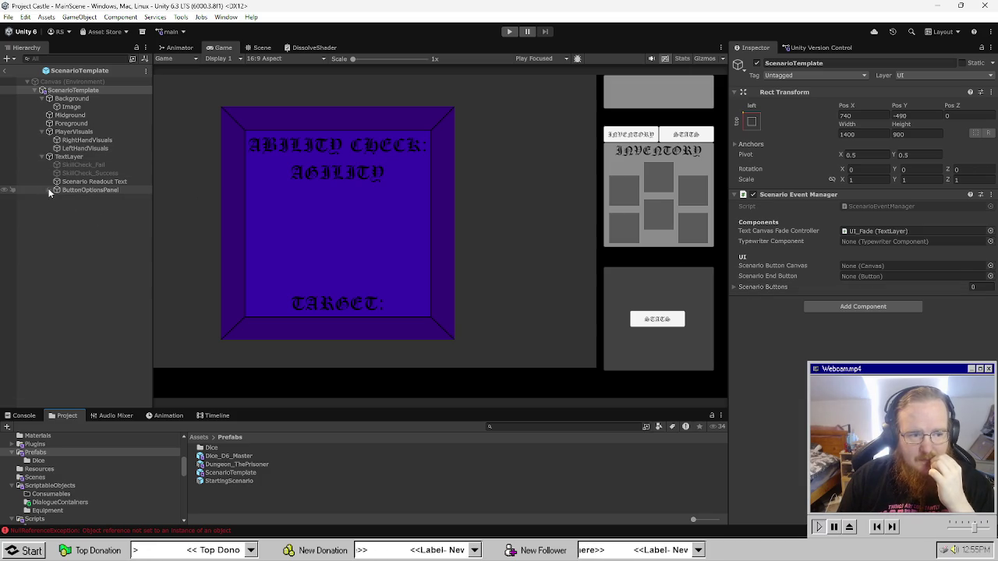
pyautogui.click(49, 190)
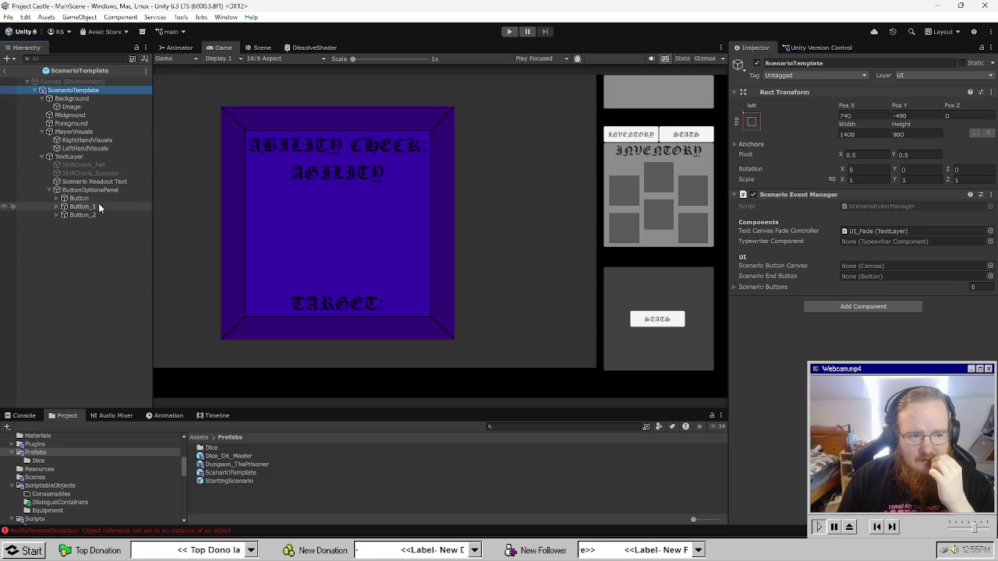
# Rename the template's Button_2 to ScenarioEndButton.
pyautogui.click(81, 215)
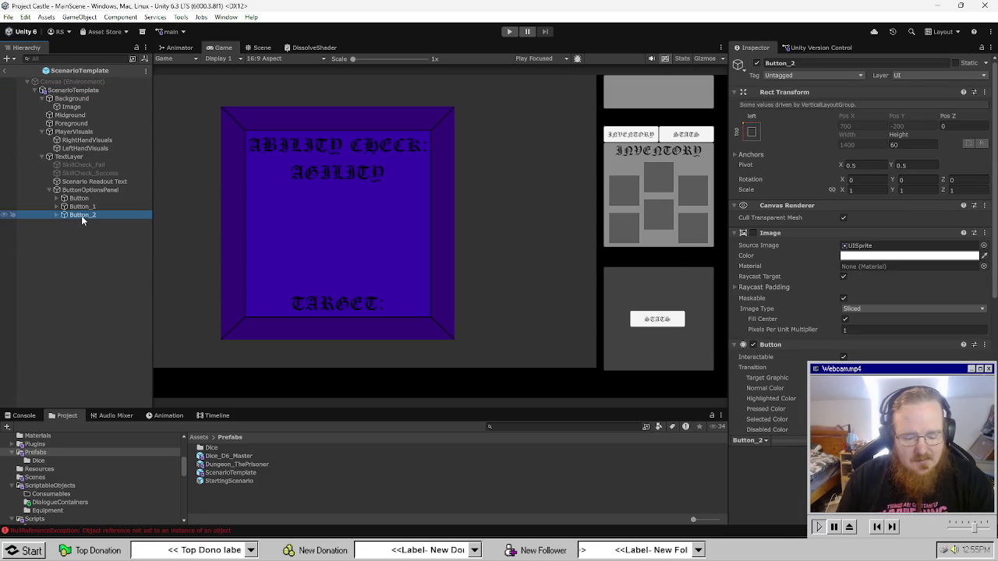
pyautogui.click(82, 215)
pyautogui.write('St')
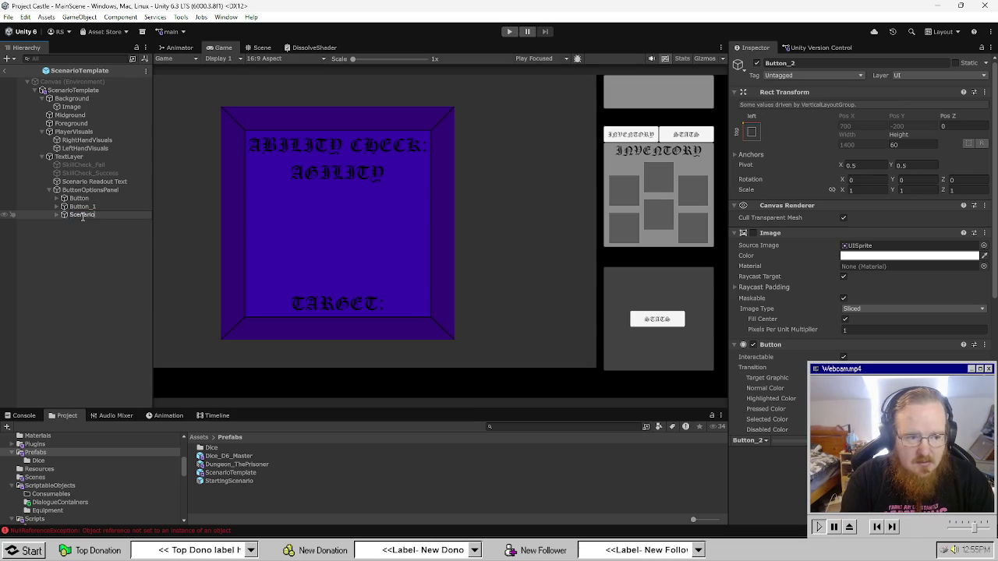
pyautogui.press('Return')
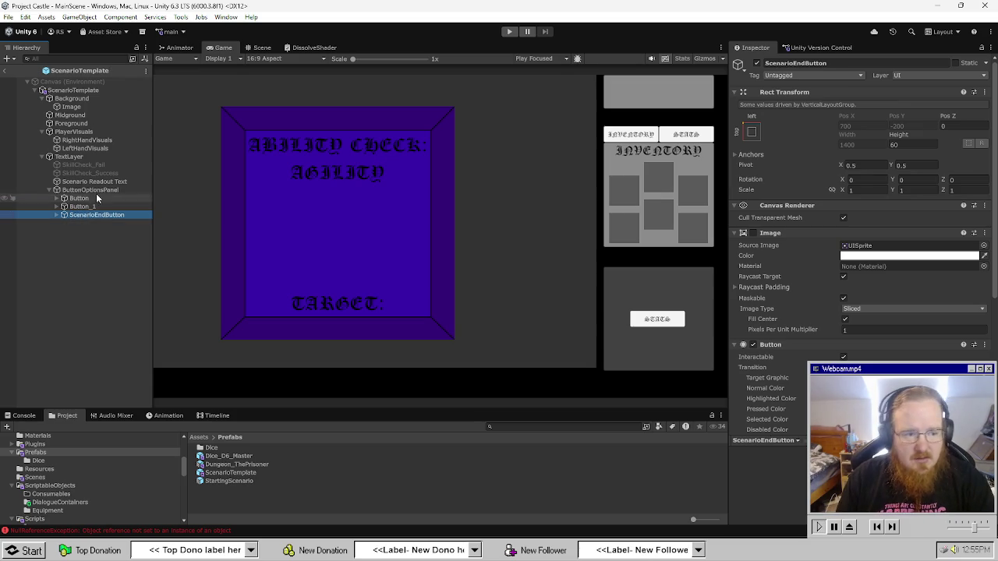
# Rename the template's button container to ScenarioButtonCanvas.
pyautogui.click(89, 190)
pyautogui.write('ScenarioButtonCanv')
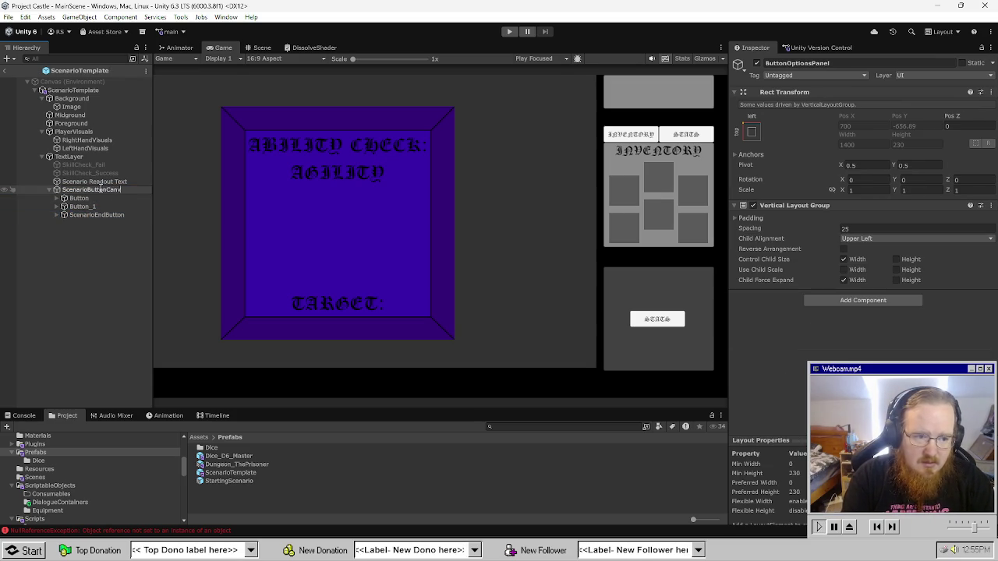
pyautogui.write('as')
pyautogui.press('Return')
# Try assigning ScenarioButtonCanvas to ScenarioTemplate's Scenario Button Canvas field, then open Dungeon_ThePrisoner.
pyautogui.click(73, 91)
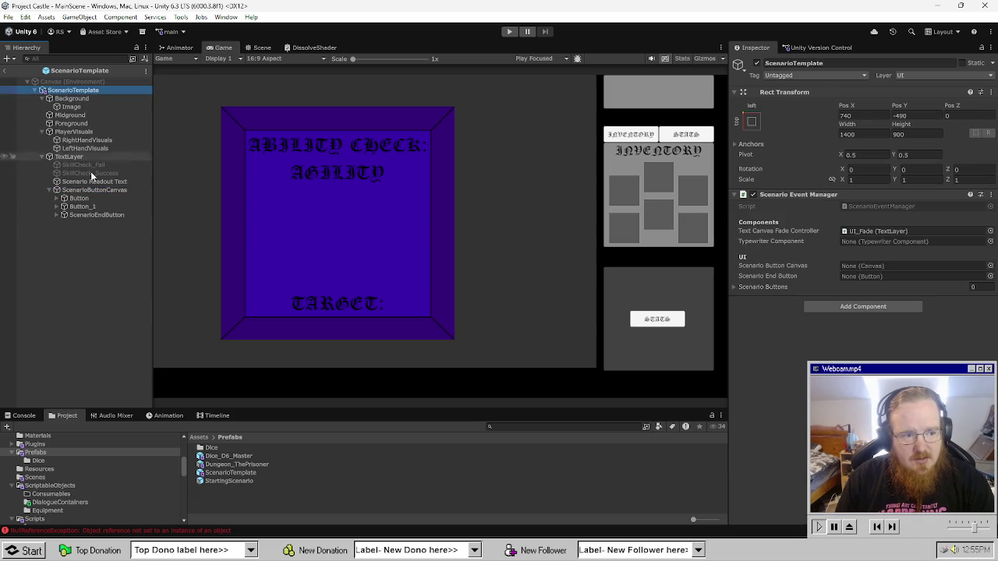
pyautogui.moveTo(88, 190)
pyautogui.mouseDown()
pyautogui.moveTo(890, 254)
pyautogui.moveTo(193, 230)
pyautogui.mouseUp()
pyautogui.click(93, 190)
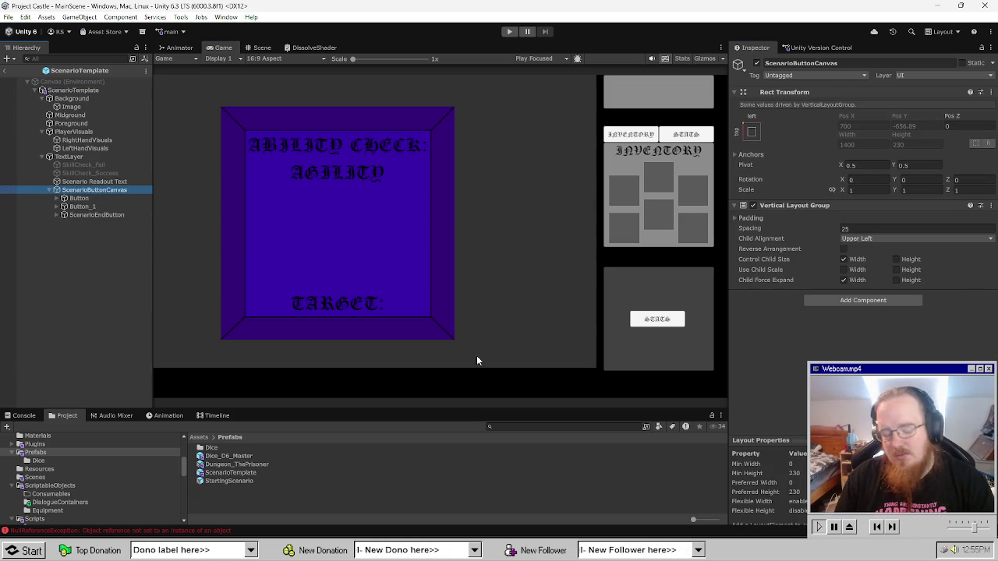
pyautogui.doubleClick(261, 464)
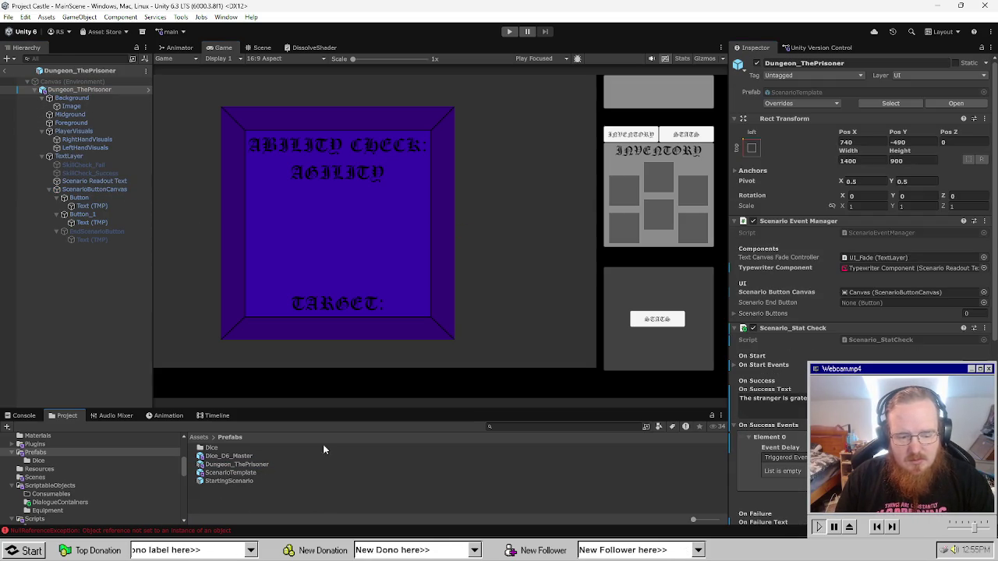
# Review Dungeon_ThePrisoner's overrides, exit Prefab Mode, and select the ScenarioTemplate prefab asset.
pyautogui.click(827, 103)
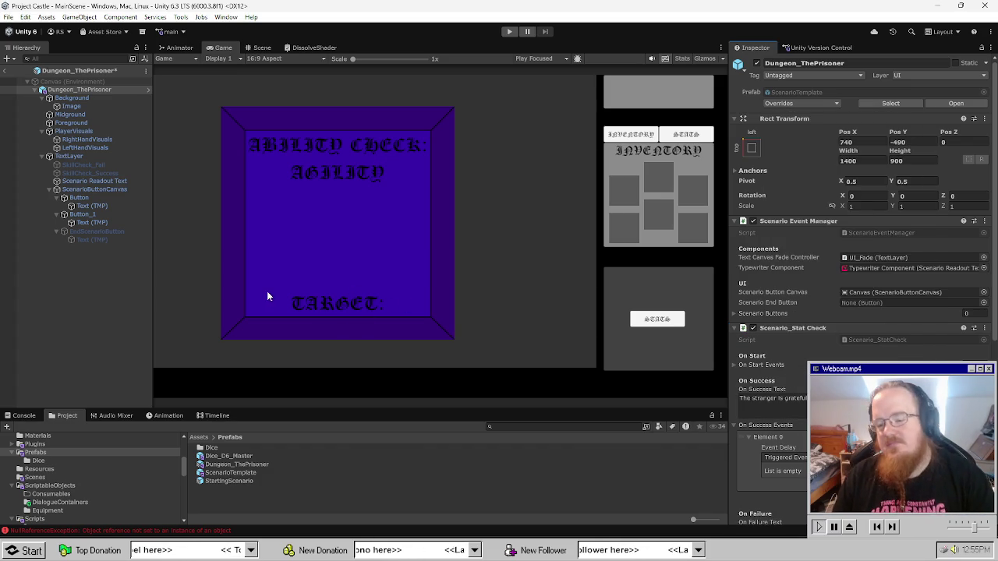
pyautogui.click(68, 291)
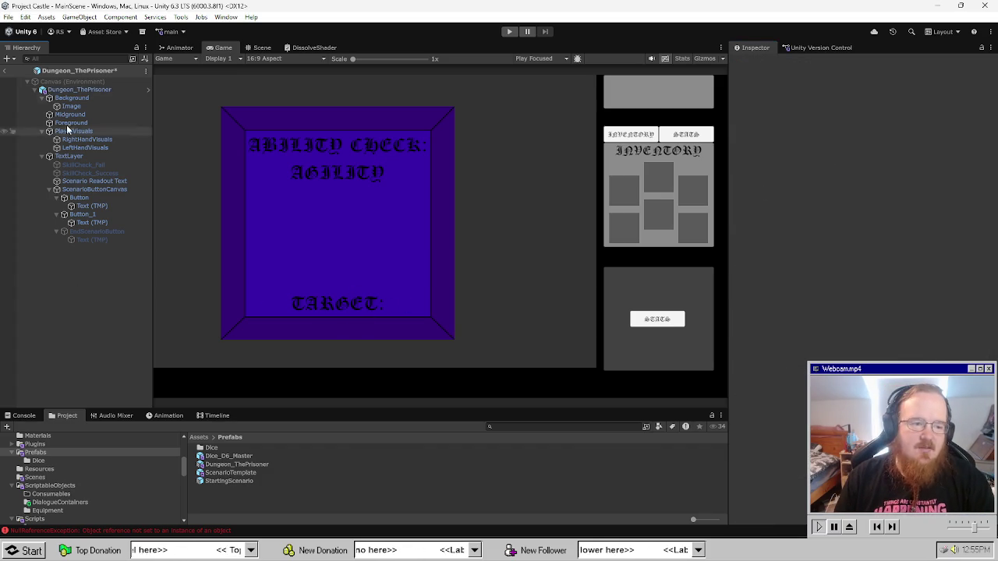
pyautogui.click(7, 71)
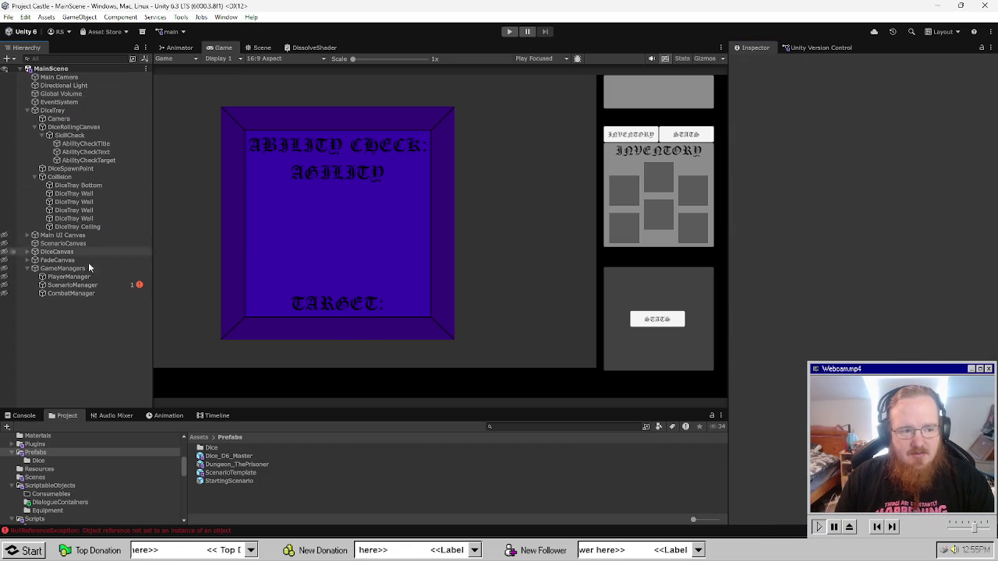
pyautogui.click(234, 473)
# Open the ScenarioTemplate prefab, cancelling an accidental rename so its name stays unchanged.
pyautogui.doubleClick(257, 473)
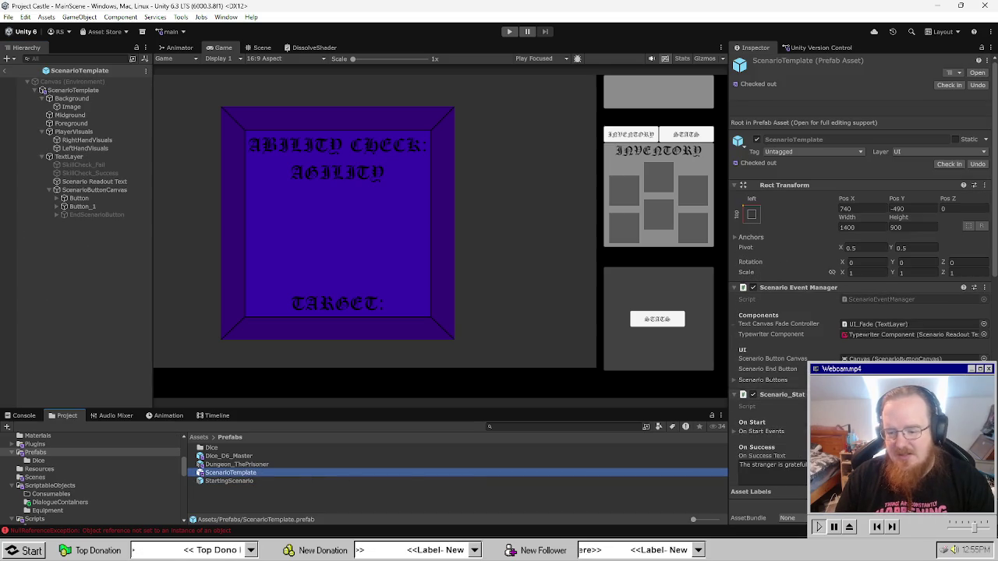
pyautogui.scroll(-10, 748, 414)
pyautogui.scroll(10, 780, 312)
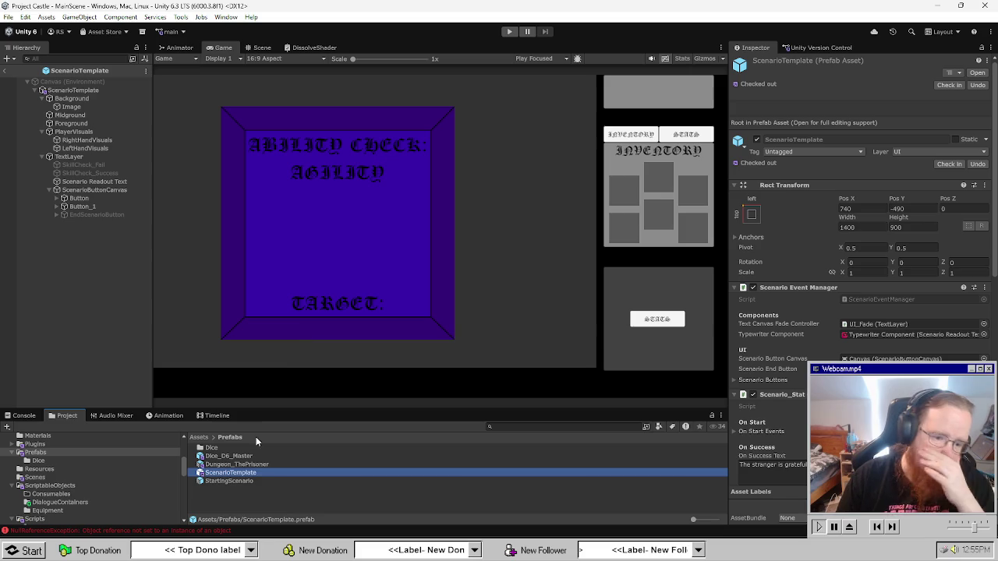
pyautogui.click(253, 474)
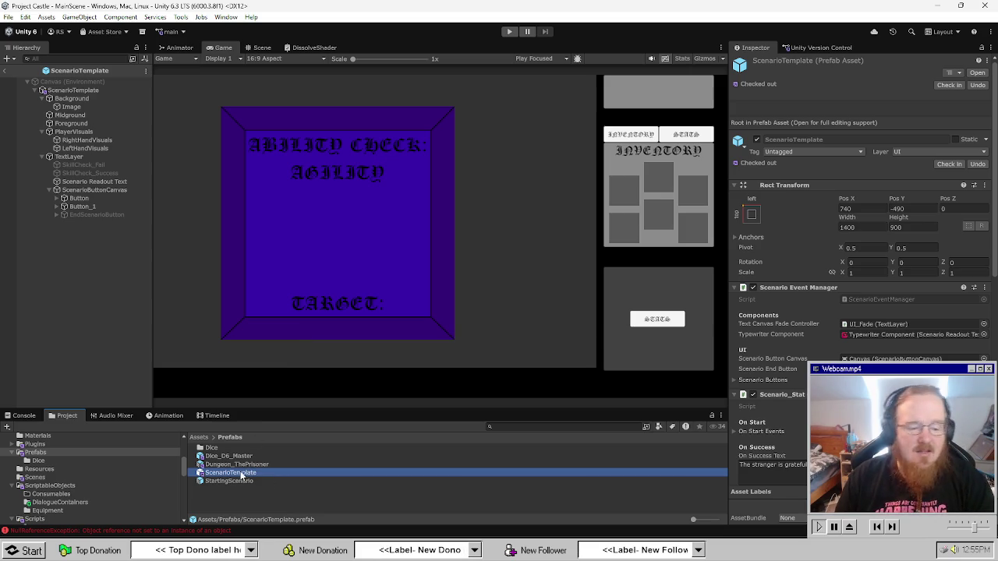
pyautogui.press('Return')
# Read the error in the Console, then reselect the ScenarioTemplate prefab asset.
pyautogui.click(328, 531)
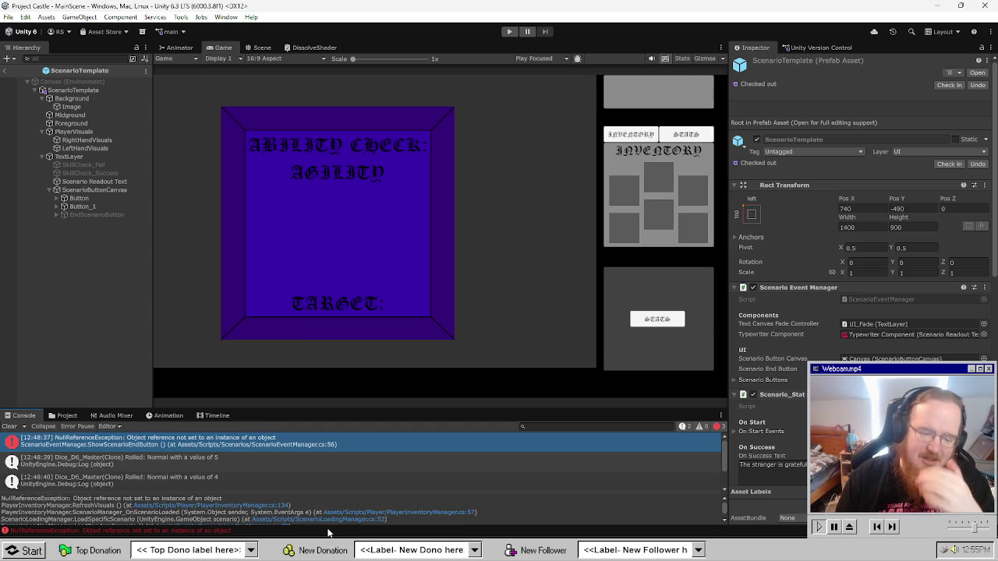
pyautogui.click(68, 417)
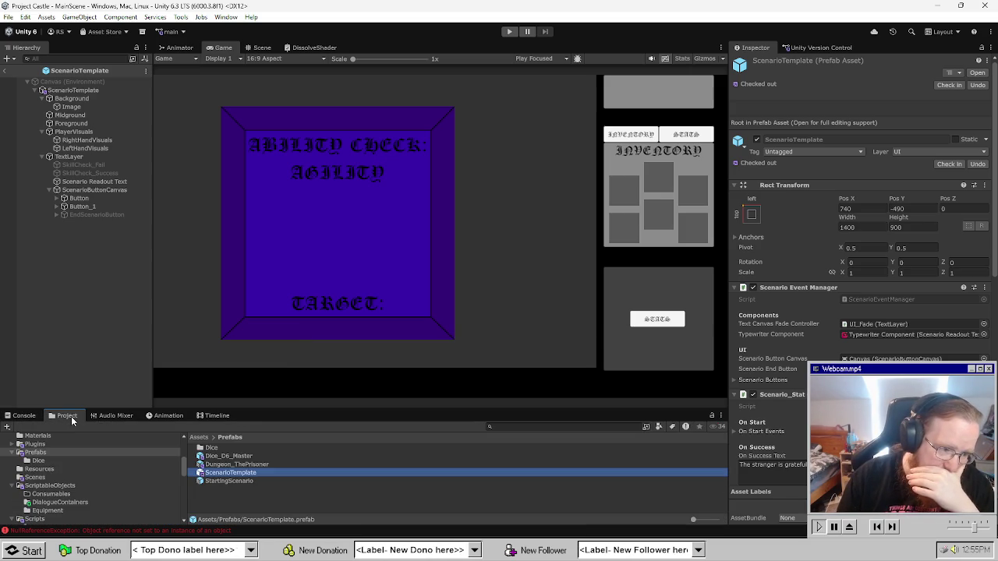
pyautogui.click(230, 491)
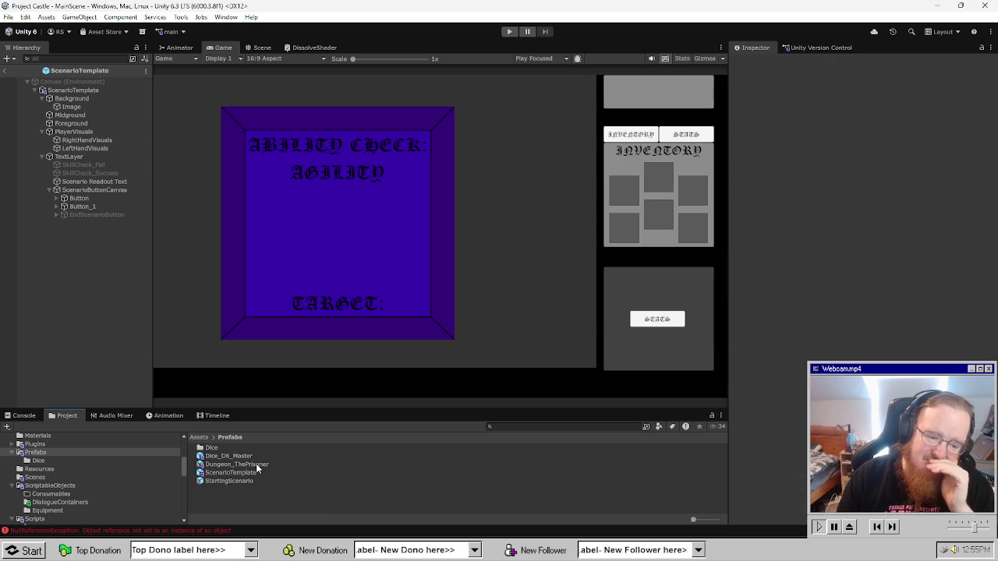
pyautogui.click(251, 473)
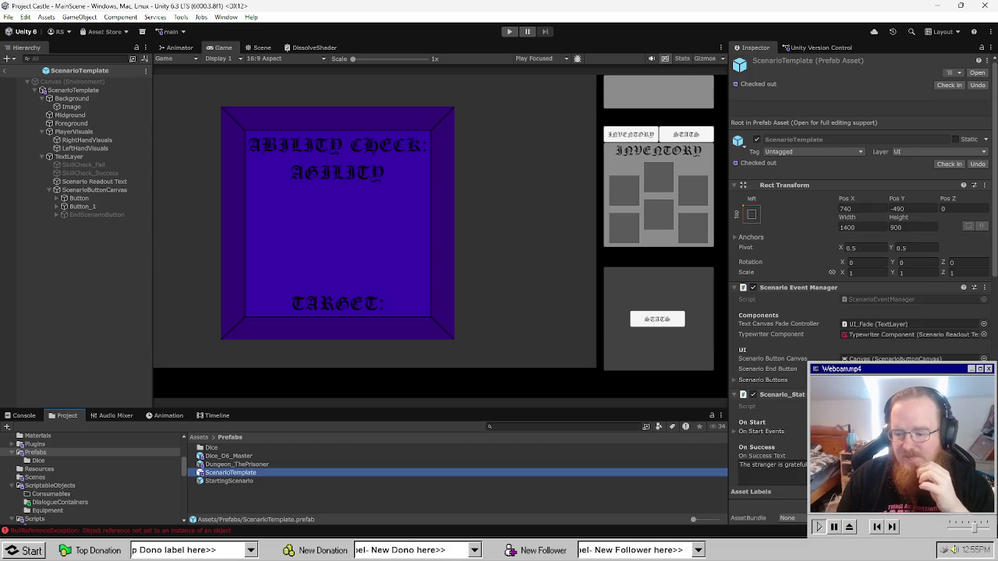
# Remove the Scenario_Stat component from ScenarioTemplate and open Dungeon_ThePrisoner for editing.
pyautogui.click(985, 394)
pyautogui.click(922, 280)
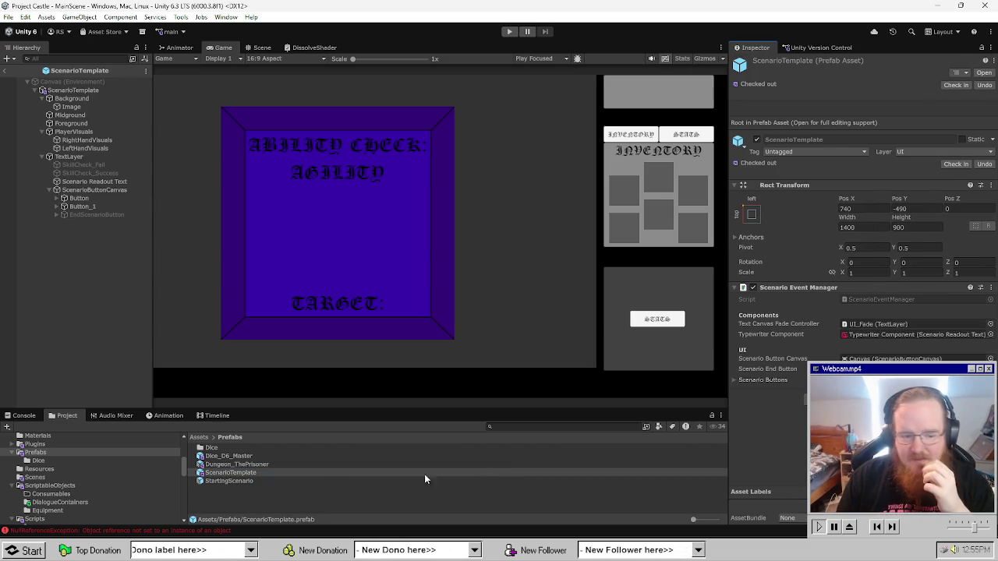
pyautogui.doubleClick(264, 464)
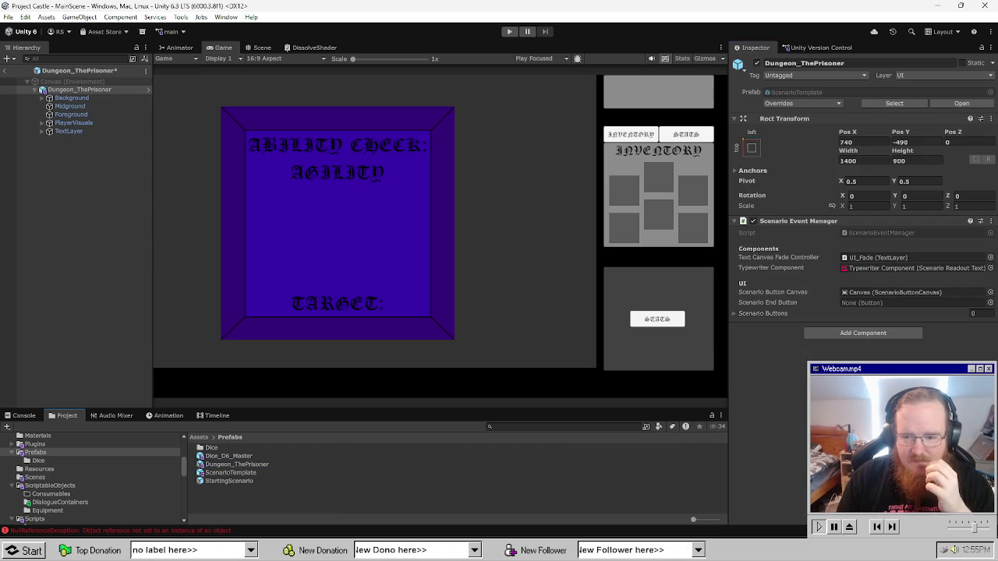
# Compare the Inspectors of the Dungeon_ThePrisoner, ScenarioTemplate and StartingScenario prefab assets.
pyautogui.click(302, 464)
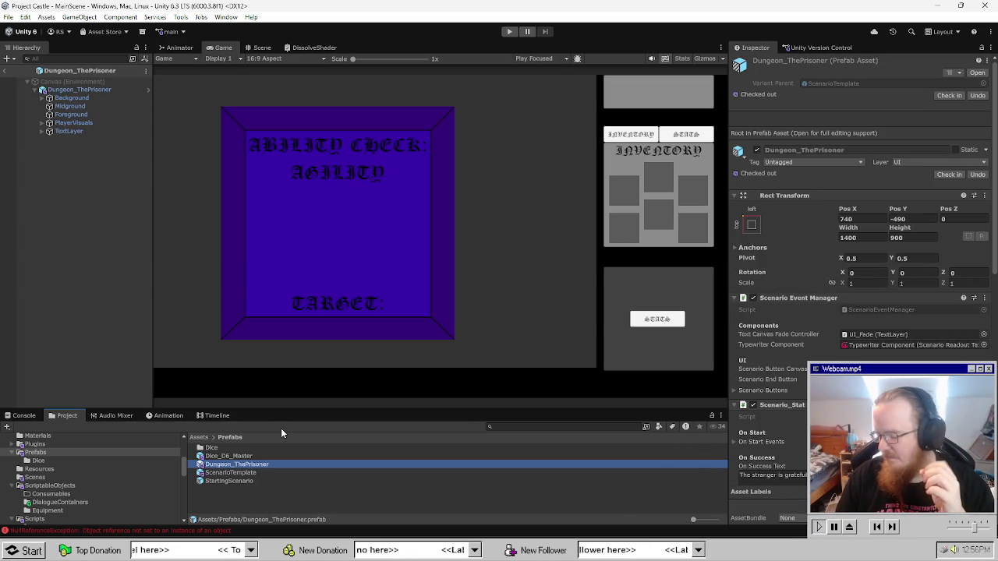
pyautogui.click(240, 490)
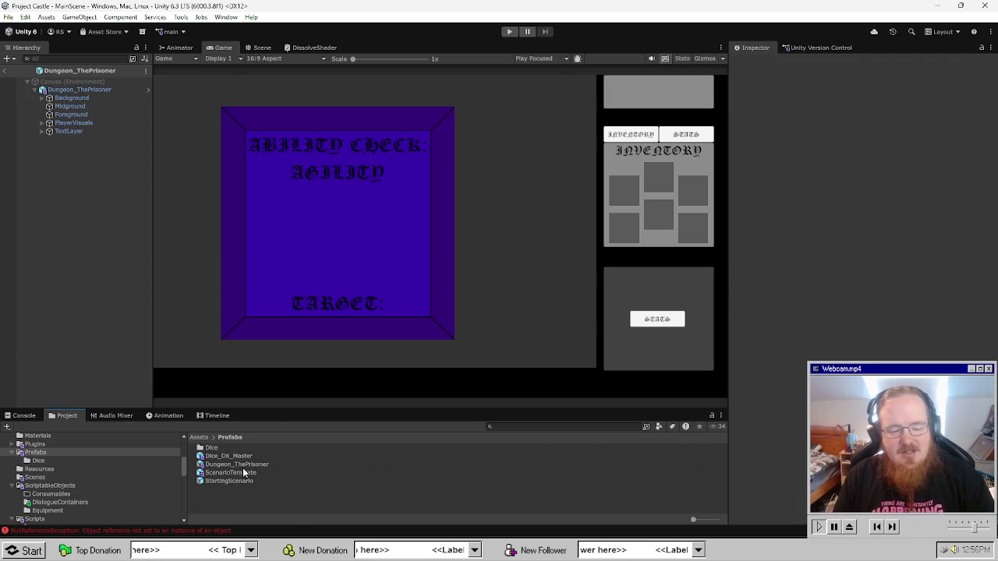
pyautogui.click(242, 464)
pyautogui.click(245, 472)
pyautogui.click(252, 482)
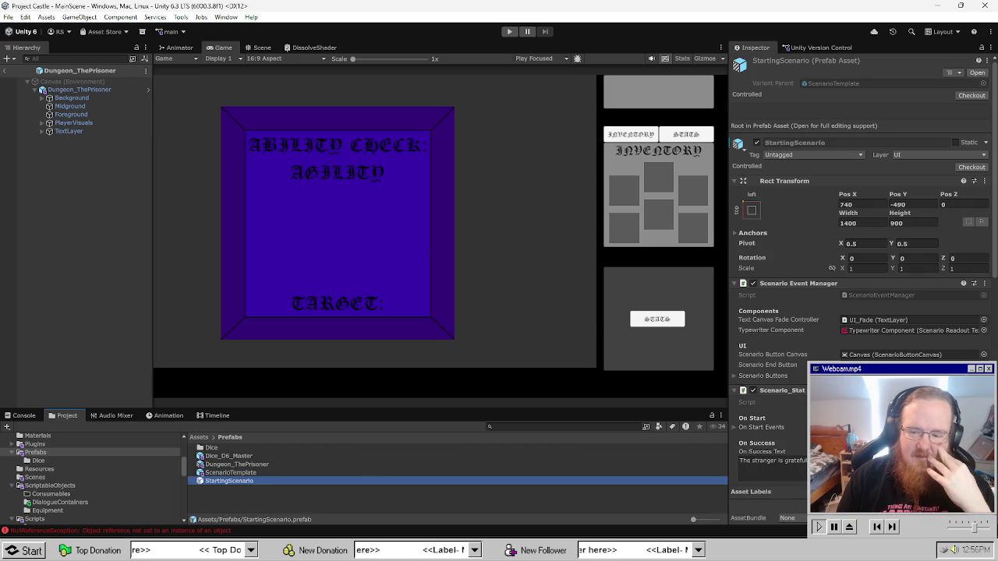
pyautogui.click(248, 507)
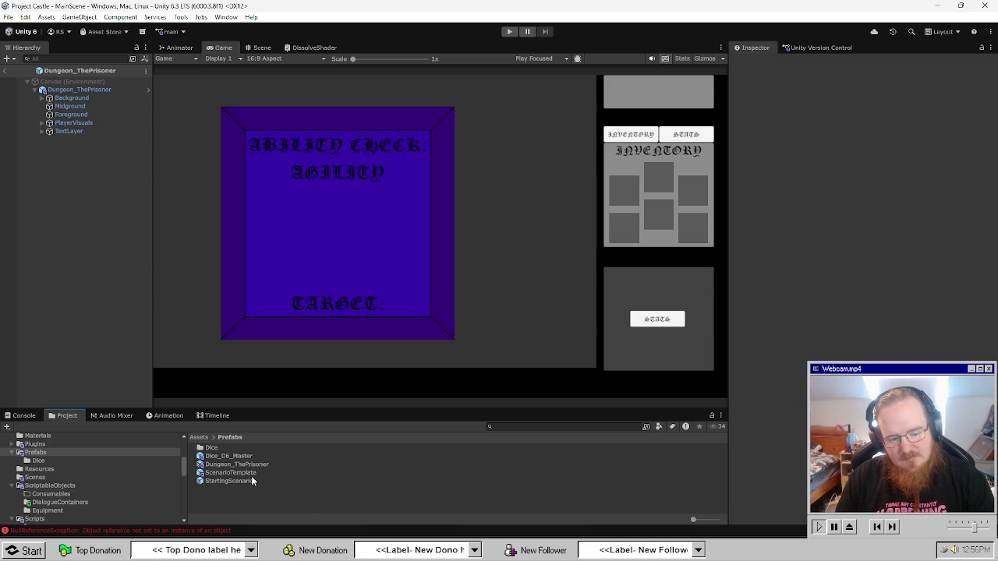
pyautogui.click(251, 474)
pyautogui.click(248, 481)
pyautogui.press('Up')
pyautogui.press('Up')
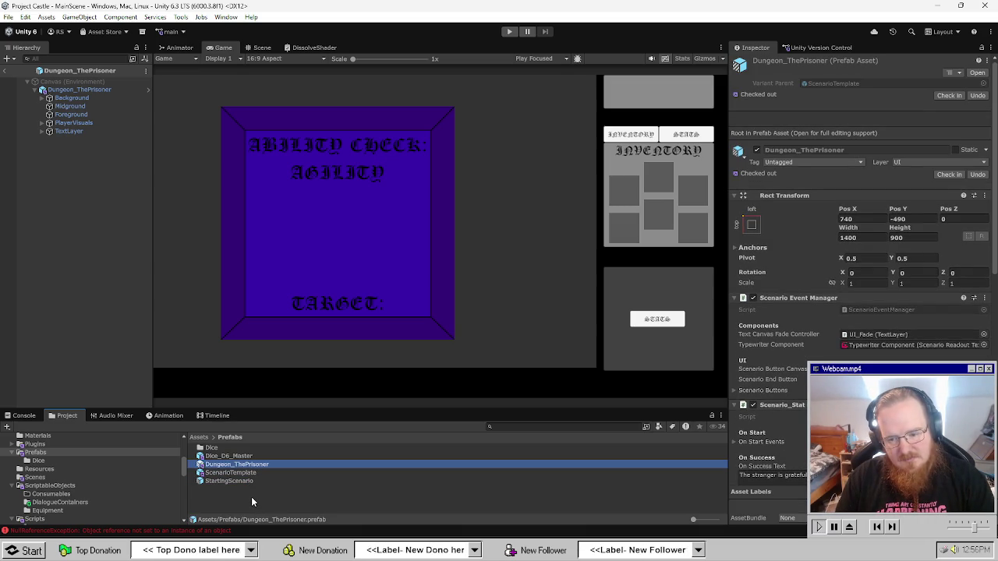
pyautogui.press('Down')
pyautogui.press('Down')
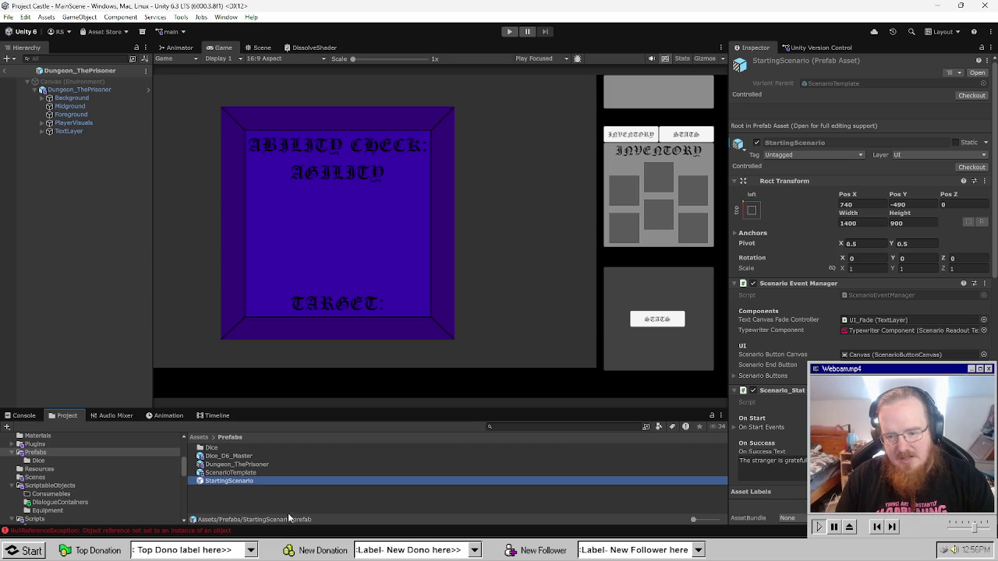
# Step through the three prefabs again with the arrow keys, ending on Dungeon_ThePrisoner.
pyautogui.click(286, 514)
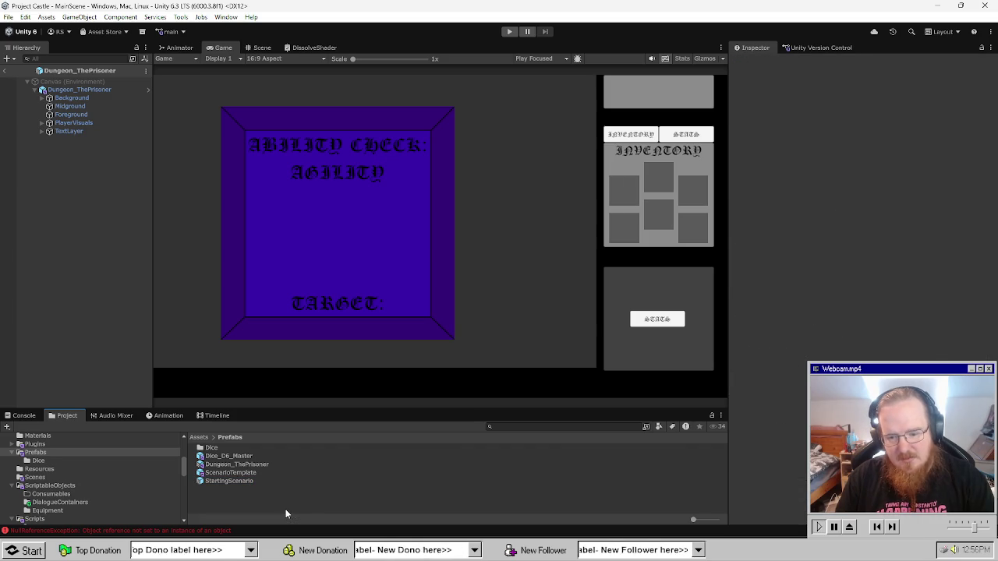
pyautogui.press('Down')
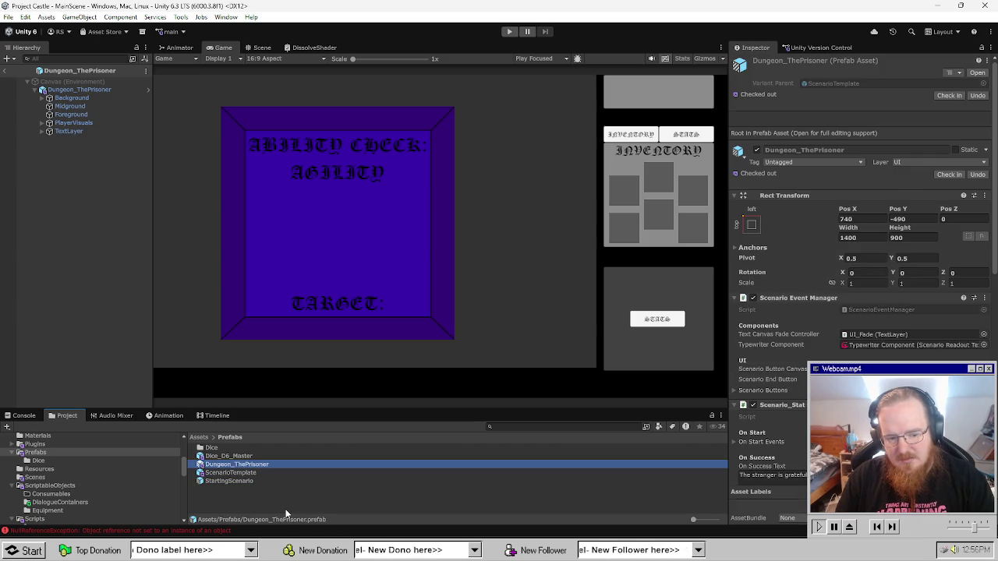
pyautogui.press('Down')
pyautogui.click(286, 509)
pyautogui.press('Down')
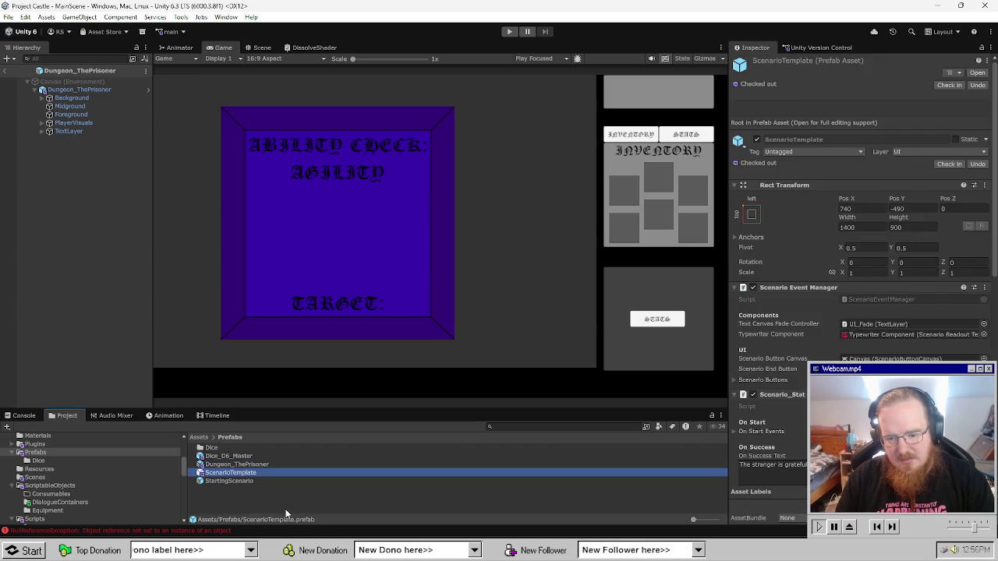
pyautogui.click(286, 510)
pyautogui.press('Down')
pyautogui.press('Down')
pyautogui.press('Up')
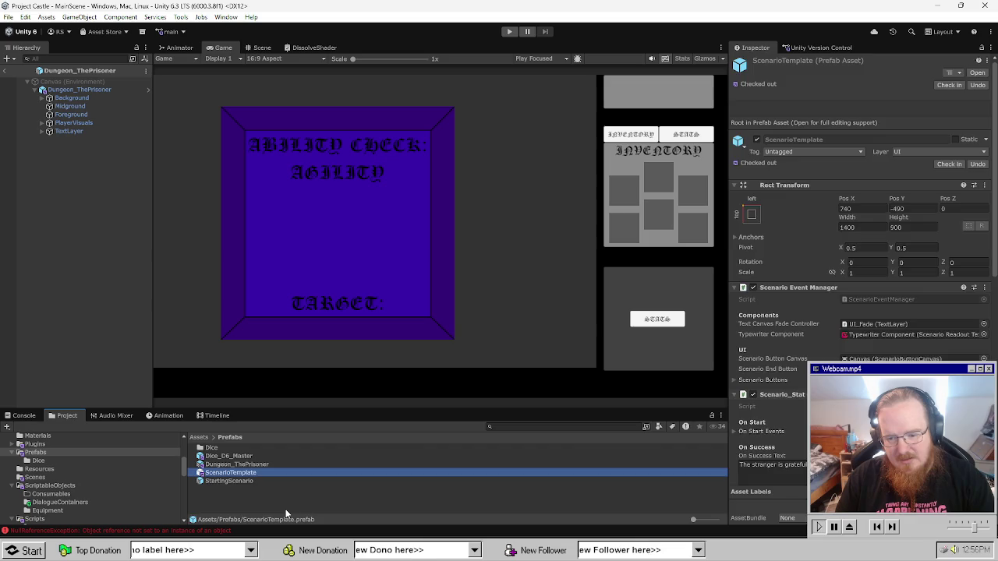
pyautogui.click(285, 509)
pyautogui.press('Down')
pyautogui.click(285, 510)
pyautogui.press('Down')
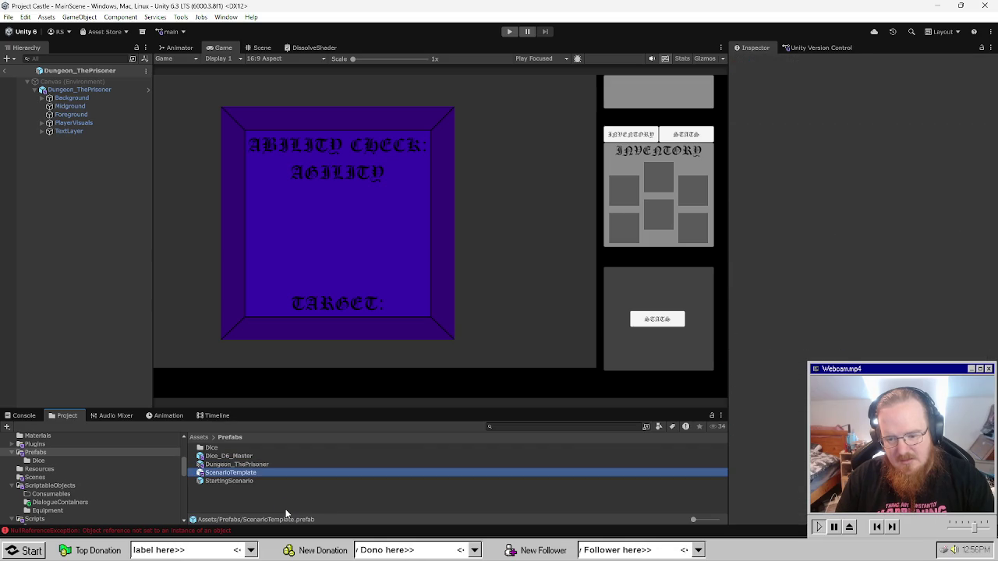
pyautogui.click(276, 465)
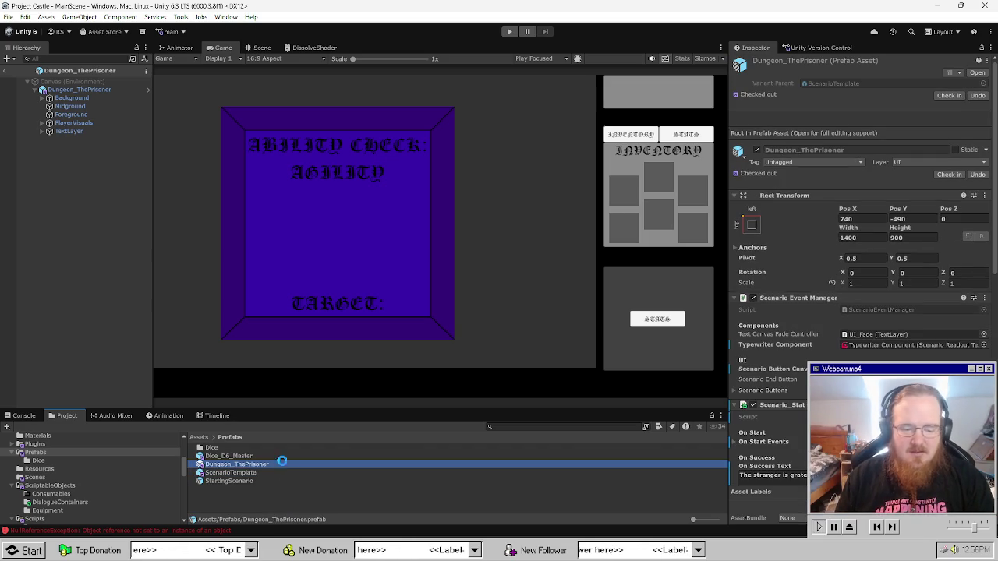
pyautogui.scroll(-2, 874, 314)
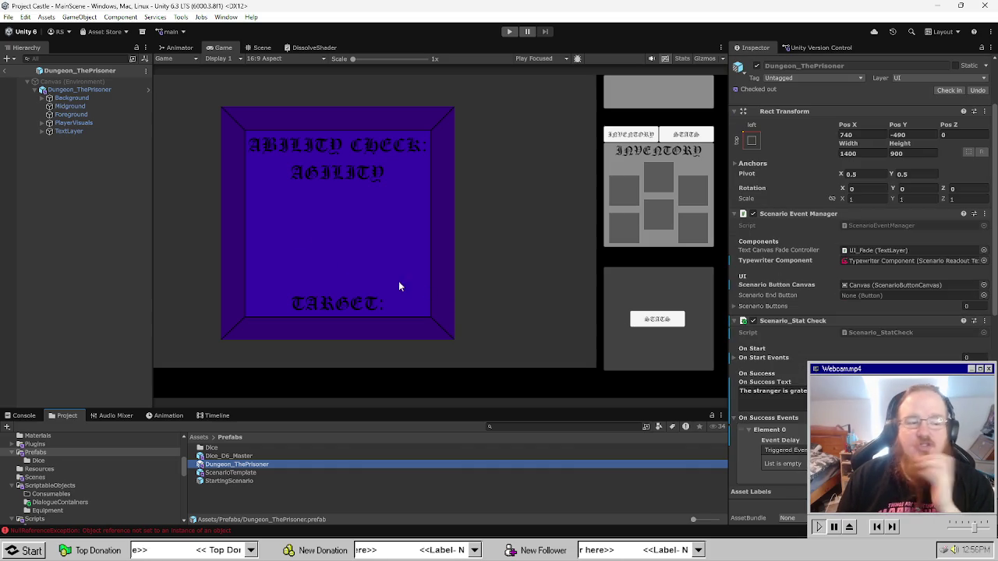
pyautogui.scroll(1, 189, 385)
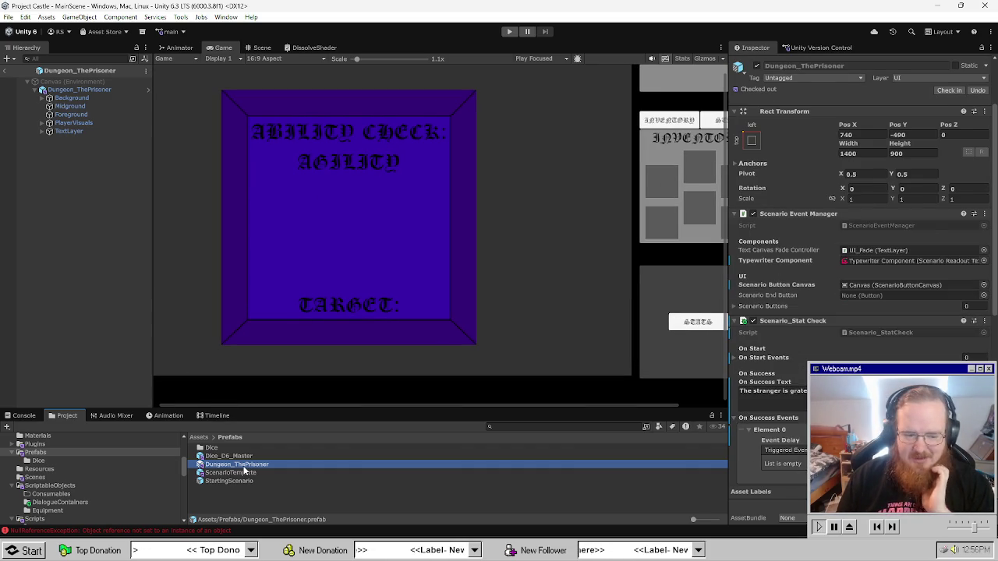
# Select the Dungeon_ThePrisoner root and review its overrides against ScenarioTemplate.
pyautogui.click(79, 89)
pyautogui.click(800, 103)
pyautogui.press('Escape')
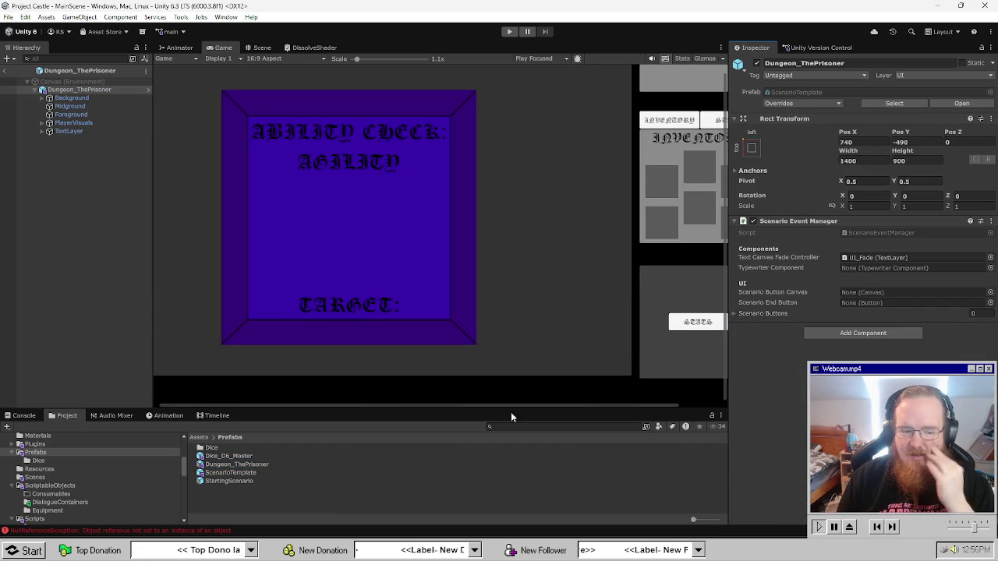
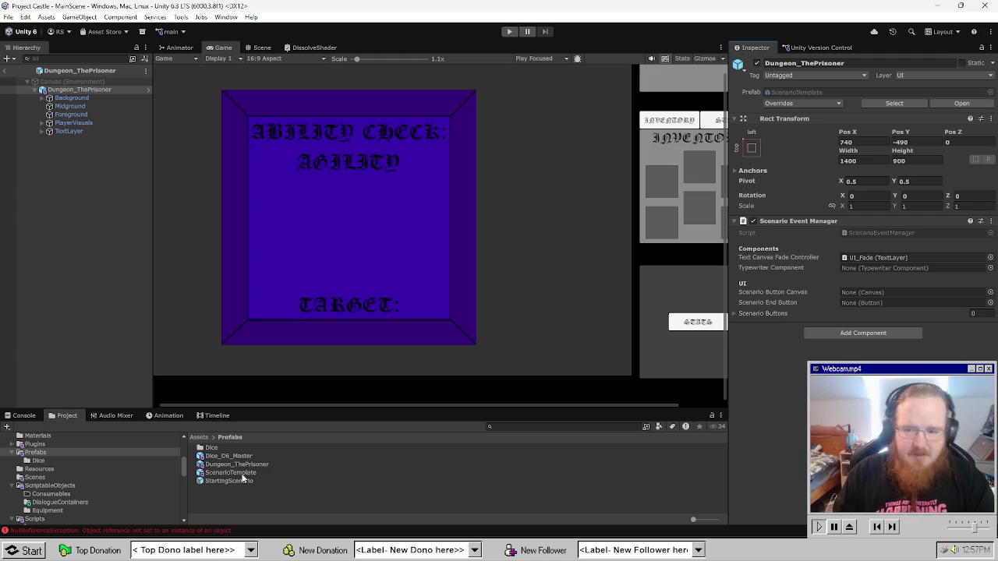
# Return to Dungeon_ThePrisoner and expand its TextLayer in the Hierarchy.
pyautogui.click(248, 481)
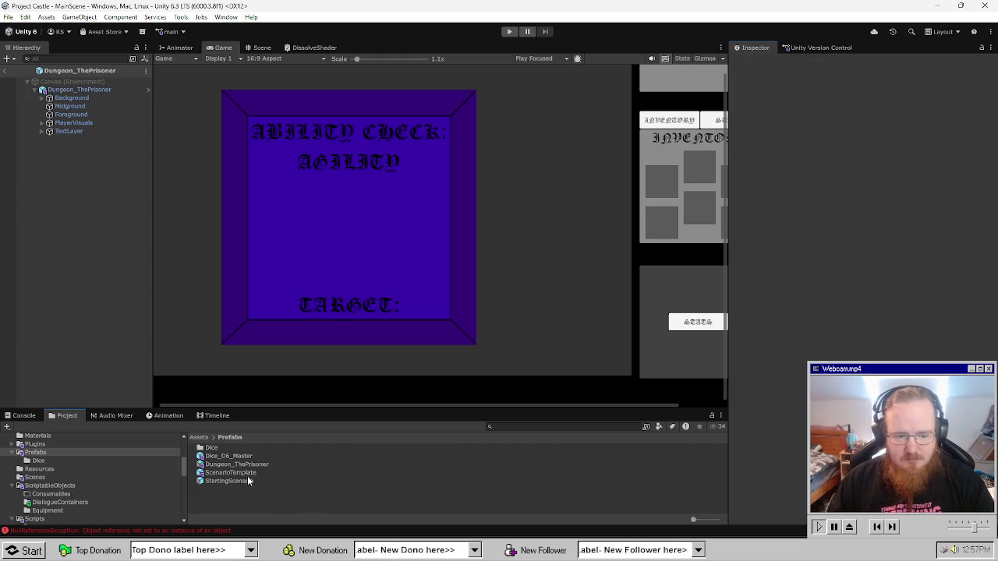
pyautogui.click(236, 464)
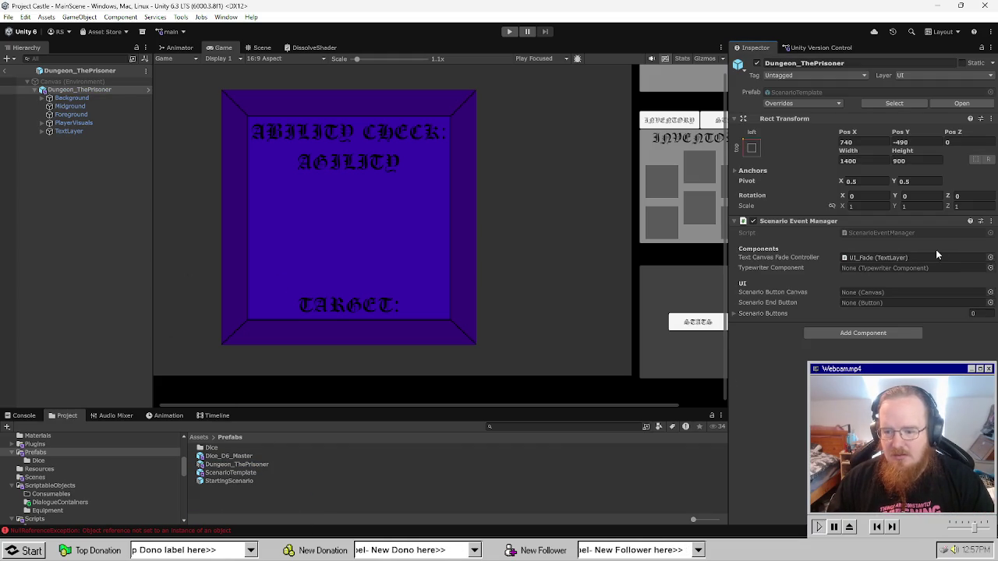
pyautogui.click(44, 90)
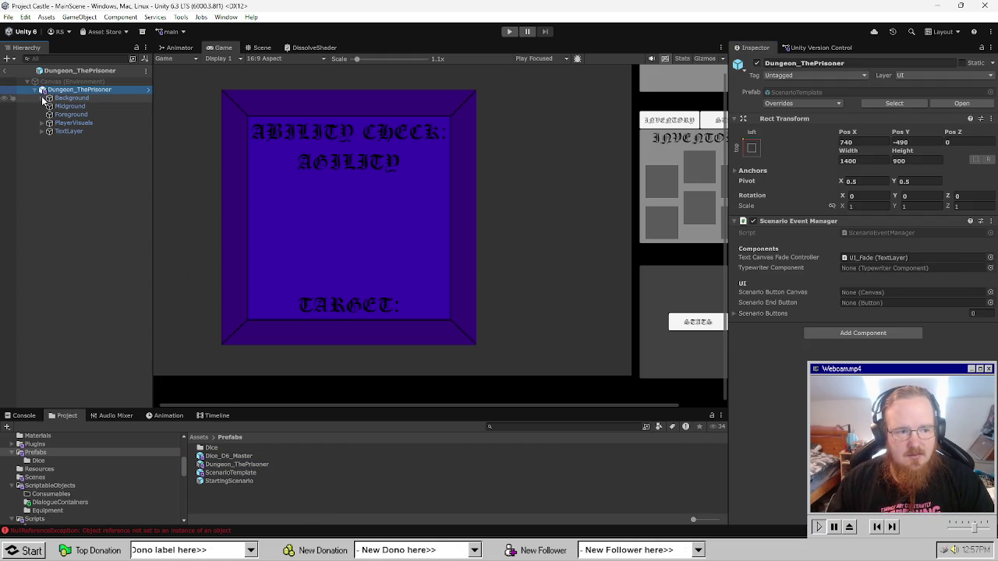
pyautogui.click(41, 98)
pyautogui.click(41, 98)
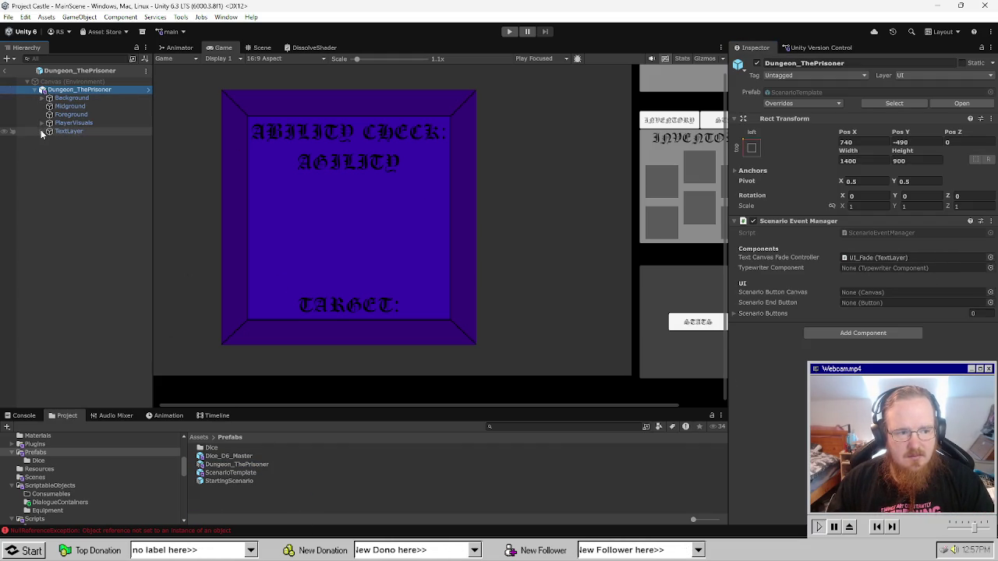
pyautogui.click(41, 131)
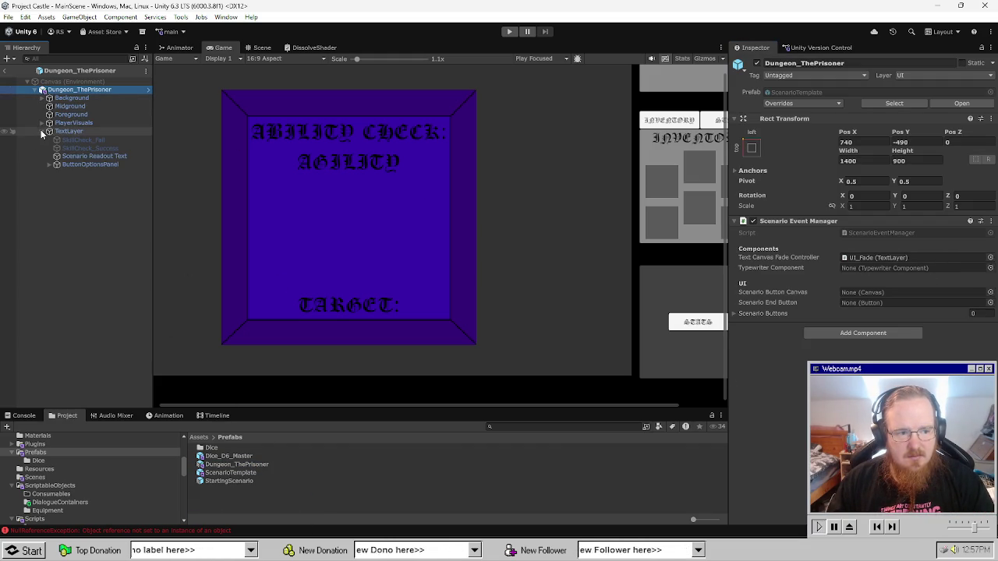
# Inspect the ButtonOptionsPanel layout, then open the Console to read the NullReferenceException.
pyautogui.click(79, 164)
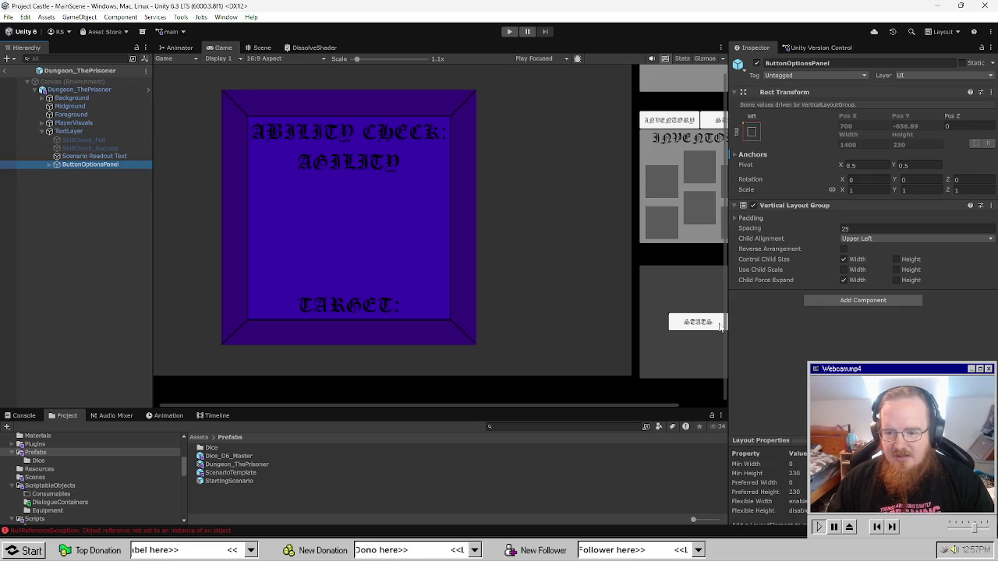
pyautogui.click(80, 259)
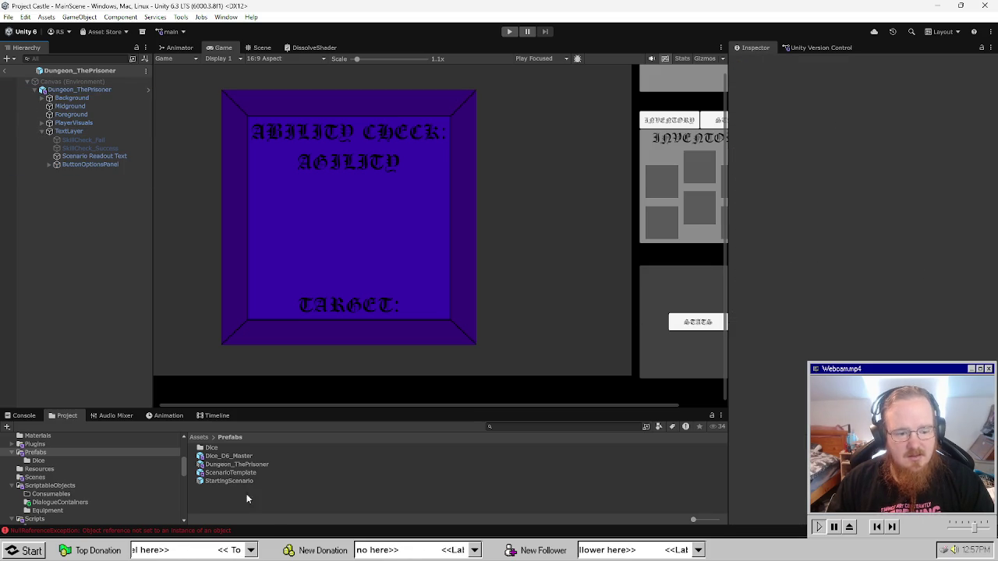
pyautogui.click(249, 481)
pyautogui.click(259, 464)
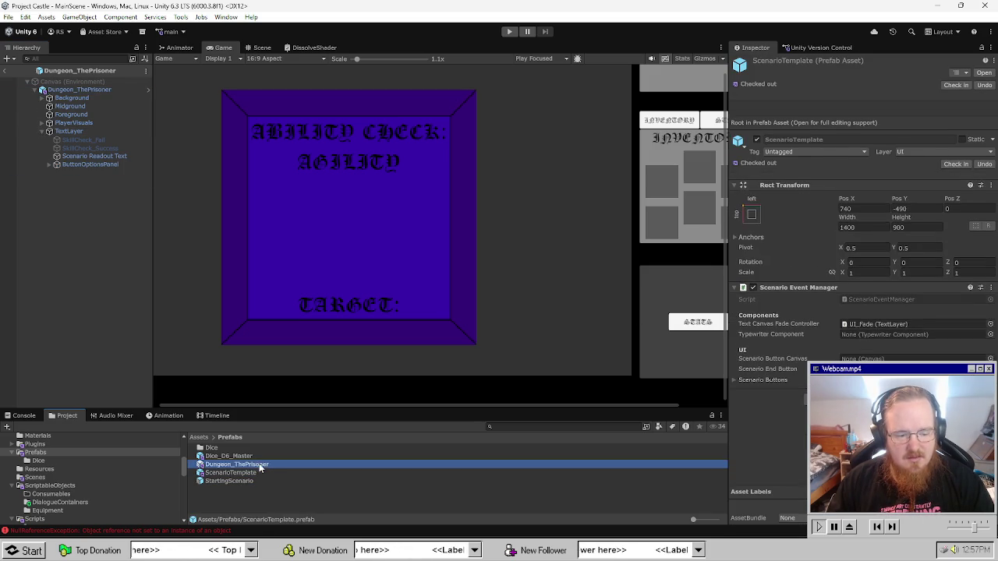
pyautogui.click(211, 532)
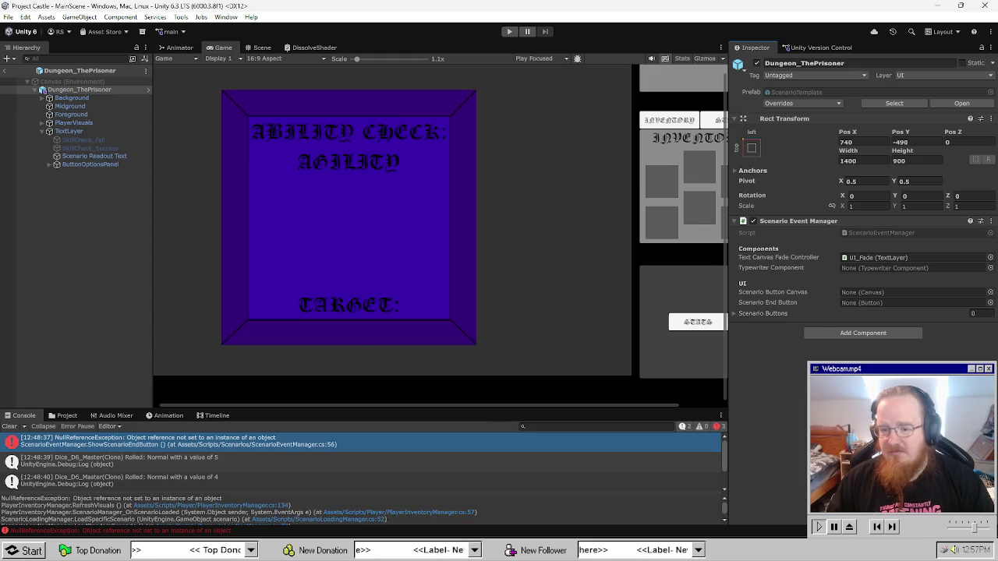
# Show the Scenario Readout Text's opening narrative in the Inspector.
pyautogui.click(106, 165)
pyautogui.click(64, 248)
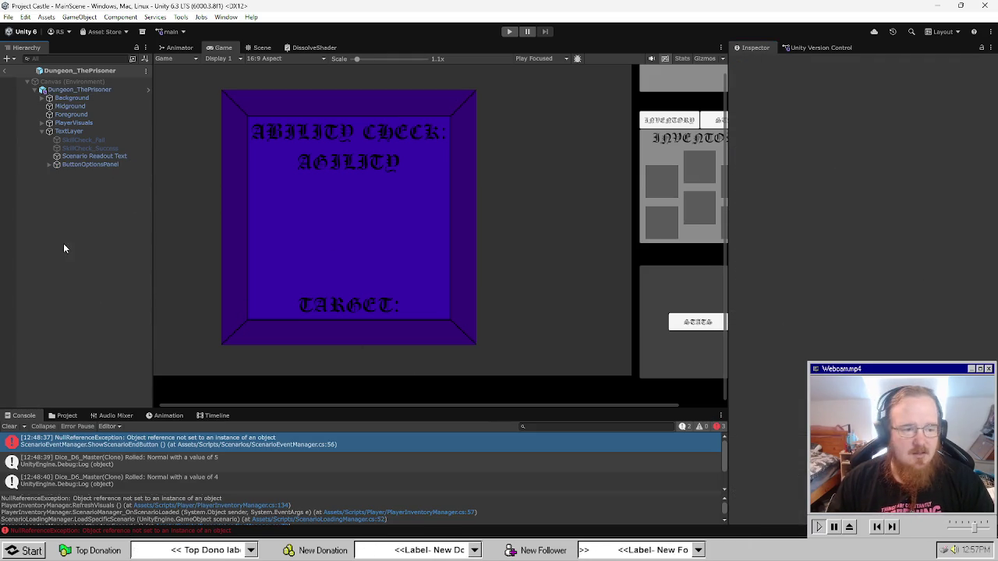
pyautogui.click(89, 158)
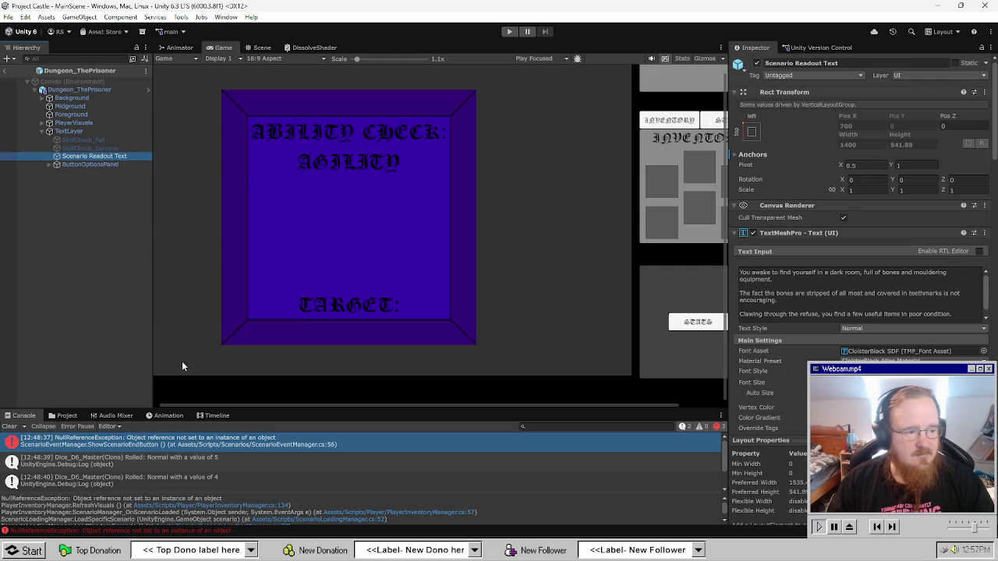
# Scroll the Inspector to review the Scenario Readout Text's typewriter events.
pyautogui.scroll(-15, 858, 234)
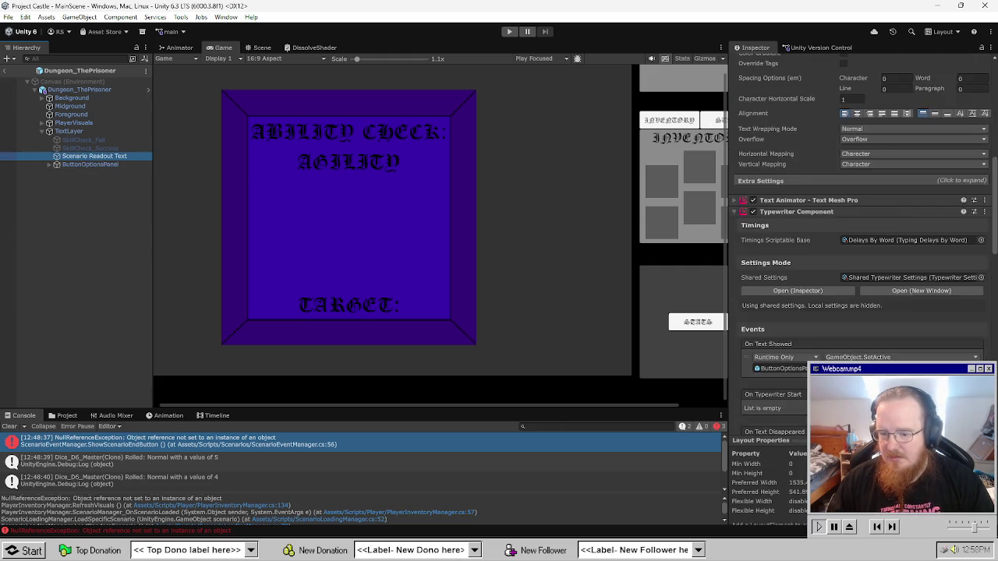
pyautogui.scroll(-5, 861, 225)
pyautogui.scroll(4, 862, 225)
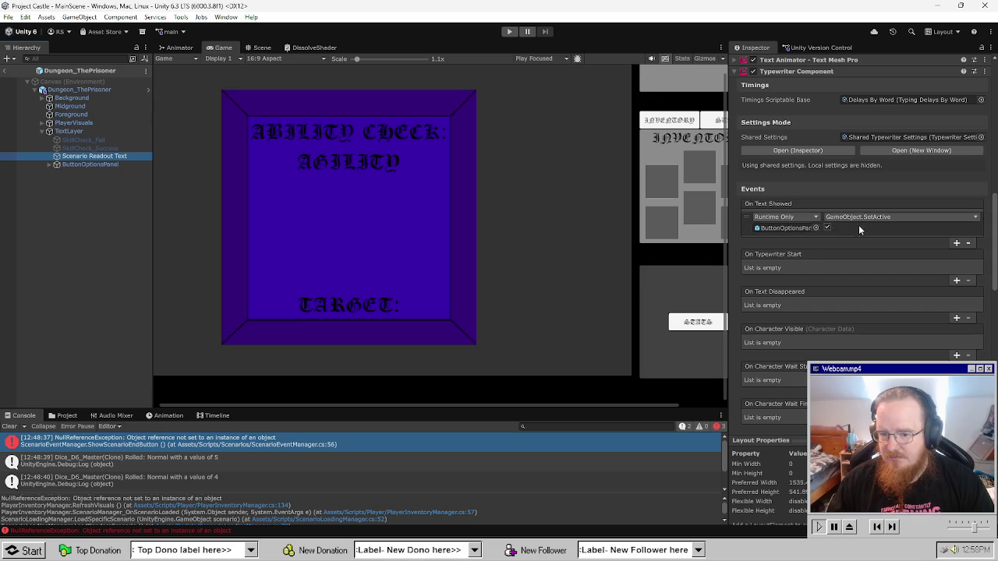
pyautogui.click(93, 165)
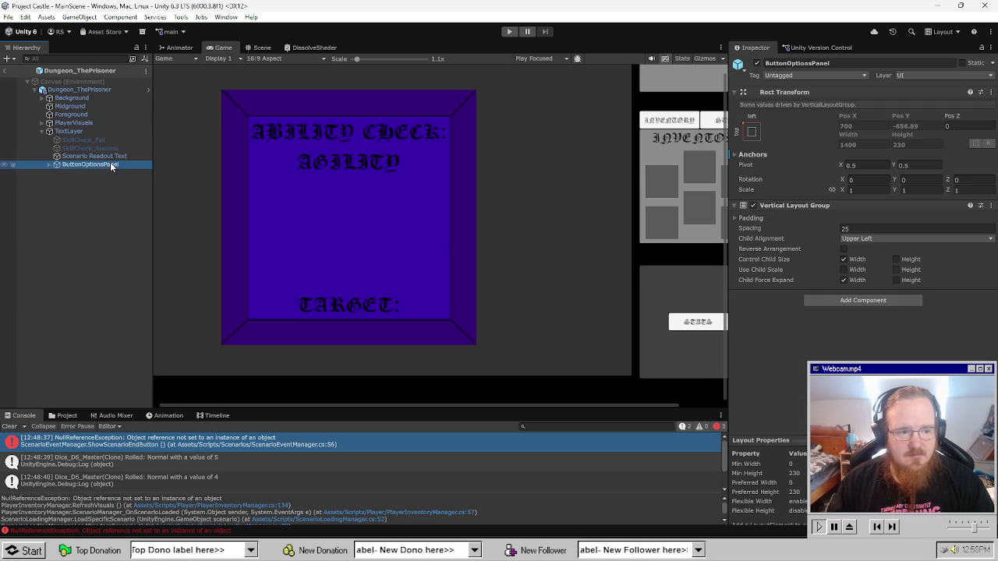
pyautogui.click(78, 416)
# Check Dungeon_ThePrisoner's prefab overrides list, then deselect in the Project view.
pyautogui.click(82, 90)
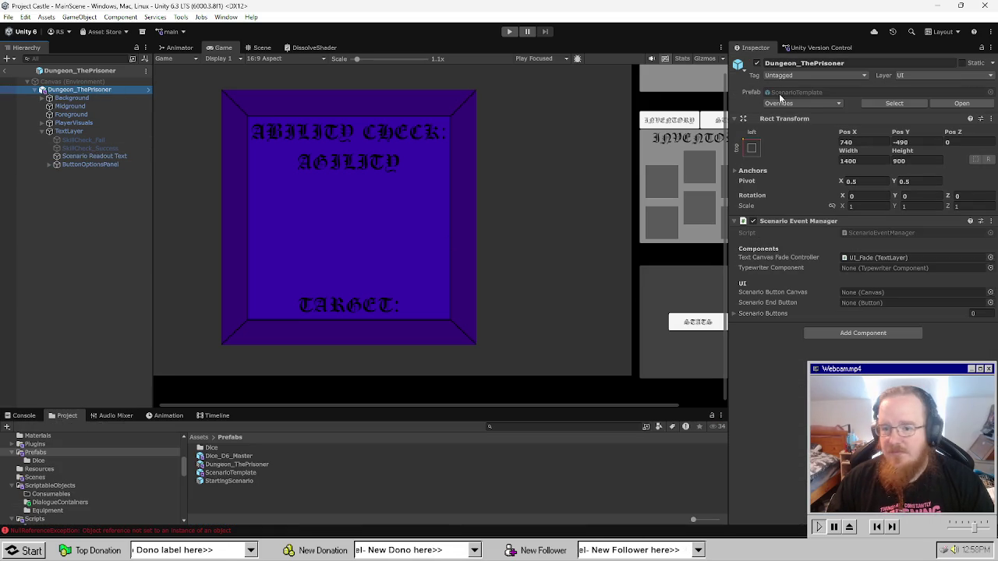
pyautogui.click(807, 104)
pyautogui.press('Escape')
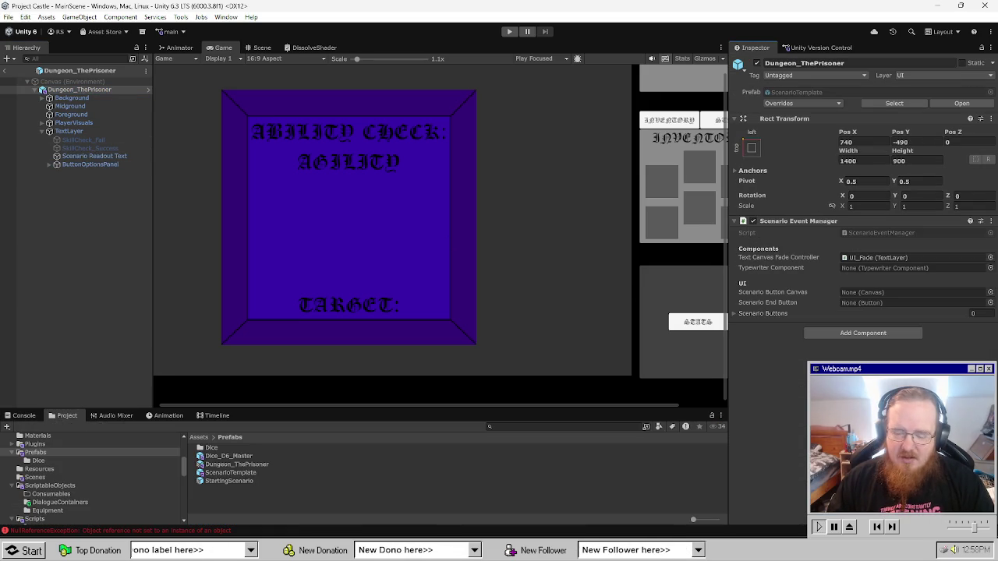
pyautogui.click(242, 509)
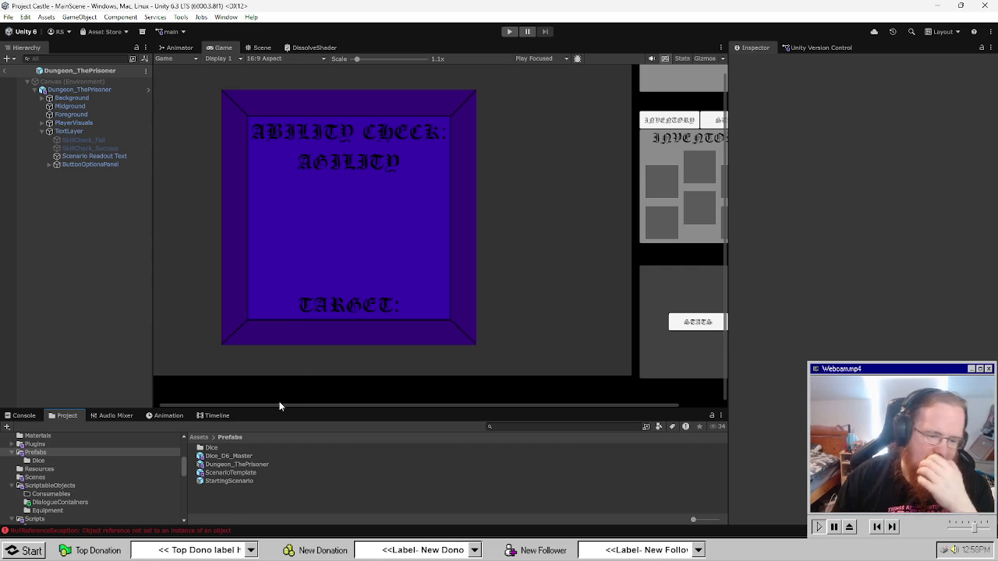
# Open the ScenarioTemplate prefab and move the unnumbered button to the end of the panel.
pyautogui.doubleClick(265, 472)
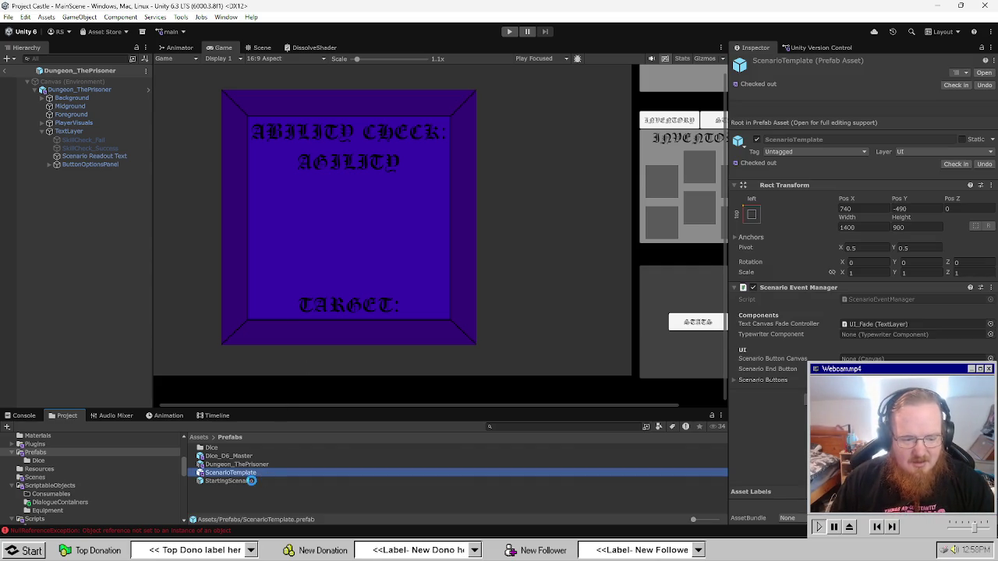
pyautogui.click(87, 214)
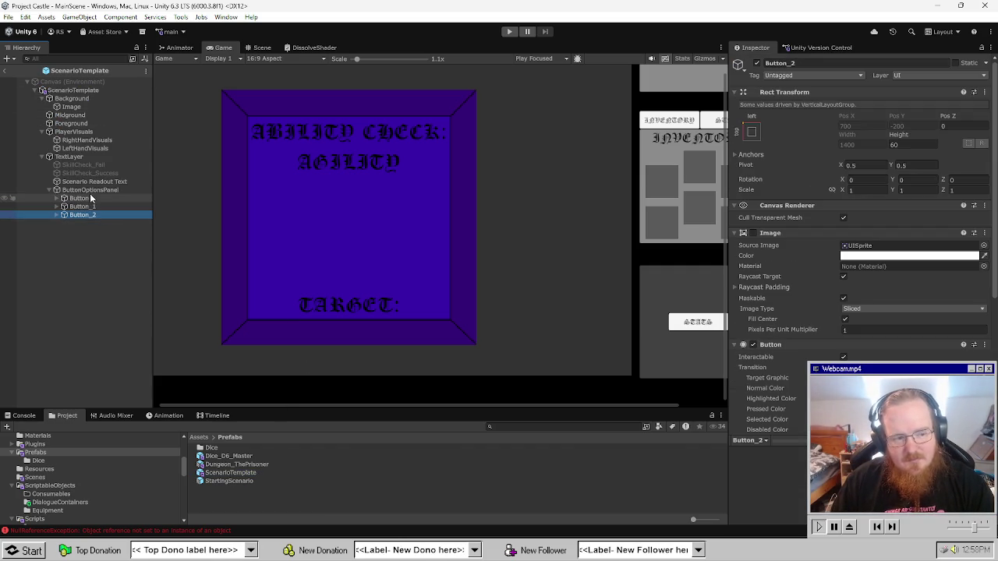
pyautogui.click(92, 199)
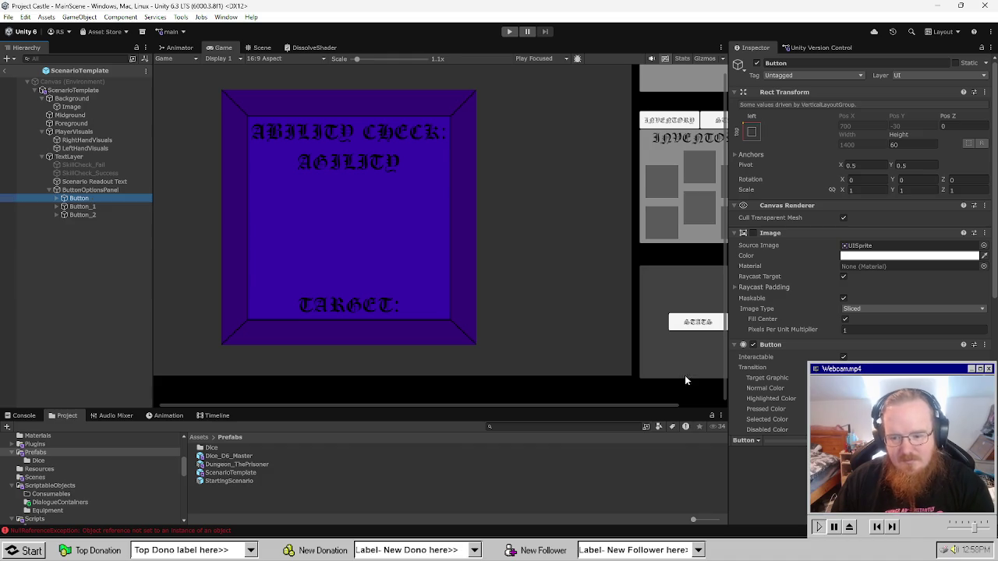
pyautogui.scroll(-1, 684, 375)
pyautogui.scroll(-5, 763, 372)
pyautogui.moveTo(78, 198); pyautogui.dragTo(99, 215)
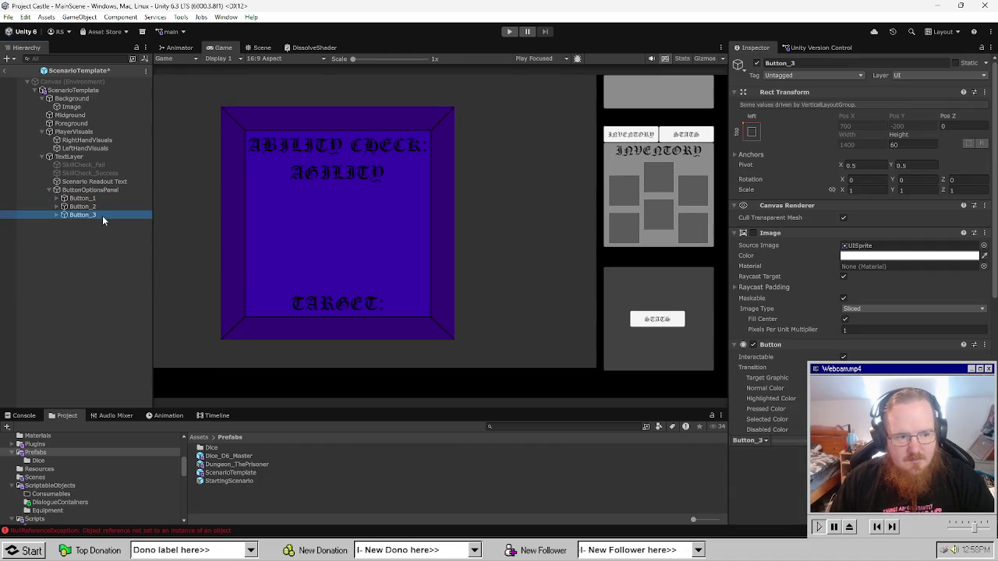
# Duplicate the last button and name the copy Button_ScenarioEnd.
pyautogui.hotkey('ctrl', 'd')
pyautogui.press('F2')
pyautogui.write('Scenari')
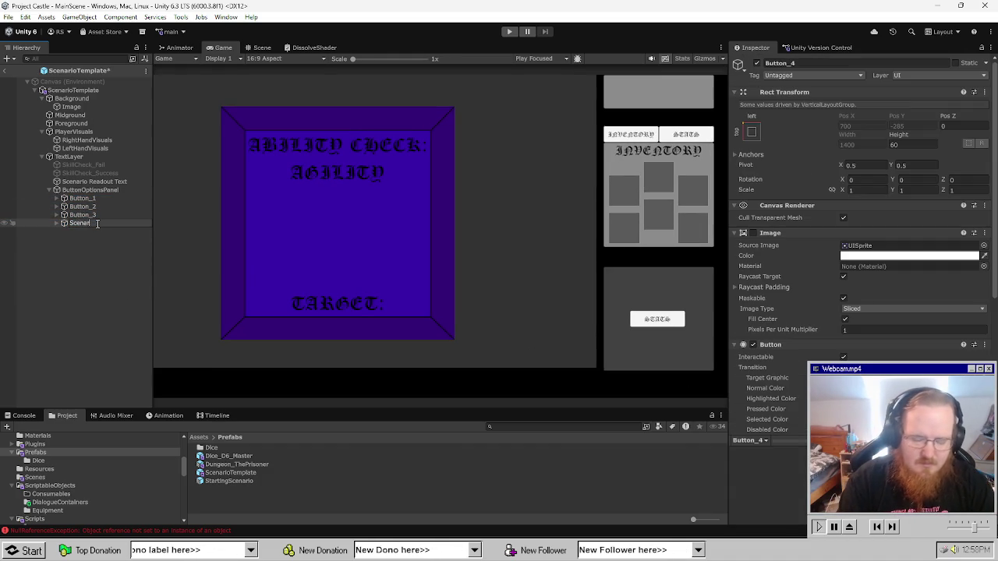
pyautogui.write('oEndButton')
pyautogui.press('Return')
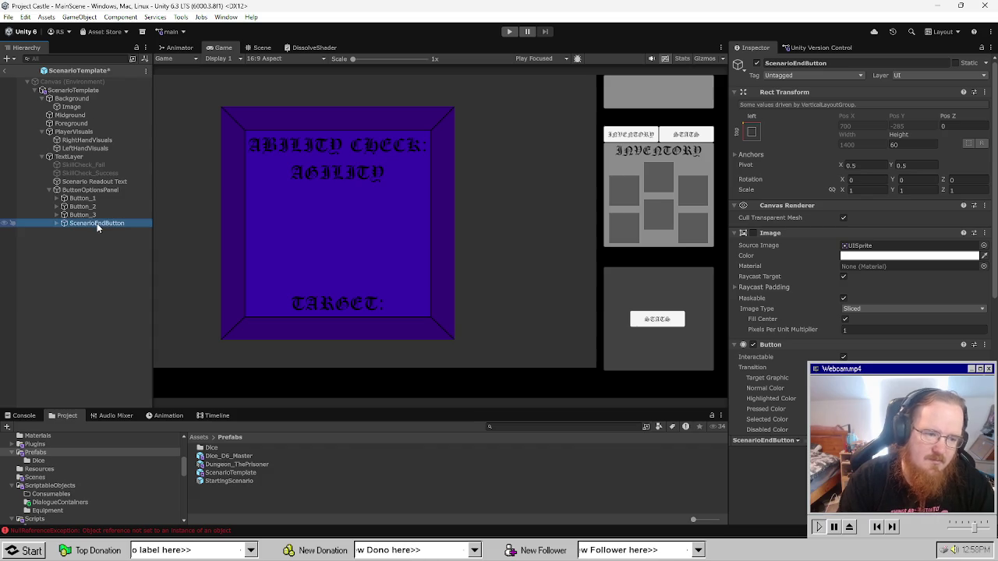
pyautogui.write('Button')
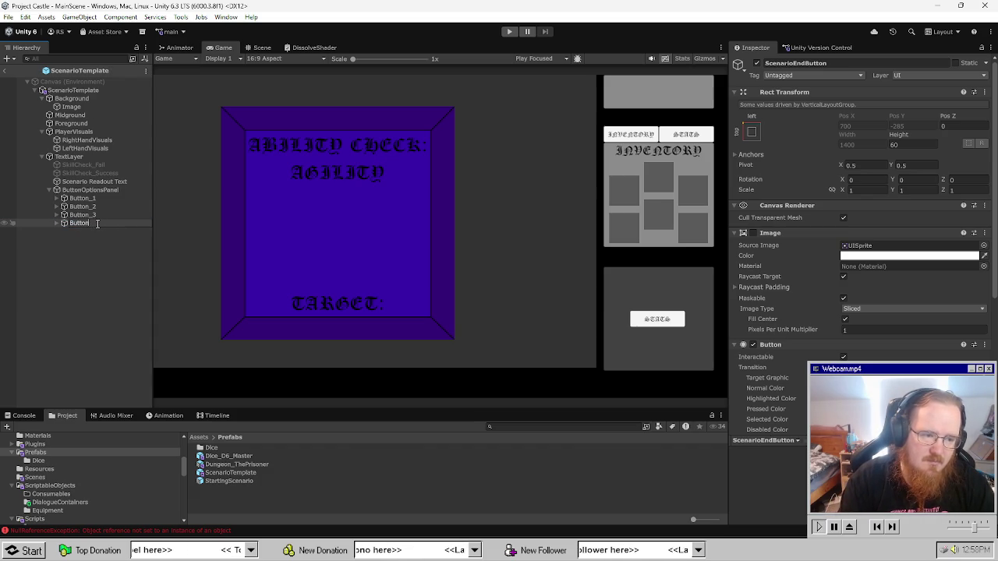
pyautogui.write('d')
pyautogui.press('Return')
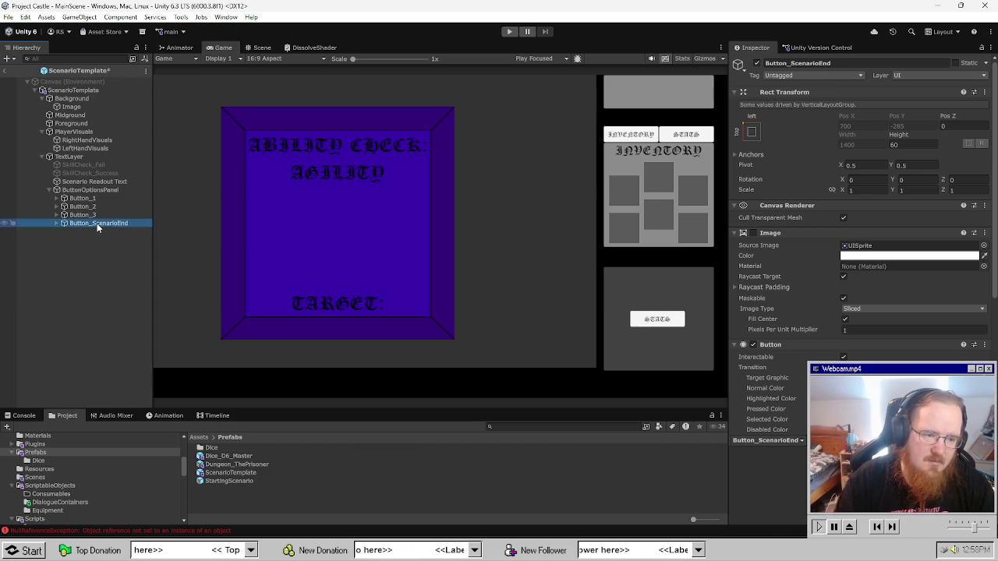
# Rename ButtonOptionsPanel to ScenarioButtonCanvas.
pyautogui.click(87, 189)
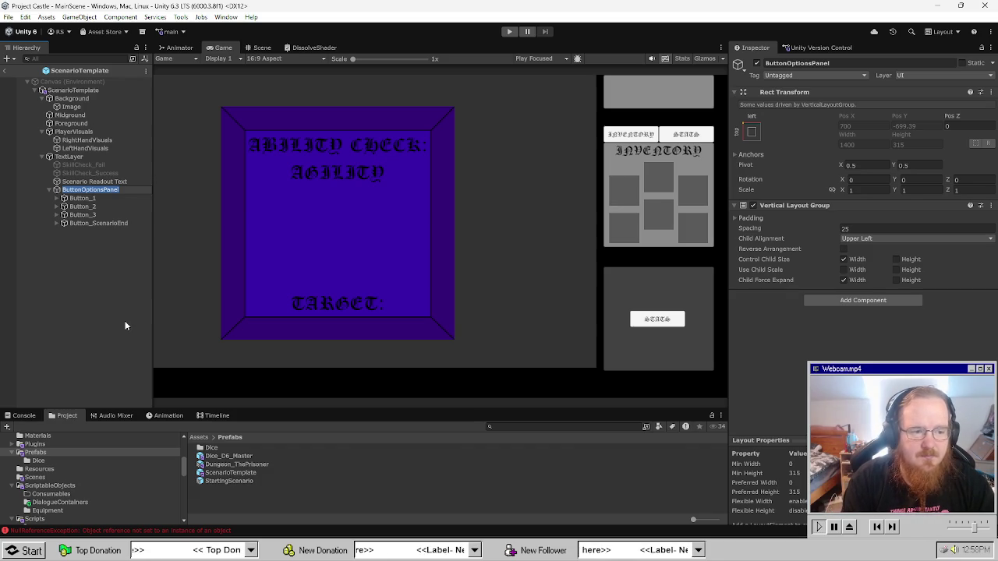
pyautogui.write('ScenarioBut')
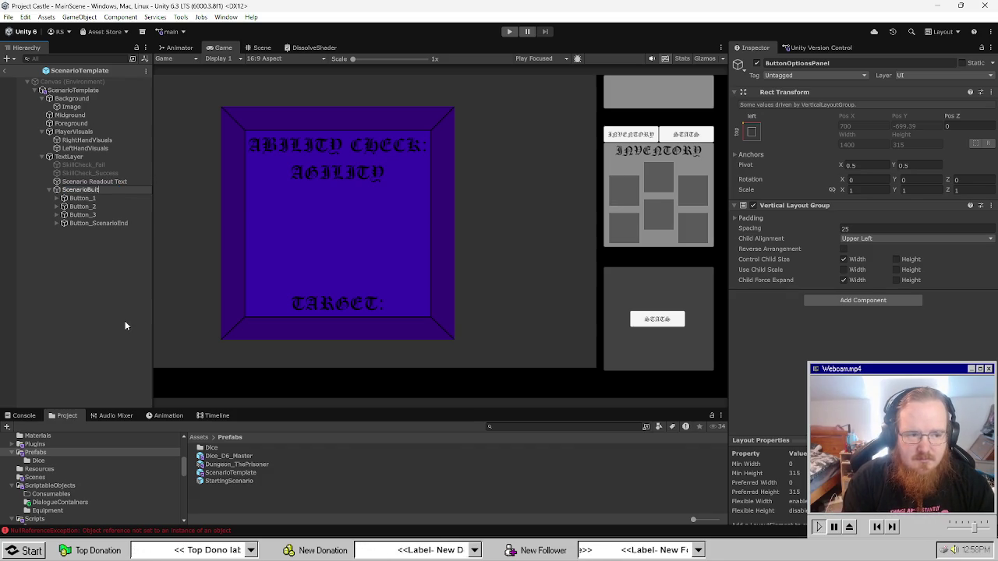
pyautogui.write('nvas')
pyautogui.press('Return')
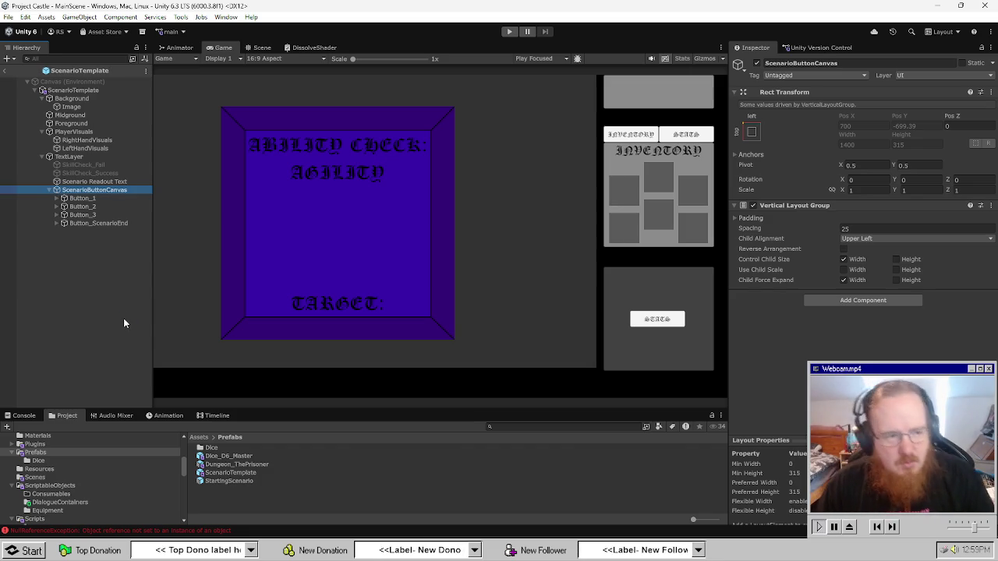
# Add a Canvas component to ScenarioButtonCanvas.
pyautogui.click(123, 318)
pyautogui.click(108, 223)
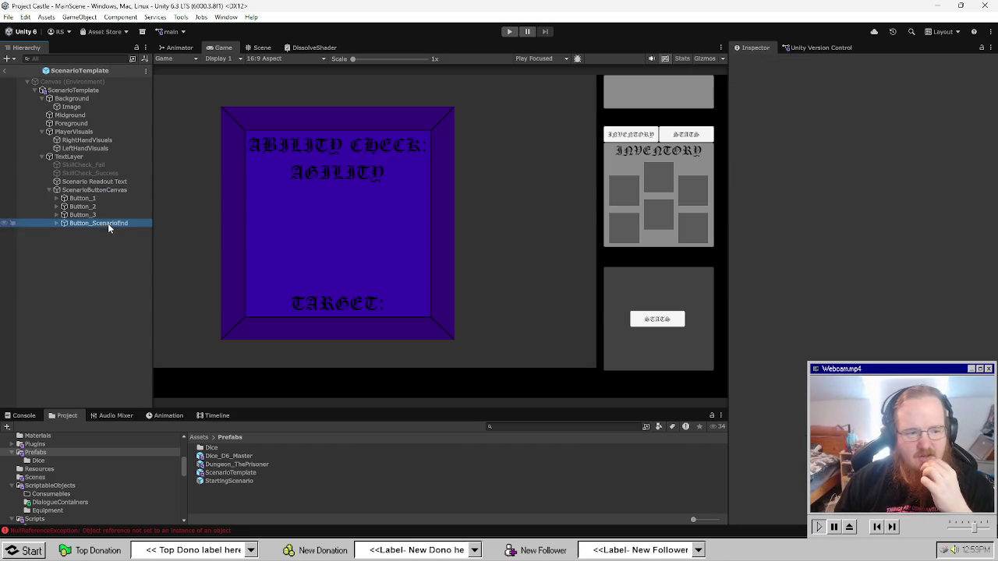
pyautogui.press('Left')
pyautogui.click(870, 300)
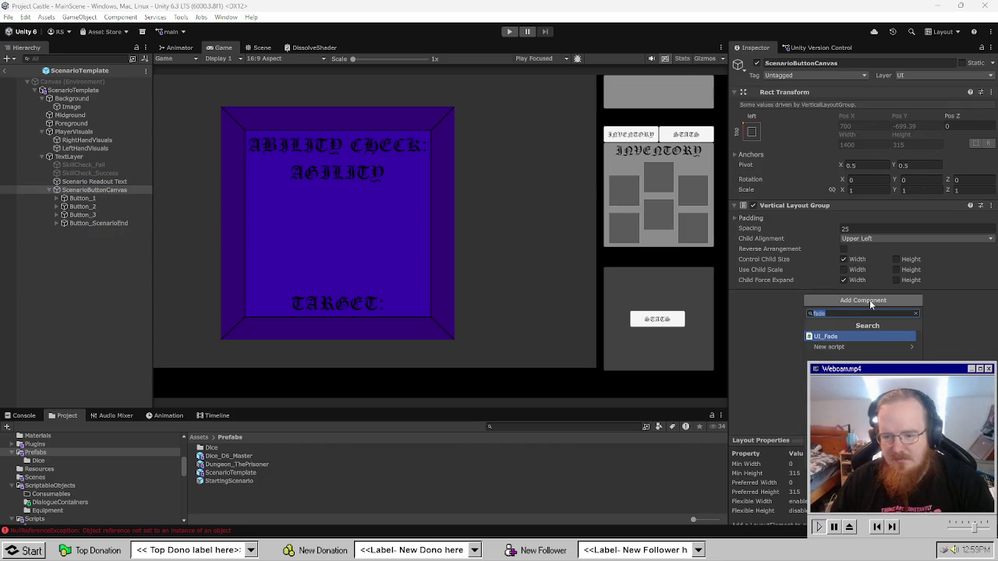
pyautogui.write('canvas')
pyautogui.press('Return')
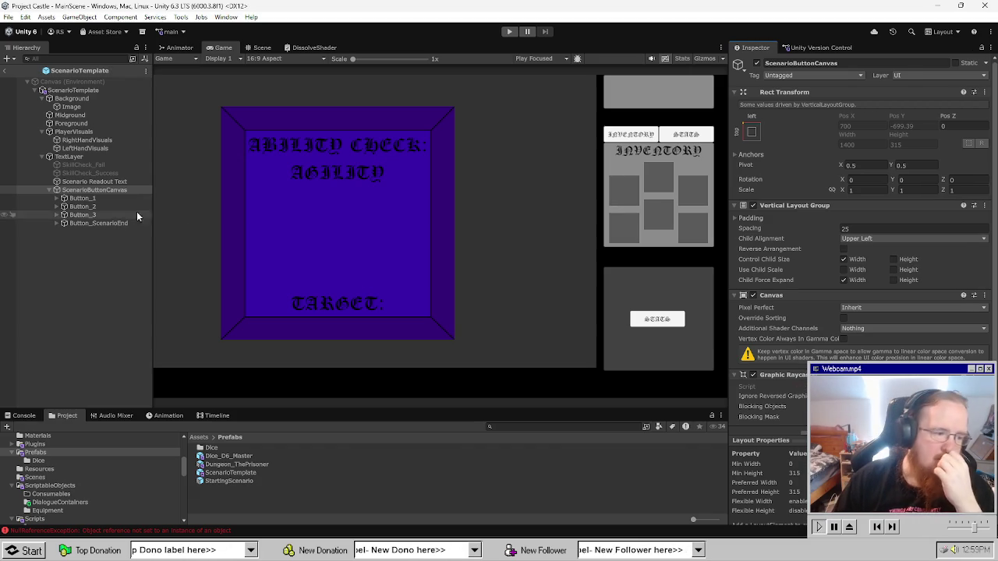
pyautogui.click(103, 199)
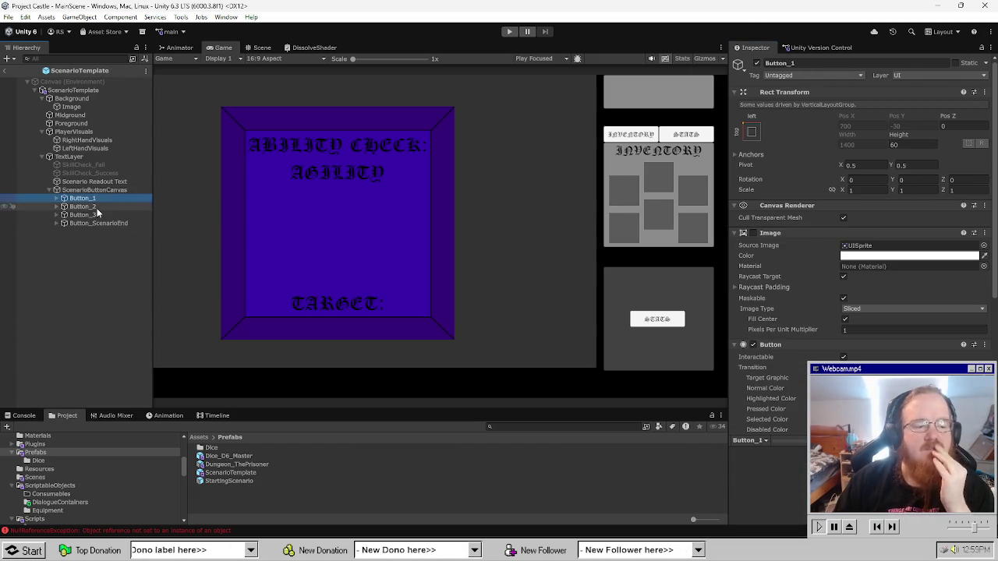
# Add an On Click entry on Button_ScenarioEnd calling ScenarioTemplate's EndScenario, then remove it.
pyautogui.click(99, 223)
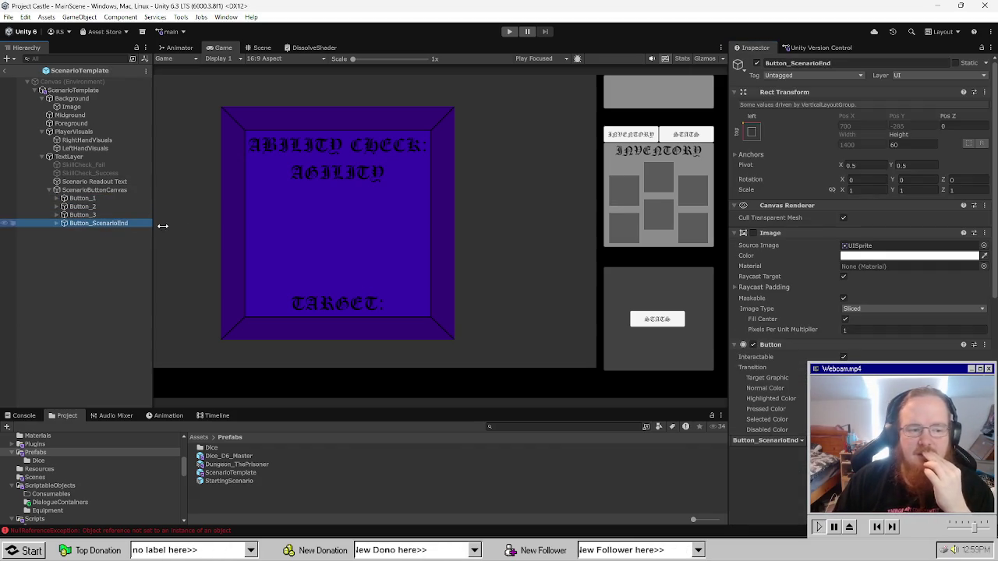
pyautogui.scroll(-10, 850, 347)
pyautogui.click(914, 315)
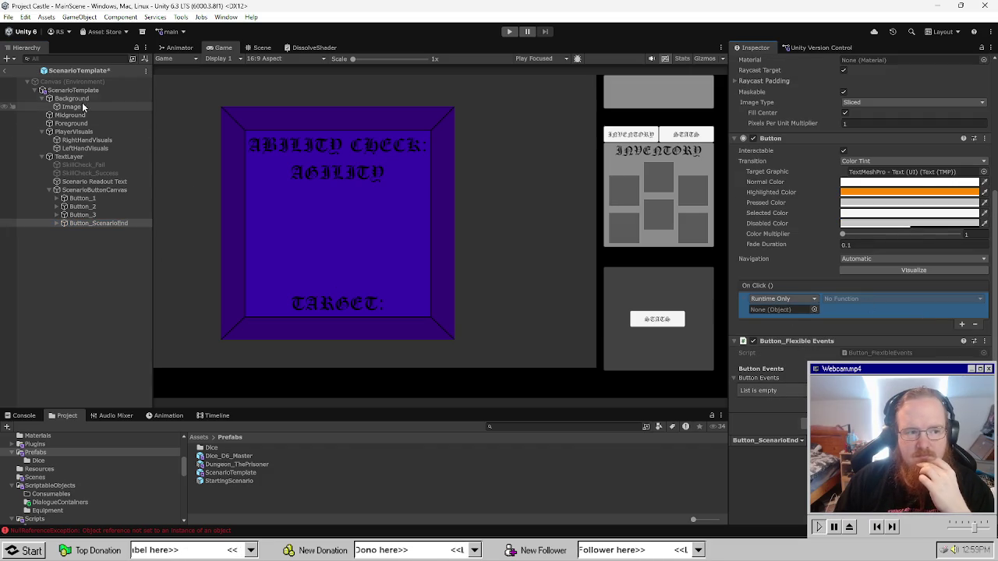
pyautogui.moveTo(73, 91); pyautogui.dragTo(778, 316)
pyautogui.click(868, 297)
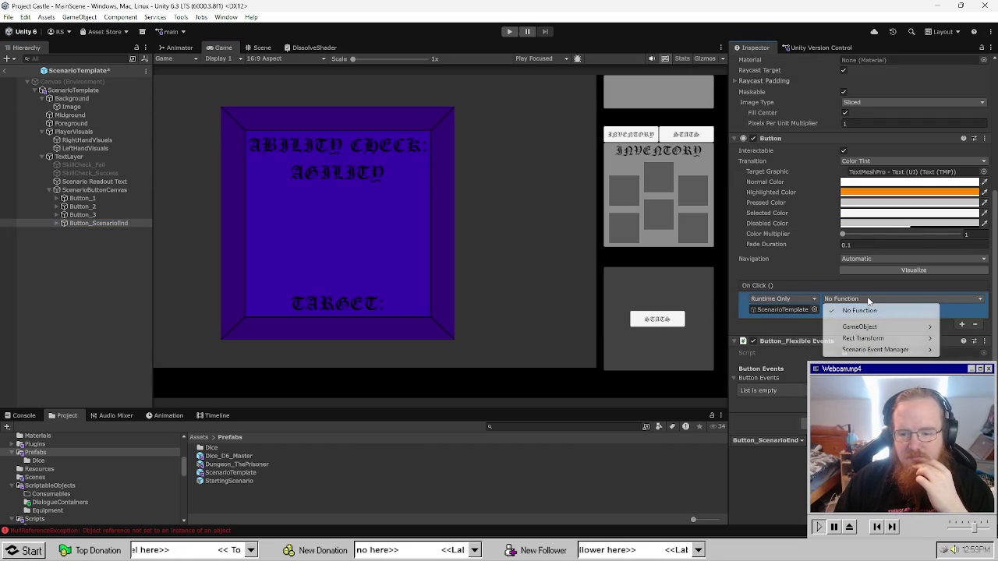
pyautogui.moveTo(875, 350)
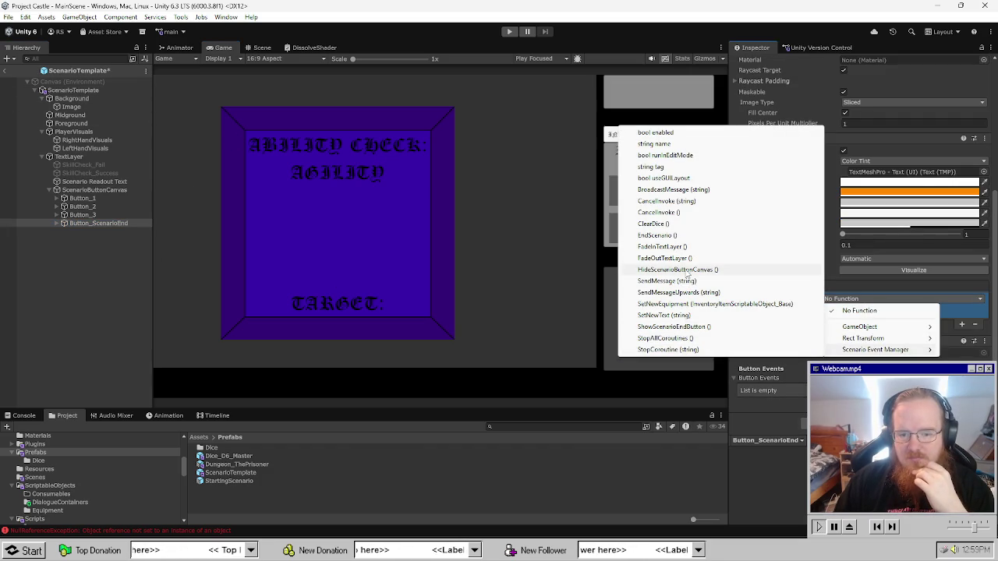
pyautogui.click(657, 236)
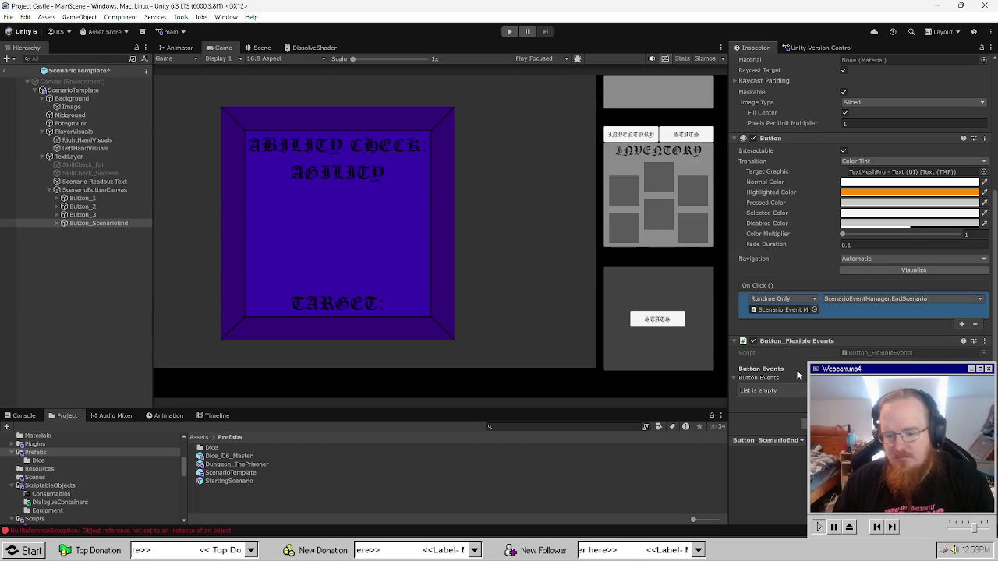
pyautogui.click(974, 323)
# Add a Triggered Event entry targeting ScenarioTemplate's ScenarioEventManager function and save the prefab.
pyautogui.scroll(-3, 869, 356)
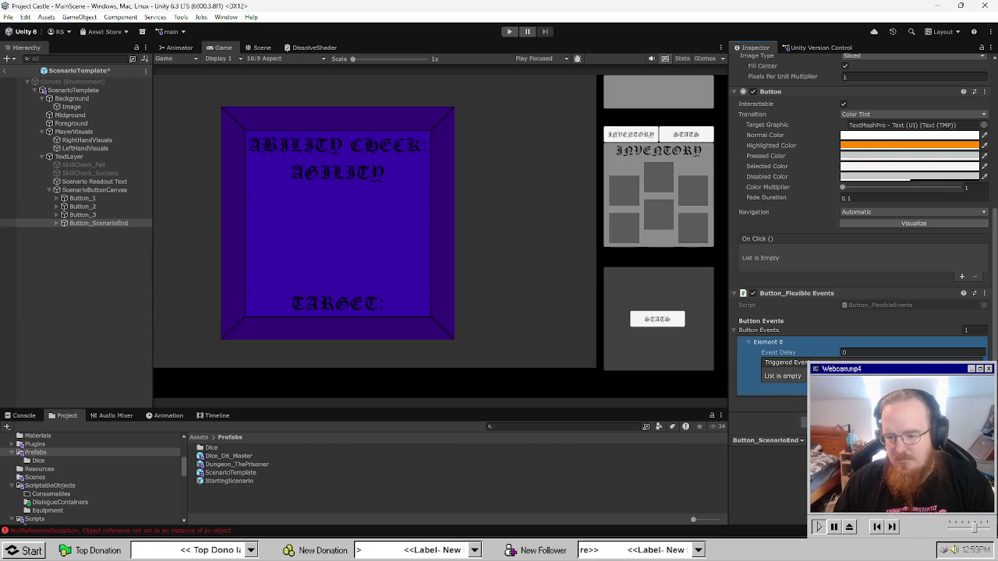
pyautogui.click(961, 390)
pyautogui.scroll(-1, 962, 390)
pyautogui.moveTo(72, 90); pyautogui.dragTo(790, 374)
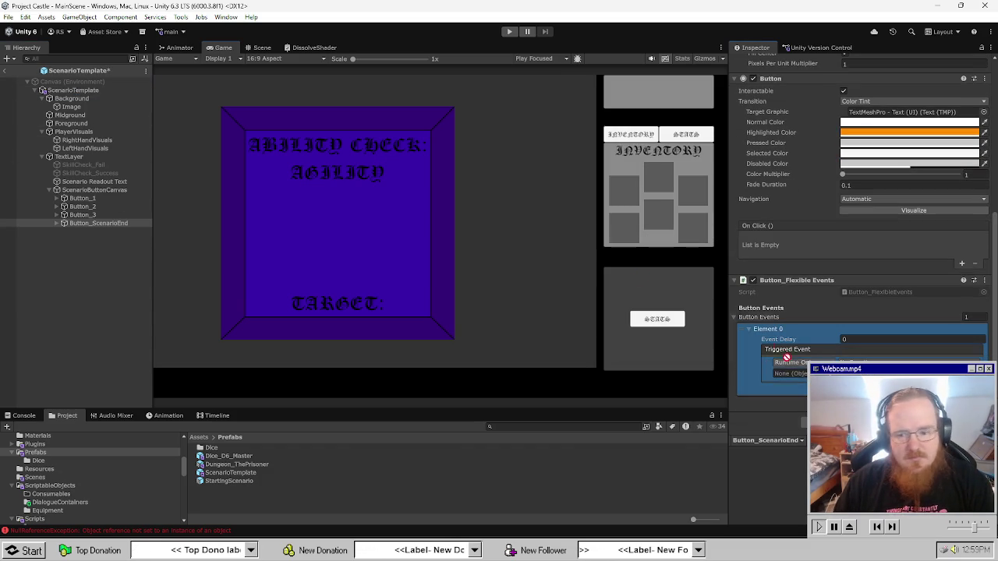
pyautogui.click(897, 362)
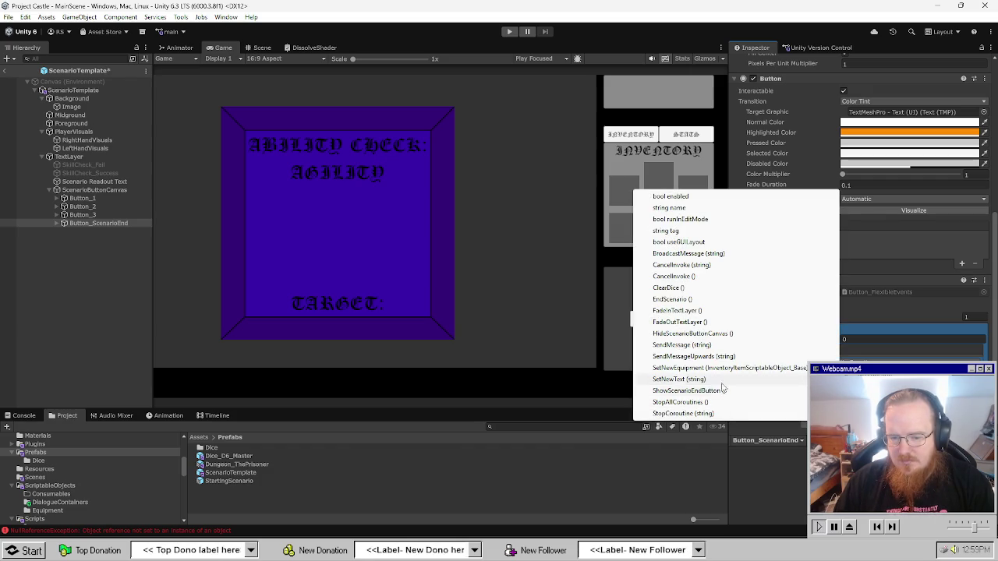
pyautogui.click(673, 299)
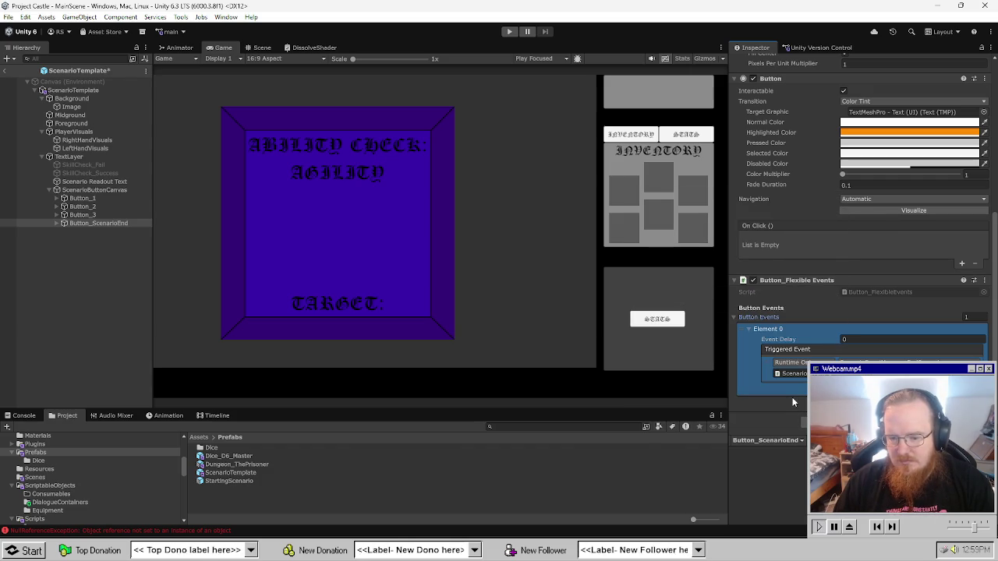
pyautogui.hotkey('ctrl', 's')
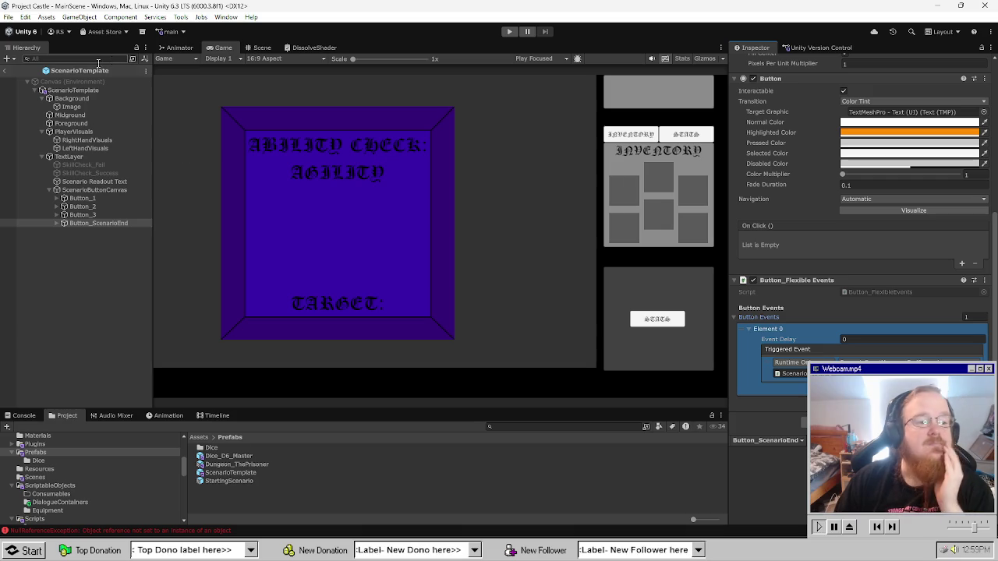
pyautogui.click(74, 90)
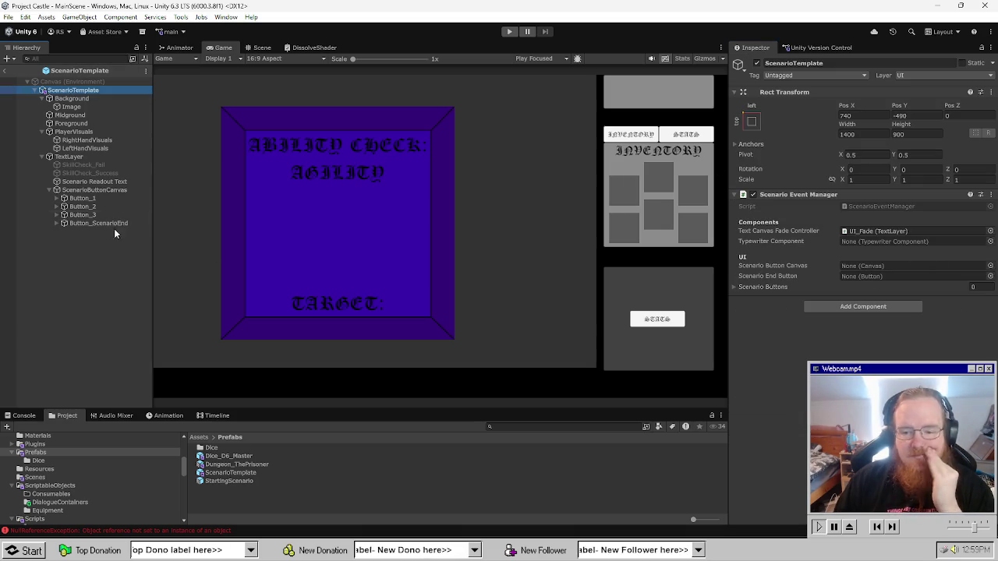
# Assign ScenarioButtonCanvas, Button_ScenarioEnd and Scenario Readout Text to the Scenario Event Manager fields.
pyautogui.moveTo(94, 189); pyautogui.dragTo(913, 270)
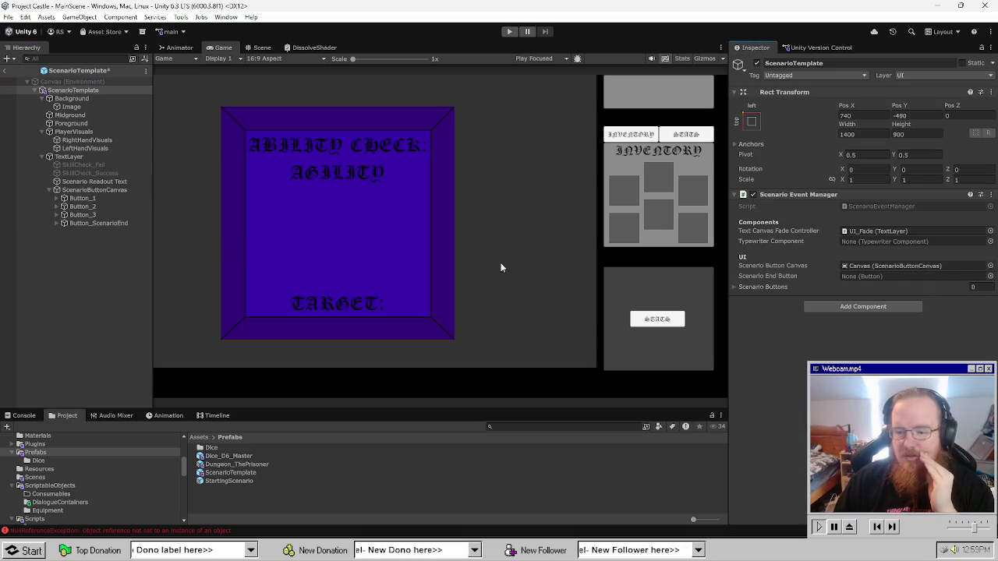
pyautogui.moveTo(108, 225); pyautogui.dragTo(920, 280)
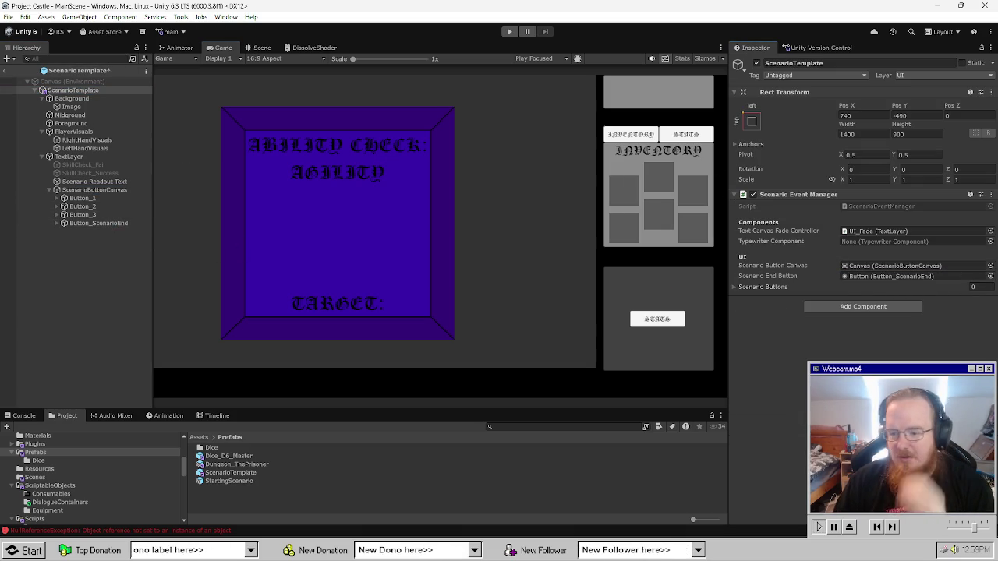
pyautogui.hotkey('ctrl', 's')
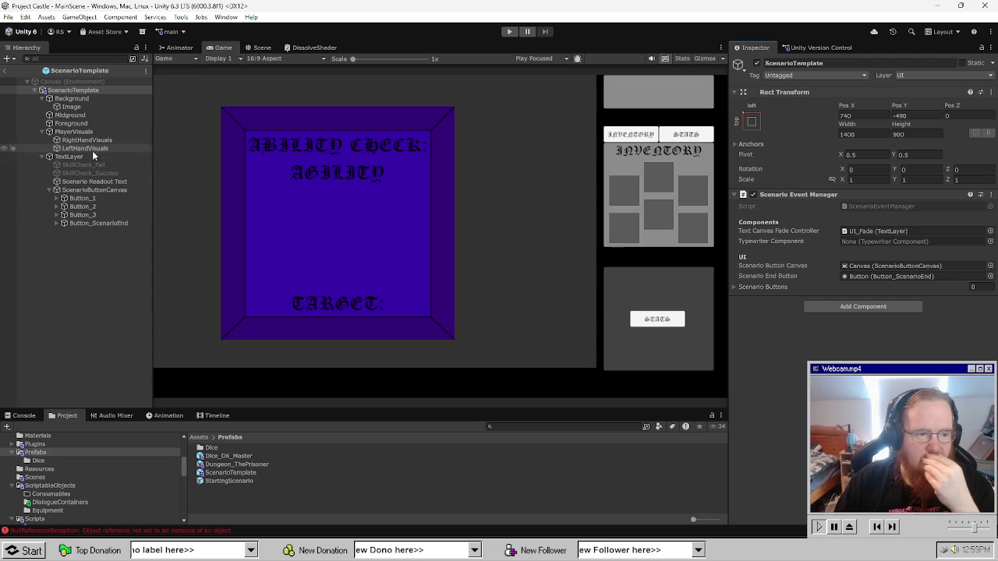
pyautogui.moveTo(88, 183)
pyautogui.mouseDown()
pyautogui.moveTo(861, 226)
pyautogui.moveTo(885, 242)
pyautogui.mouseUp()
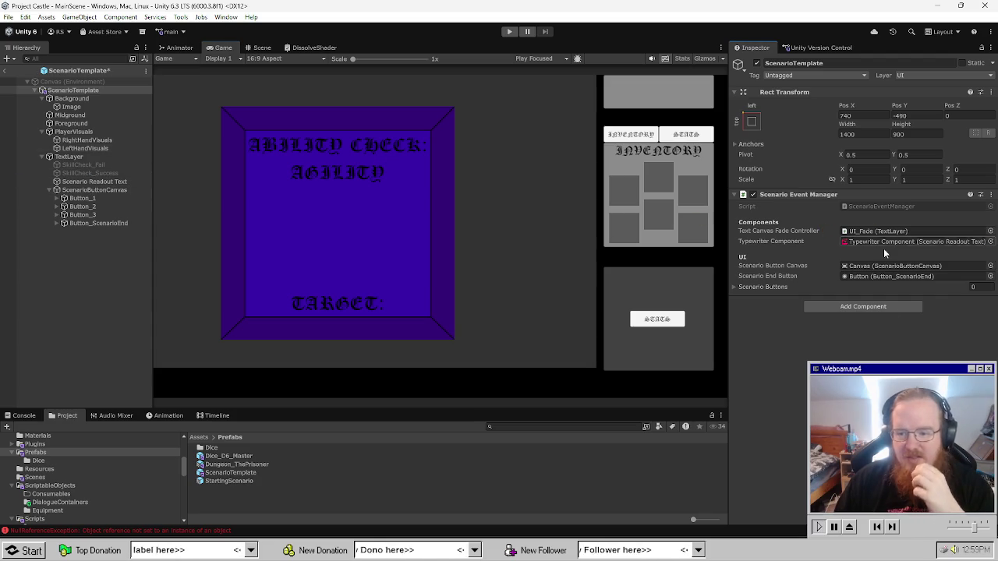
# Browse the Background layers, collapse Background, and select Scenario Readout Text.
pyautogui.click(88, 141)
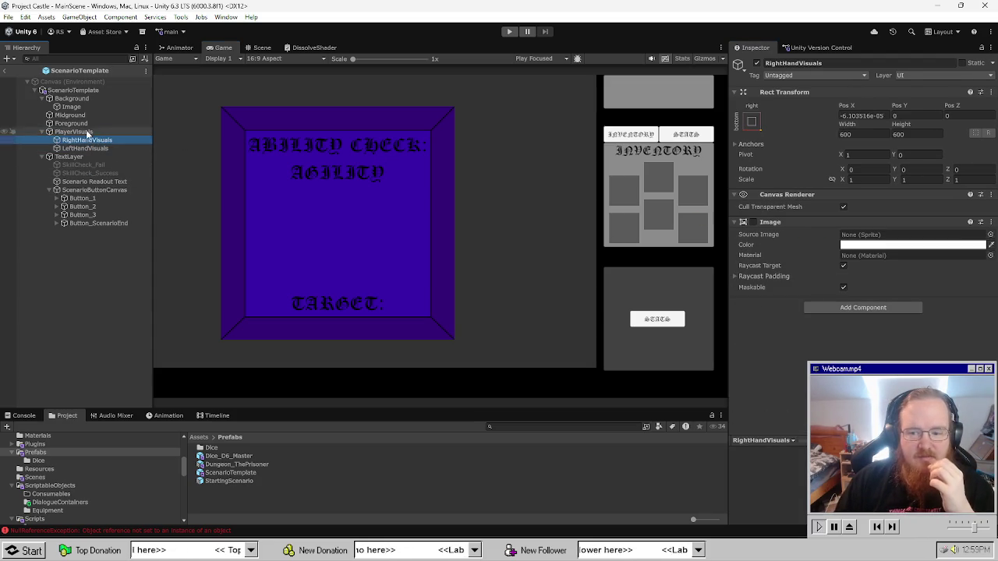
pyautogui.click(86, 131)
pyautogui.click(87, 123)
pyautogui.click(90, 115)
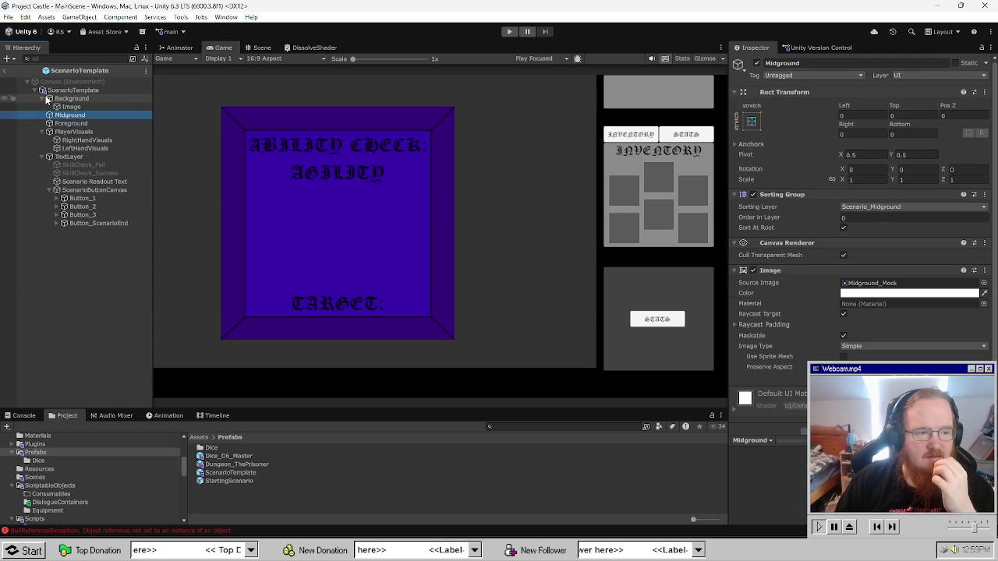
pyautogui.click(44, 99)
pyautogui.click(92, 173)
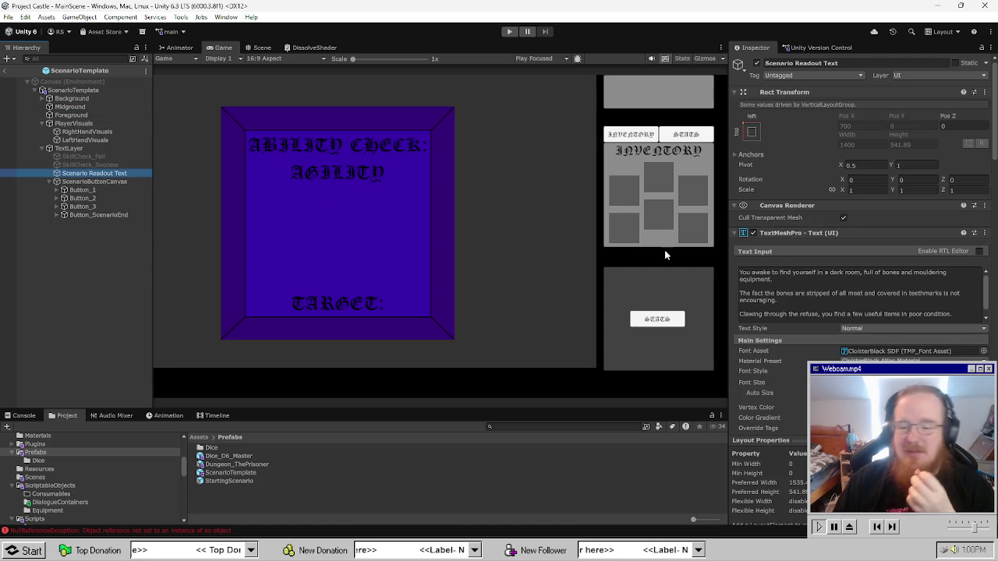
pyautogui.scroll(-1, 875, 289)
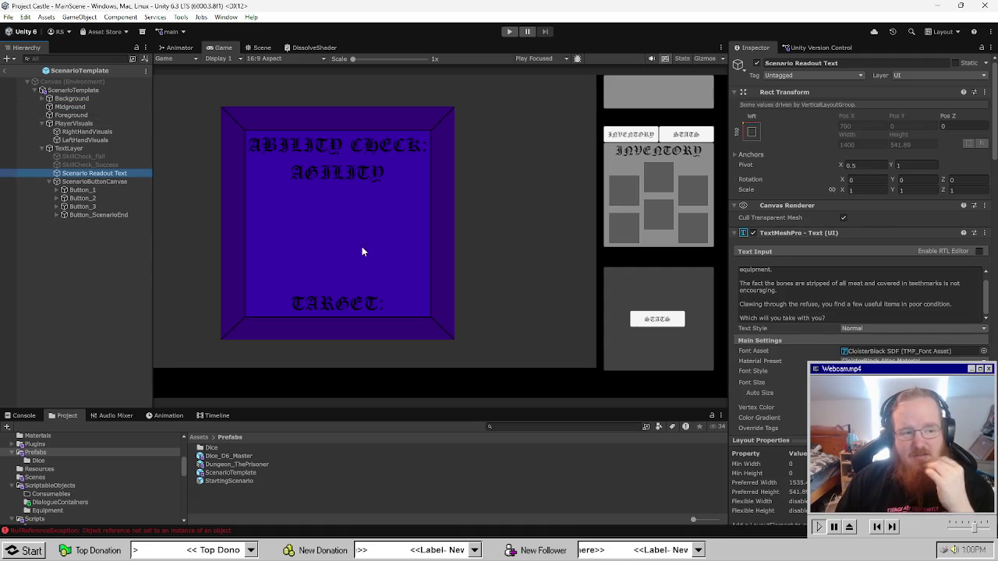
# Replace the story text with placeholder text and set Button_1's label to BUTTON.
pyautogui.click(827, 294)
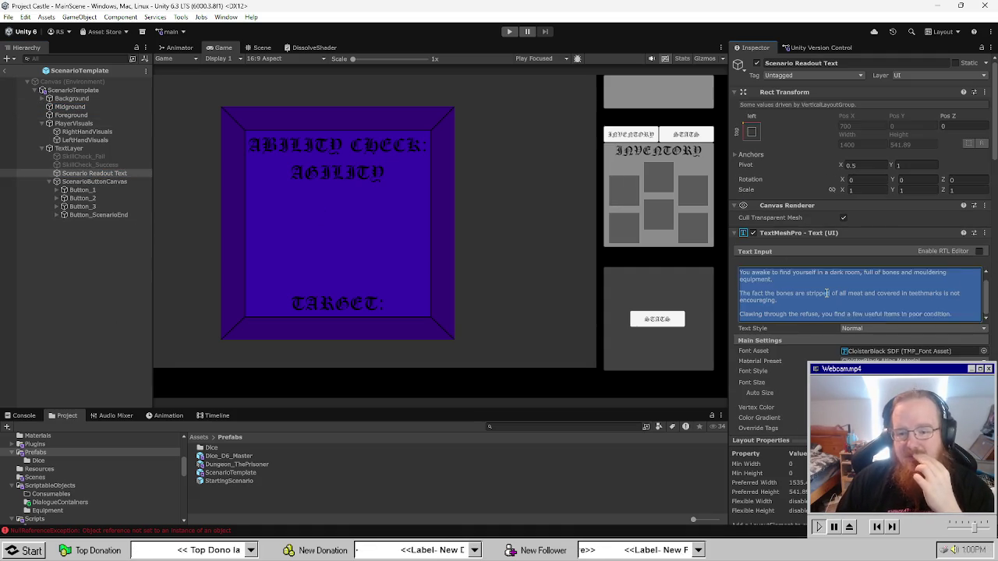
pyautogui.write('Ex')
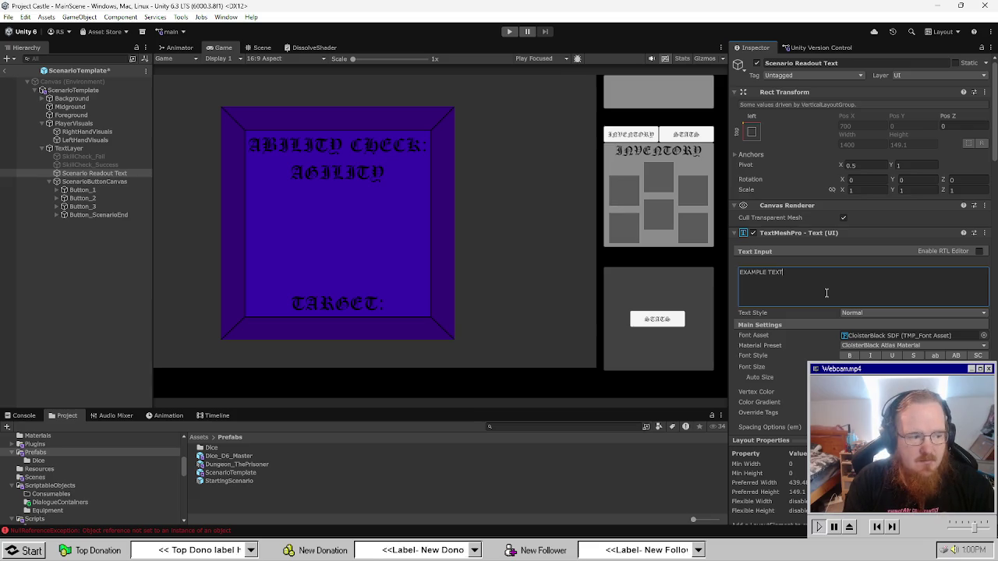
pyautogui.click(60, 206)
pyautogui.click(60, 198)
pyautogui.click(58, 191)
pyautogui.click(90, 198)
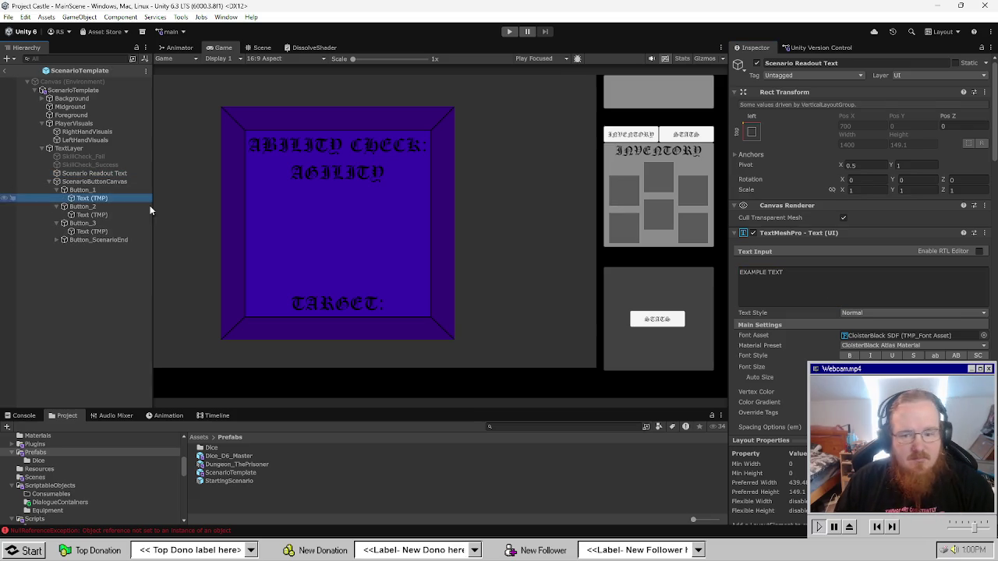
pyautogui.click(825, 275)
pyautogui.write('BUTTON 1 TEXT')
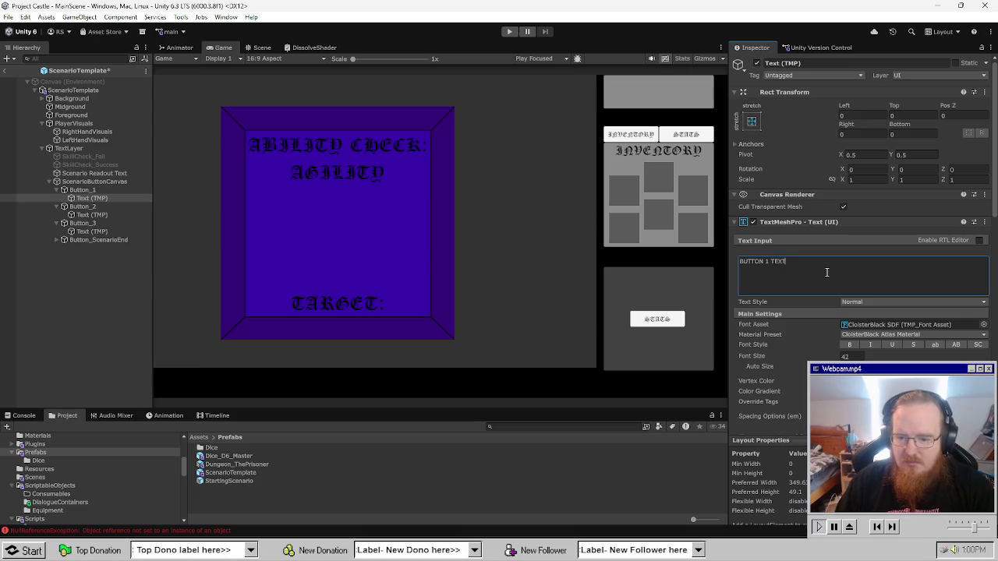
# Copy the BUTTON placeholder label into Button_2 and Button_3.
pyautogui.hotkey('ctrl', 'a')
pyautogui.hotkey('ctrl', 'c')
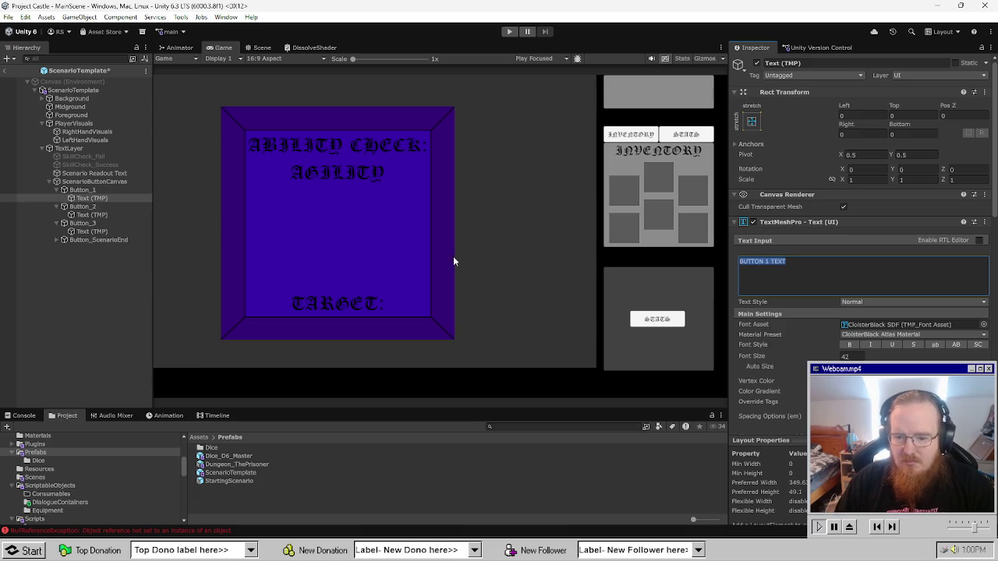
pyautogui.click(90, 215)
pyautogui.hotkey('ctrl', 'v')
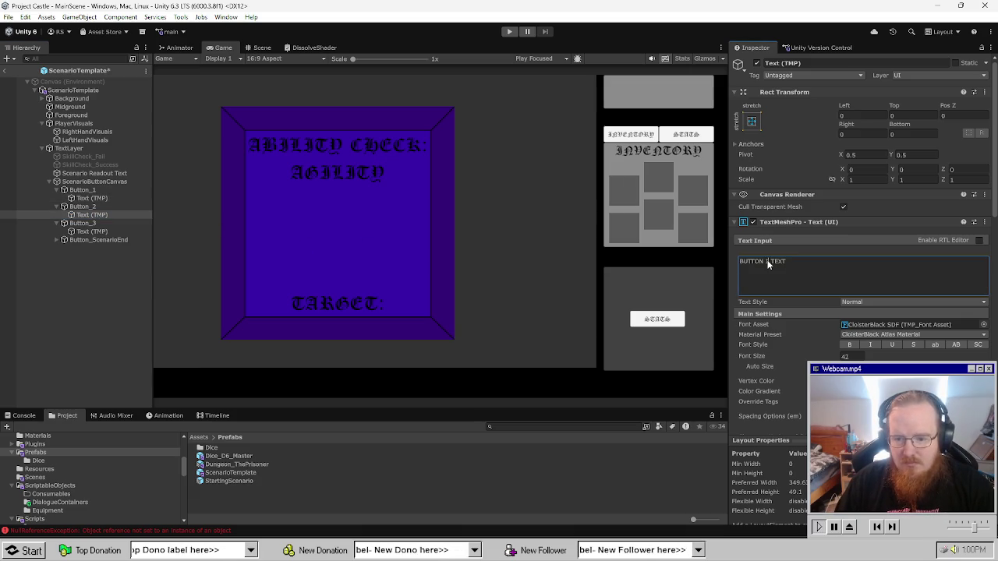
pyautogui.press('Down')
pyautogui.press('Down')
pyautogui.click(744, 261)
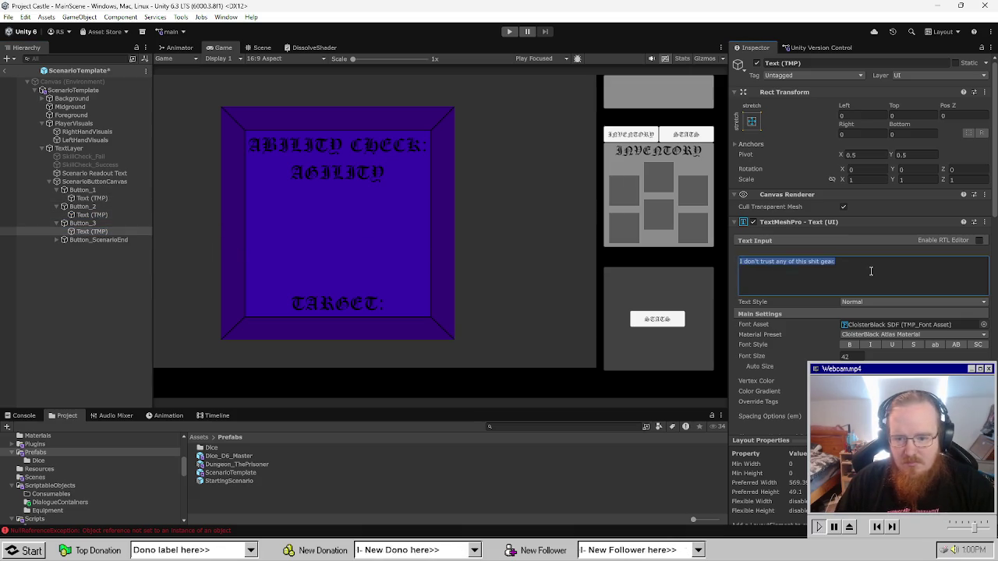
pyautogui.hotkey('ctrl', 'v')
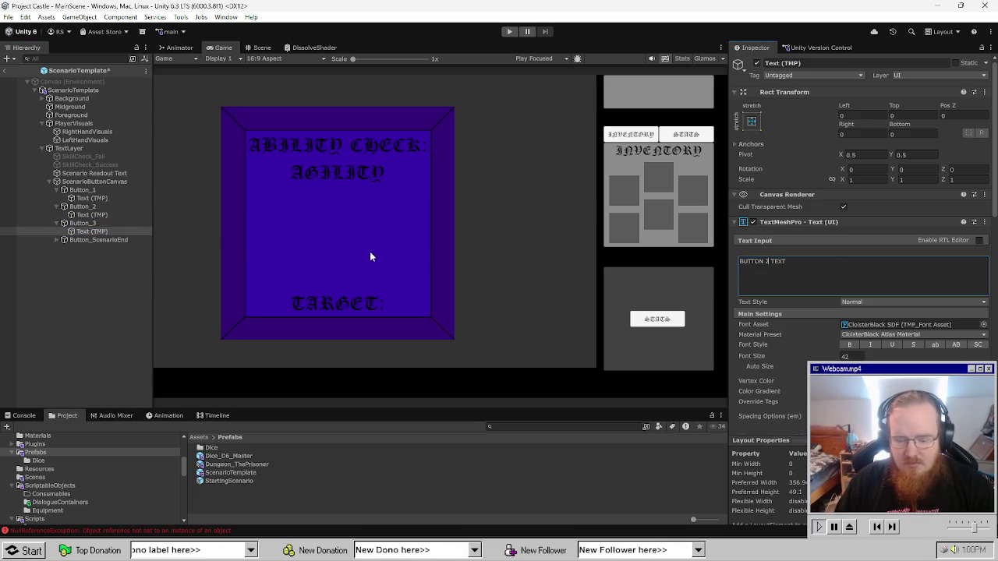
# Change Button_ScenarioEnd's label to 'Continue Onwards...'.
pyautogui.click(92, 239)
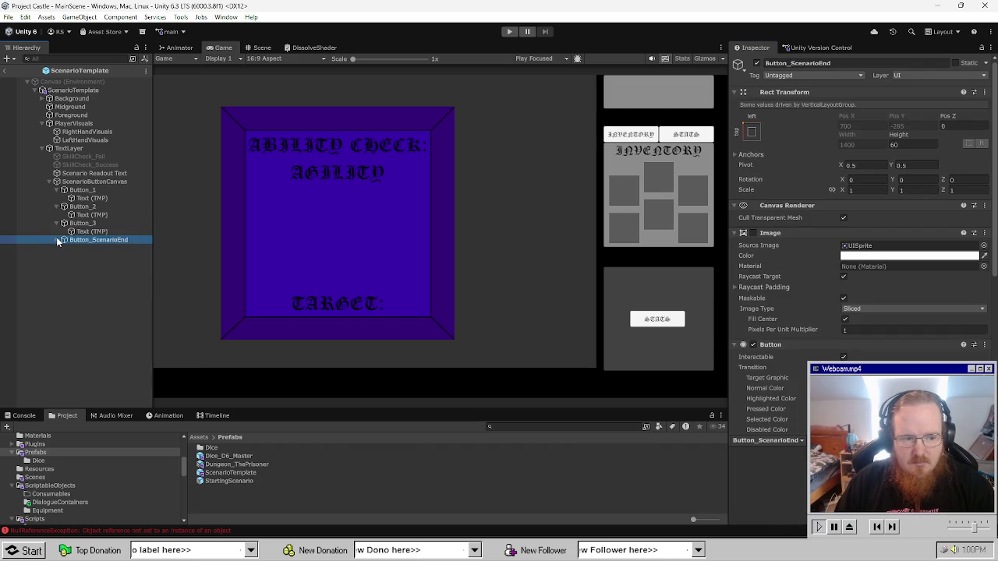
pyautogui.click(57, 239)
pyautogui.click(100, 248)
pyautogui.click(901, 272)
pyautogui.press('BackSpace')
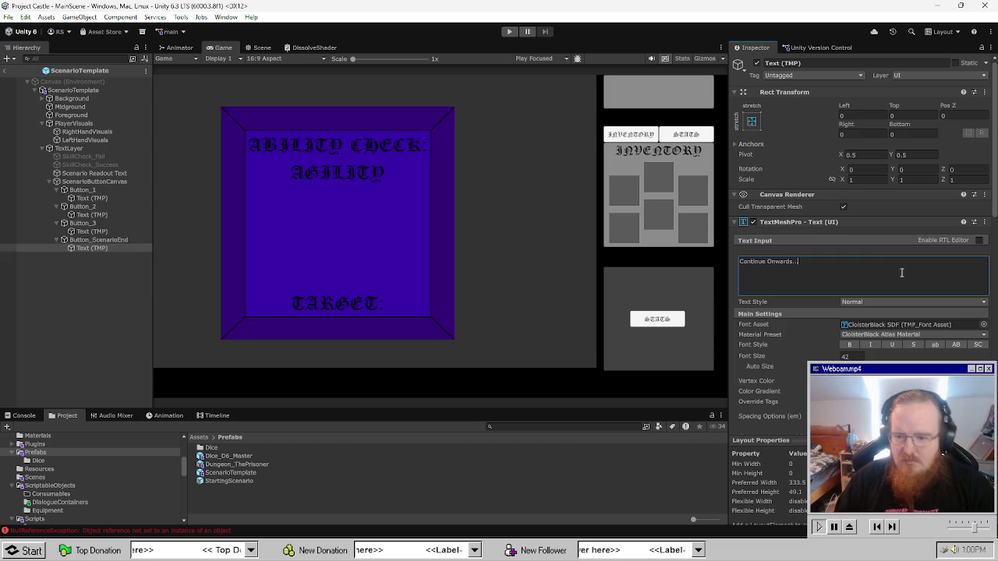
pyautogui.scroll(-10, 829, 326)
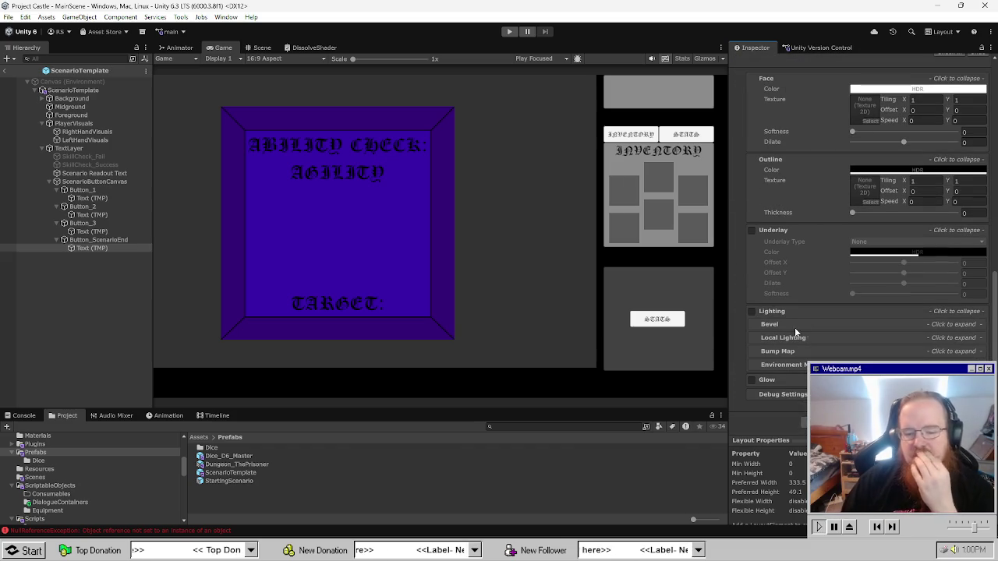
# Set Scenario Readout Text's On Text Showed event to Canvas bool enabled.
pyautogui.click(129, 338)
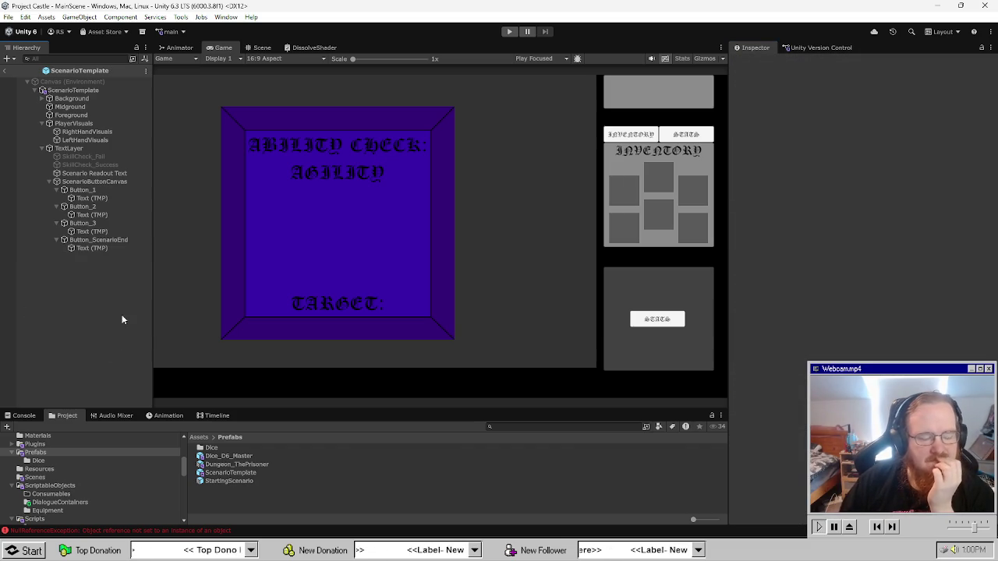
pyautogui.click(84, 148)
pyautogui.scroll(-5, 838, 277)
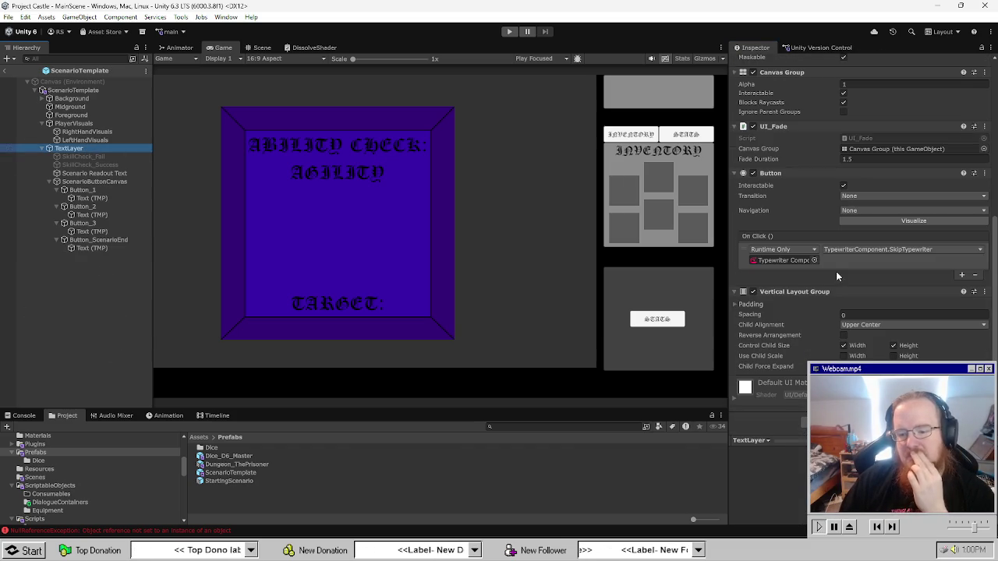
pyautogui.click(112, 173)
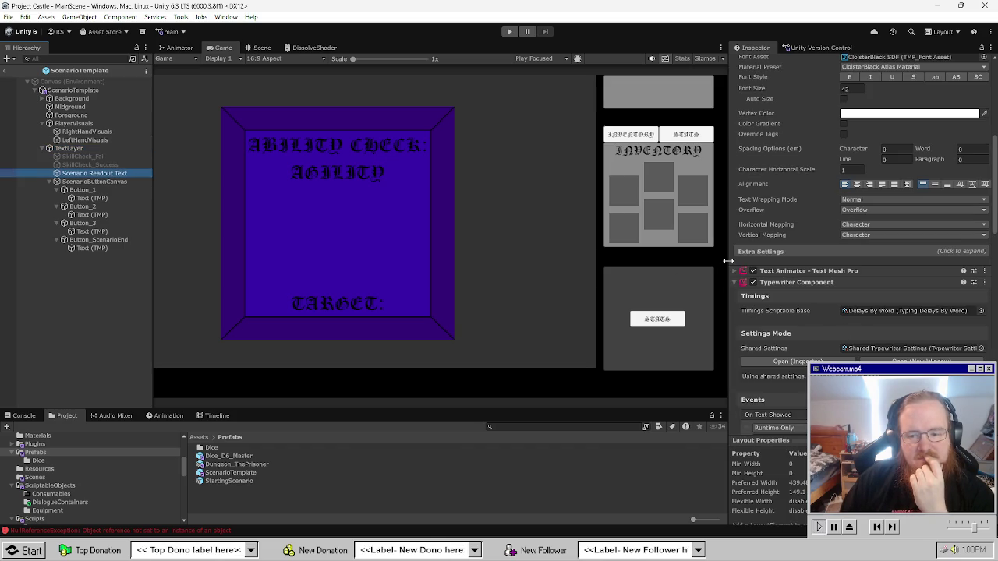
pyautogui.scroll(-4, 765, 316)
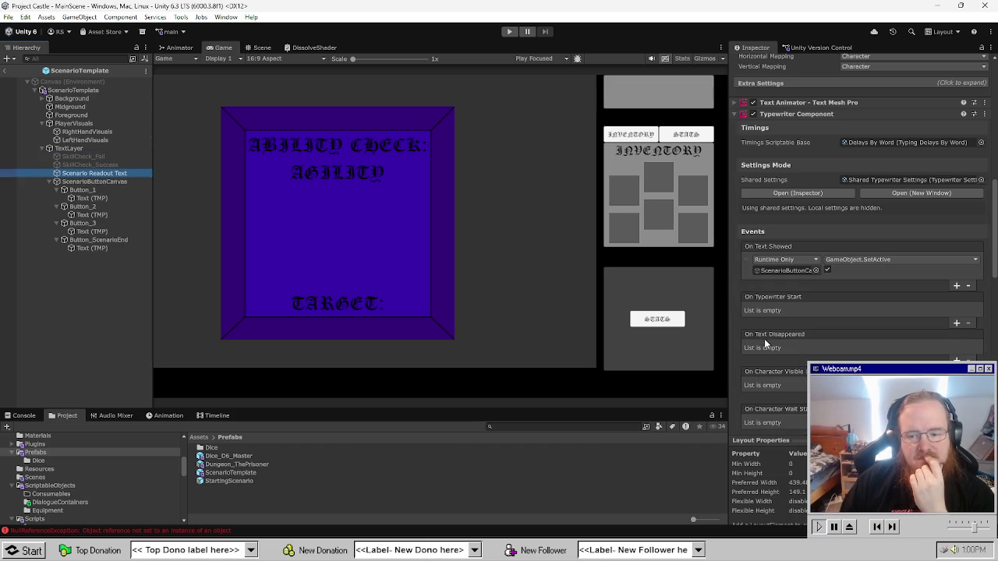
pyautogui.click(860, 263)
pyautogui.moveTo(878, 322)
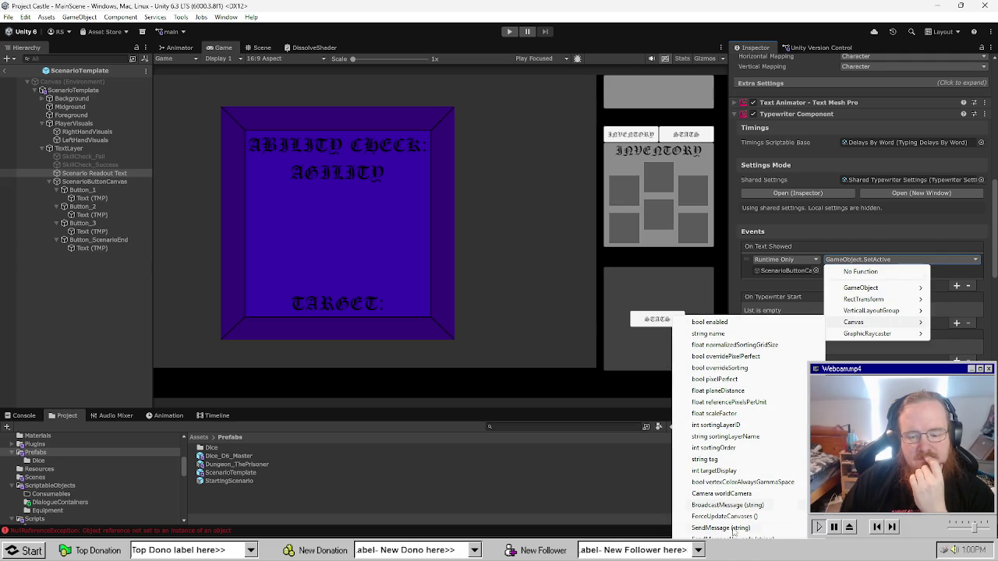
pyautogui.click(726, 322)
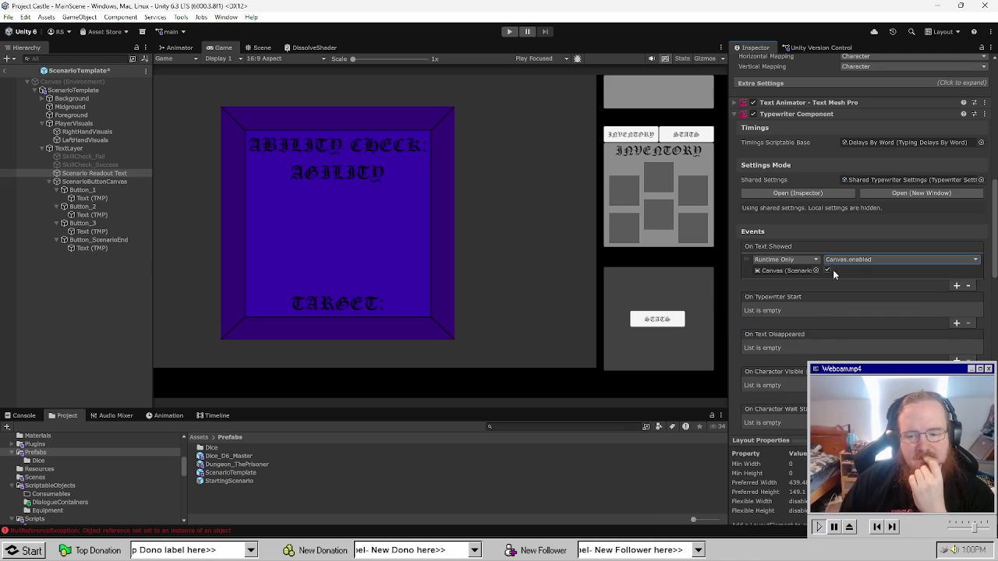
# Save the ScenarioTemplate prefab, clear the Console, and return to MainScene.
pyautogui.hotkey('ctrl', 's')
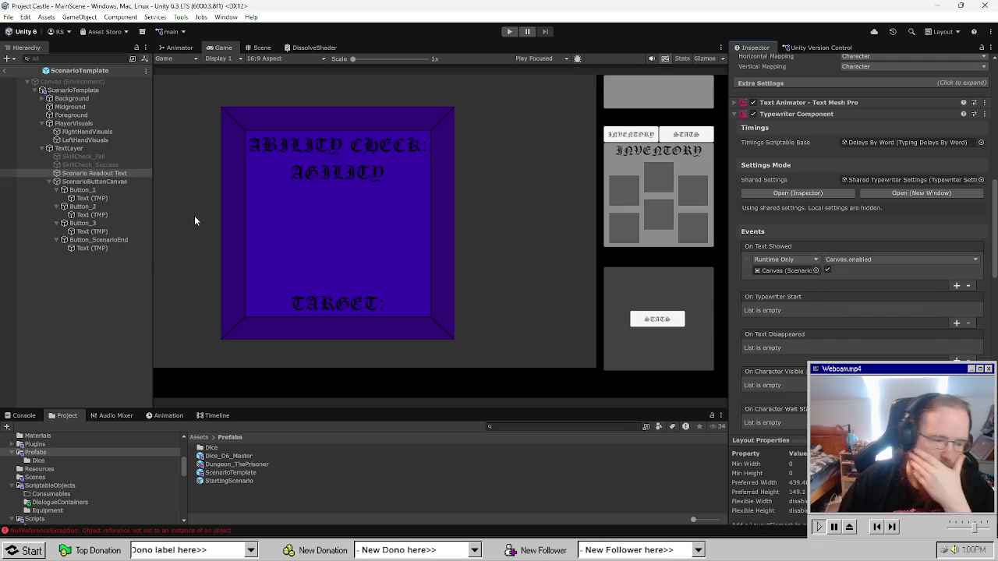
pyautogui.click(193, 532)
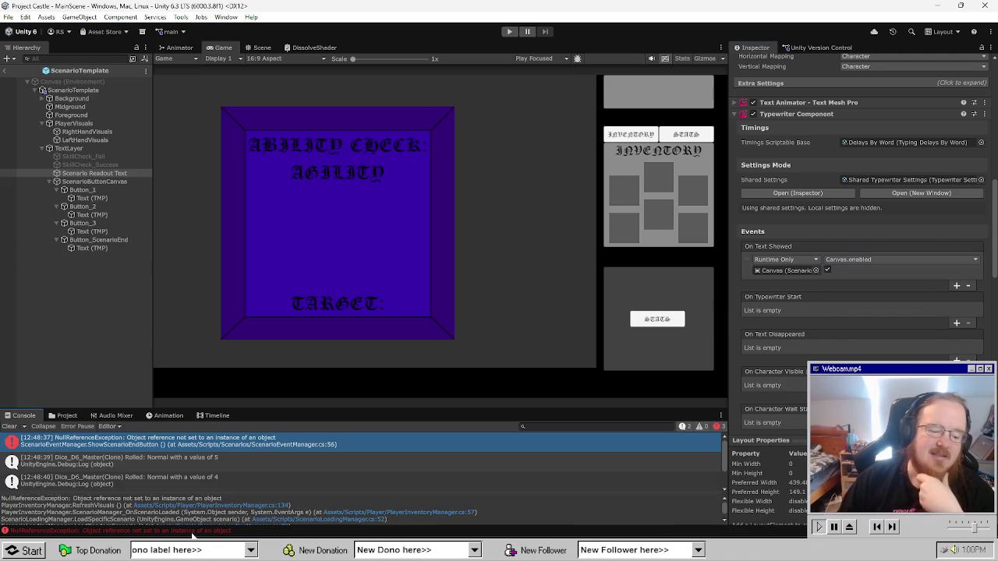
pyautogui.click(14, 428)
pyautogui.click(66, 307)
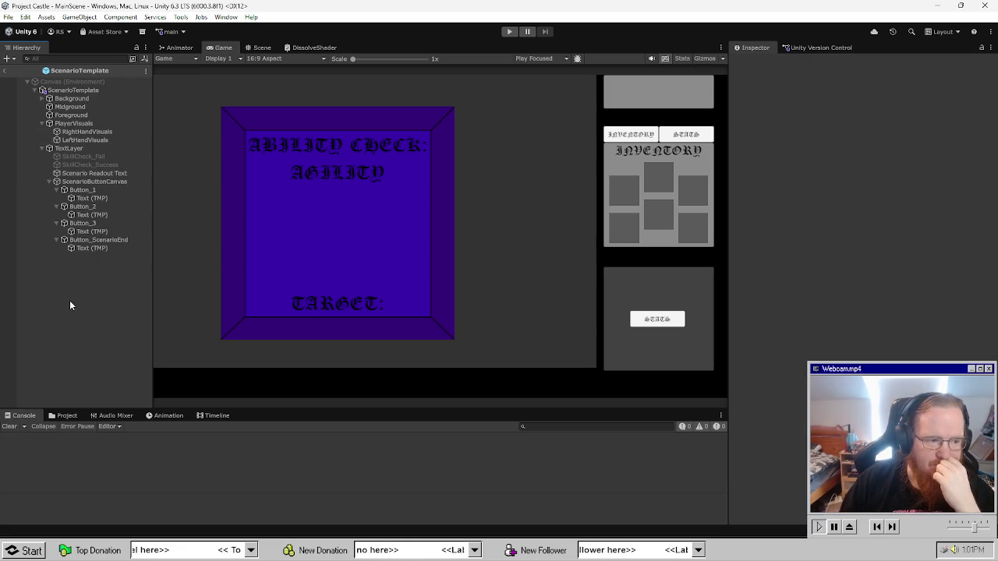
pyautogui.click(4, 70)
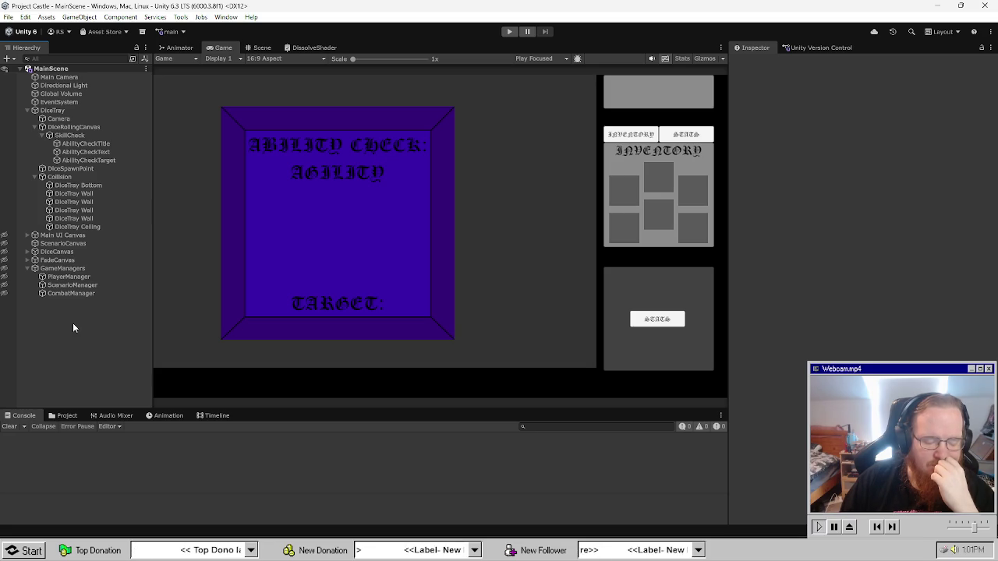
# Rename the ScenarioTemplate prefab to ScenarioTemplate_Master in the Prefabs folder.
pyautogui.click(64, 415)
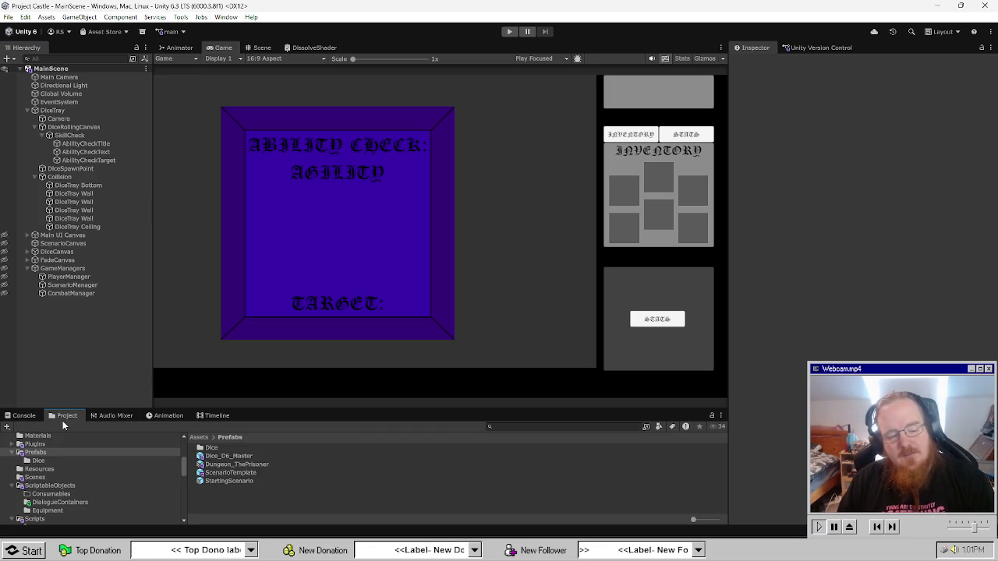
pyautogui.click(266, 464)
pyautogui.click(253, 473)
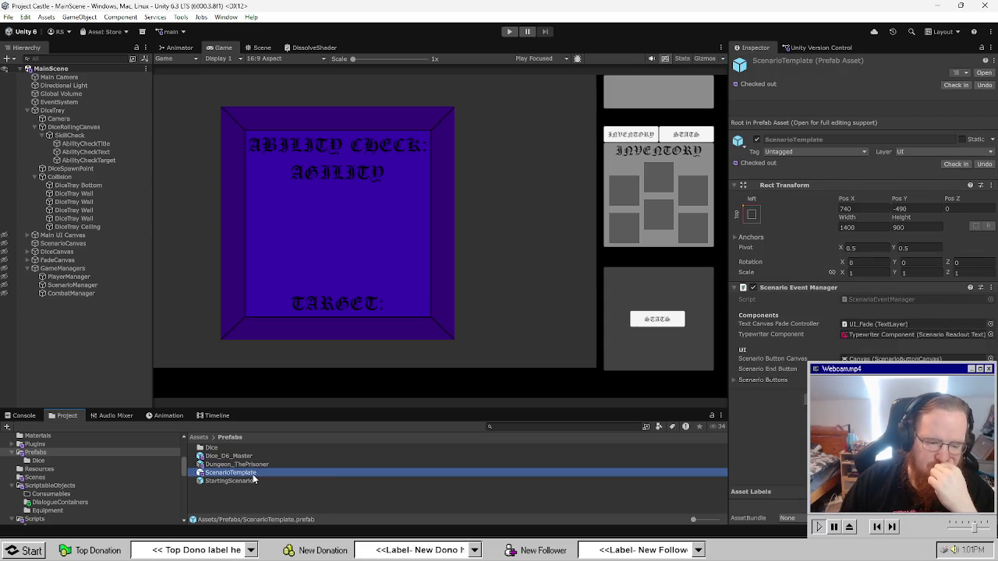
pyautogui.click(259, 467)
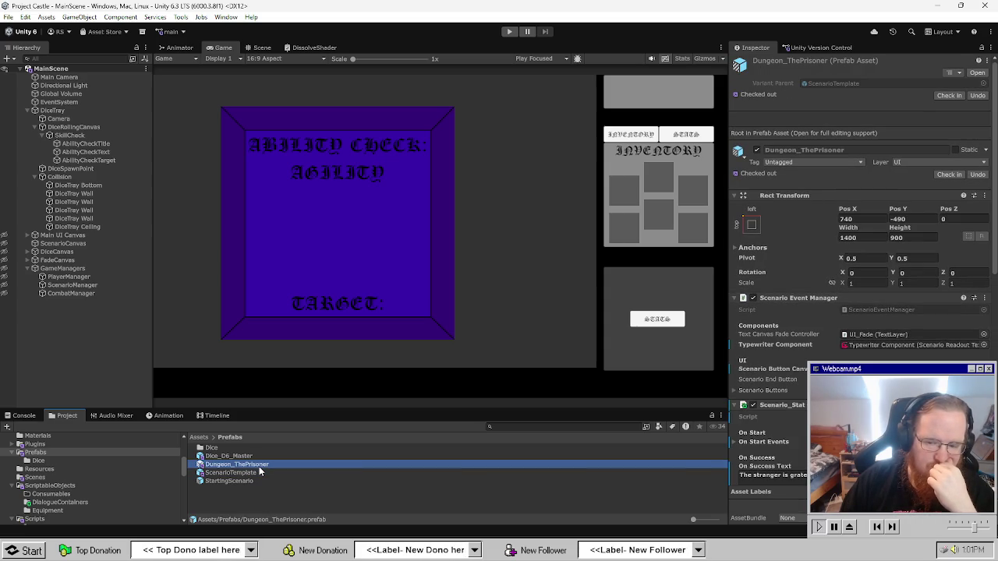
pyautogui.click(254, 472)
pyautogui.rightClick(254, 473)
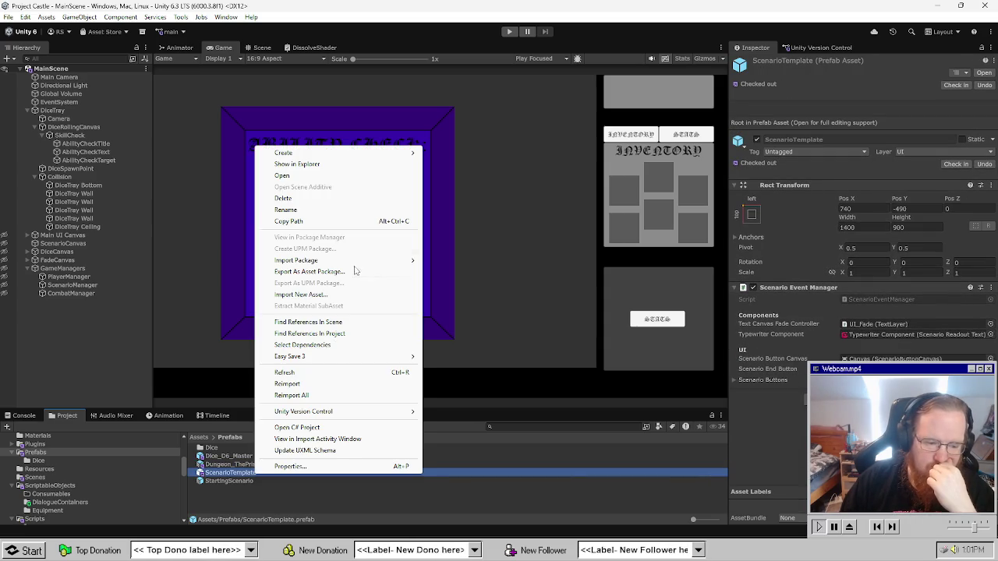
pyautogui.click(303, 485)
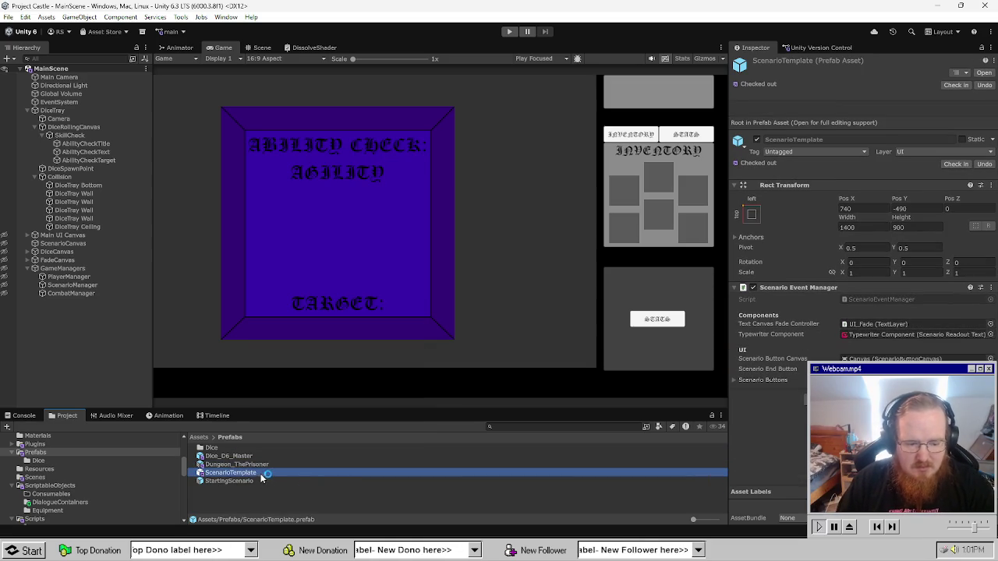
pyautogui.click(261, 474)
pyautogui.press('End')
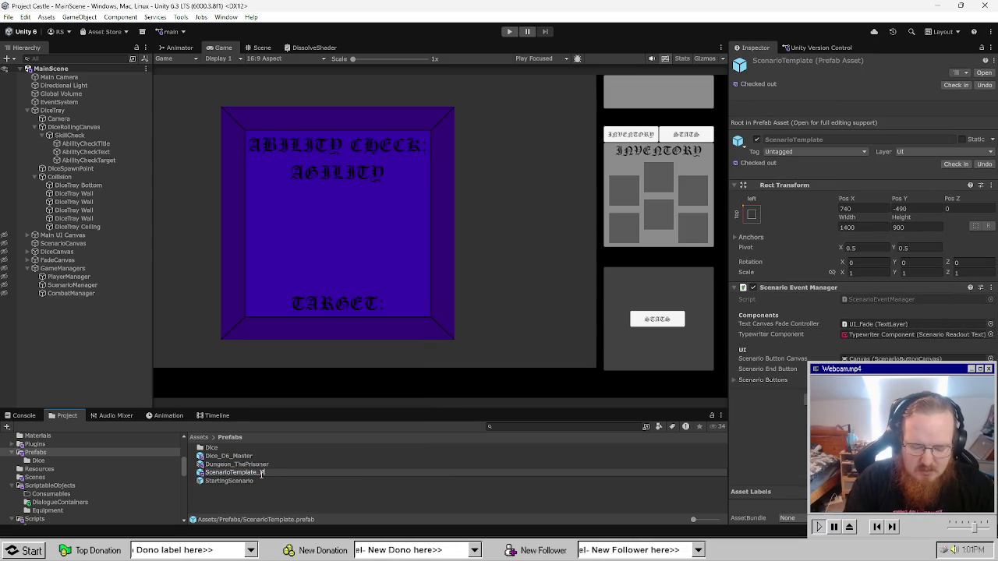
pyautogui.write('_Master')
pyautogui.press('Return')
# Create a prefab variant of it named ScenarioTemplate_StatCheck.
pyautogui.rightClick(261, 474)
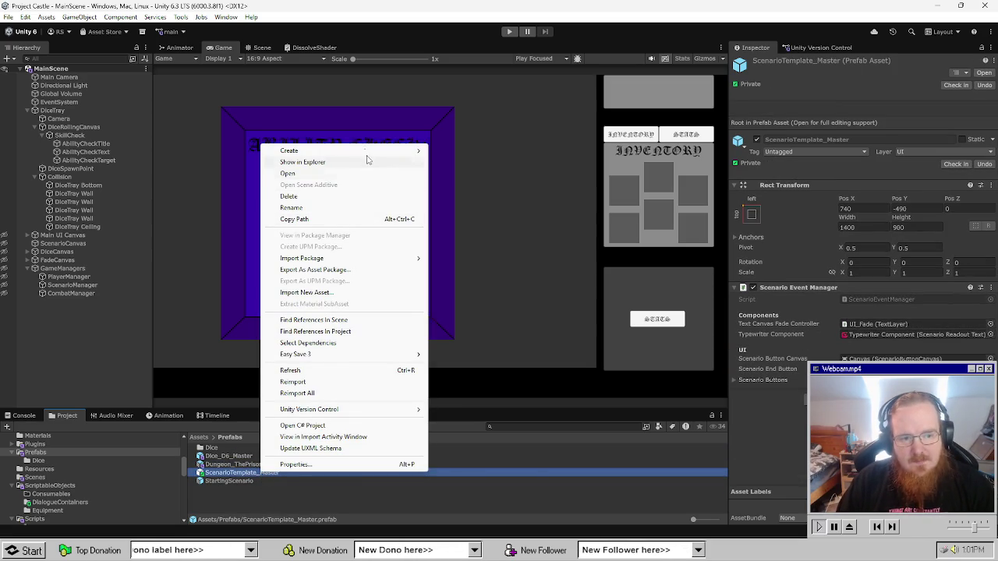
pyautogui.moveTo(364, 159)
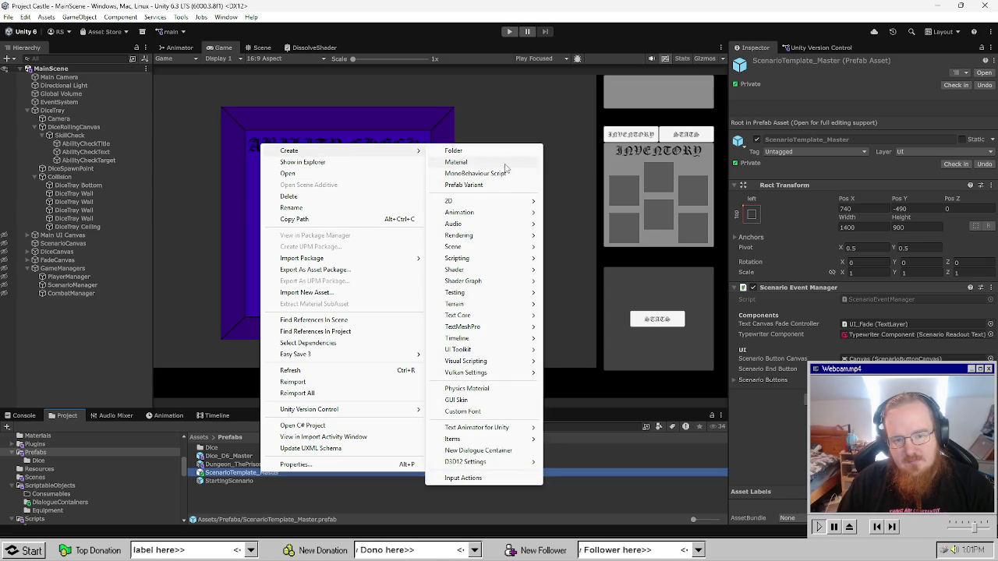
pyautogui.click(499, 185)
pyautogui.press('End')
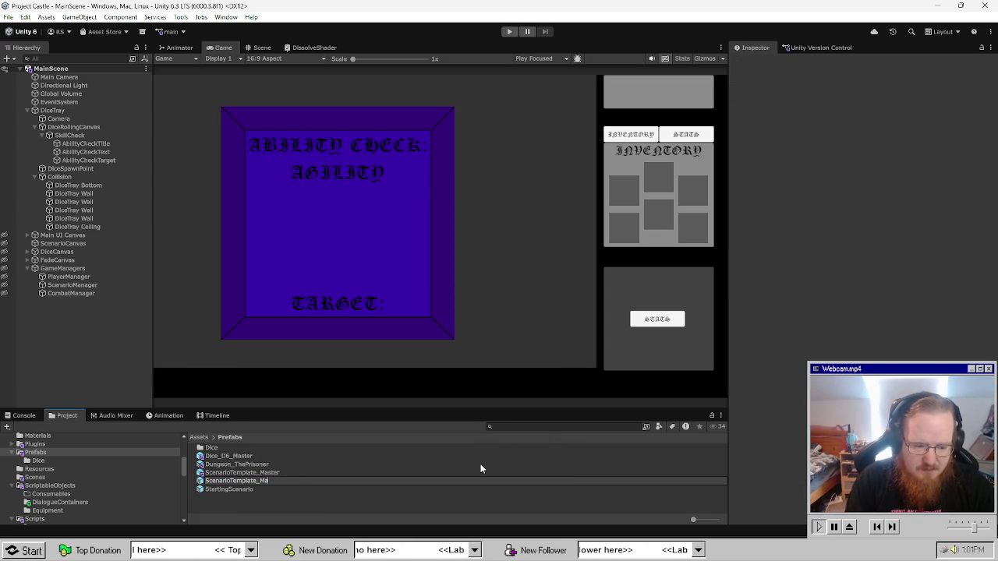
pyautogui.write('heck')
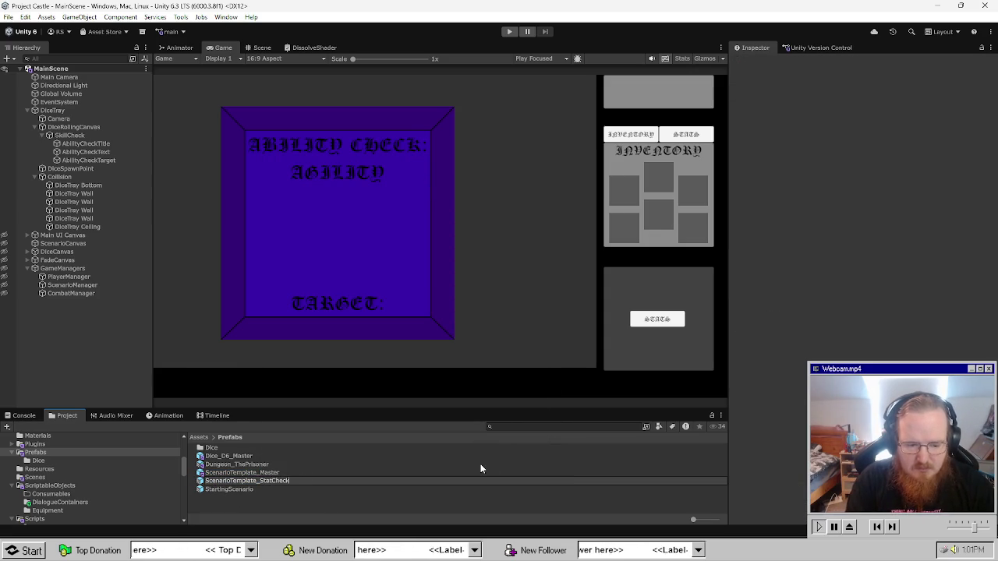
pyautogui.press('Return')
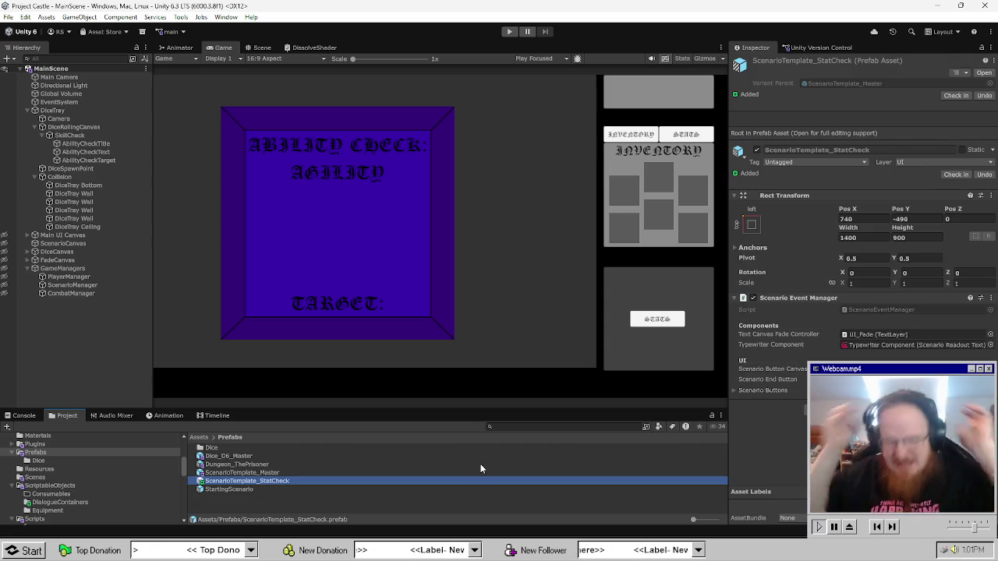
# Delete the ScenarioTemplate_StatCheck variant and open Dungeon_ThePrisoner's Scenario_StatCheck script.
pyautogui.click(269, 482)
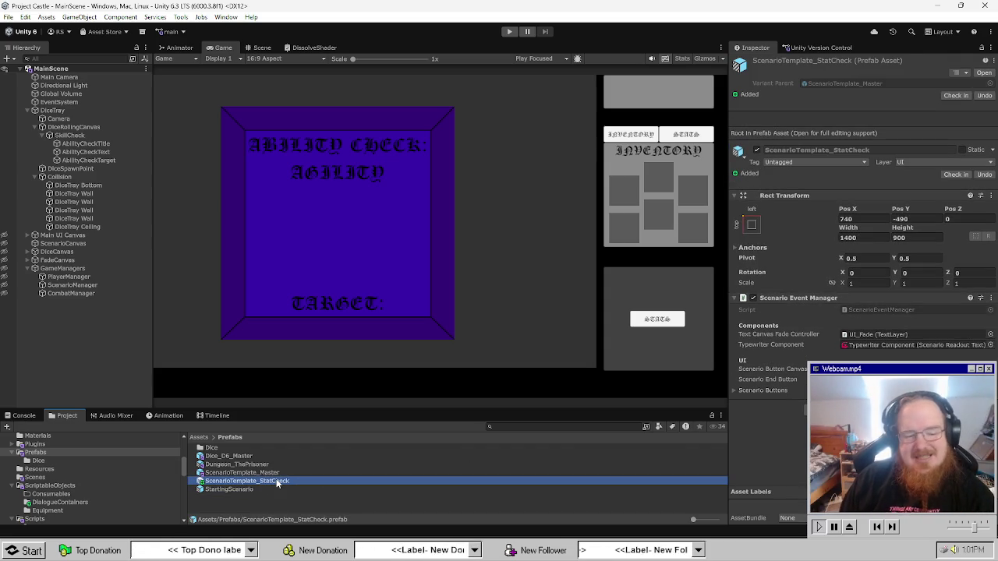
pyautogui.press('Delete')
pyautogui.press('Return')
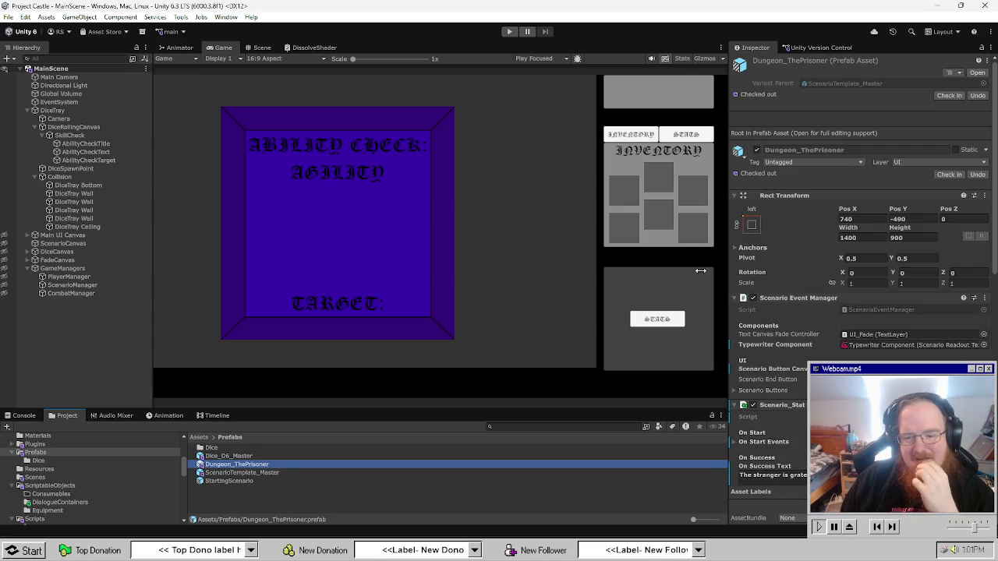
pyautogui.scroll(-5, 831, 284)
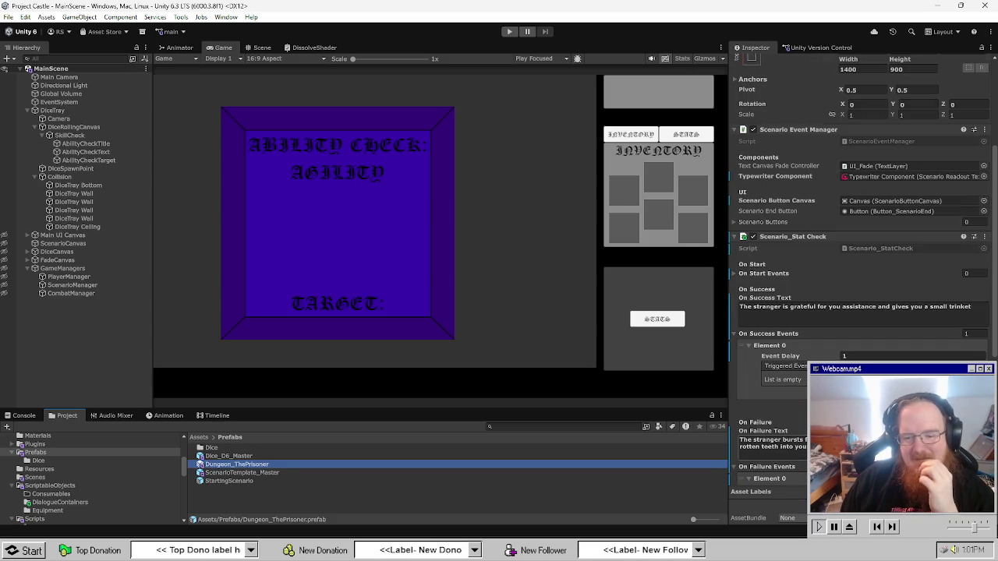
pyautogui.doubleClick(892, 248)
# Replace 'Challenge' with 'Stat Check' in the line 5 Header and save.
pyautogui.click(248, 369)
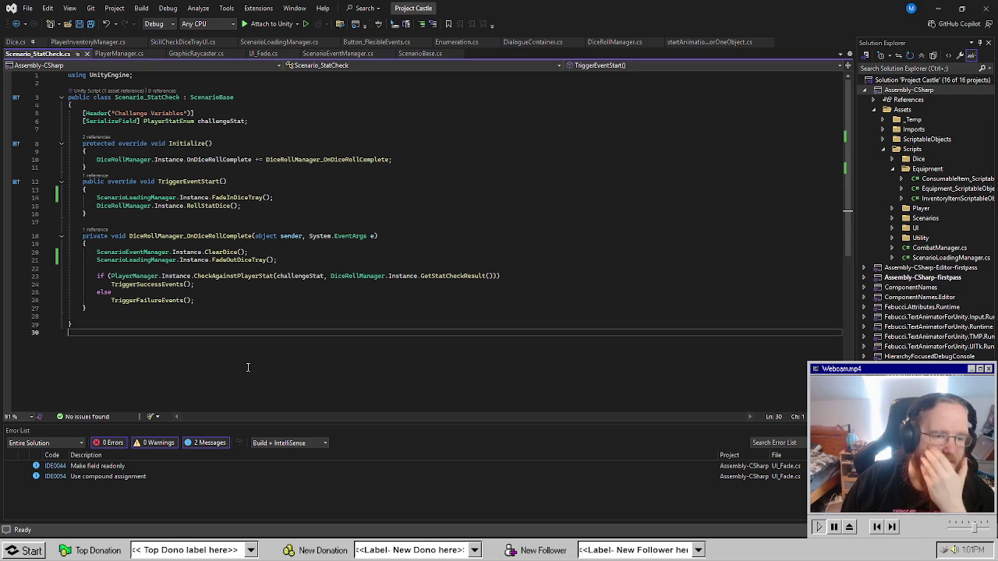
pyautogui.click(131, 113)
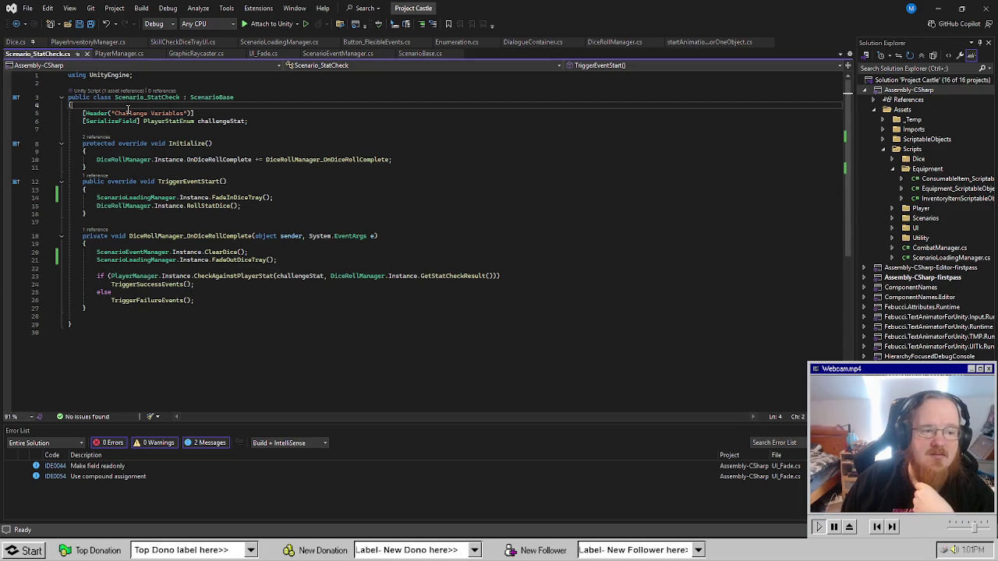
pyautogui.write('Stat Check')
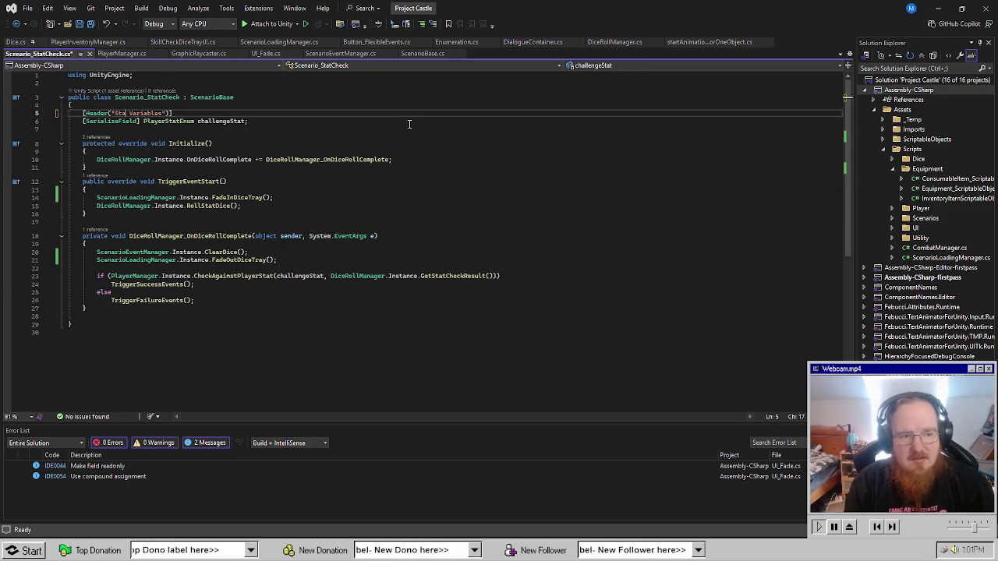
pyautogui.hotkey('ctrl', 's')
# Review the script and select the OnDiceRollComplete subscription statement on line 10.
pyautogui.click(404, 201)
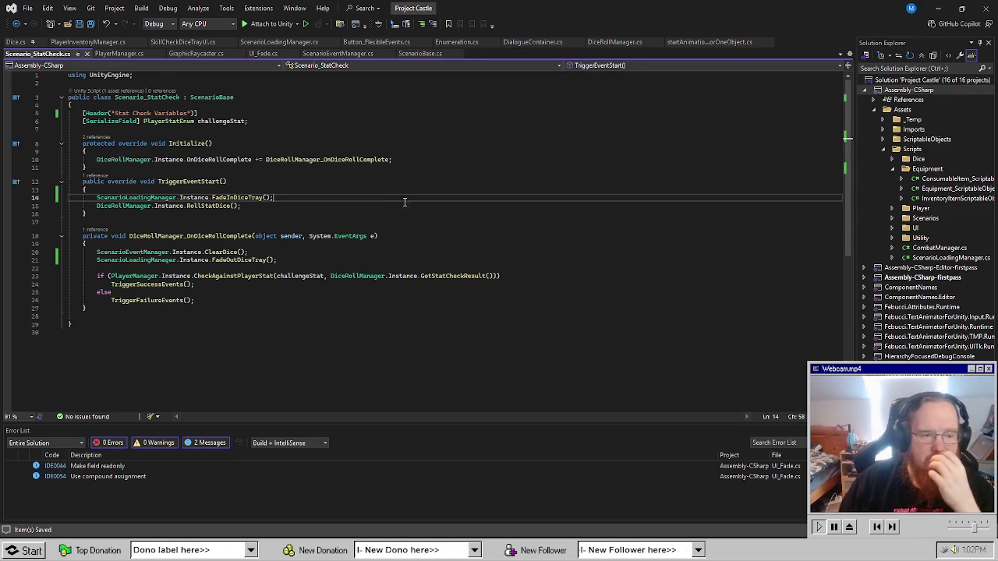
pyautogui.click(421, 323)
pyautogui.click(435, 224)
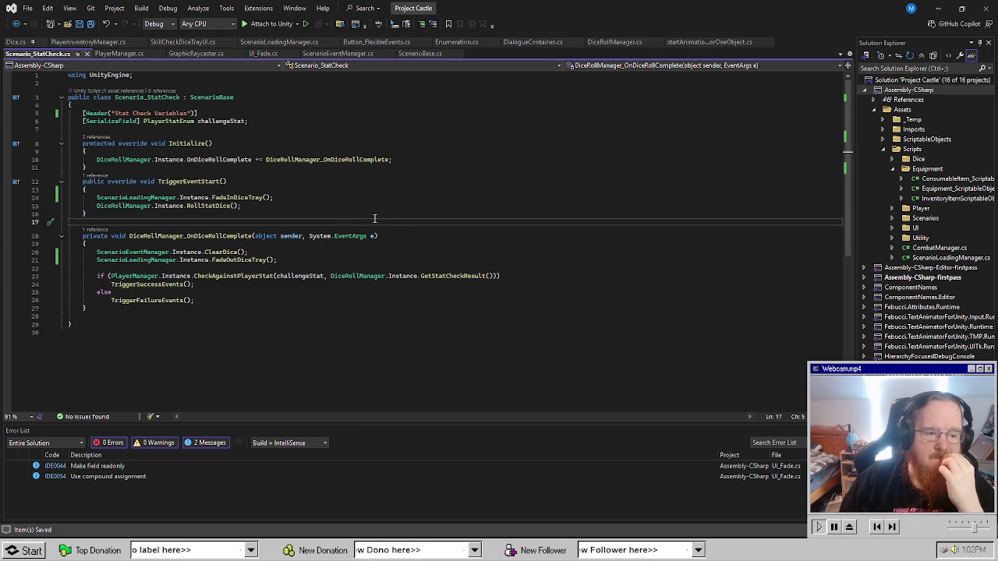
pyautogui.click(290, 329)
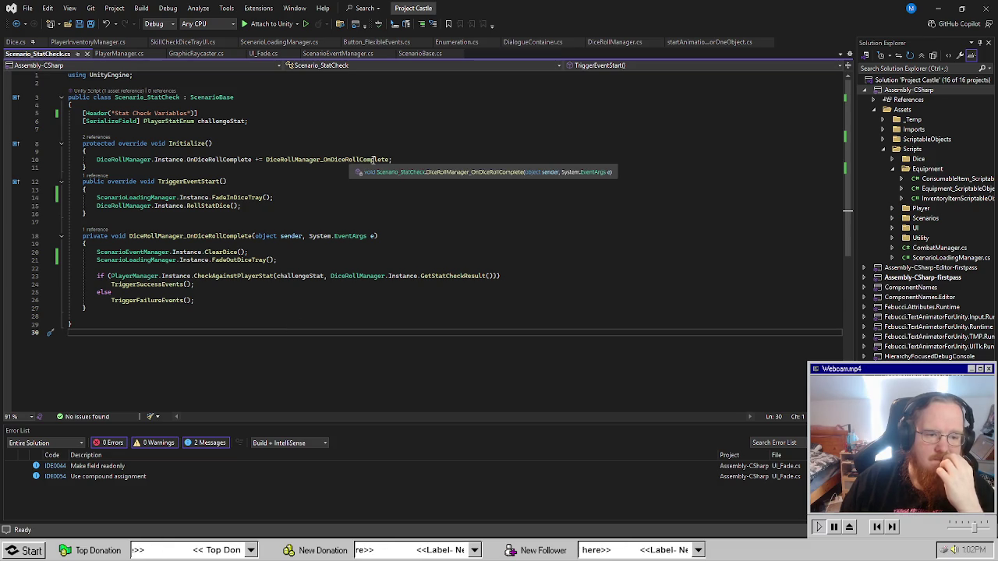
pyautogui.moveTo(391, 159); pyautogui.dragTo(96, 160)
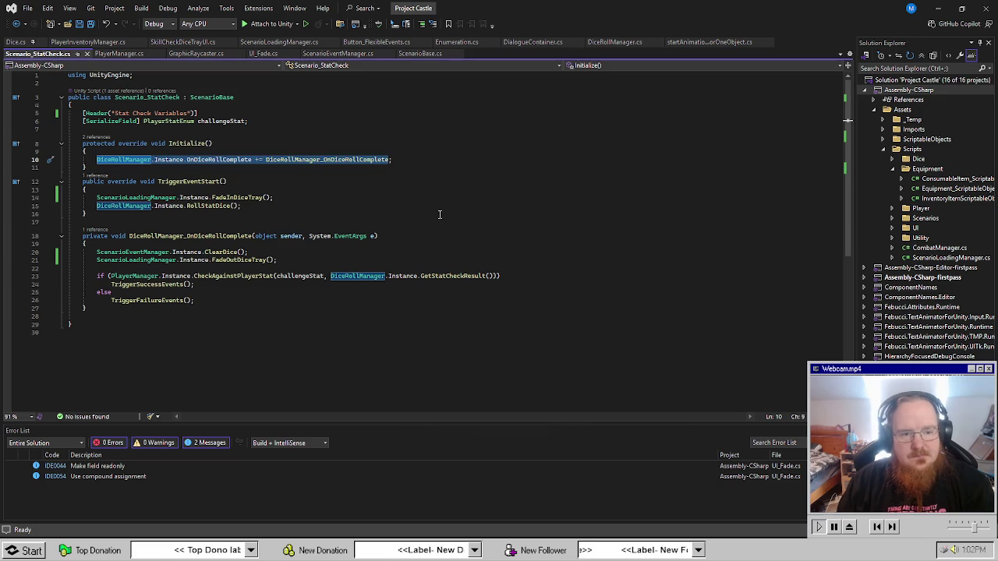
# Move the dice-roll subscription out of Initialize and into TriggerEventStart.
pyautogui.hotkey('ctrl', 'x')
pyautogui.click(290, 190)
pyautogui.press('Return')
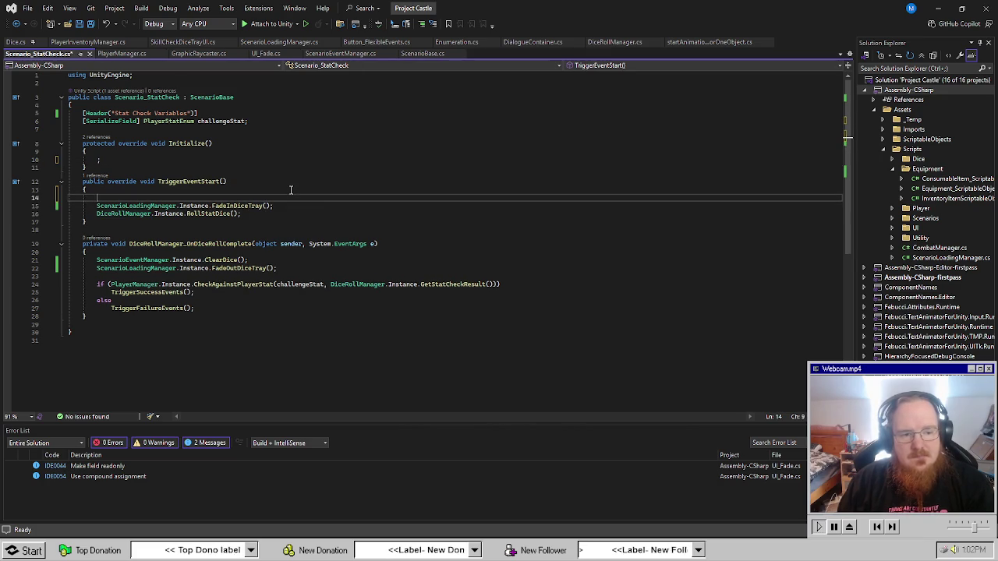
pyautogui.hotkey('ctrl', 'v')
# Rename the dice-roll handler to DiceRollManager_OnStatCheckDiceRollComplete everywhere and save.
pyautogui.doubleClick(296, 197)
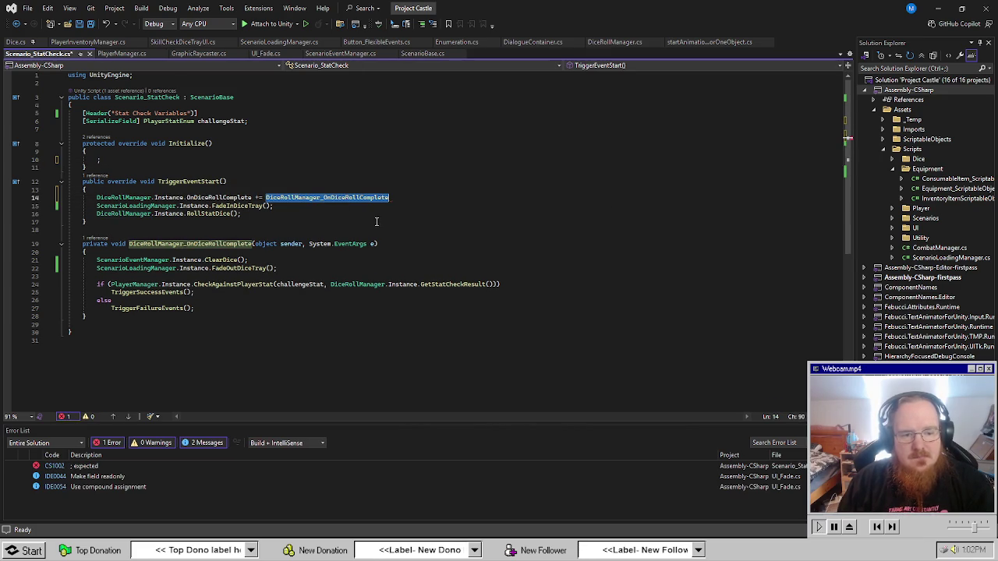
pyautogui.hotkey('ctrl', 'r')
pyautogui.hotkey('ctrl', 'r')
pyautogui.press('End')
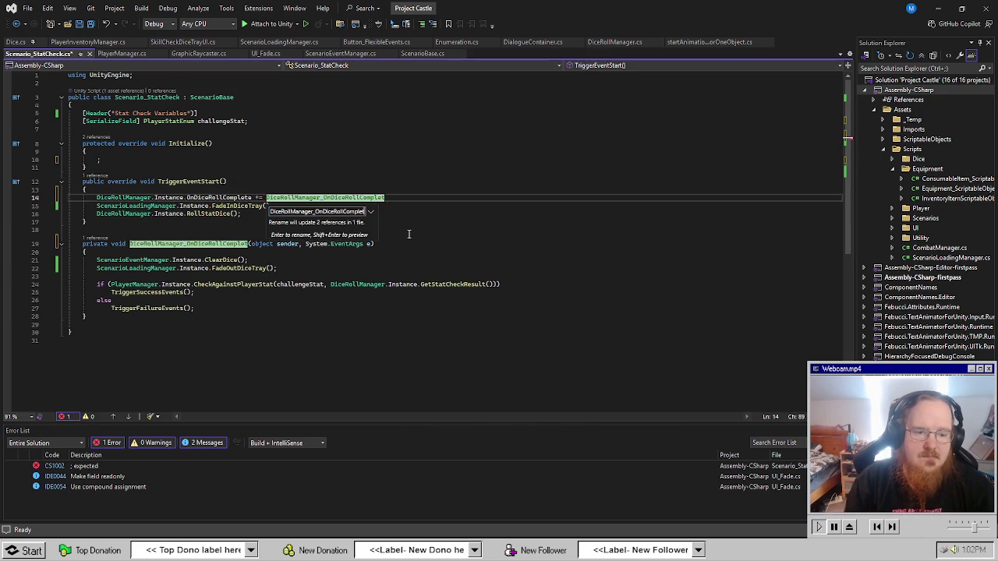
pyautogui.press('BackSpace')
pyautogui.press('BackSpace')
pyautogui.press('BackSpace')
pyautogui.write('StatC')
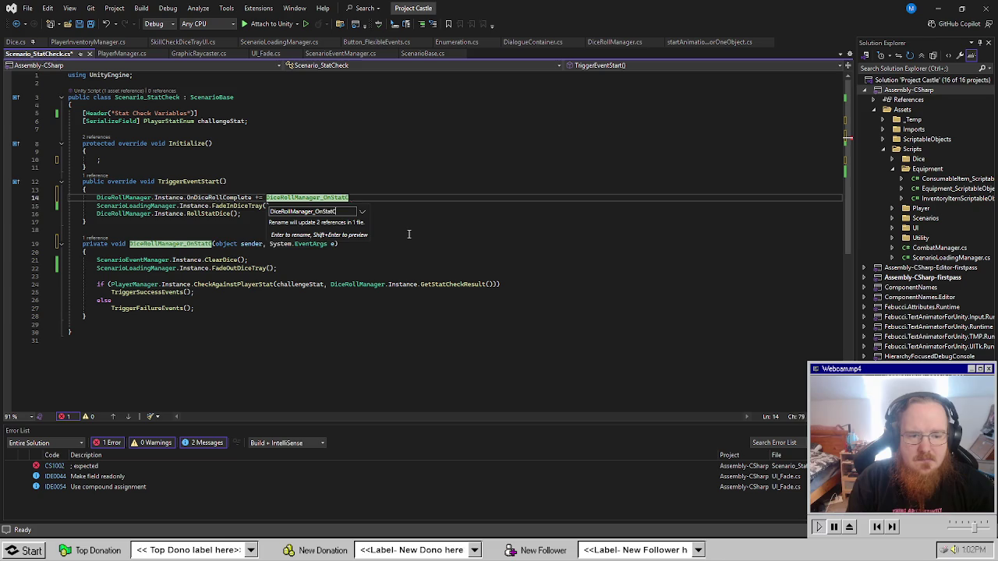
pyautogui.write('heckDiceRollComplete')
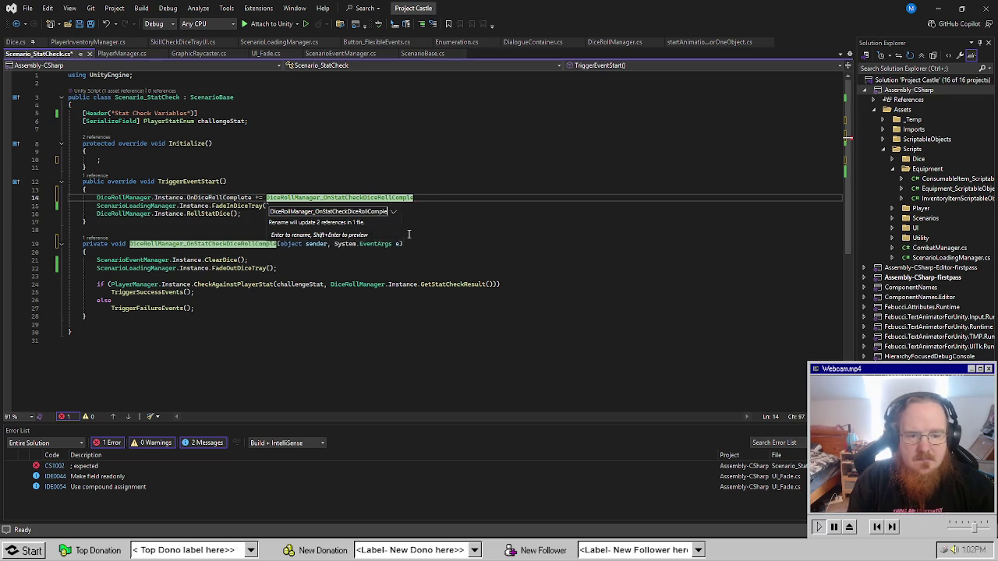
pyautogui.press('Return')
pyautogui.click(464, 213)
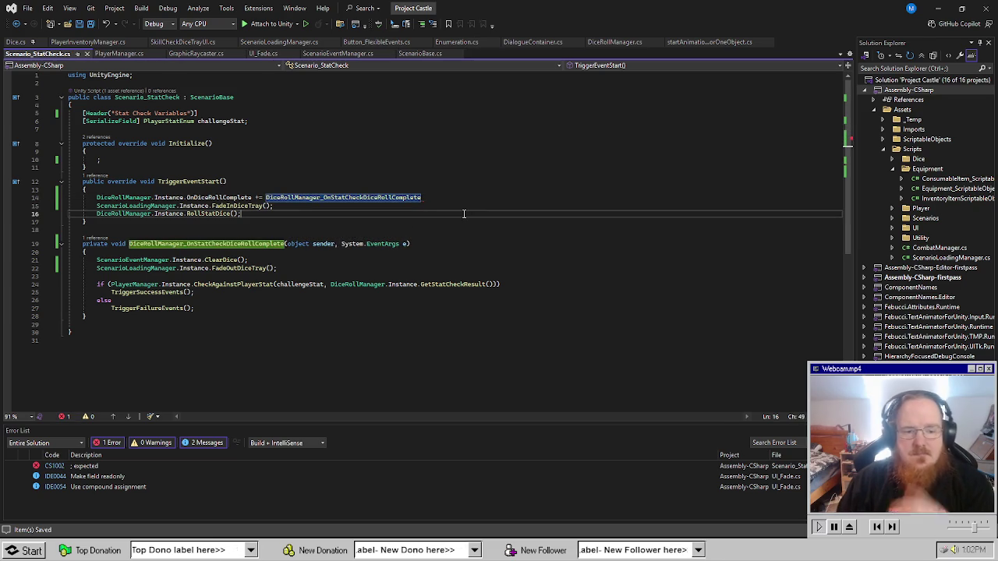
pyautogui.hotkey('ctrl', 's')
# Add '();' to the subscription line, remove it again, and save the script.
pyautogui.click(455, 197)
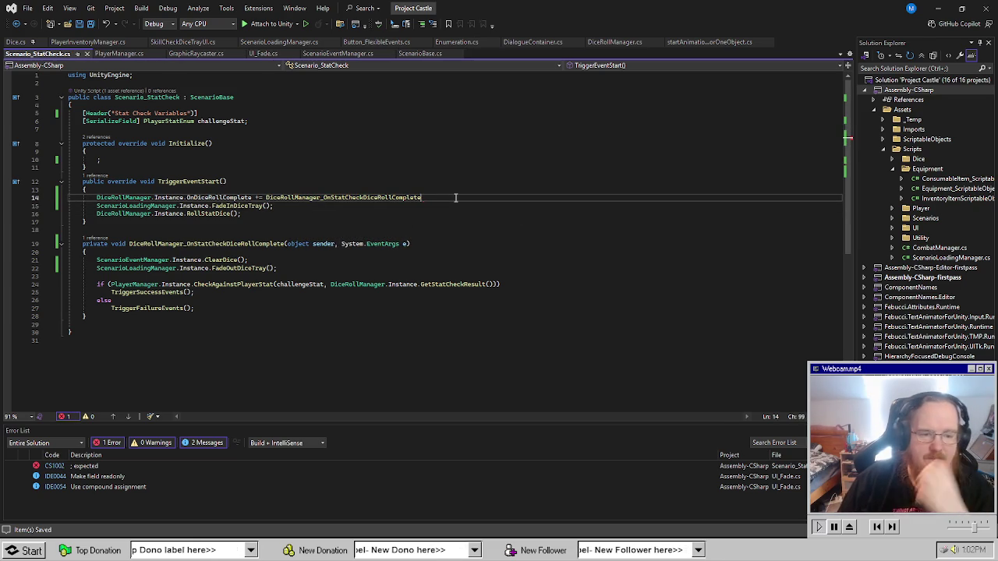
pyautogui.write('();')
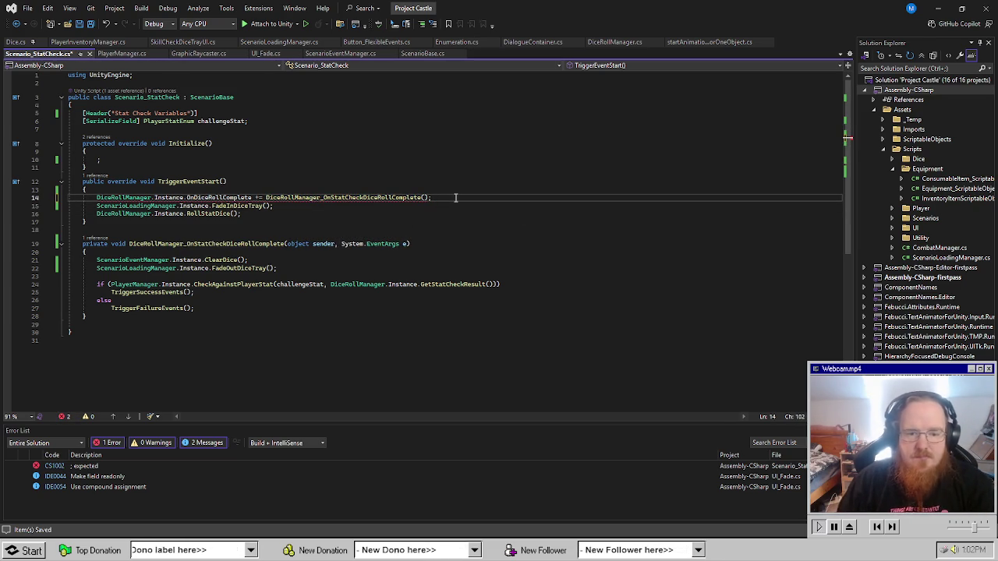
pyautogui.press('Left')
pyautogui.press('BackSpace')
pyautogui.press('BackSpace')
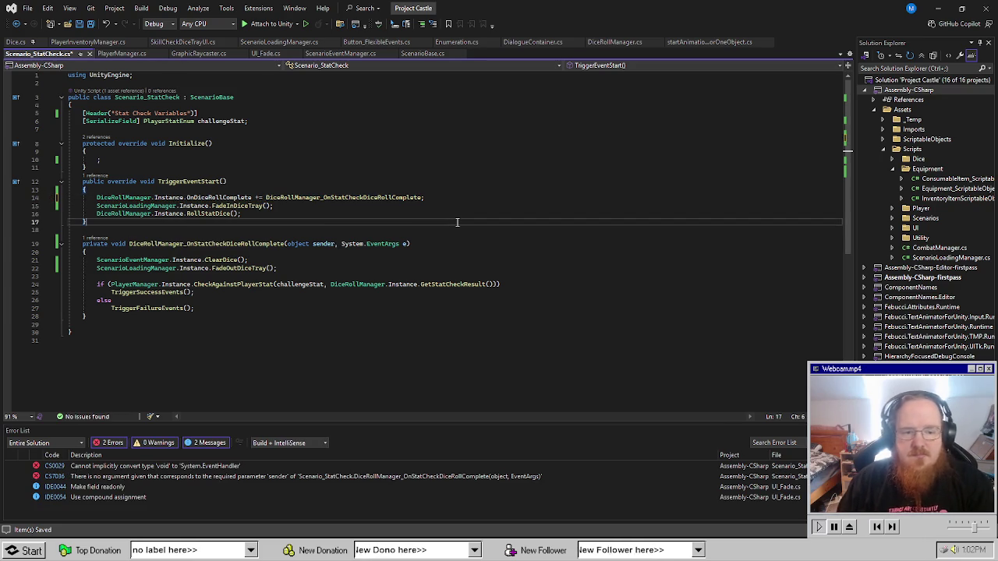
pyautogui.hotkey('ctrl', 's')
# Delete the empty Initialize override from Scenario_StatCheck.
pyautogui.click(471, 178)
pyautogui.moveTo(88, 174); pyautogui.dragTo(83, 144)
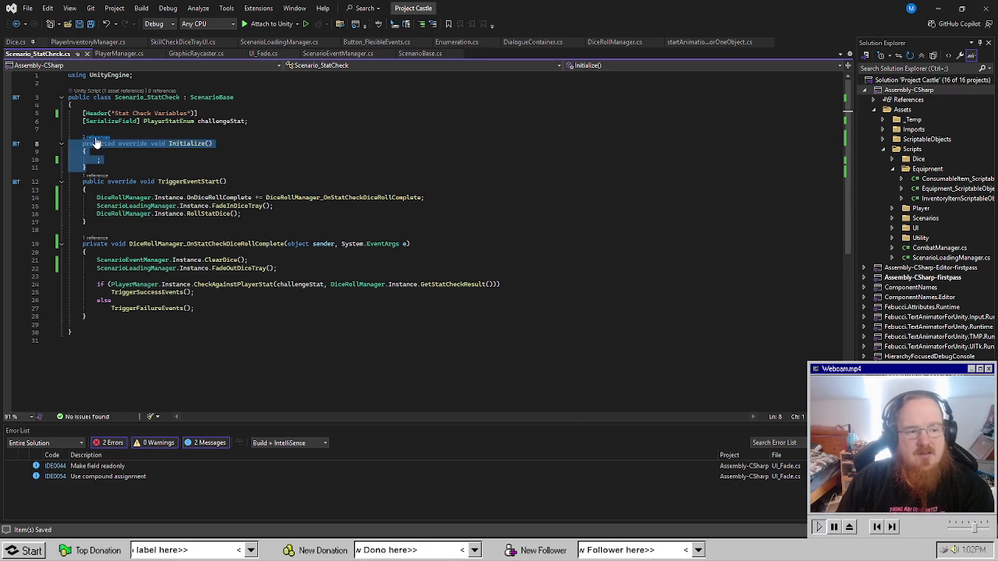
pyautogui.press('Delete')
pyautogui.click(113, 192)
# Add a public void OnDestroy() method above TriggerEventStart.
pyautogui.click(117, 287)
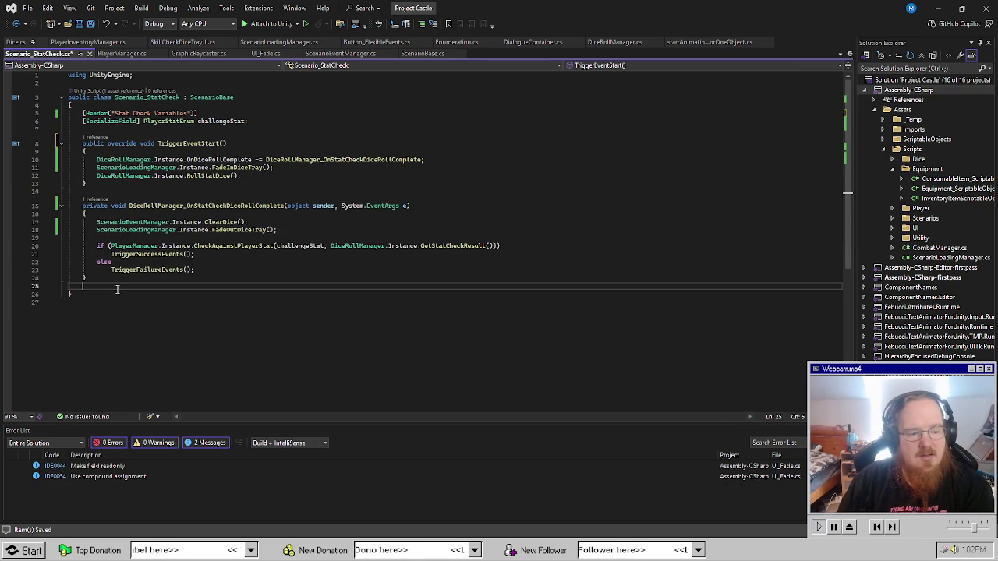
pyautogui.click(158, 129)
pyautogui.press('Return')
pyautogui.press('Return')
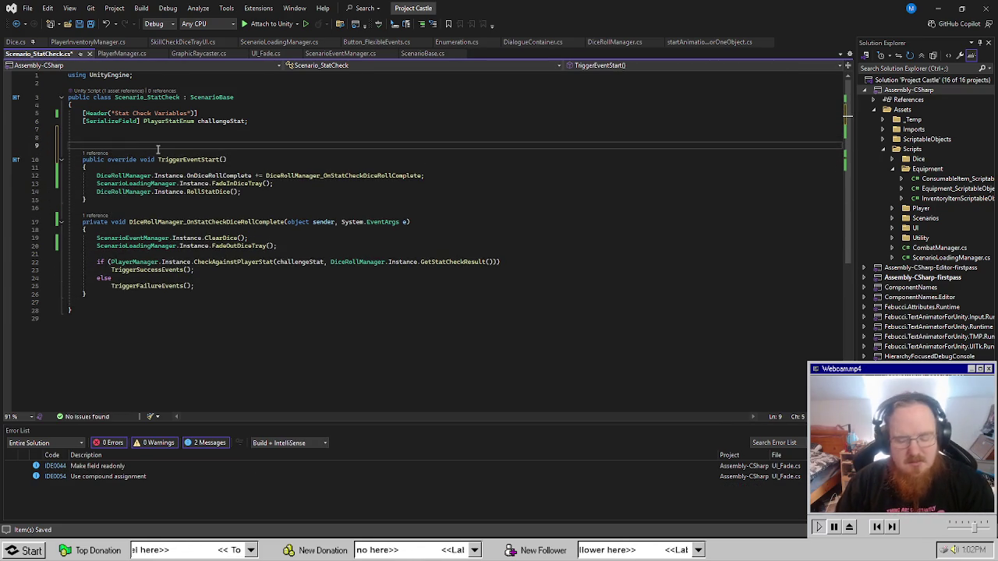
pyautogui.write('pub')
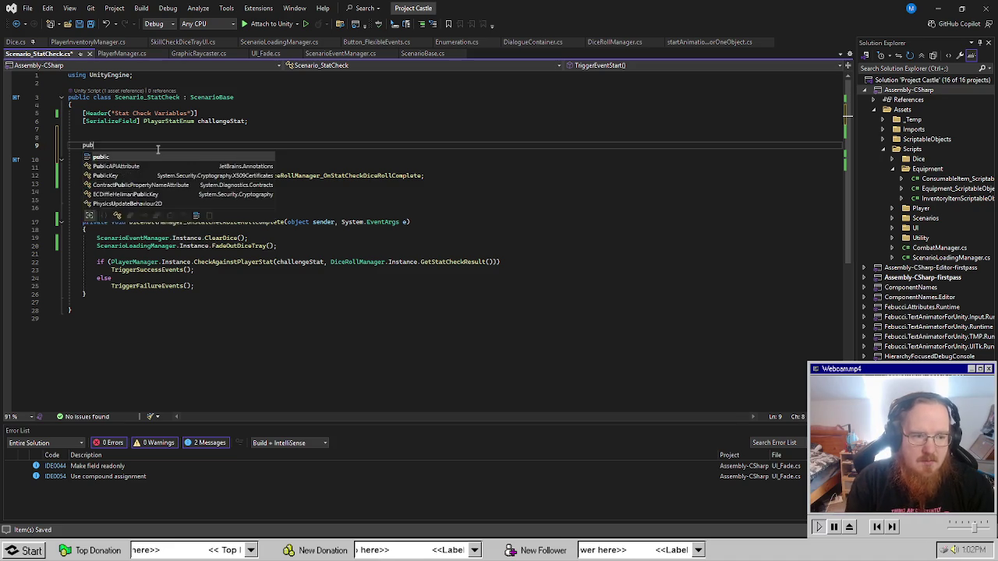
pyautogui.write('lic void OnDest')
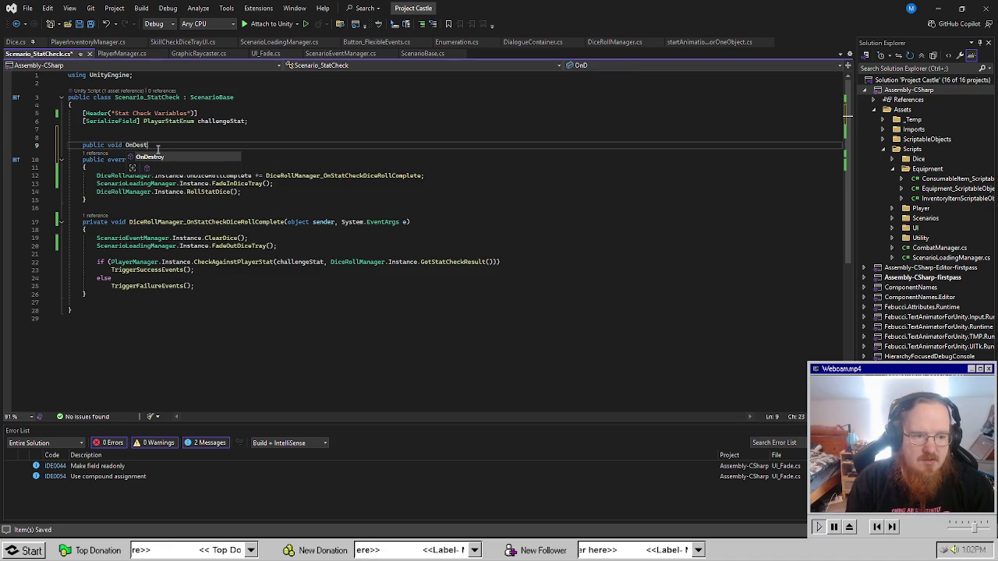
pyautogui.press('Return')
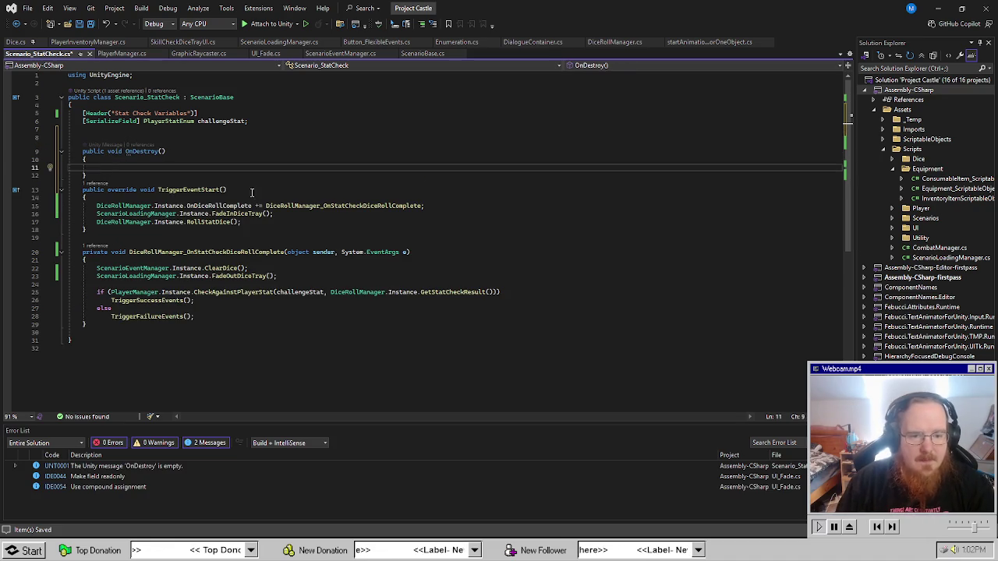
# Copy the dice-roll subscription into OnDestroy, change += to -= to unsubscribe, and save.
pyautogui.moveTo(425, 205); pyautogui.dragTo(97, 205)
pyautogui.hotkey('ctrl', 'c')
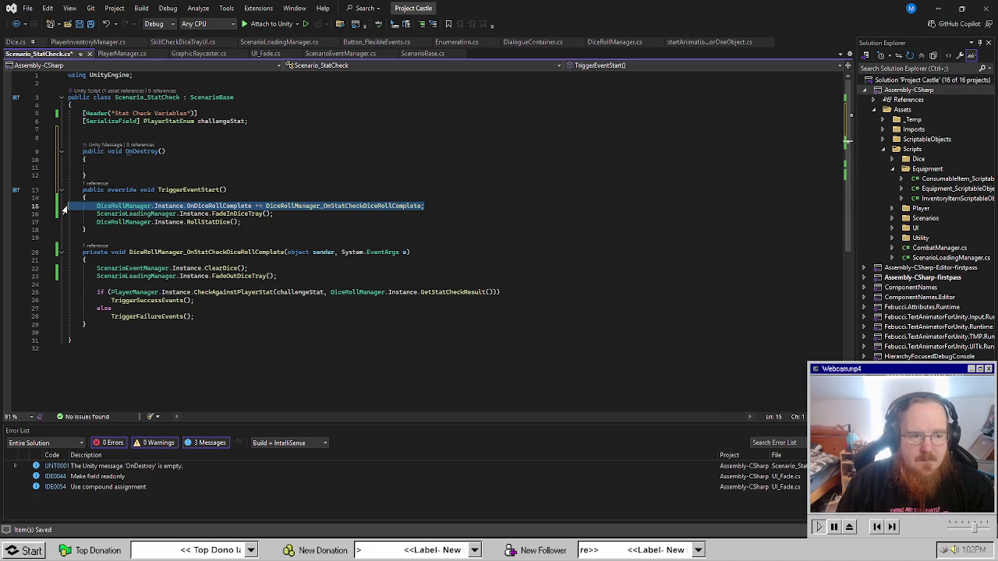
pyautogui.click(259, 167)
pyautogui.hotkey('ctrl', 'v')
pyautogui.click(260, 167)
pyautogui.press('BackSpace')
pyautogui.write('-')
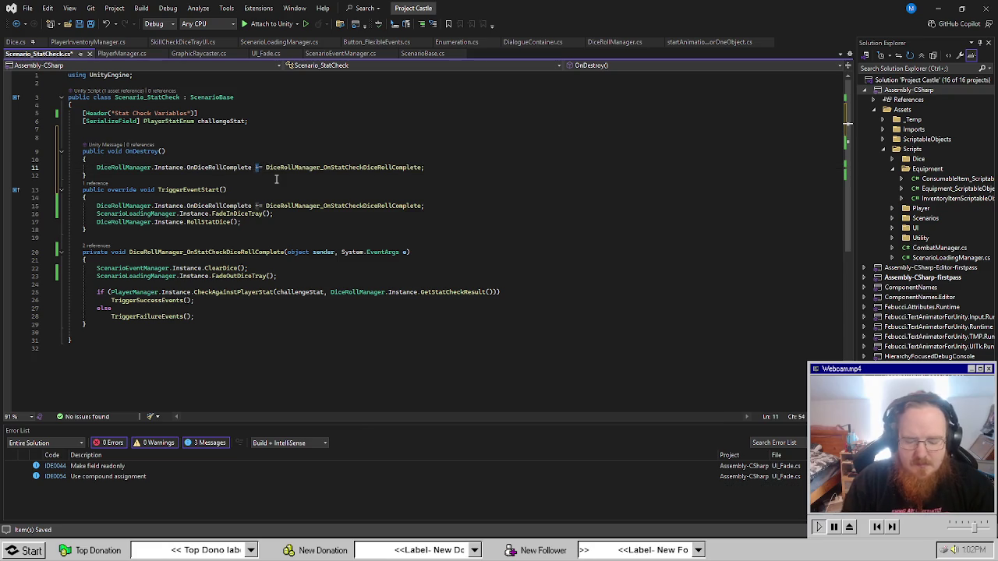
pyautogui.hotkey('ctrl', 's')
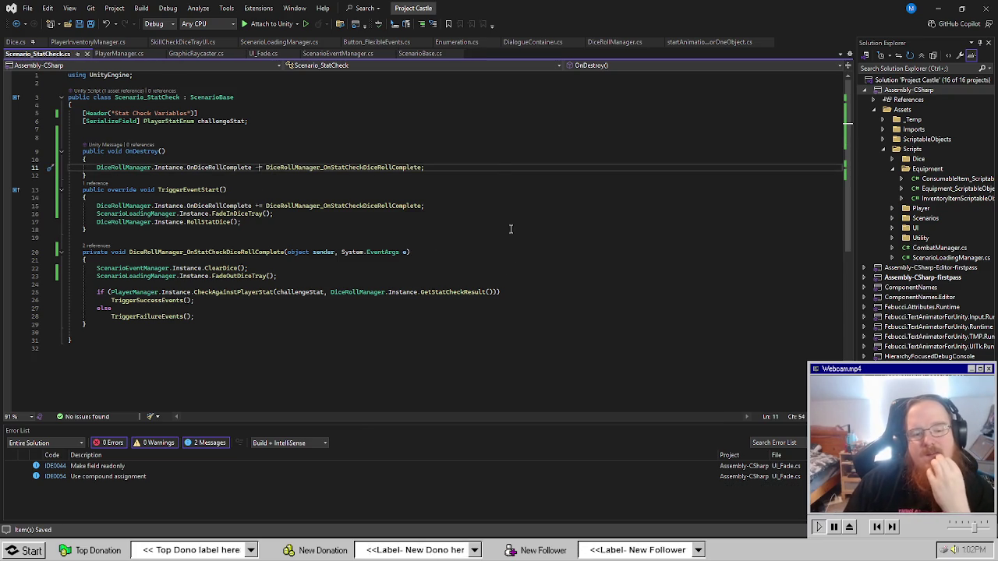
# Select all the stat-check members of the class and cut them out.
pyautogui.click(599, 349)
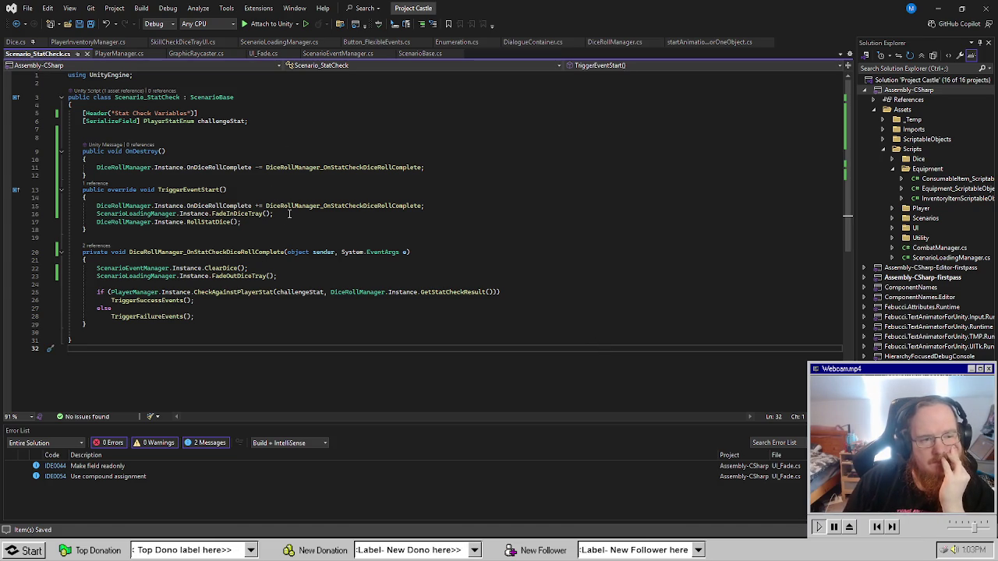
pyautogui.moveTo(115, 324)
pyautogui.mouseDown()
pyautogui.moveTo(78, 288)
pyautogui.moveTo(42, 116)
pyautogui.mouseUp()
pyautogui.press('Delete')
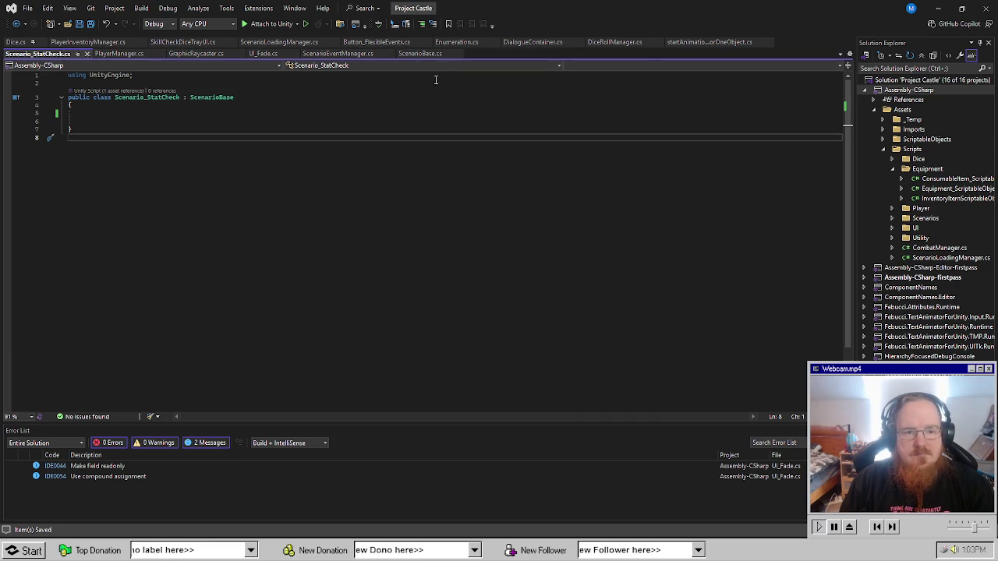
# Paste the stat-check code into ScenarioBase.cs below the eventManager field and tidy blank lines.
pyautogui.click(420, 53)
pyautogui.scroll(20, 146, 153)
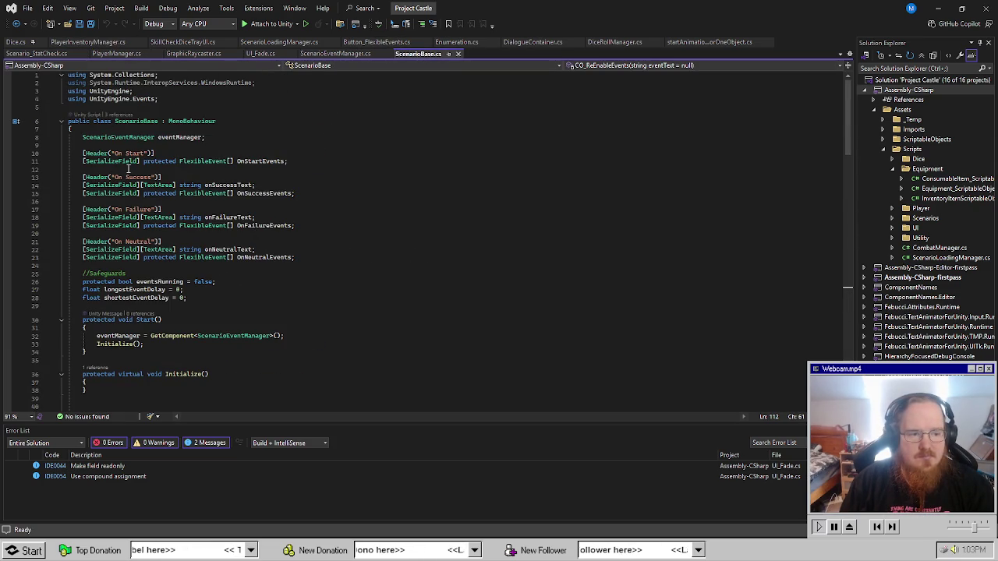
pyautogui.click(276, 142)
pyautogui.press('Return')
pyautogui.press('Return')
pyautogui.press('Return')
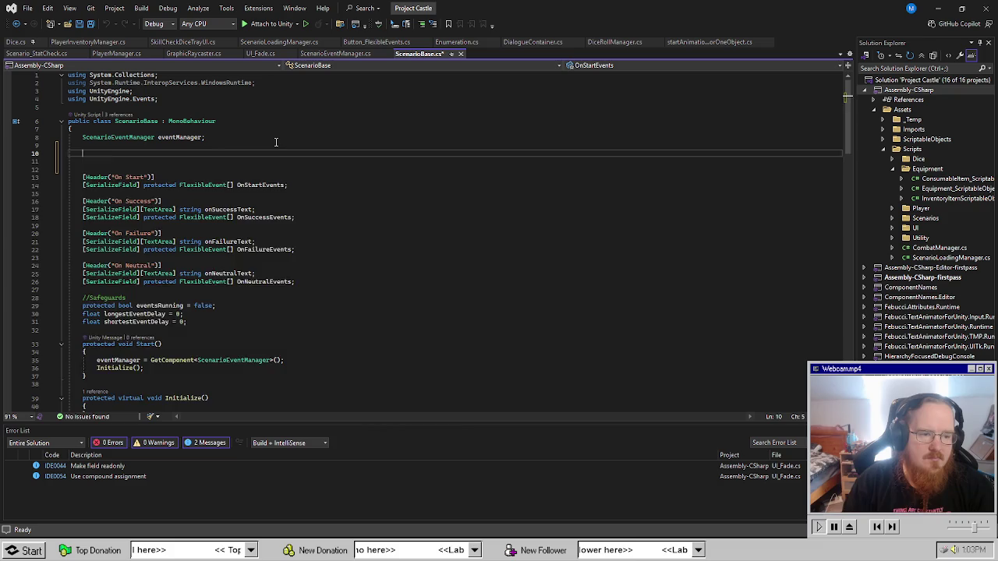
pyautogui.hotkey('ctrl', 'v')
pyautogui.click(310, 159)
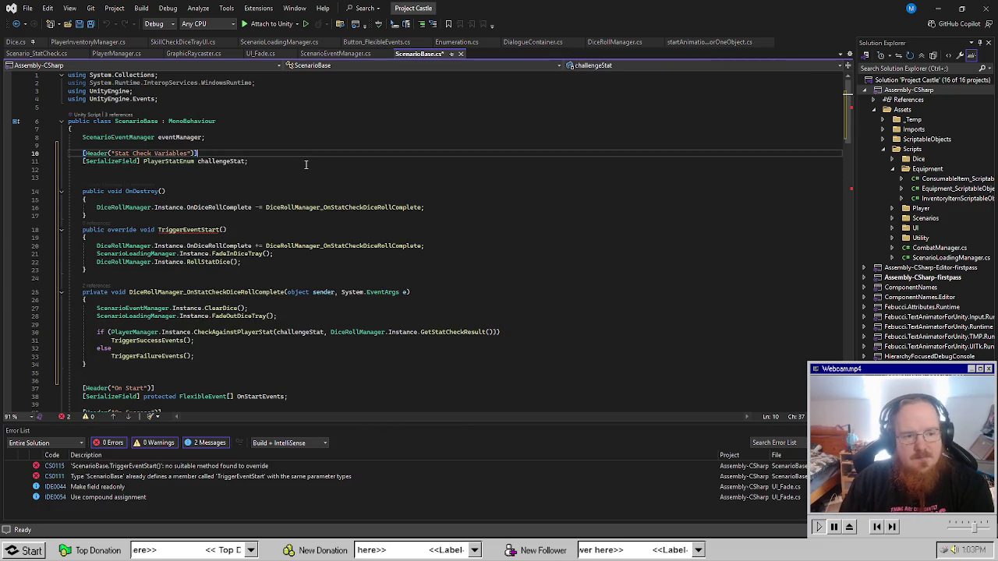
pyautogui.press('Delete')
pyautogui.press('Delete')
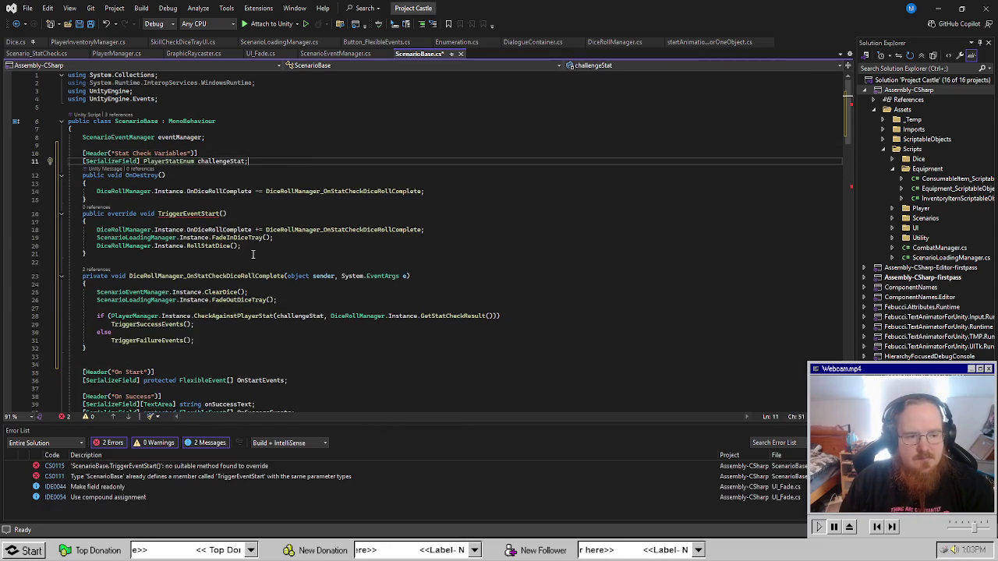
pyautogui.scroll(-2, 258, 246)
pyautogui.scroll(2, 258, 246)
# Rename TriggerEventStart to TriggerStatCheckEventStart and save.
pyautogui.click(221, 213)
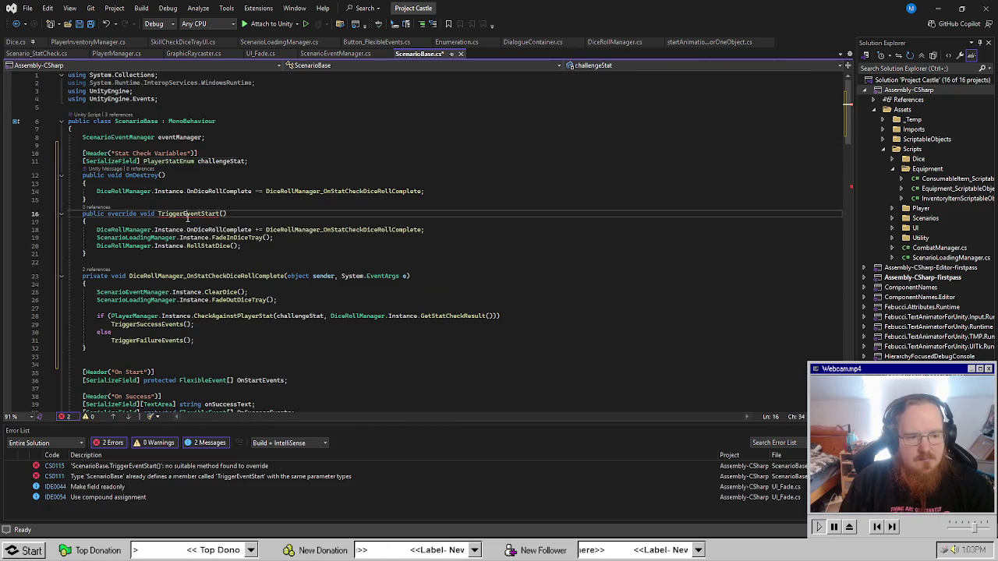
pyautogui.hotkey('ctrl', 'r')
pyautogui.hotkey('ctrl', 'r')
pyautogui.press('BackSpace')
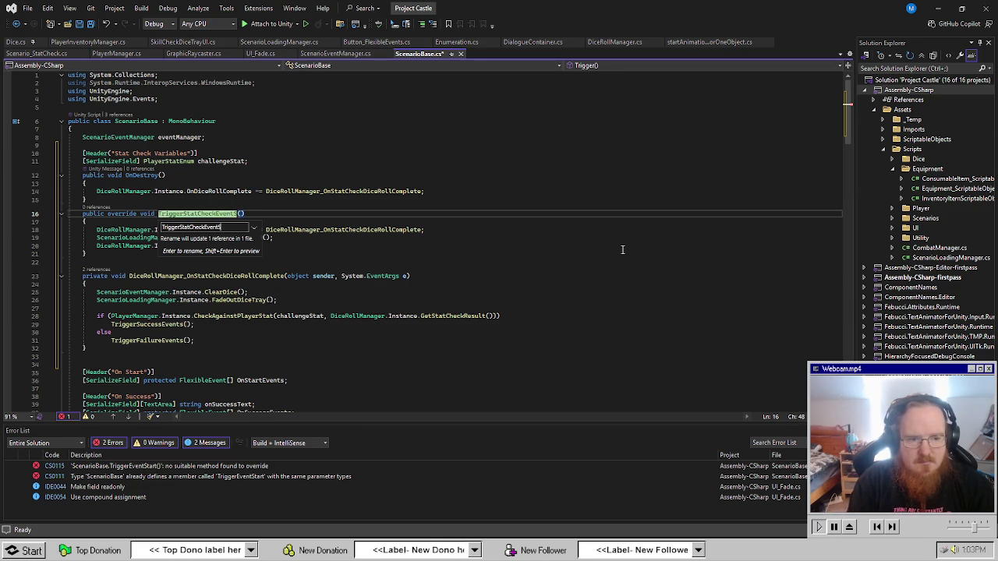
pyautogui.write('tar')
pyautogui.press('Return')
pyautogui.click(494, 221)
pyautogui.hotkey('ctrl', 's')
# Delete the override keyword and review the dice-roll handler's references.
pyautogui.scroll(-1, 312, 234)
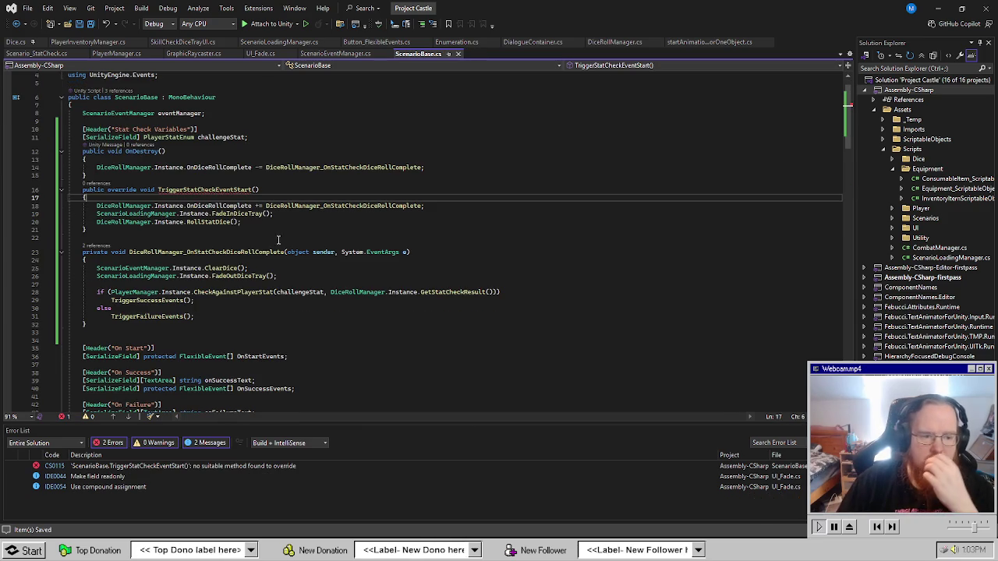
pyautogui.doubleClick(124, 190)
pyautogui.press('Delete')
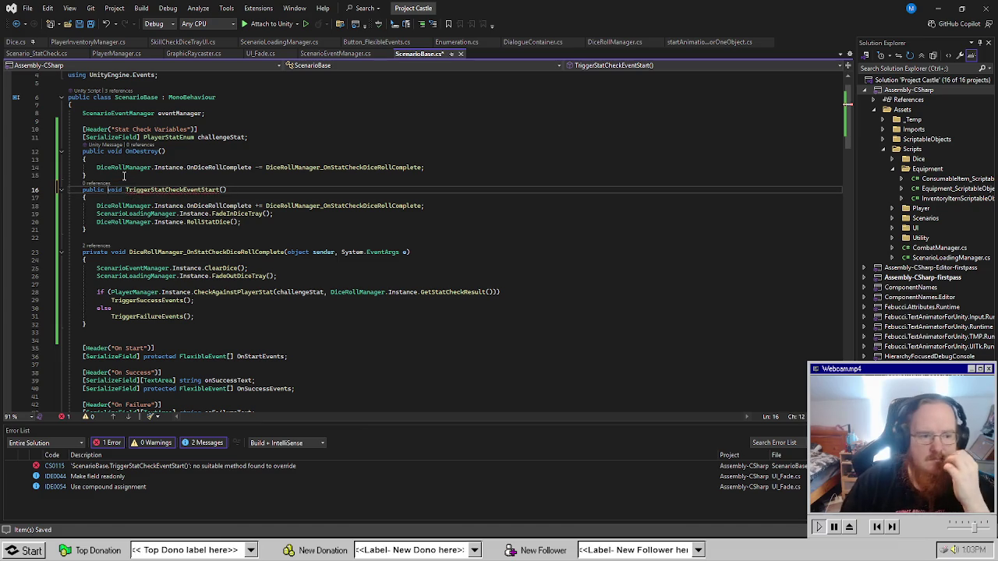
pyautogui.click(307, 207)
pyautogui.scroll(-3, 296, 280)
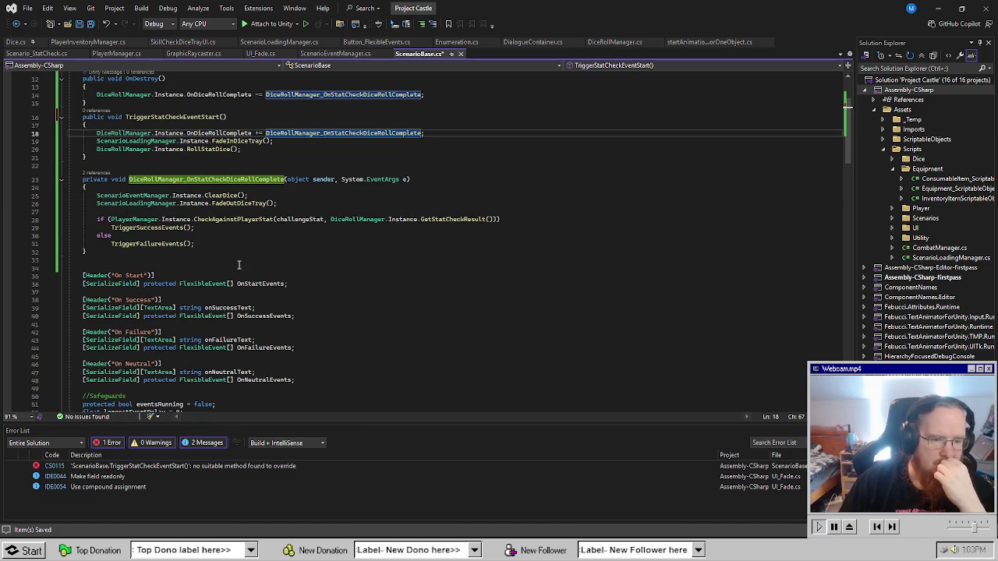
pyautogui.click(287, 252)
pyautogui.scroll(3, 226, 277)
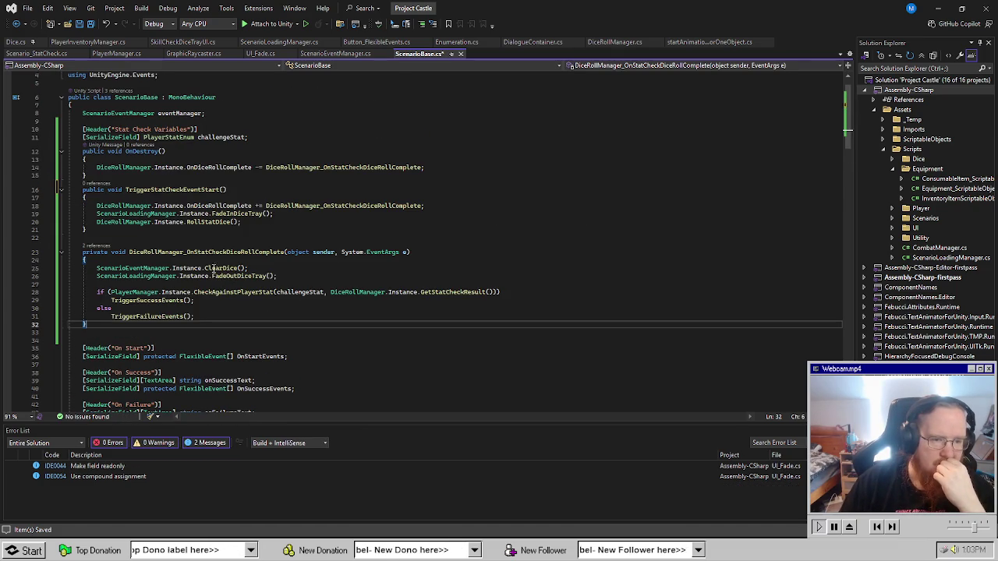
# Add spacing after OnDestroy and the handler, then start typing Header("EVENTS") above On Start.
pyautogui.click(121, 182)
pyautogui.press('Return')
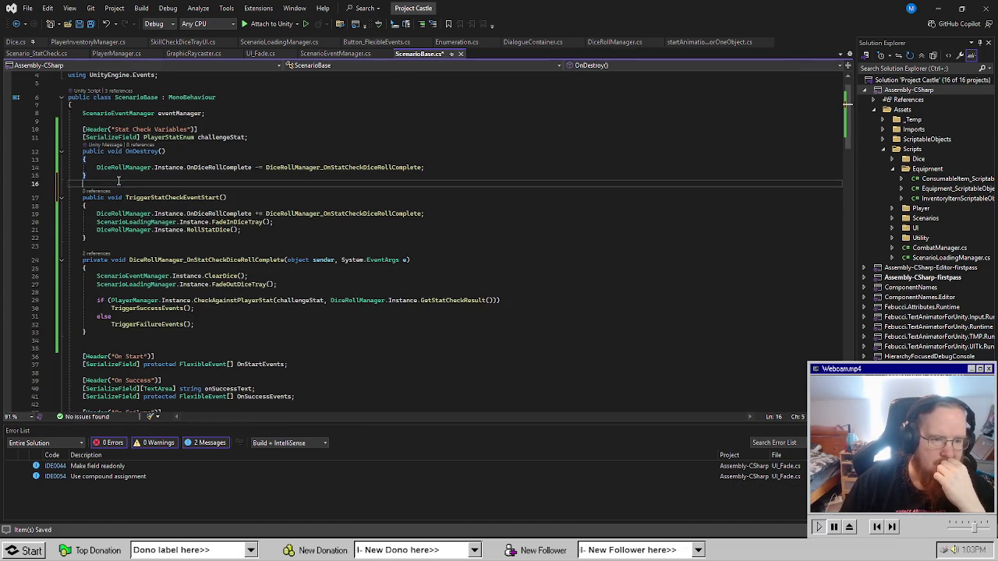
pyautogui.click(276, 150)
pyautogui.click(224, 210)
pyautogui.click(189, 152)
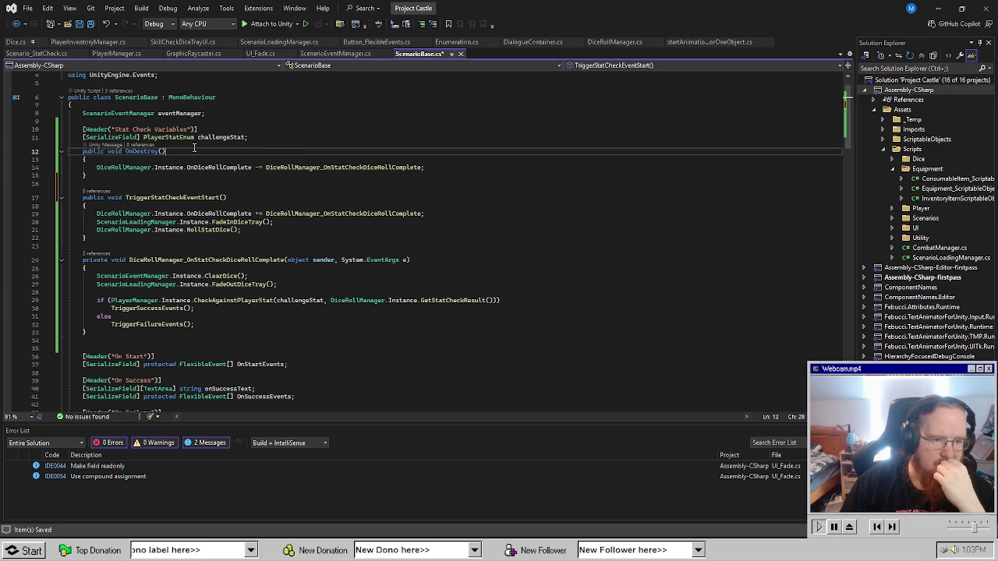
pyautogui.scroll(-8, 204, 291)
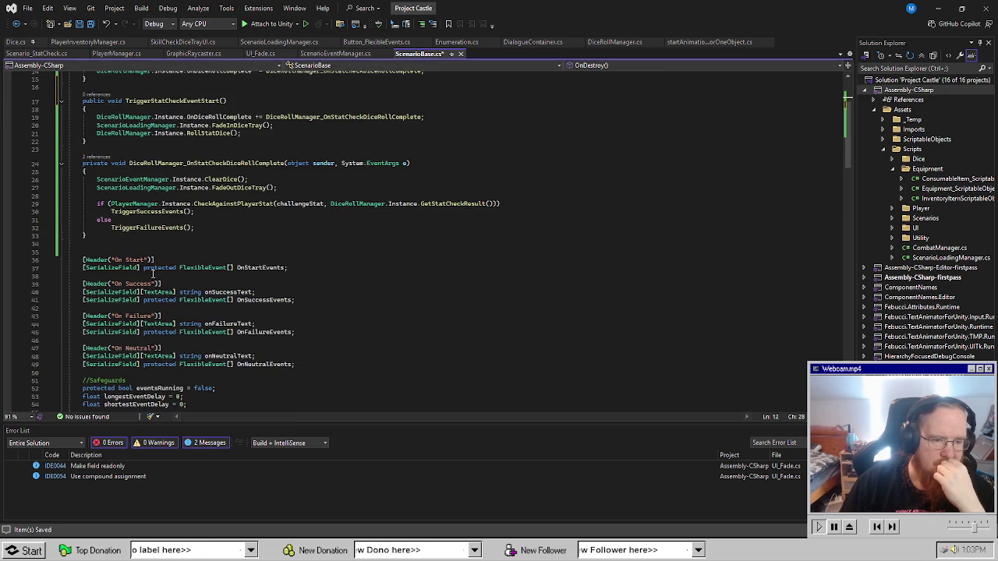
pyautogui.click(113, 123)
pyautogui.press('Return')
pyautogui.press('Return')
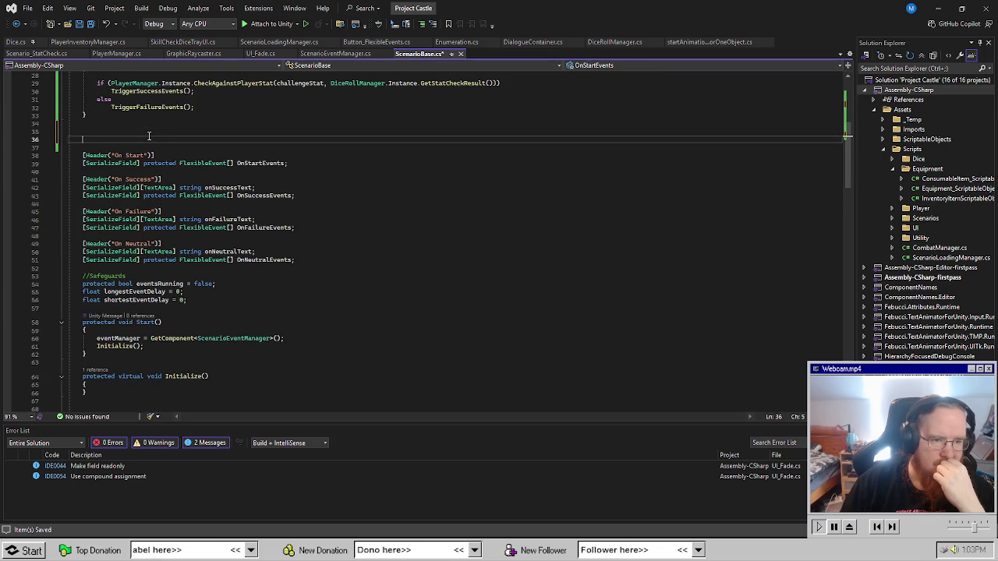
pyautogui.press('Down')
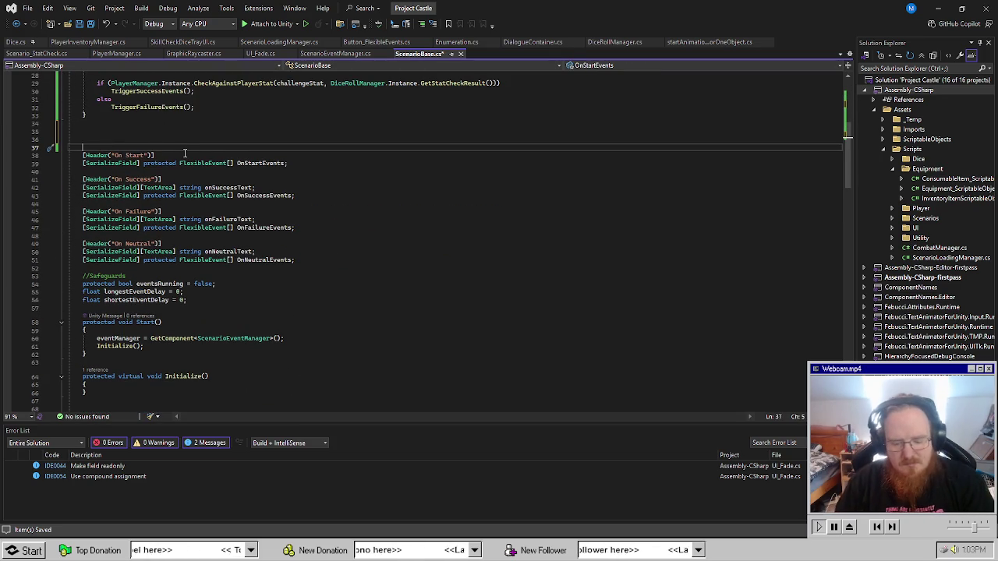
pyautogui.write('Header("EVENTS")]')
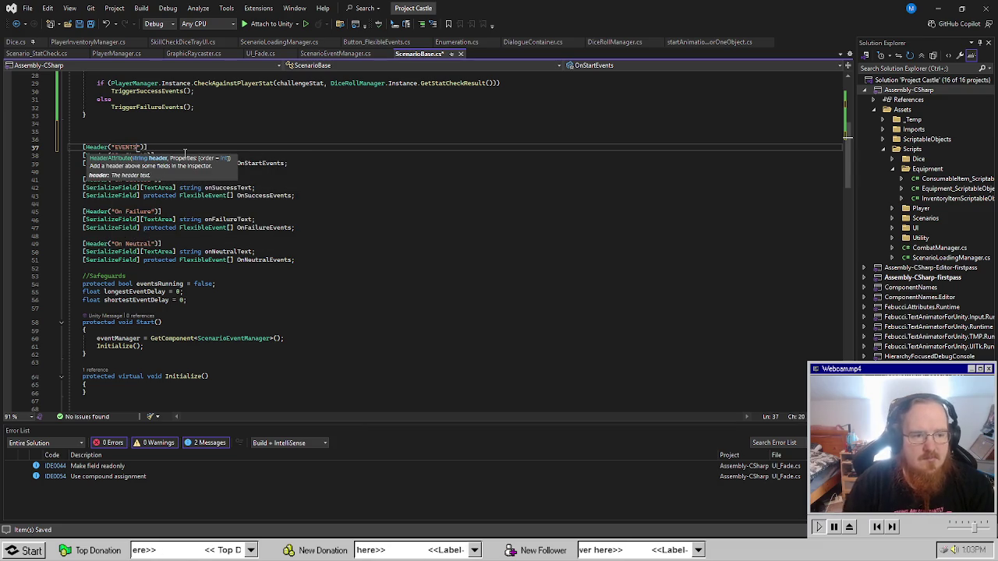
# Finish the EVENTS header, indent the On Start/Success/Failure/Neutral labels, fix a quote, and save.
pyautogui.click(195, 150)
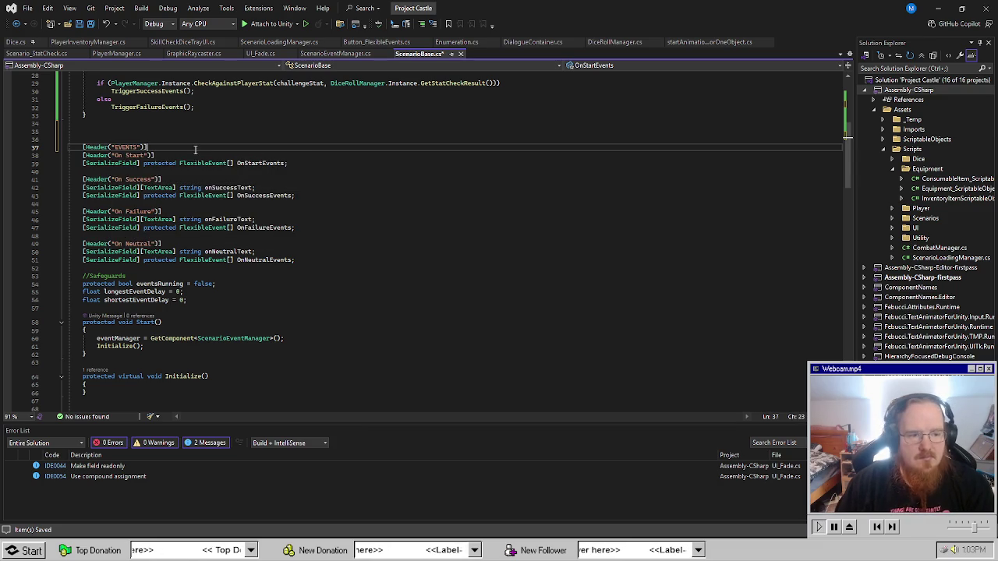
pyautogui.click(118, 155)
pyautogui.click(115, 179)
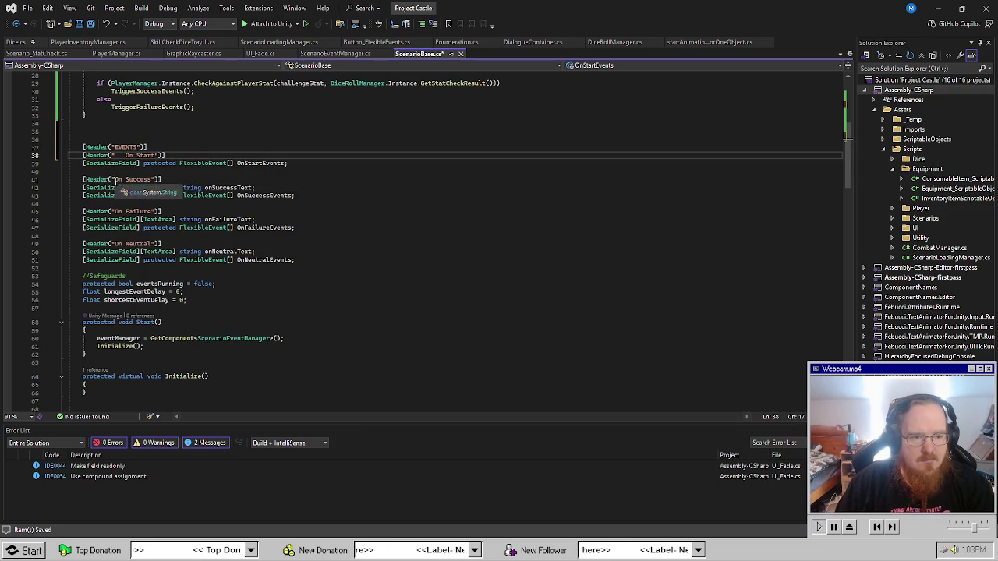
pyautogui.click(116, 212)
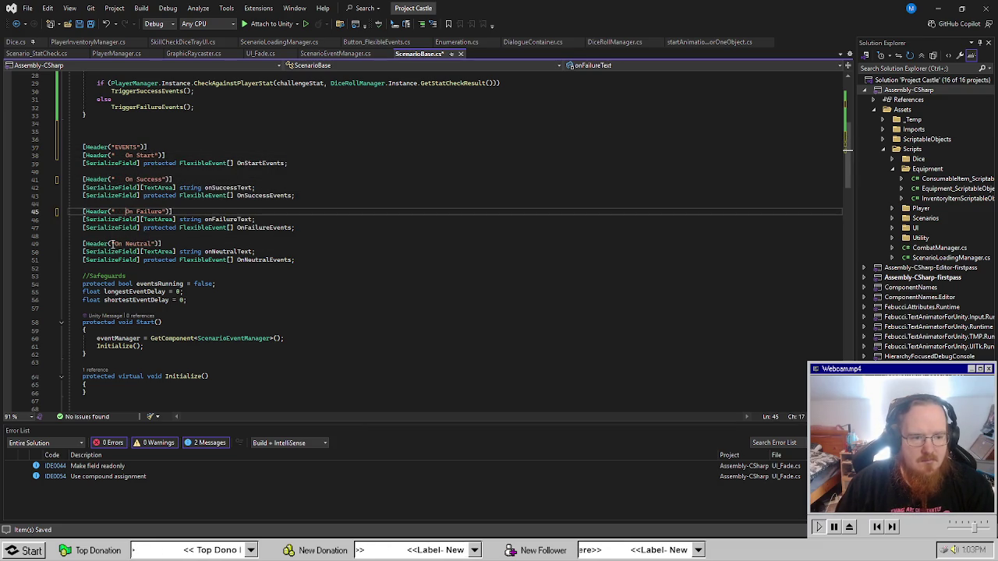
pyautogui.click(114, 243)
pyautogui.press('Left')
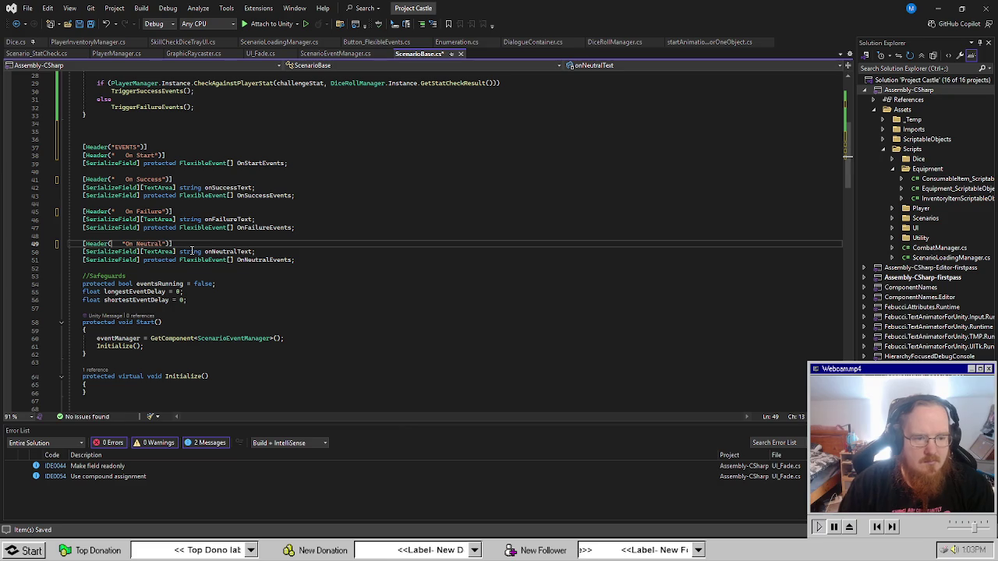
pyautogui.write('"')
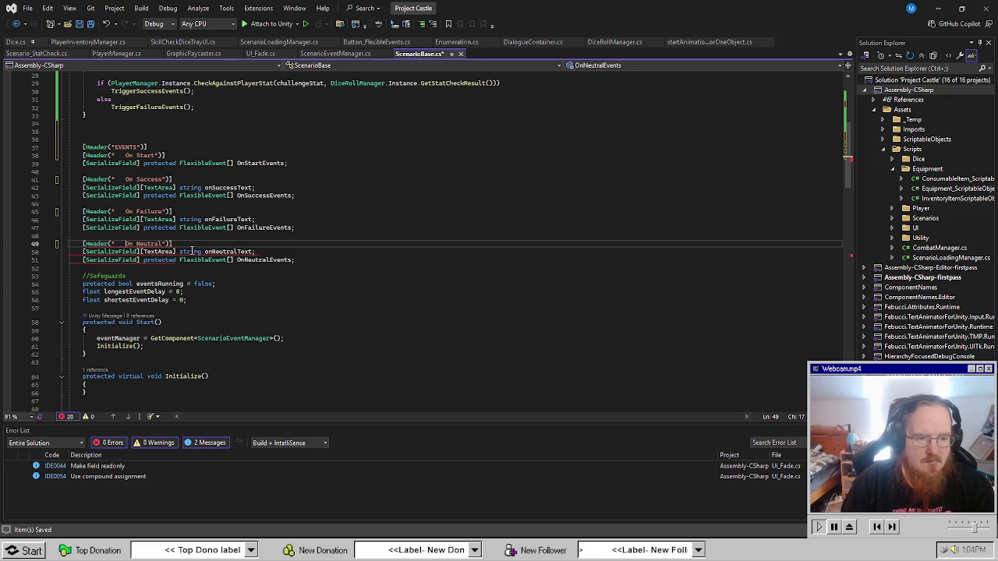
pyautogui.hotkey('ctrl', 's')
# Select the block from OnDestroy through the dice-roll handler method.
pyautogui.click(406, 267)
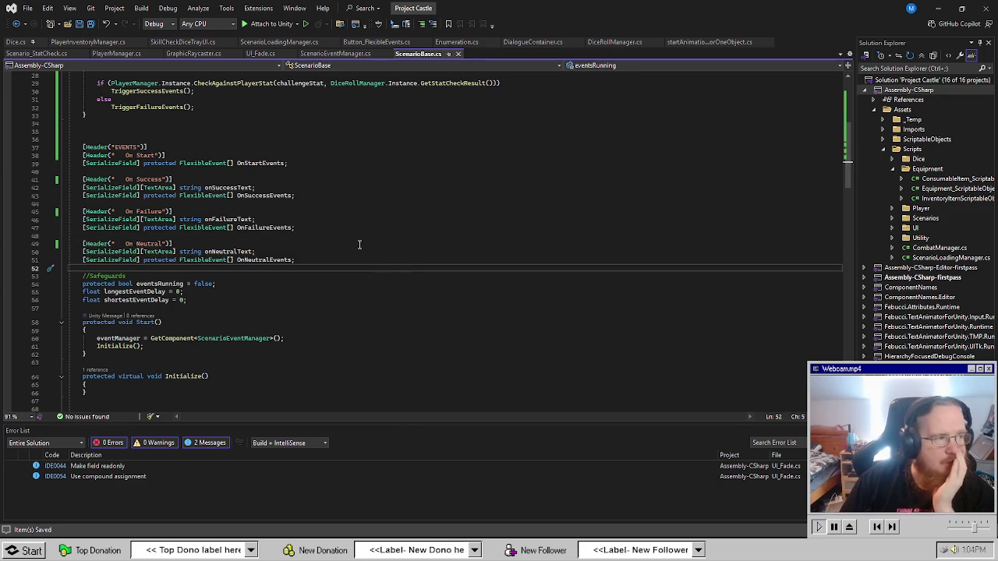
pyautogui.press('Up')
pyautogui.press('Up')
pyautogui.press('Up')
pyautogui.scroll(-6, 332, 284)
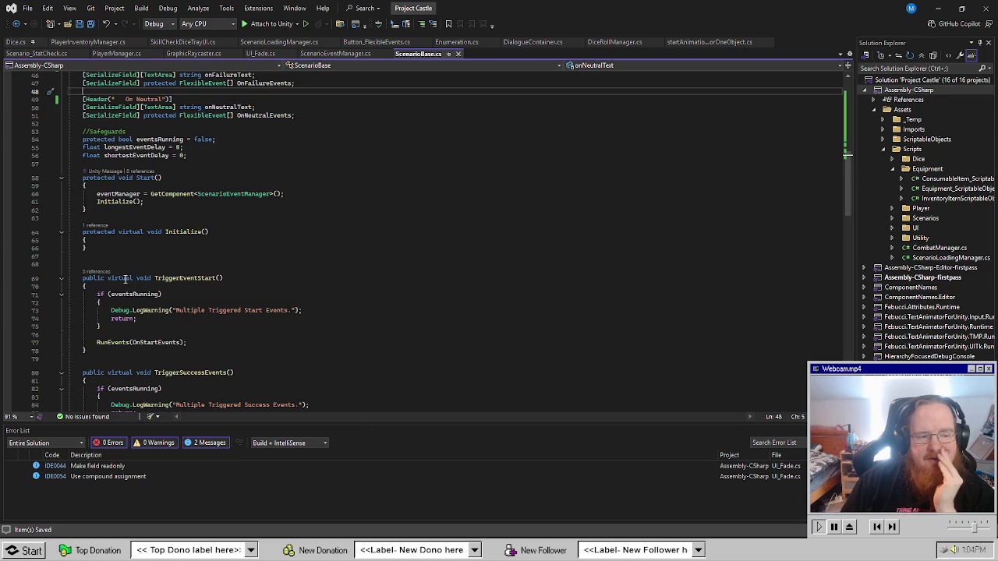
pyautogui.scroll(13, 153, 264)
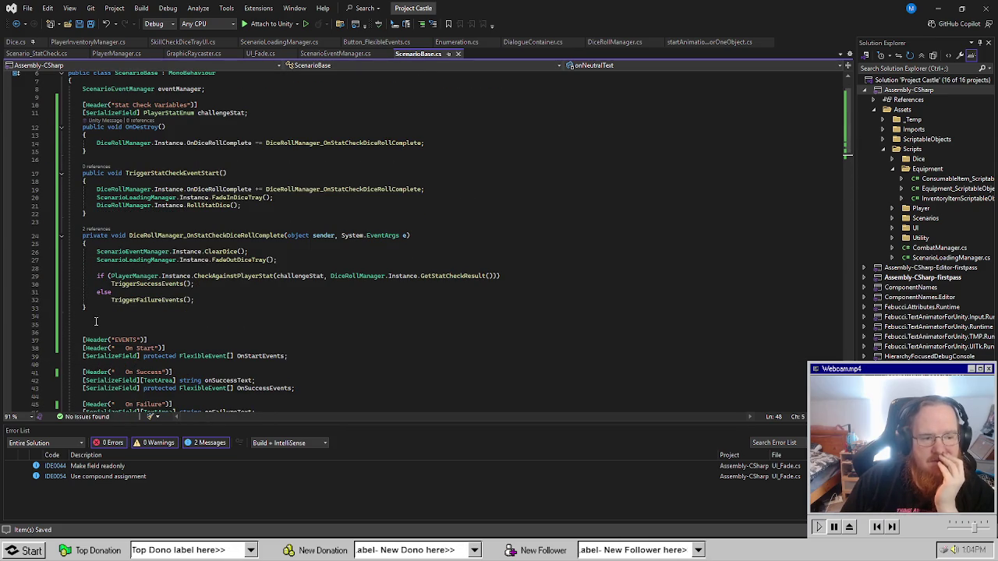
pyautogui.moveTo(92, 307)
pyautogui.mouseDown()
pyautogui.moveTo(78, 297)
pyautogui.moveTo(67, 170)
pyautogui.moveTo(47, 129)
pyautogui.mouseUp()
pyautogui.hotkey('ctrl', 'c')
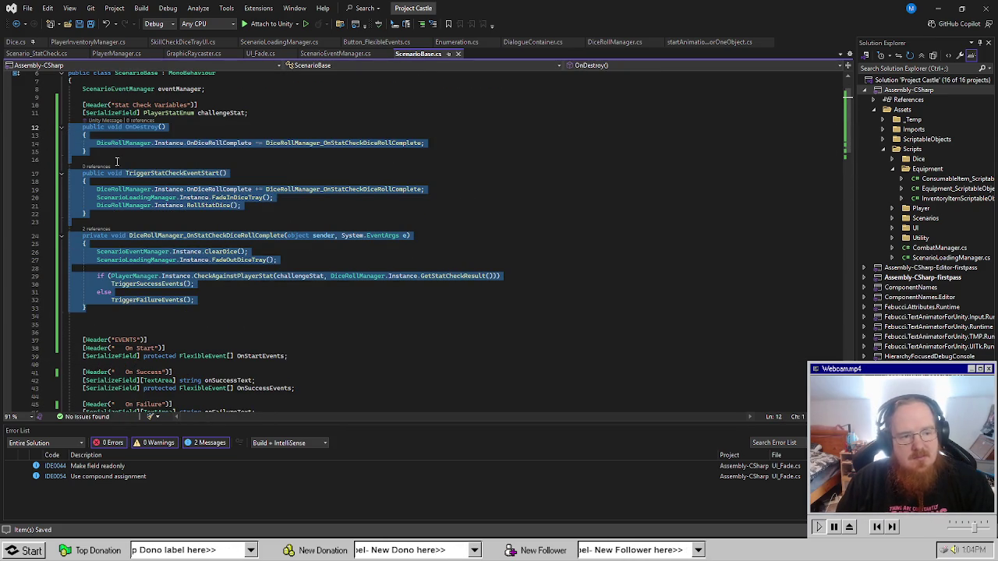
# Cut the OnDestroy and stat-check methods and paste them below Initialize.
pyautogui.press('Delete')
pyautogui.scroll(-4, 125, 234)
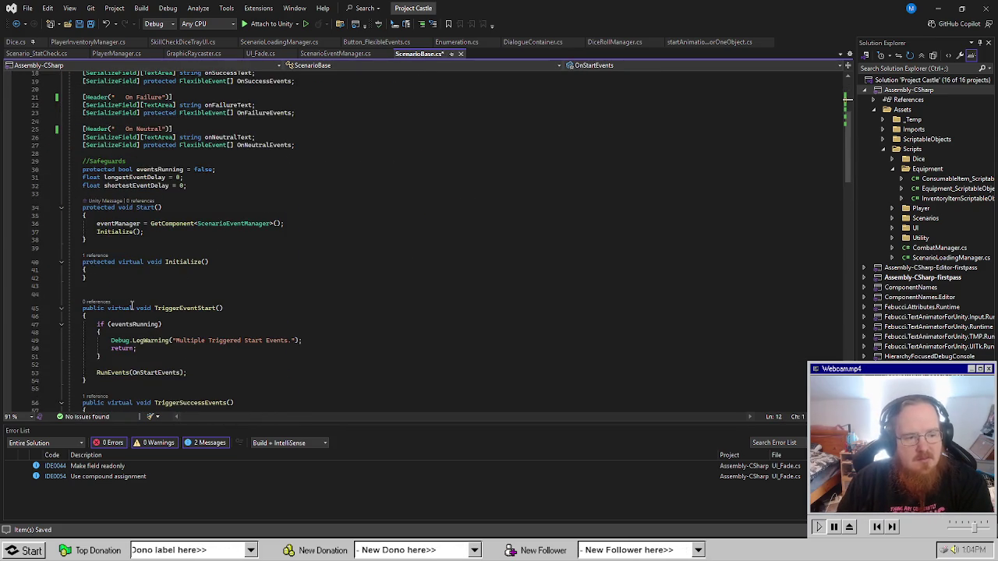
pyautogui.click(222, 278)
pyautogui.scroll(-5, 156, 249)
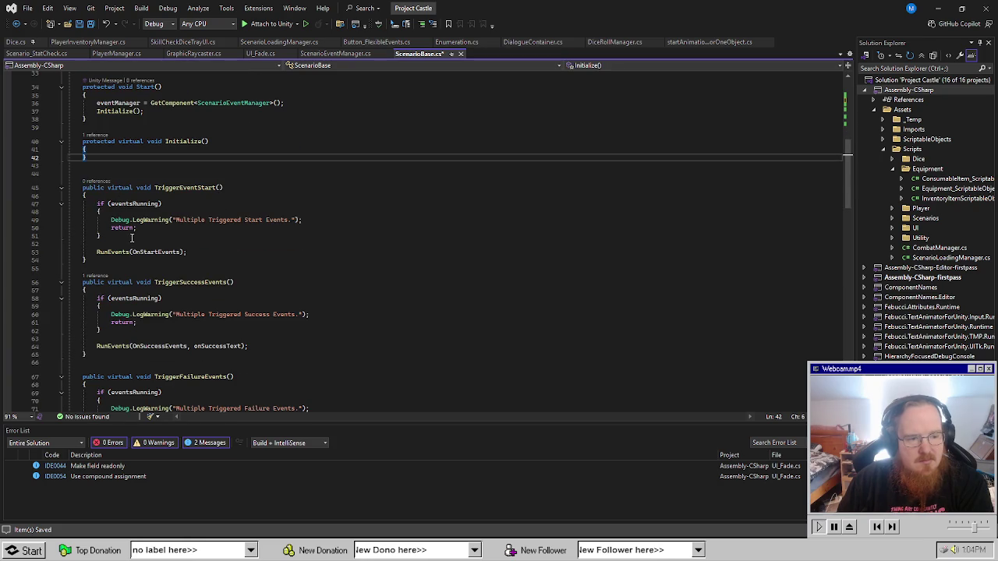
pyautogui.press('Down')
pyautogui.press('Return')
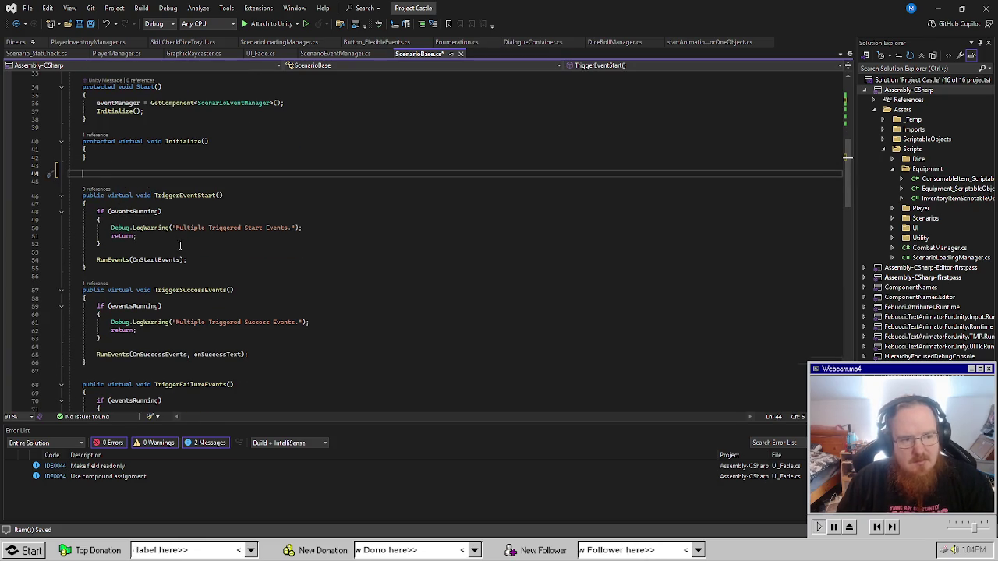
pyautogui.hotkey('ctrl', 'v')
# Delete the old TriggerEventStart method and the Initialize method.
pyautogui.scroll(-4, 180, 245)
pyautogui.moveTo(87, 334); pyautogui.dragTo(64, 258)
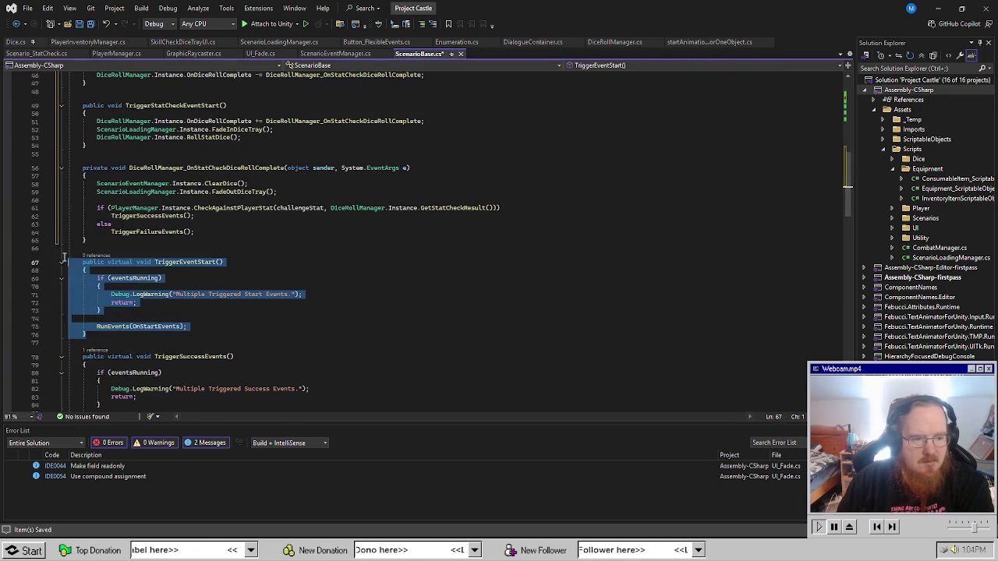
pyautogui.press('Delete')
pyautogui.scroll(6, 152, 244)
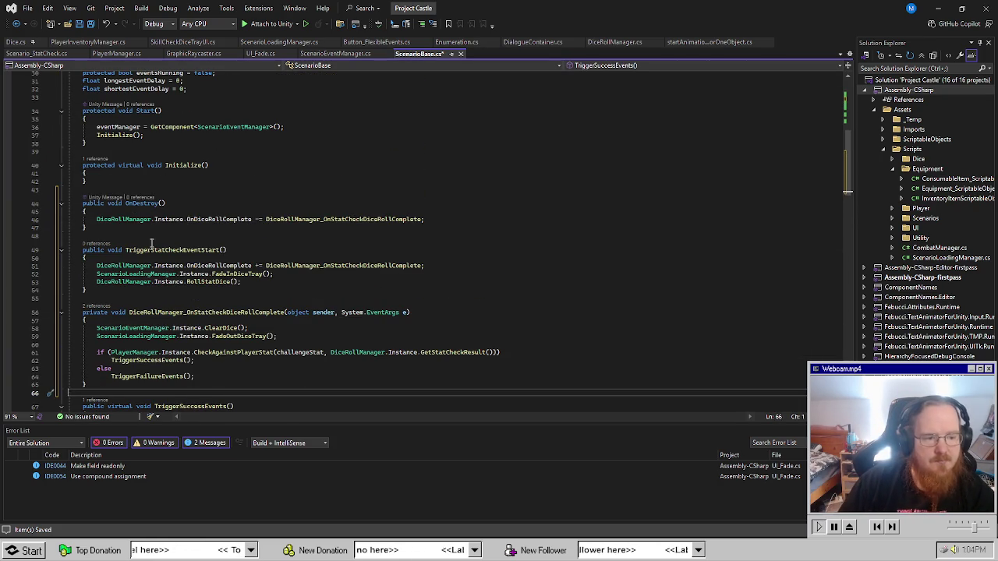
pyautogui.scroll(3, 163, 191)
pyautogui.click(102, 248)
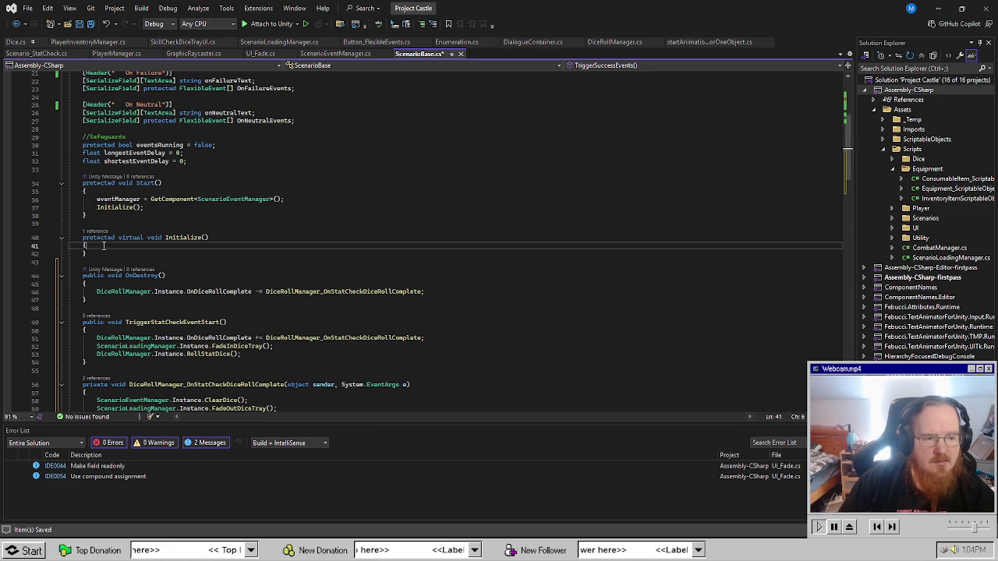
pyautogui.press('Return')
pyautogui.press('Down')
pyautogui.moveTo(112, 272); pyautogui.dragTo(82, 224)
pyautogui.hotkey('ctrl', 'c')
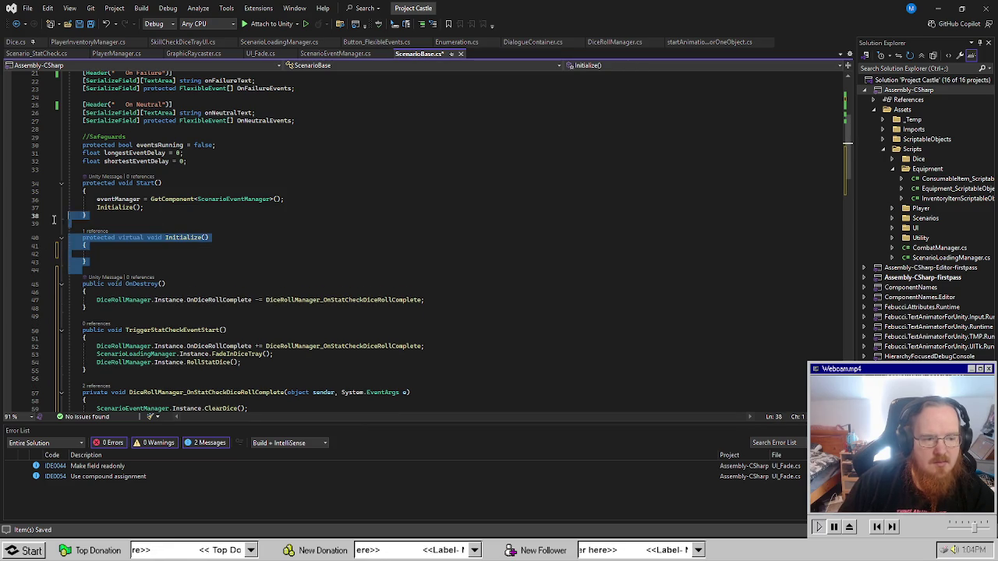
pyautogui.press('Delete')
# Jump from the Error List to the CS0103 Initialize() call in Start.
pyautogui.scroll(-8, 195, 300)
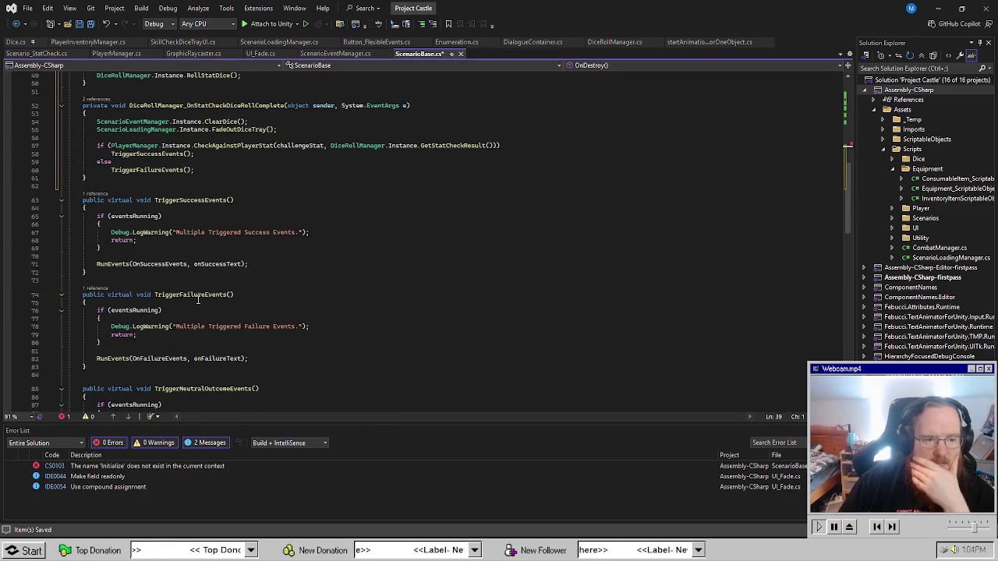
pyautogui.scroll(-14, 195, 303)
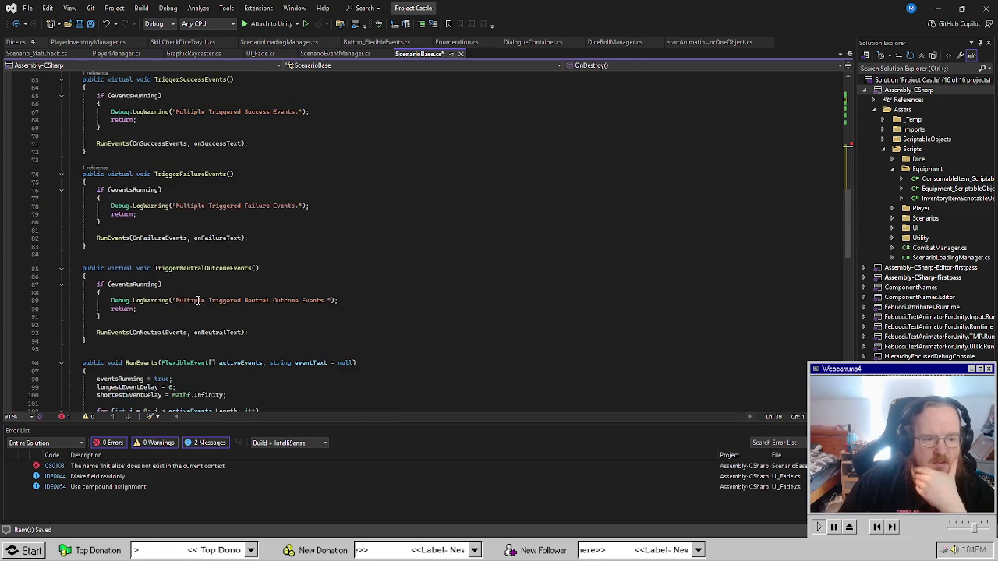
pyautogui.doubleClick(148, 466)
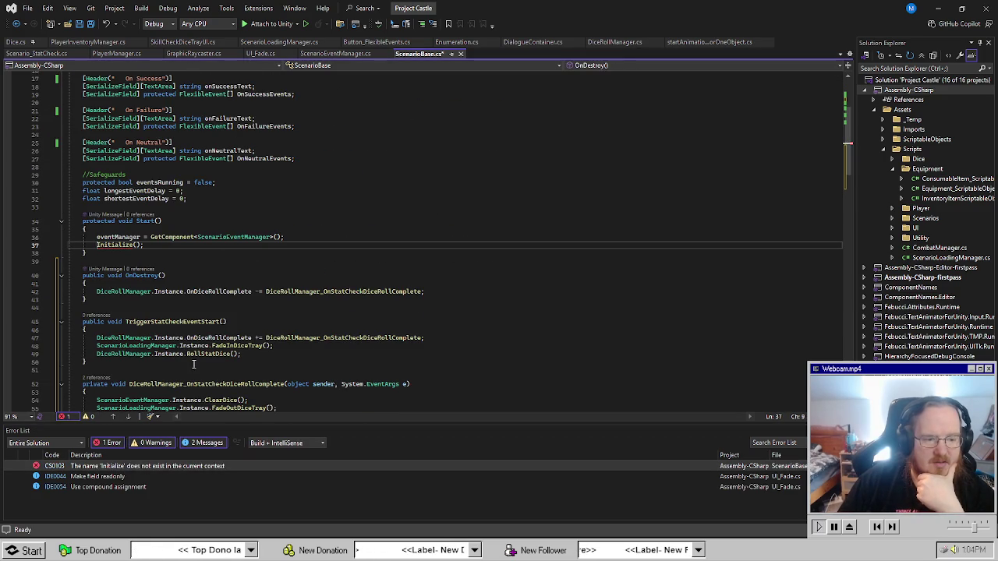
pyautogui.click(270, 260)
pyautogui.scroll(-6, 269, 261)
pyautogui.scroll(5, 179, 271)
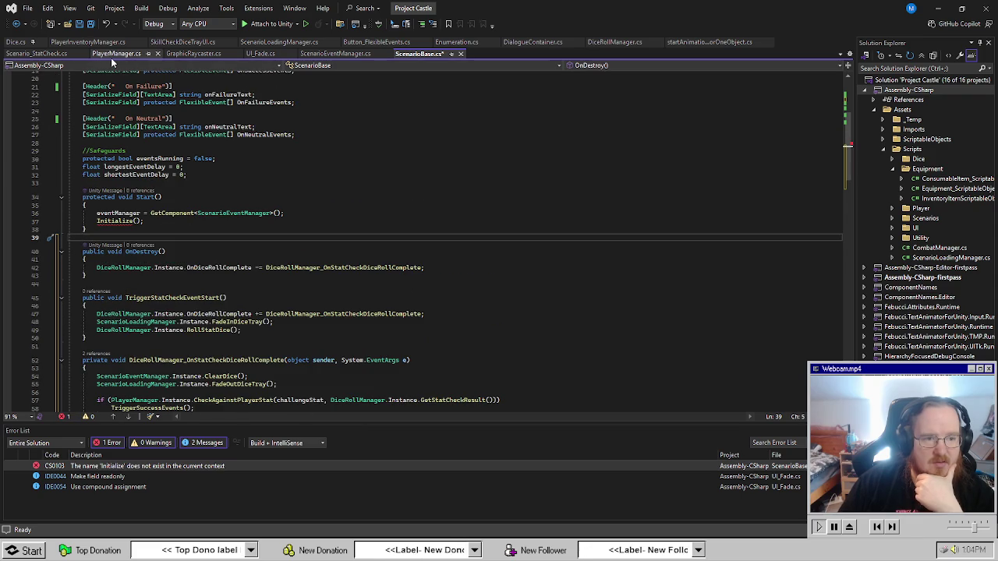
# Look at SkillCheckDiceTrayUI.cs, close it, and check Scenario_StatCheck.cs.
pyautogui.click(208, 42)
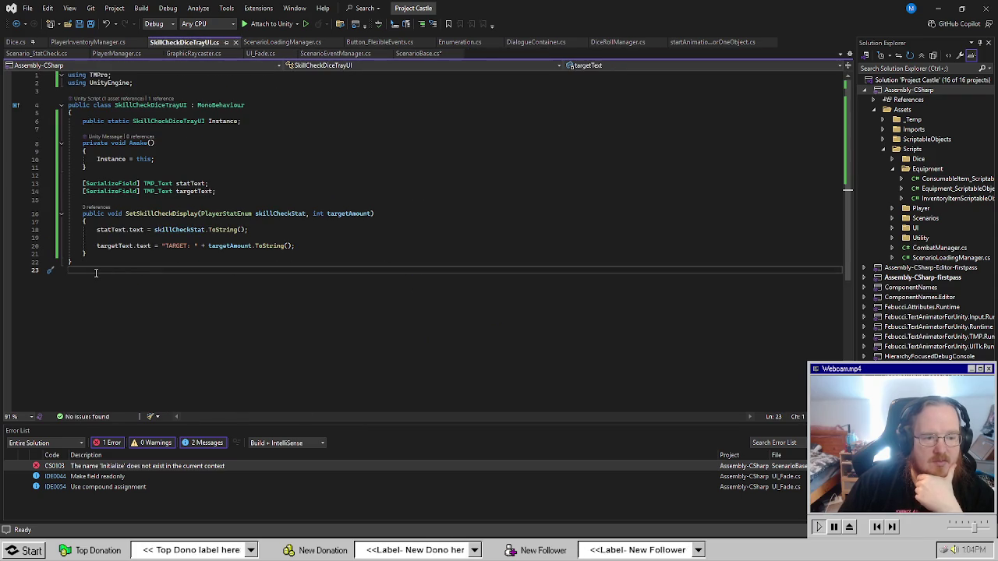
pyautogui.click(235, 43)
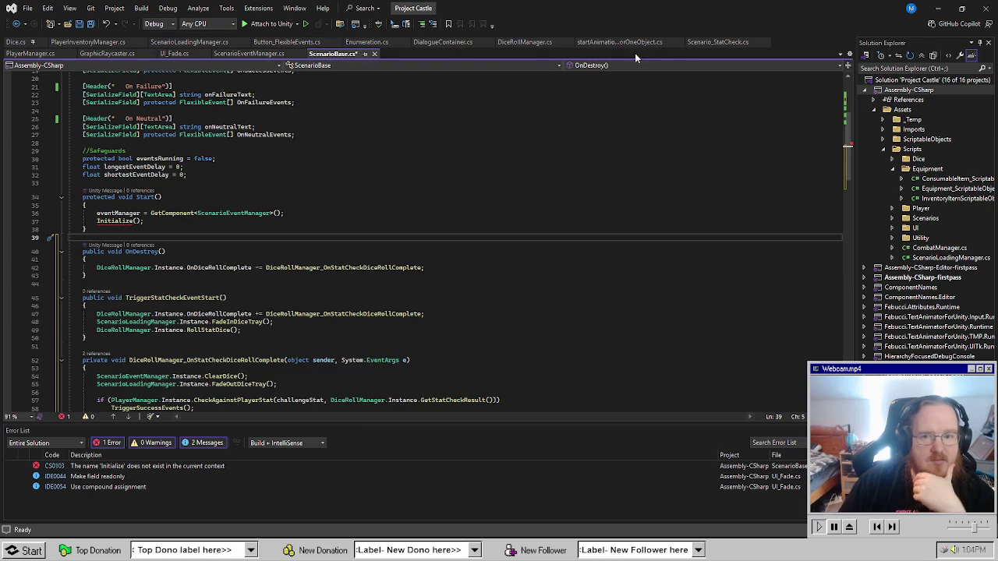
pyautogui.click(717, 42)
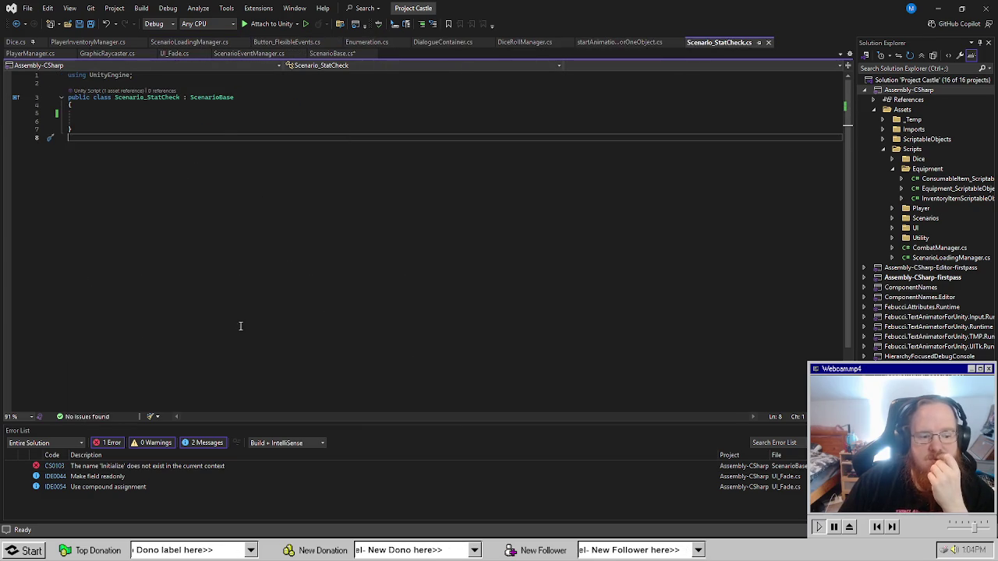
# Paste the empty Initialize method back into ScenarioBase.cs and remove the blank line after line 122.
pyautogui.click(333, 53)
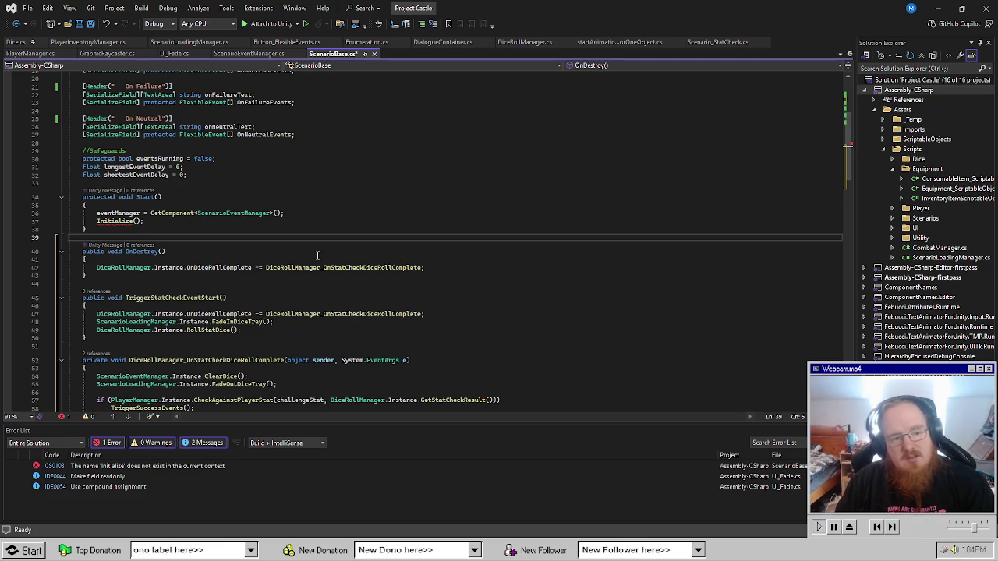
pyautogui.hotkey('ctrl', 'v')
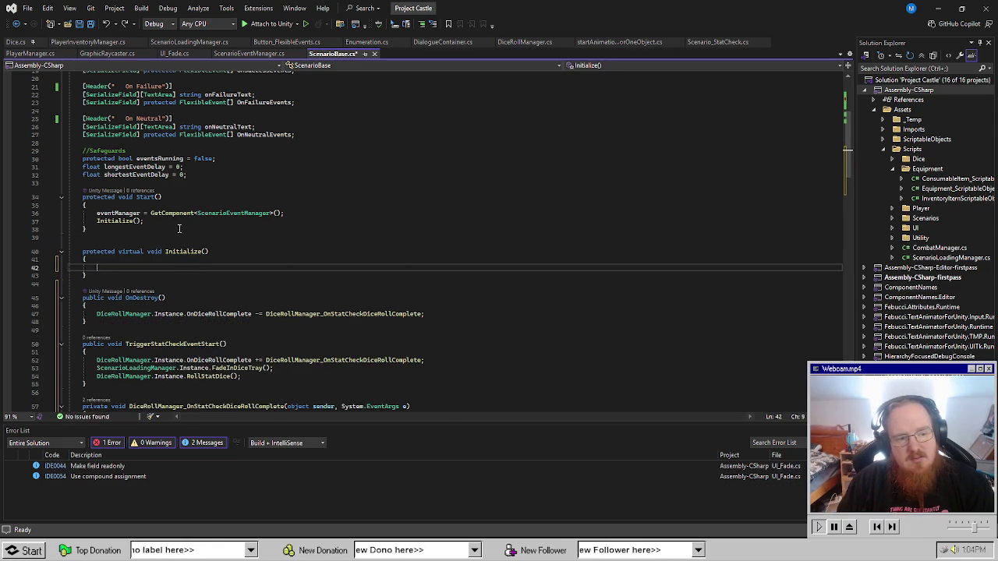
pyautogui.scroll(-11, 243, 279)
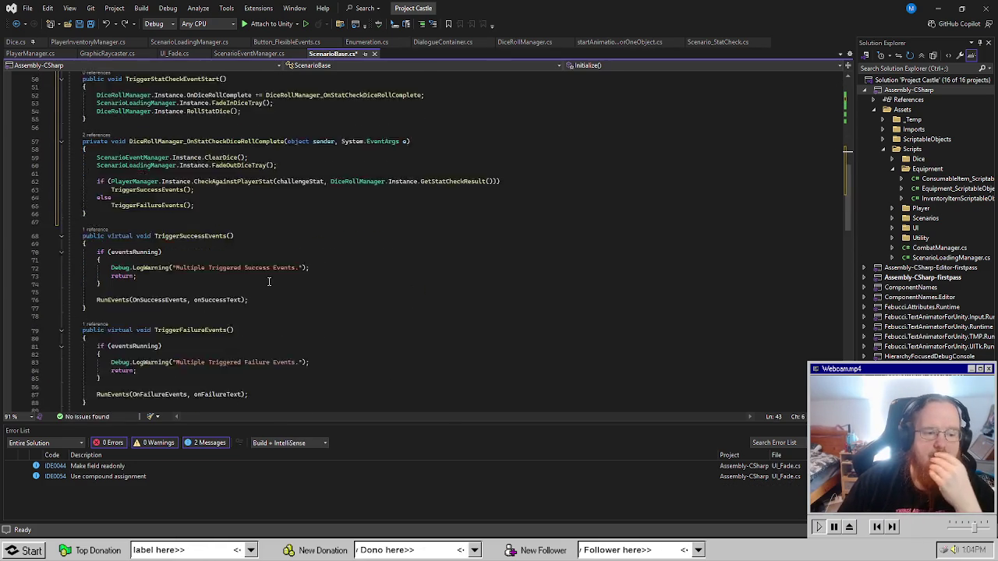
pyautogui.scroll(-15, 282, 283)
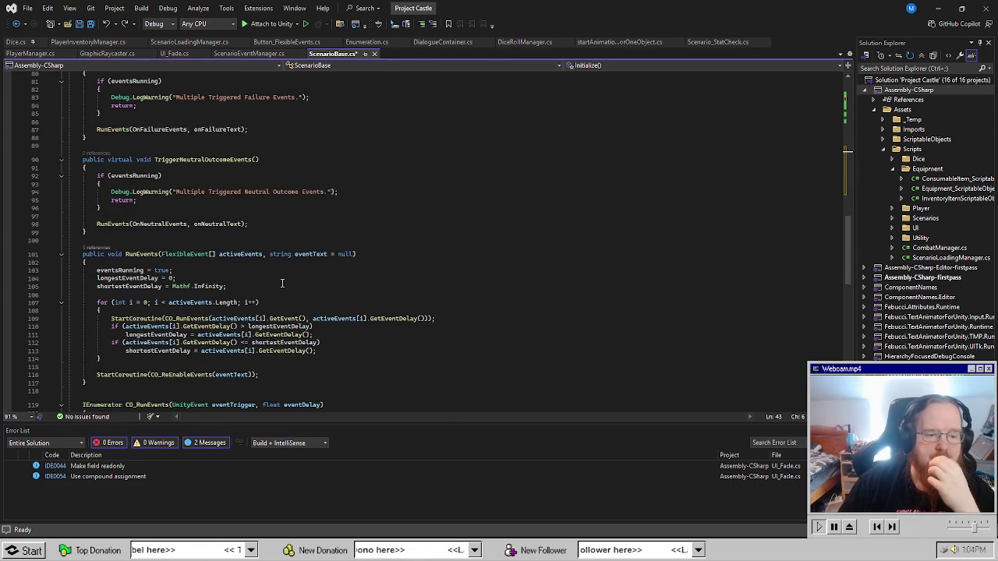
pyautogui.scroll(-4, 282, 283)
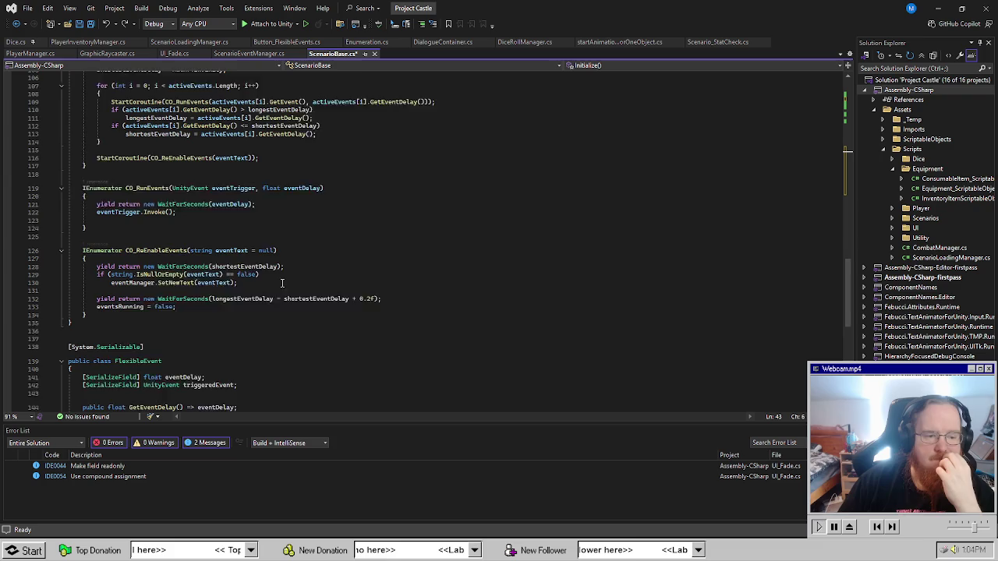
pyautogui.click(206, 193)
pyautogui.press('Delete')
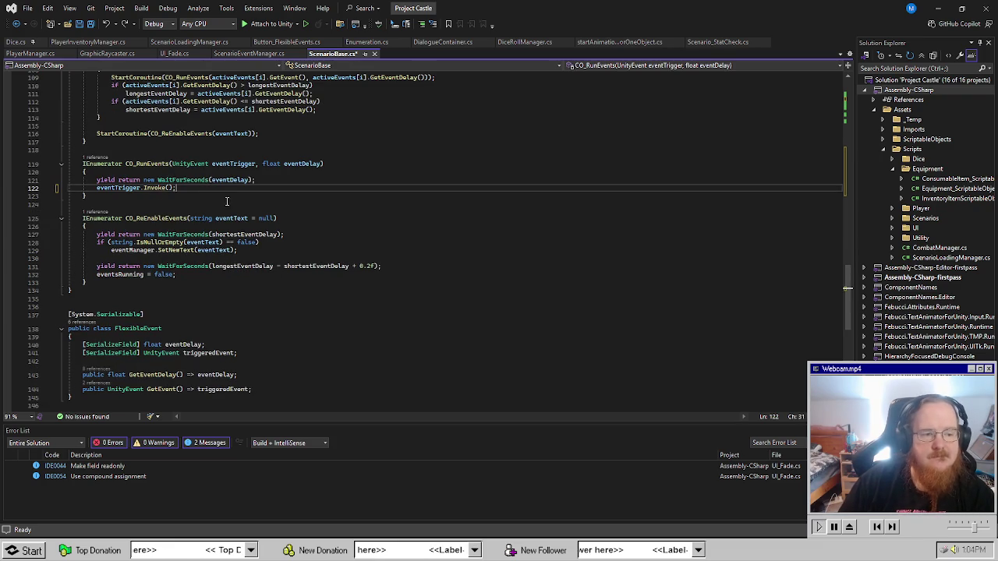
pyautogui.scroll(-6, 342, 263)
pyautogui.scroll(9, 304, 338)
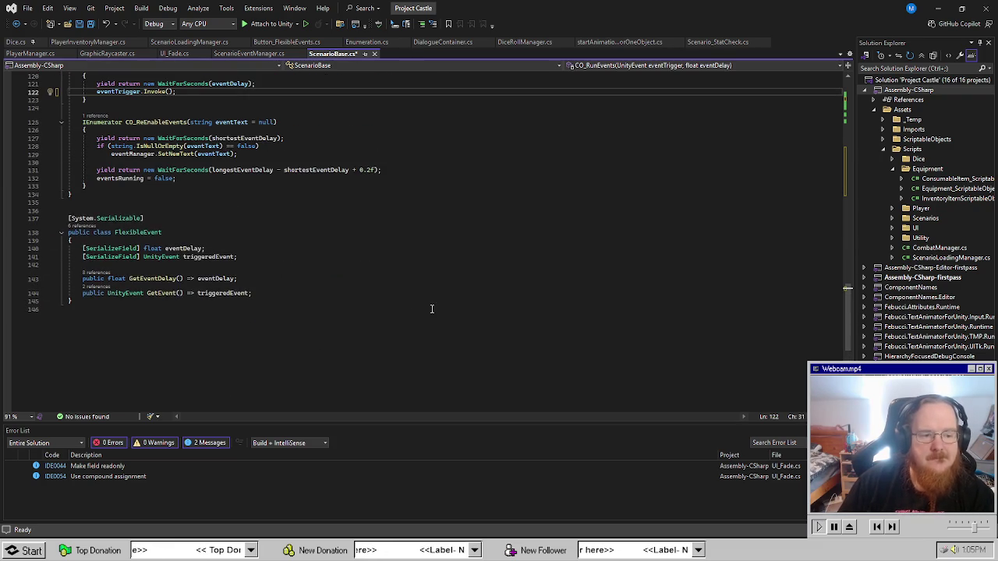
pyautogui.scroll(20, 408, 347)
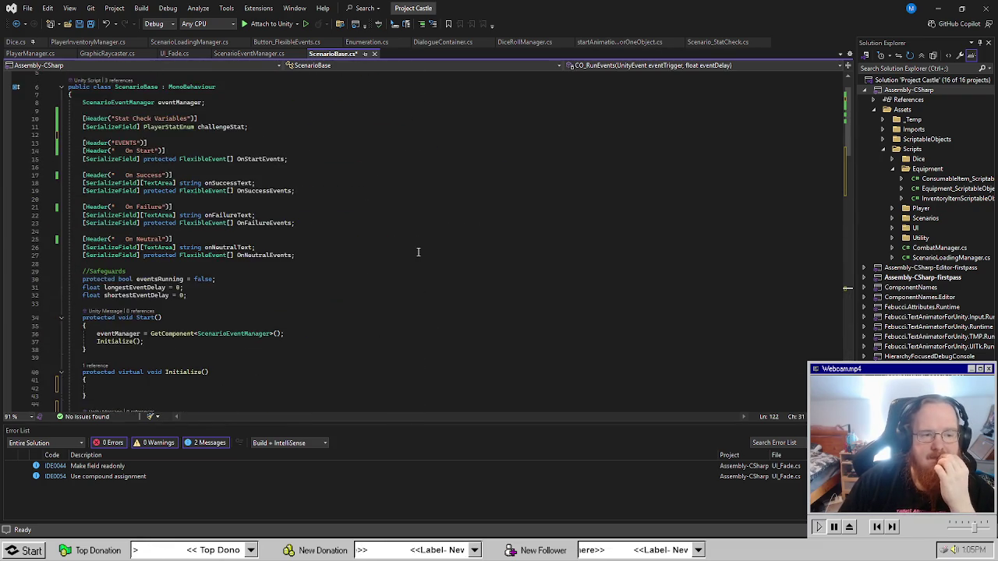
# Back in Unity, remove Scenario_Stat Check from Dungeon_ThePrisoner through its Inspector options menu.
pyautogui.click(122, 550)
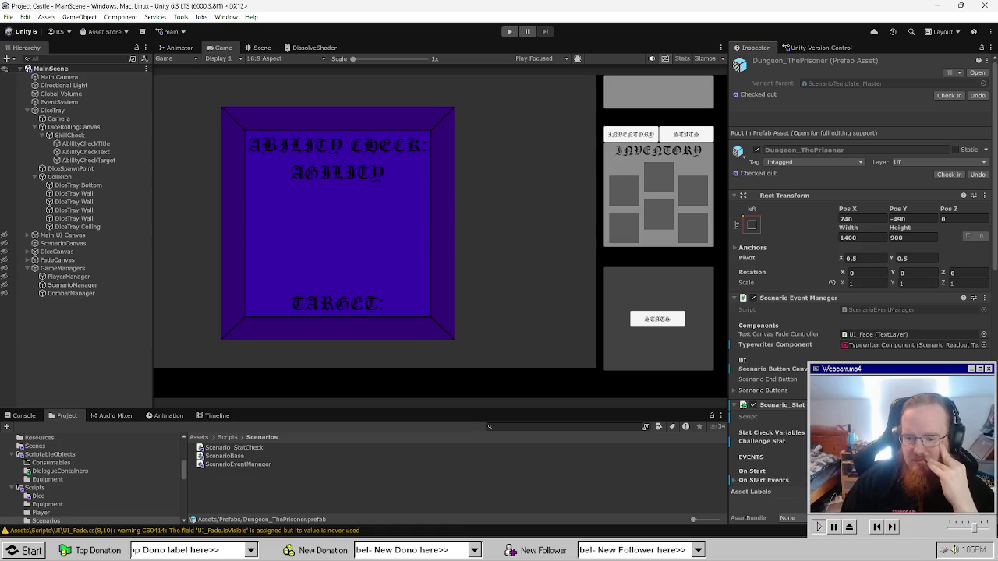
pyautogui.scroll(-3, 991, 304)
pyautogui.click(984, 292)
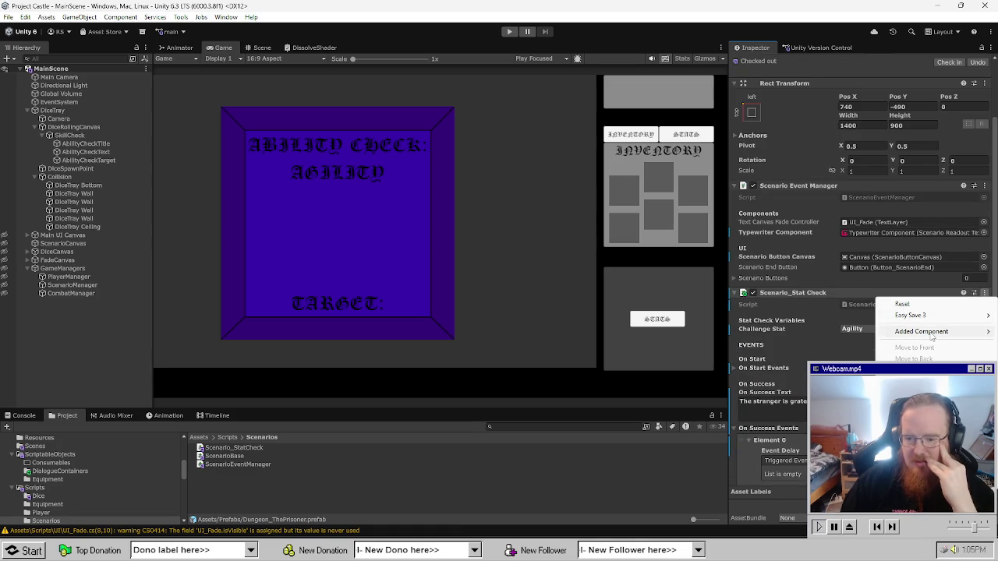
pyautogui.click(901, 317)
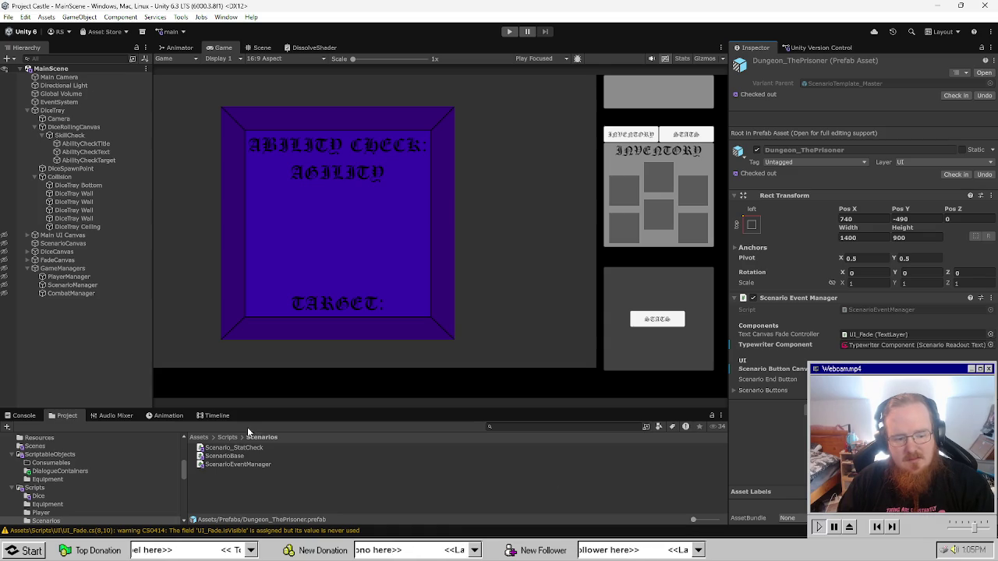
# Open the ScenarioTemplate_Master prefab from the Prefabs folder for editing.
pyautogui.click(78, 69)
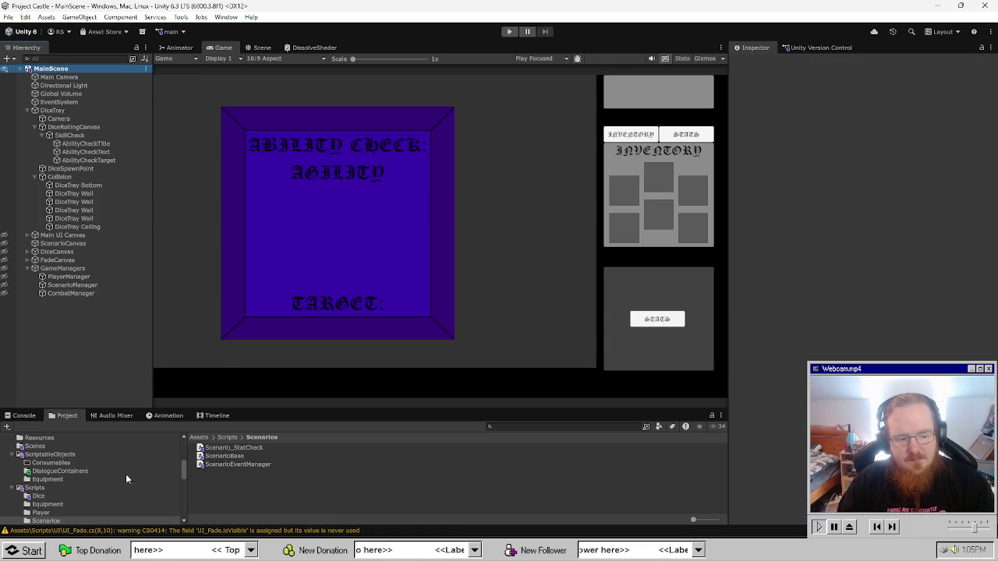
pyautogui.scroll(-2, 75, 505)
pyautogui.scroll(4, 73, 462)
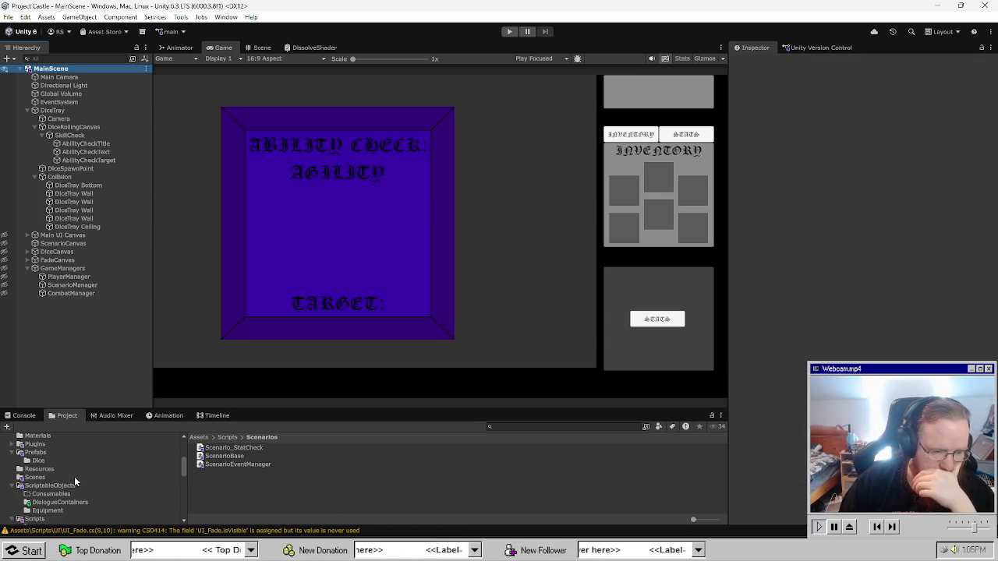
pyautogui.click(56, 460)
pyautogui.click(56, 453)
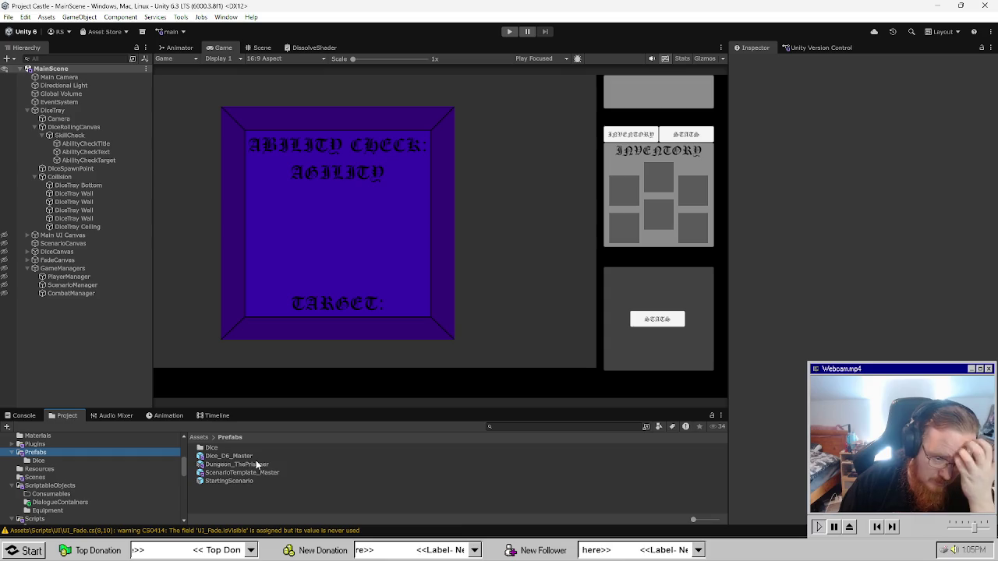
pyautogui.doubleClick(276, 473)
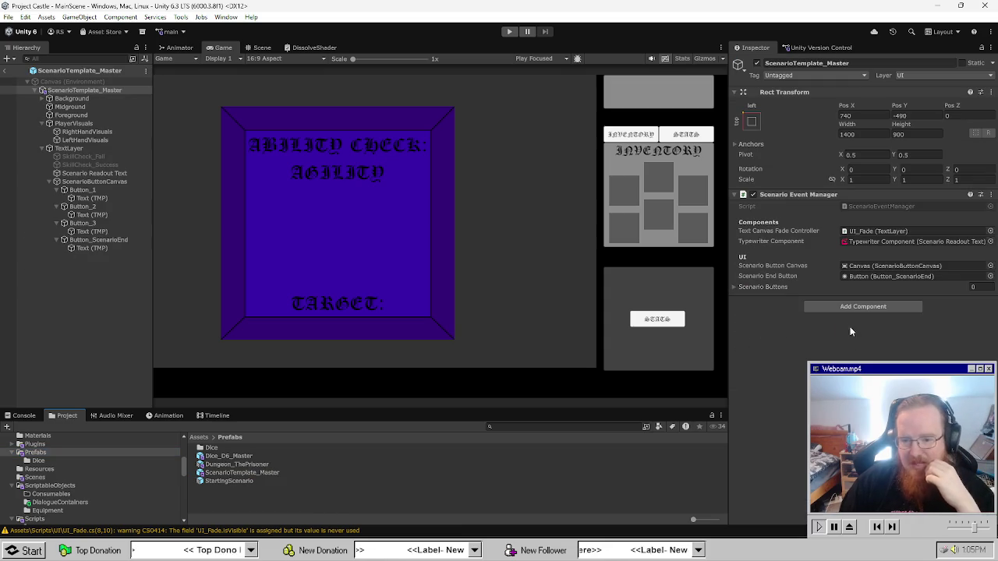
# Add a Scenario Base component above Scenario Event Manager, then return to ScenarioBase.cs.
pyautogui.click(846, 308)
pyautogui.write('s')
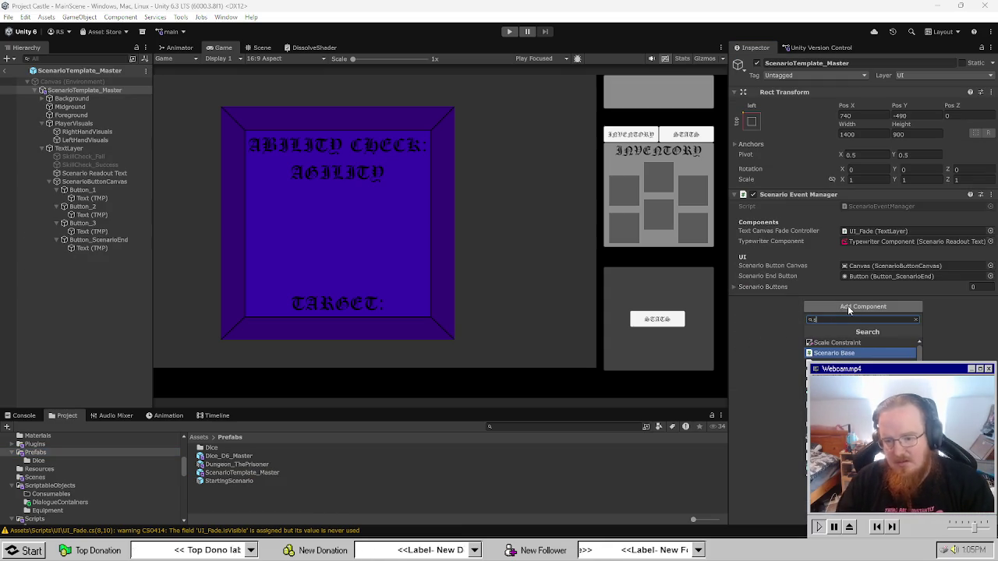
pyautogui.click(835, 343)
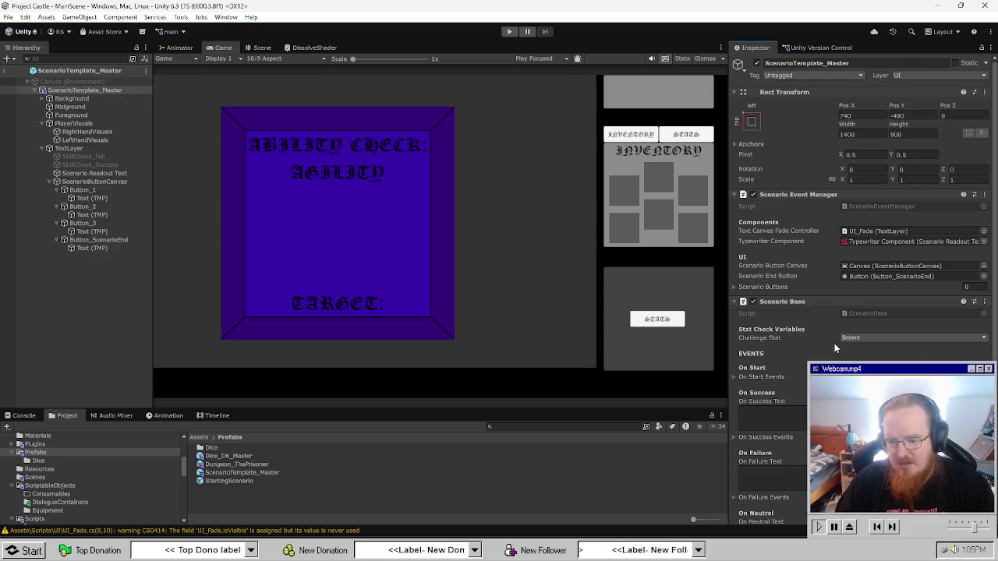
pyautogui.moveTo(796, 304); pyautogui.dragTo(786, 186)
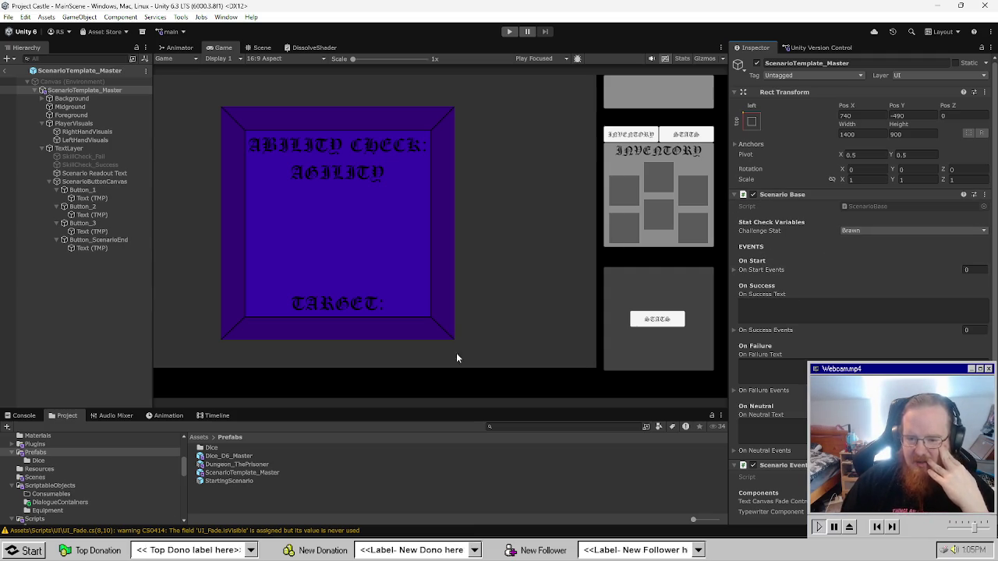
pyautogui.hotkey('alt', 'Tab')
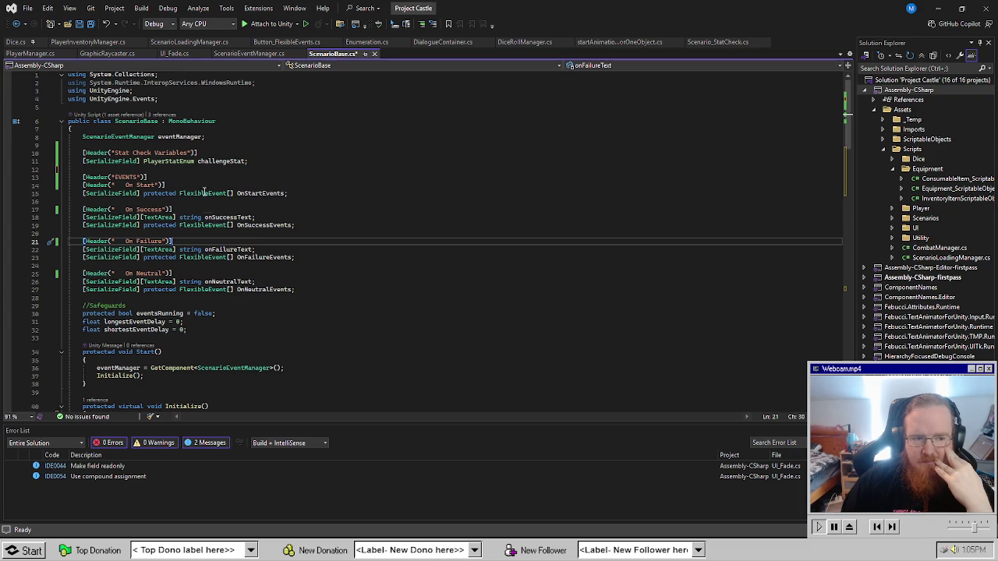
pyautogui.click(212, 180)
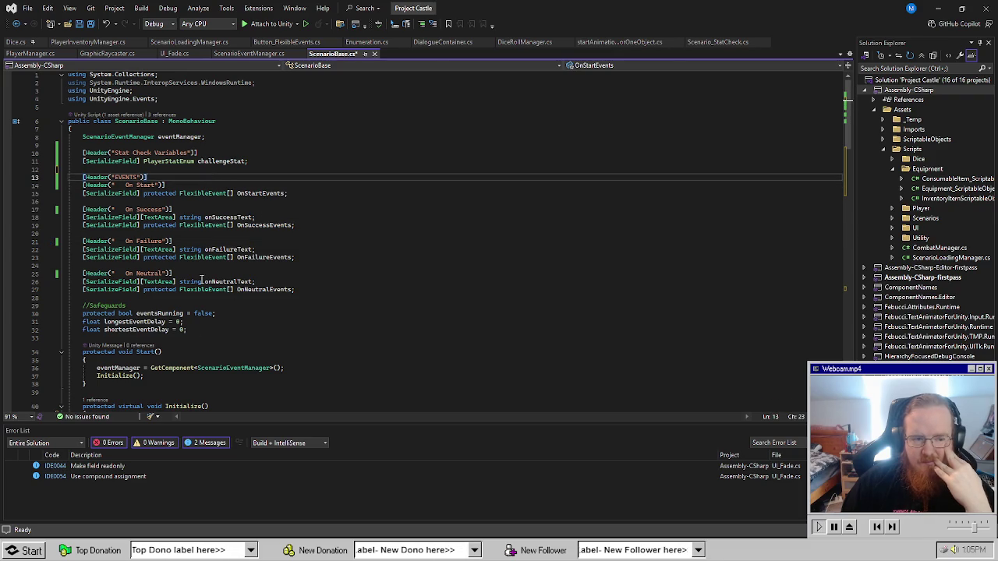
# Add a [Header("Combat Variables")] line above the EVENTS header in ScenarioBase.
pyautogui.hotkey('alt', 'Tab')
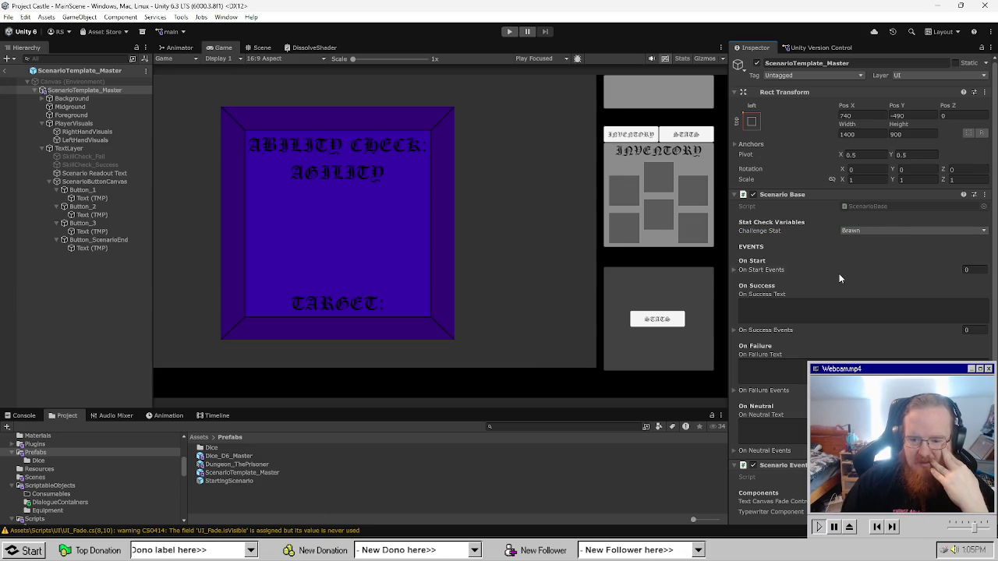
pyautogui.hotkey('alt', 'Tab')
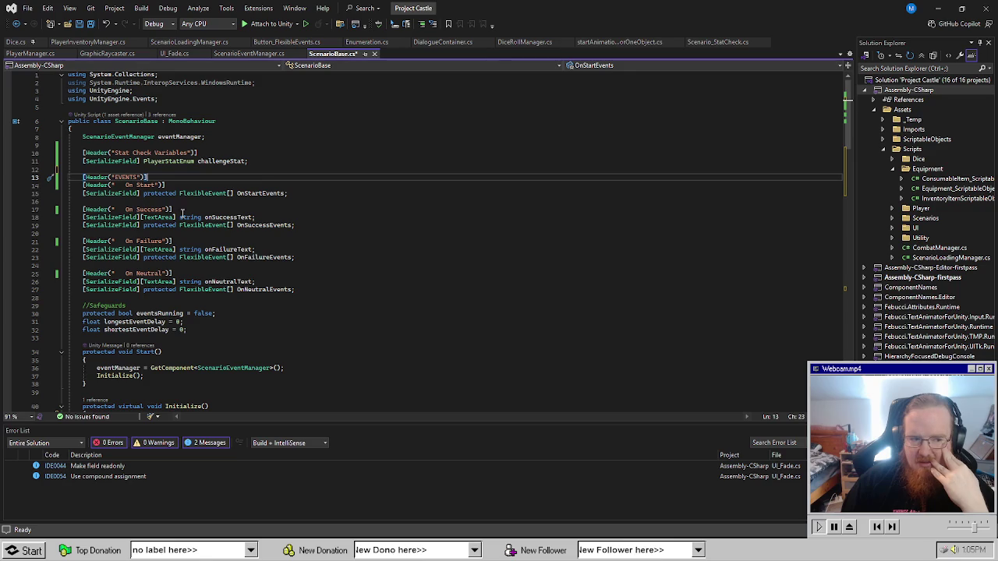
pyautogui.click(277, 161)
pyautogui.click(306, 167)
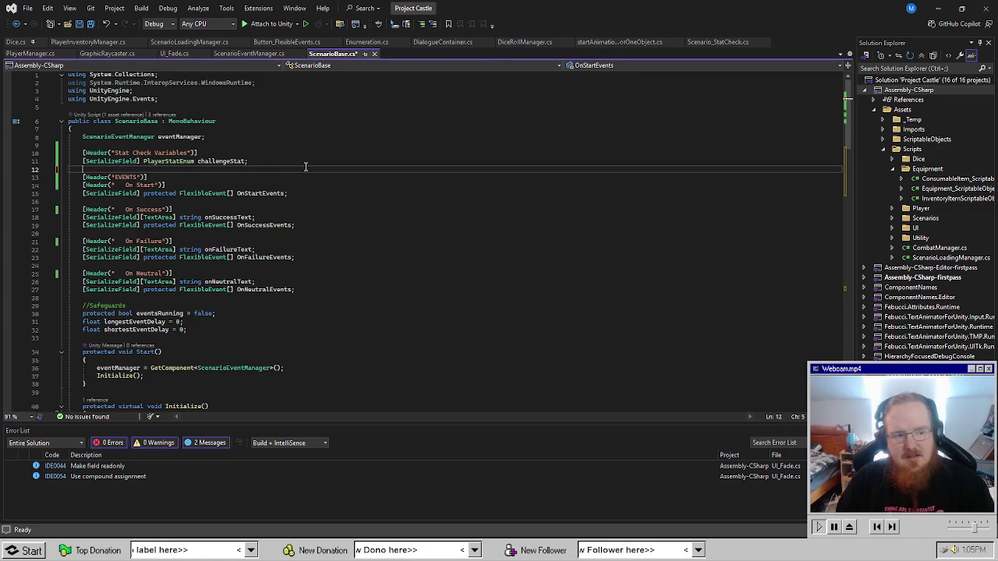
pyautogui.press('Return')
pyautogui.write('[HEader9"')
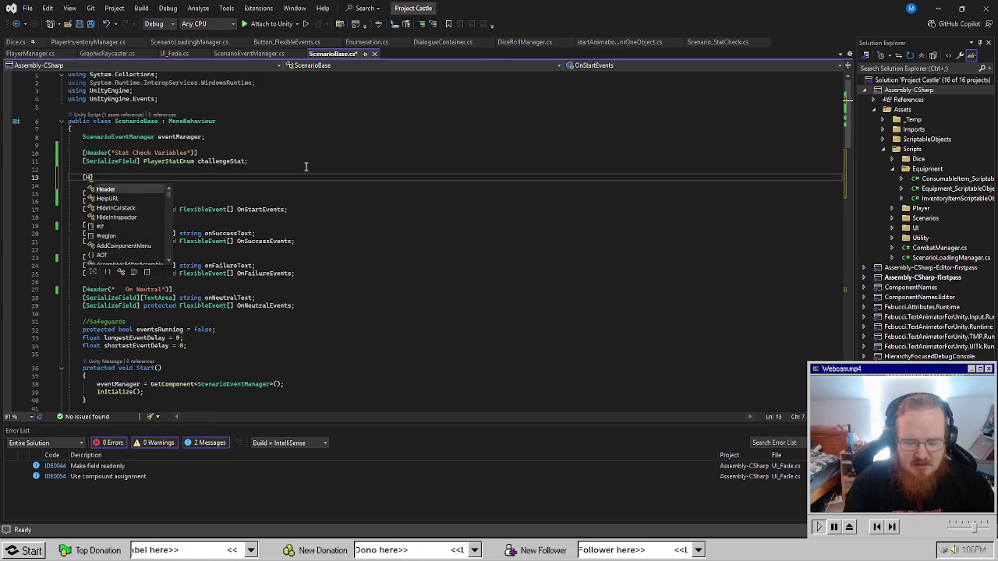
pyautogui.press('BackSpace')
pyautogui.press('BackSpace')
pyautogui.press('BackSpace')
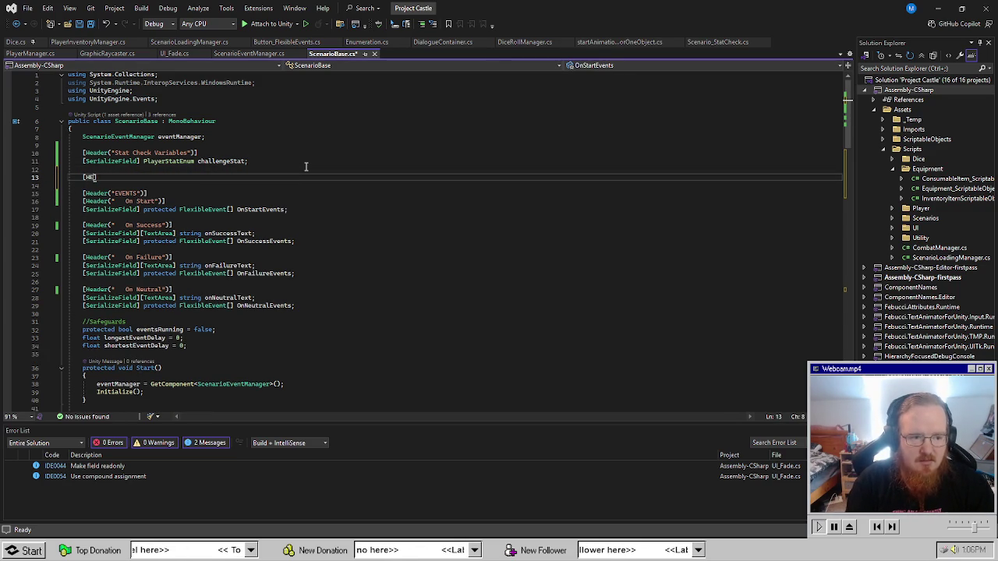
pyautogui.write('eader("Comb')
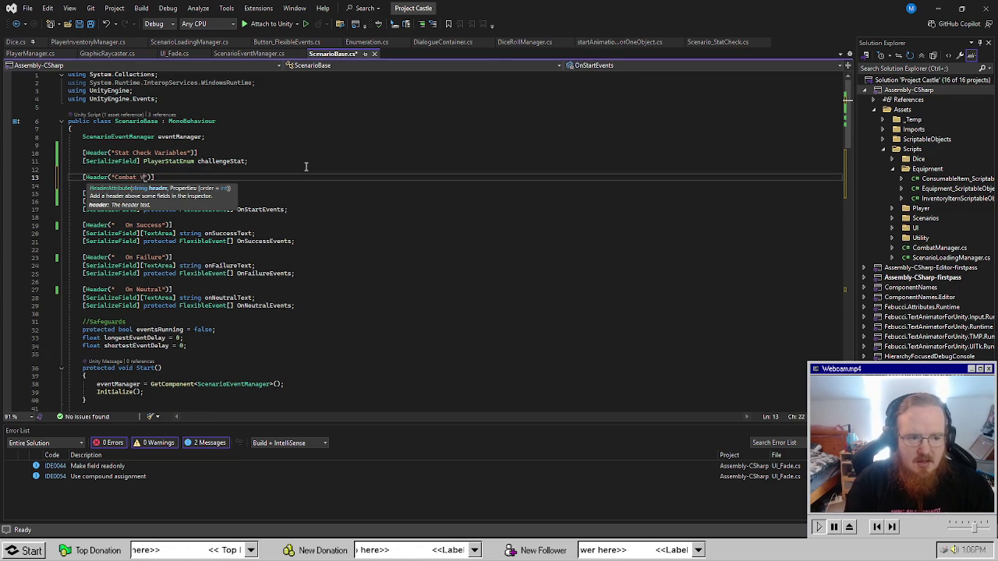
pyautogui.write('at Variables')
pyautogui.hotkey('ctrl', 's')
pyautogui.press('End')
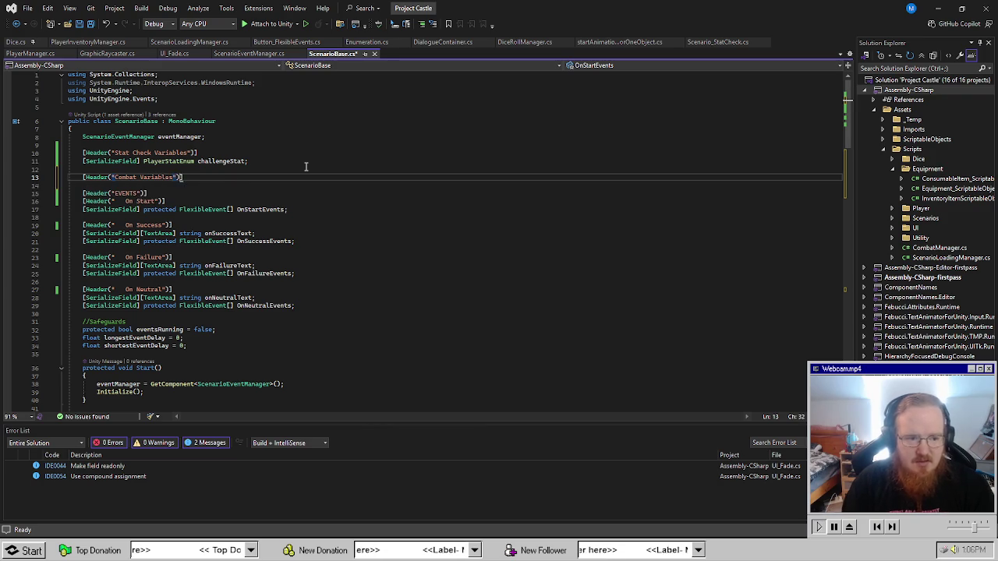
# Add a [SerializeField] int placeholder field under the header and duplicate it into five lines.
pyautogui.press('Return')
pyautogui.press('Return')
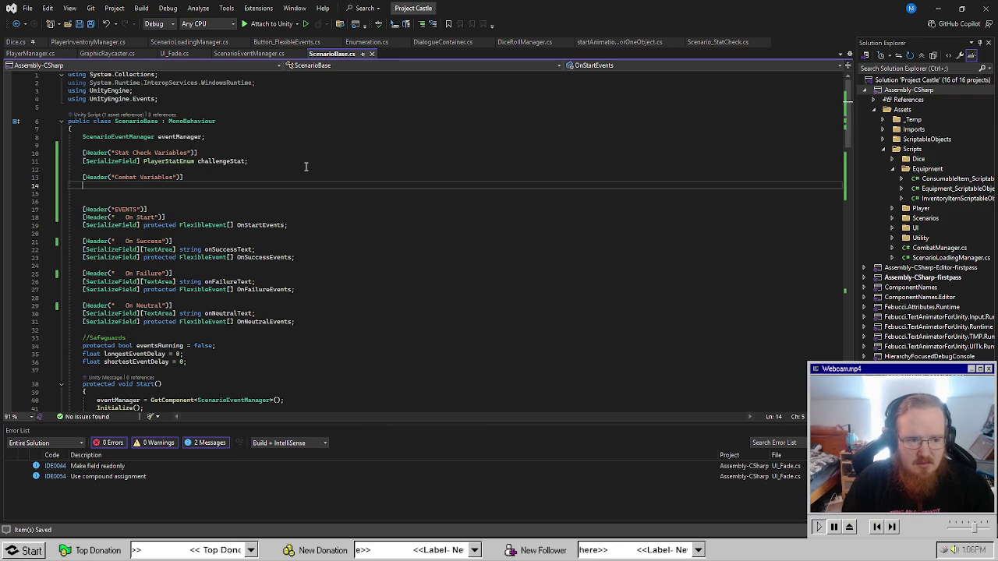
pyautogui.write('[SerializeField] ')
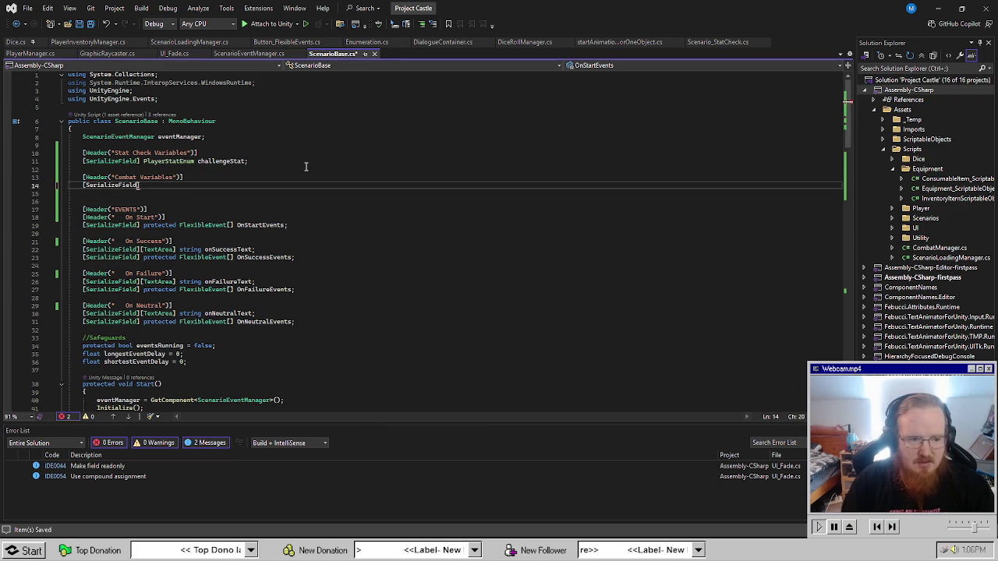
pyautogui.write('int ')
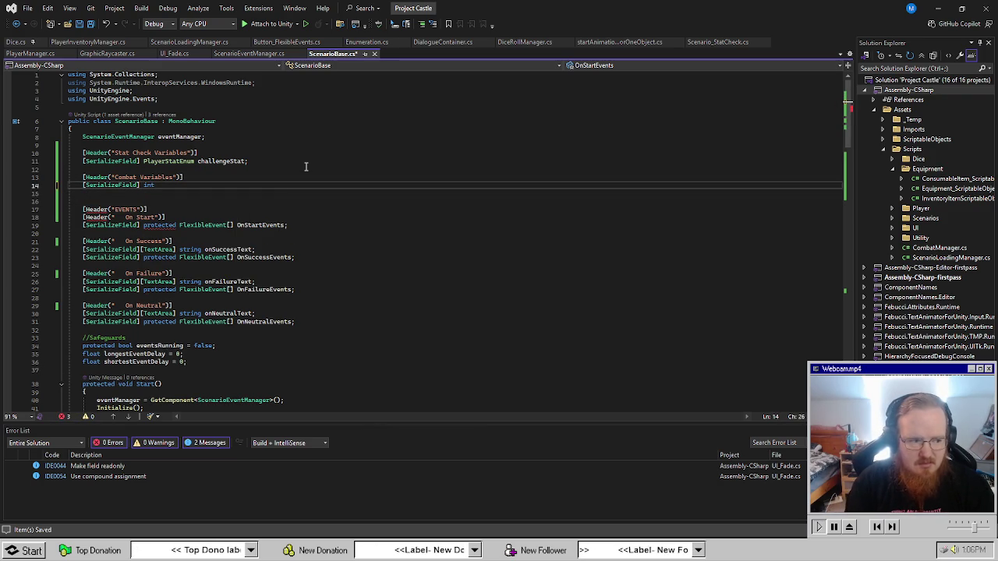
pyautogui.write('placehold')
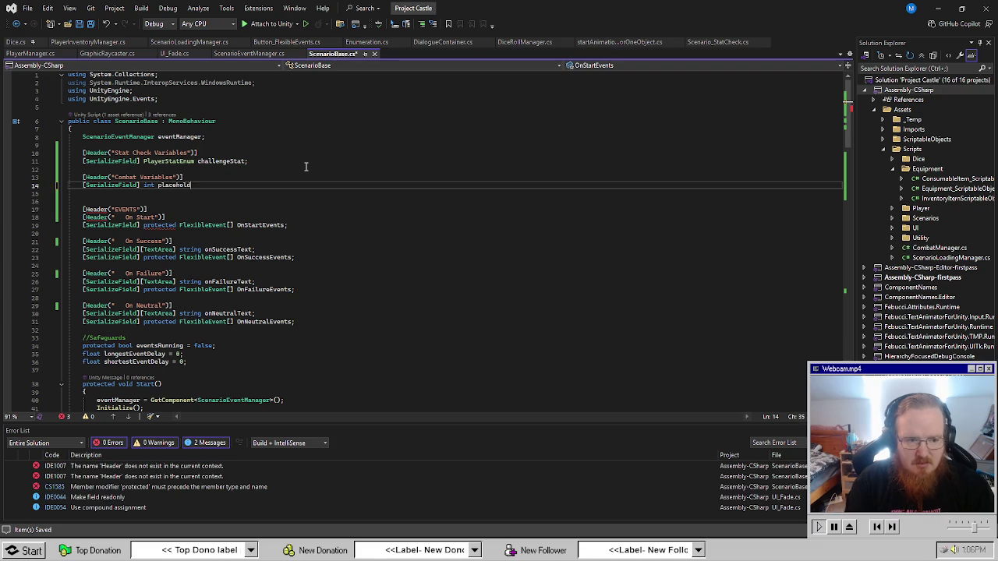
pyautogui.hotkey('ctrl', 's')
pyautogui.hotkey('ctrl', 'd')
pyautogui.hotkey('ctrl', 'd')
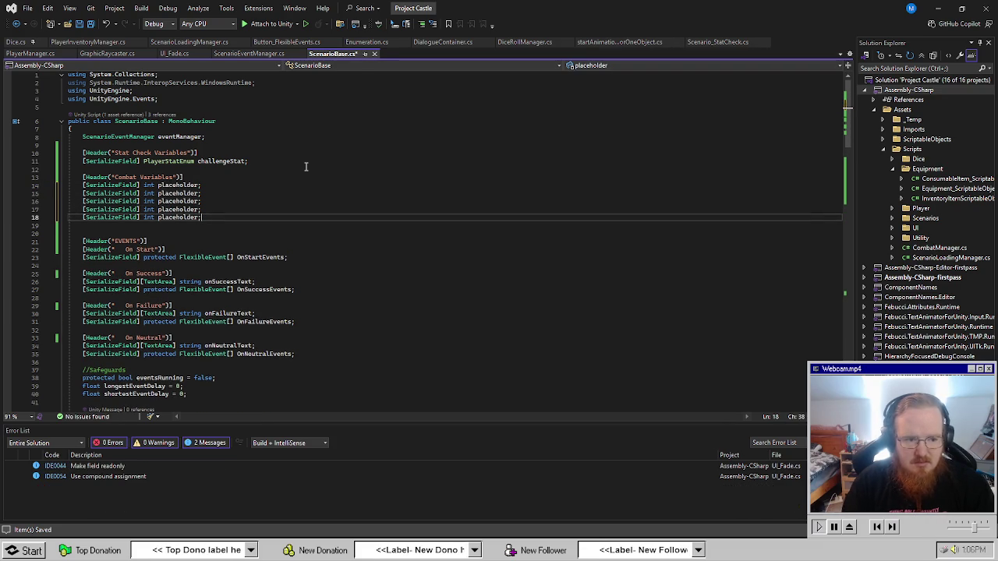
pyautogui.press('Down')
pyautogui.press('Delete')
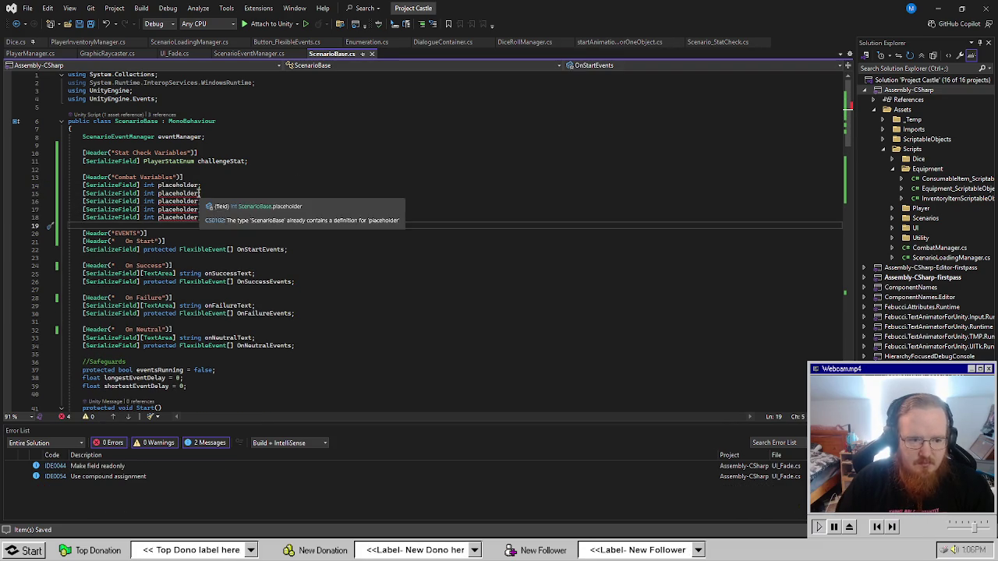
# Number the duplicated fields placeholder2 to placeholder5, save, and return to Unity.
pyautogui.click(203, 194)
pyautogui.write('2')
pyautogui.press('Down')
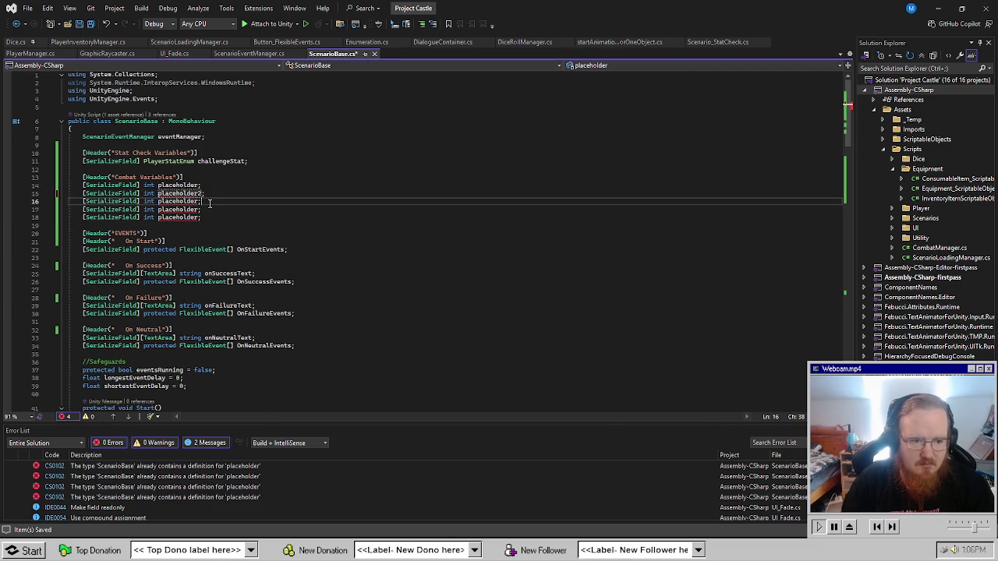
pyautogui.write('3')
pyautogui.press('Down')
pyautogui.write('4')
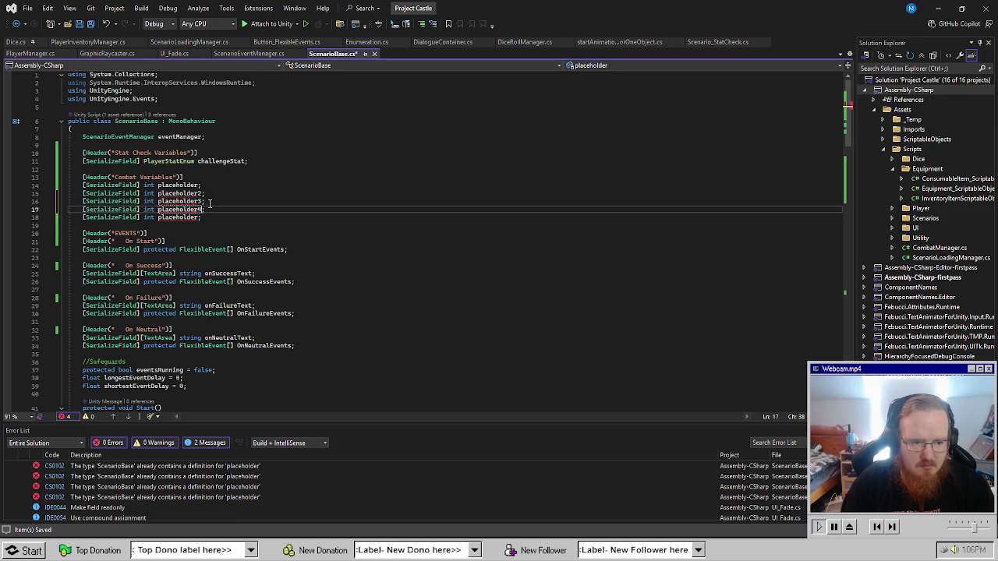
pyautogui.press('Down')
pyautogui.write('5')
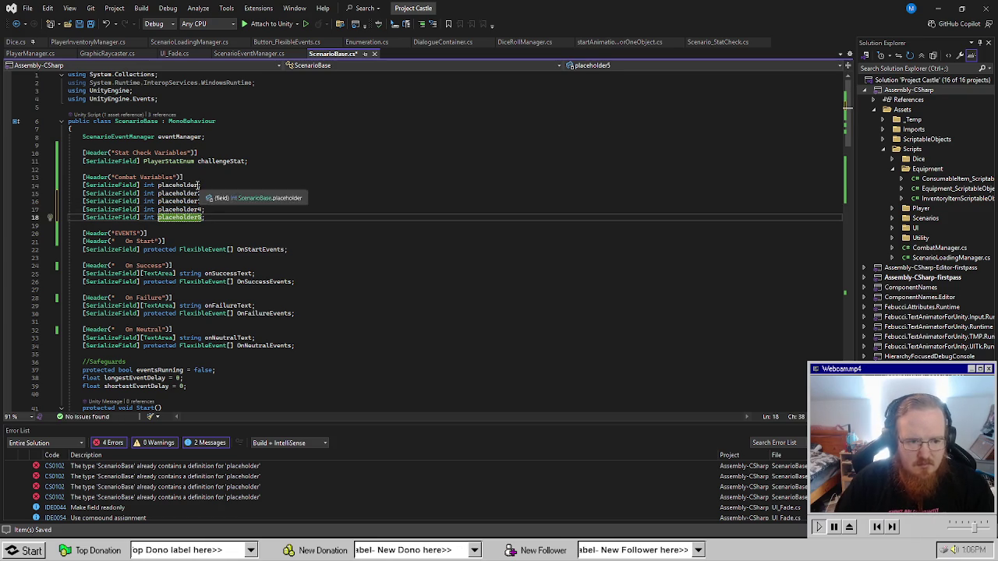
pyautogui.hotkey('ctrl', 's')
pyautogui.click(390, 258)
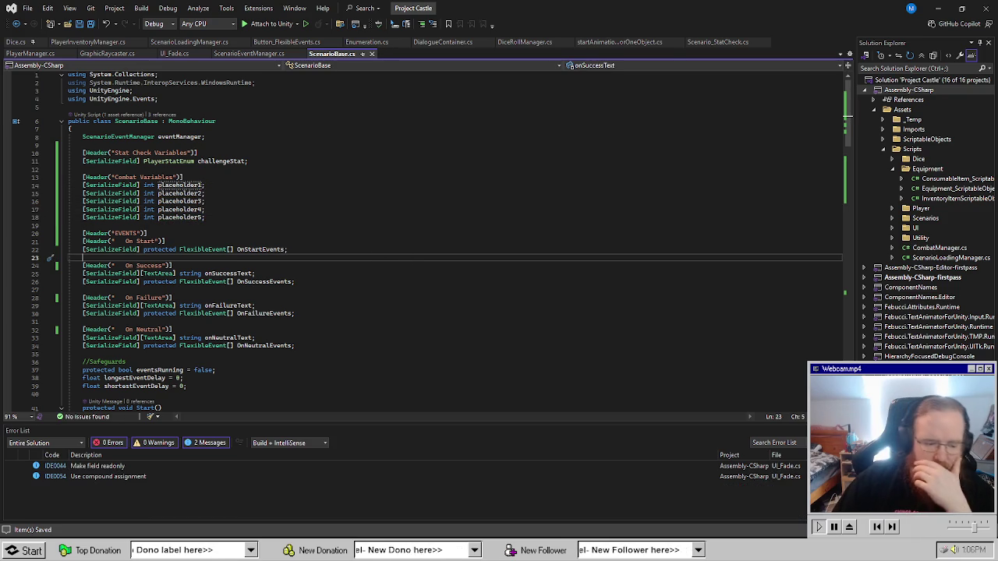
pyautogui.hotkey('alt', 'Tab')
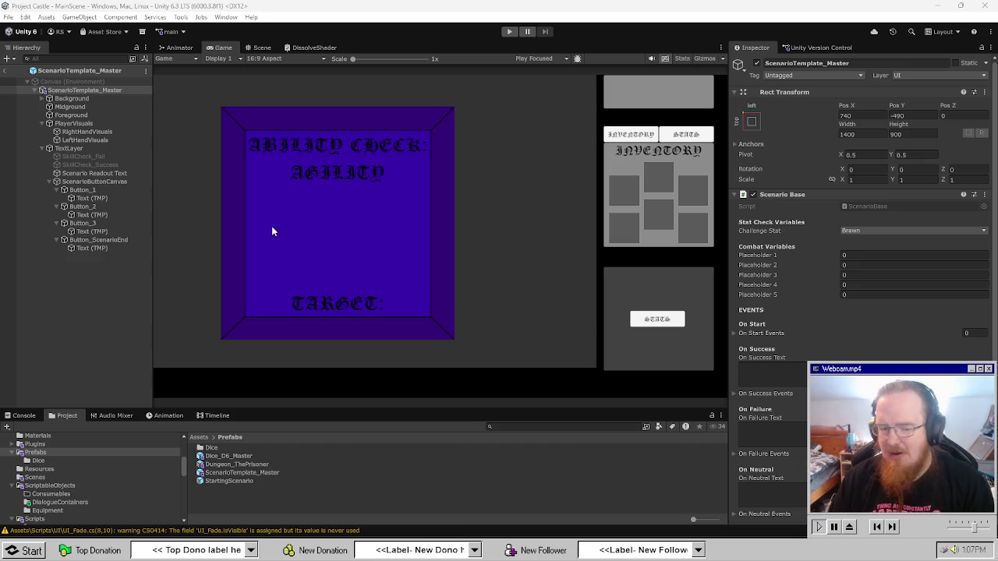
# Click empty Hierarchy space to deselect the ScenarioTemplate_Master root and clear the Inspector.
pyautogui.click(55, 310)
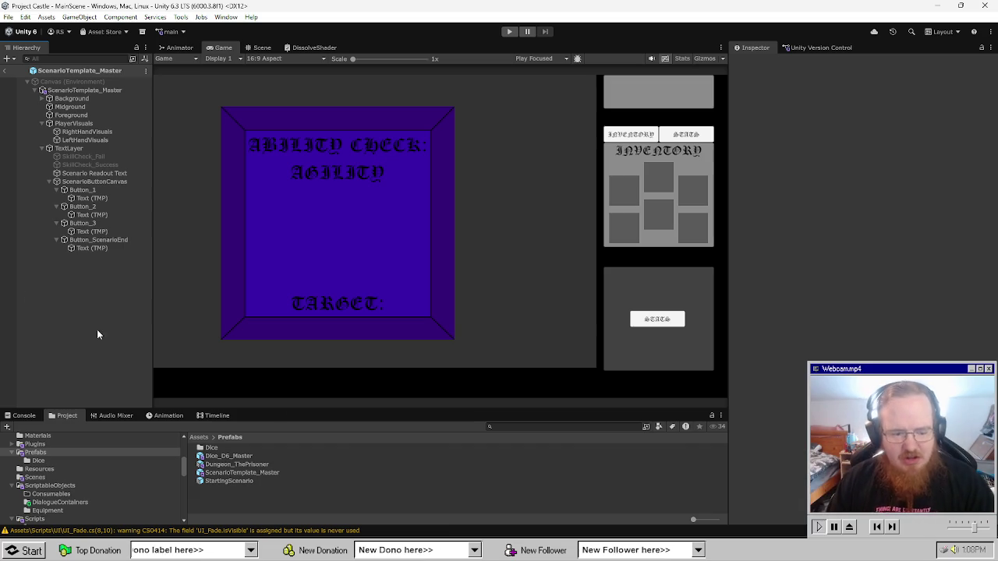
# Open the StartingScenario prefab in the Scene view and expand its child layers.
pyautogui.doubleClick(253, 481)
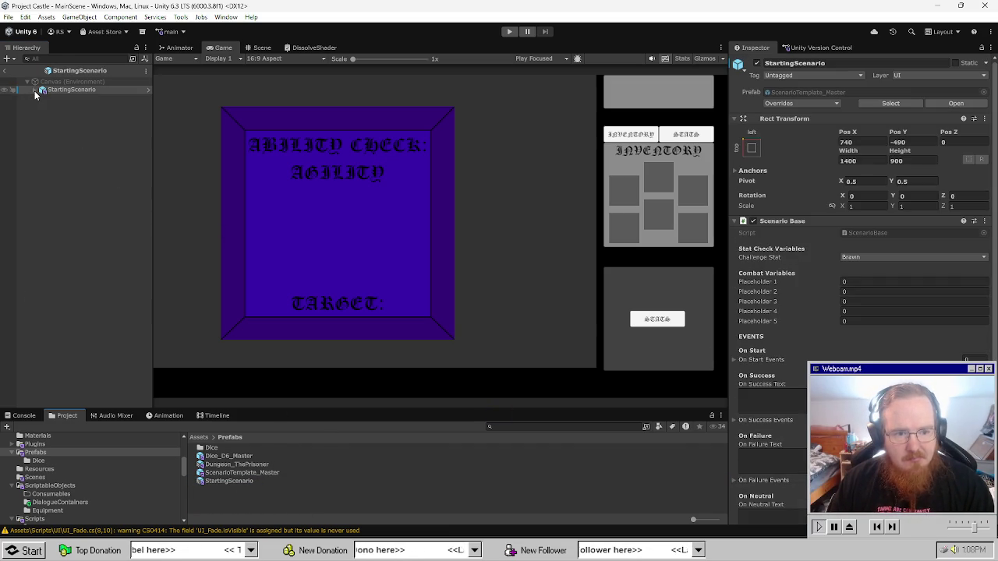
pyautogui.click(55, 89)
pyautogui.click(260, 48)
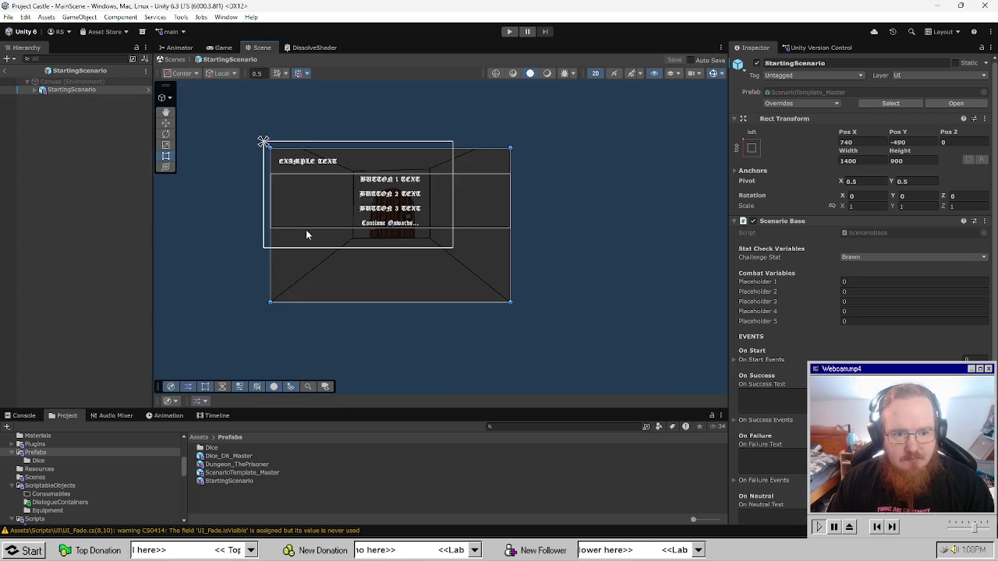
pyautogui.scroll(3, 343, 223)
pyautogui.click(91, 160)
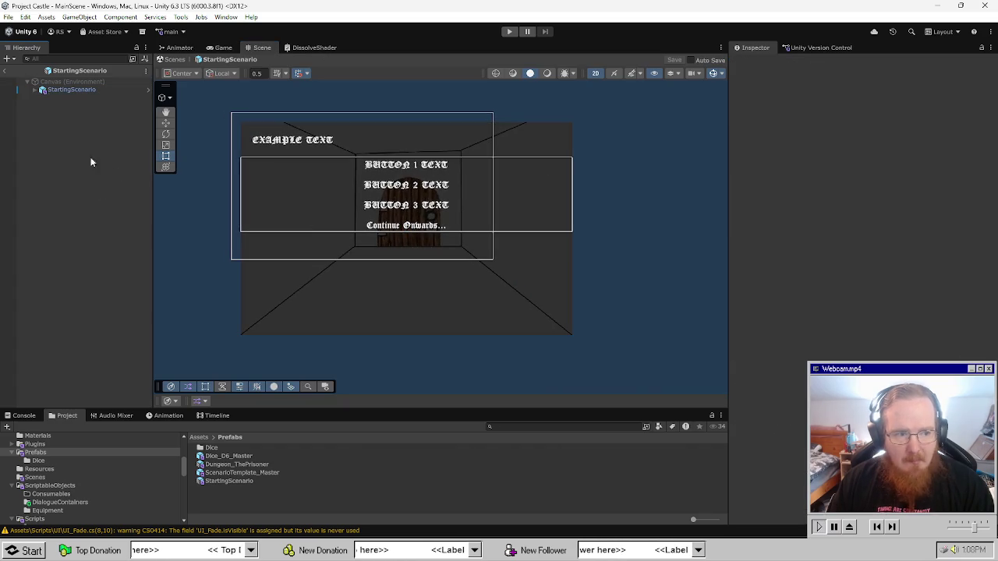
pyautogui.click(36, 90)
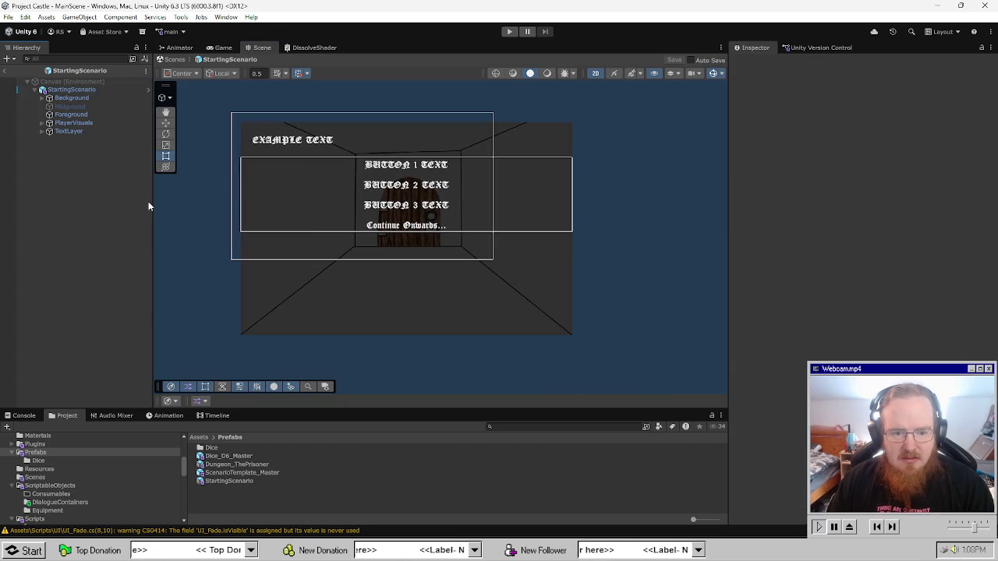
# Check the Background, Foreground, PlayerVisuals and TextLayer objects, then select Scenario Readout Text.
pyautogui.click(56, 99)
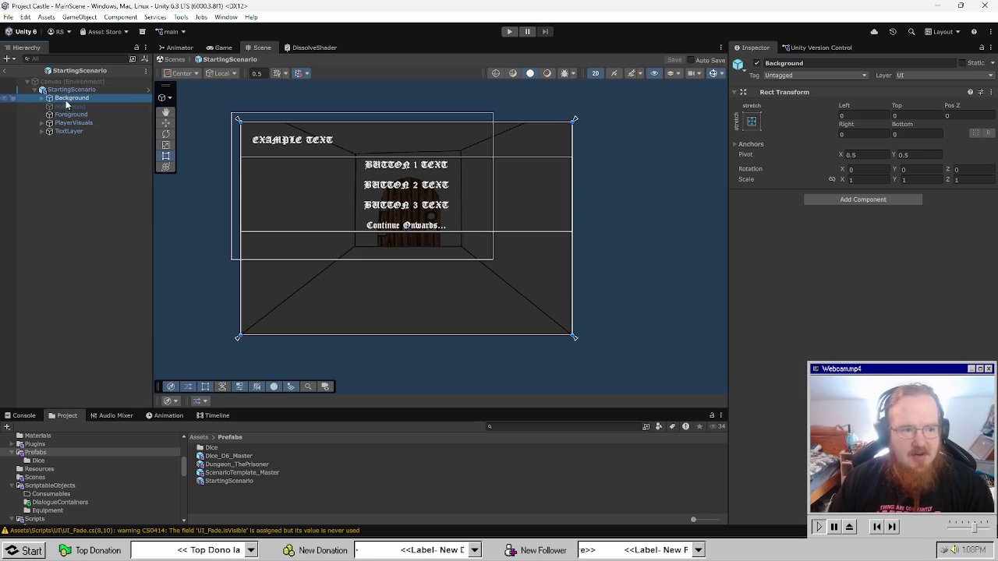
pyautogui.click(72, 115)
pyautogui.click(67, 123)
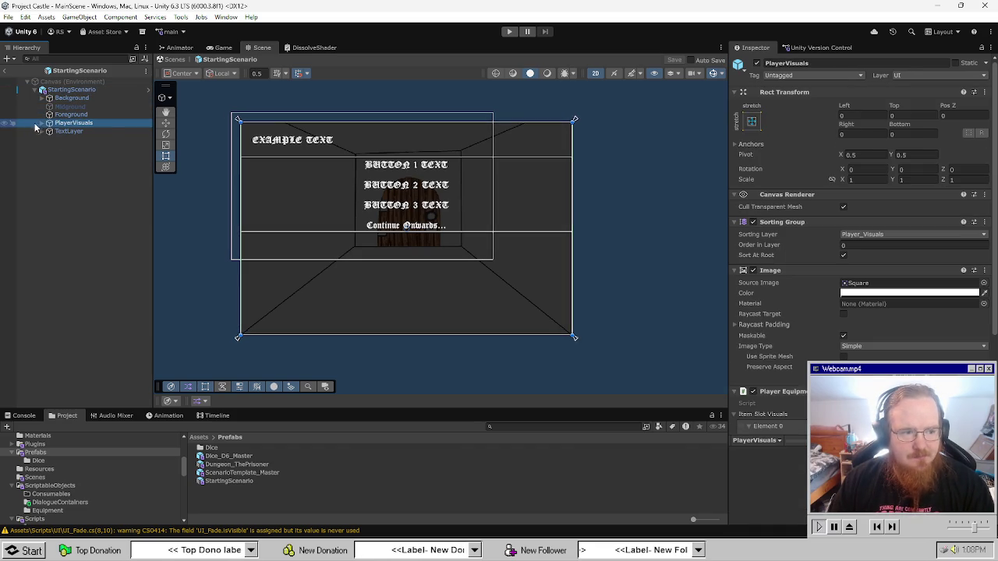
pyautogui.click(44, 124)
pyautogui.click(44, 124)
pyautogui.click(42, 131)
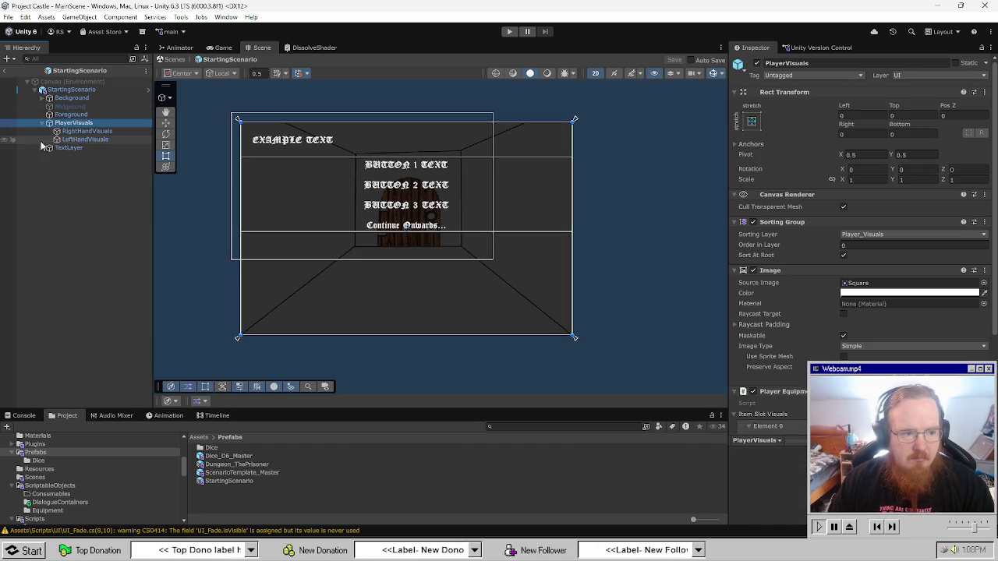
pyautogui.click(45, 124)
pyautogui.click(49, 123)
pyautogui.click(74, 131)
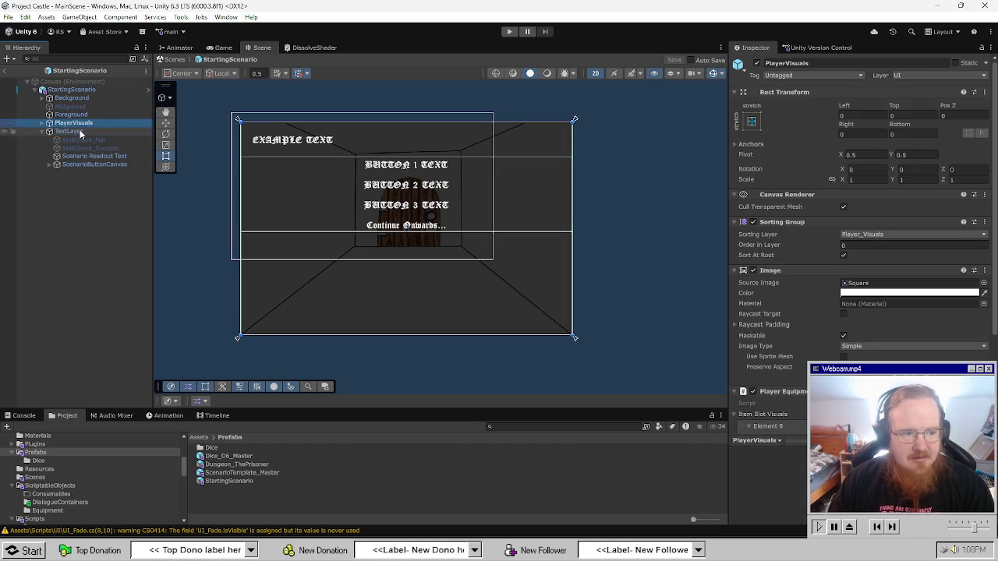
pyautogui.scroll(-10, 895, 303)
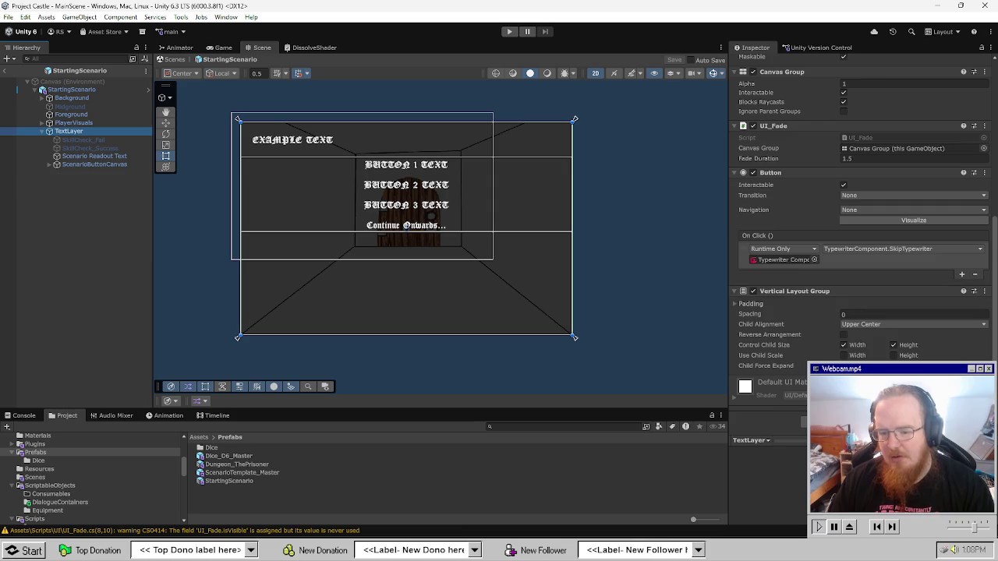
pyautogui.scroll(7, 847, 289)
pyautogui.click(102, 156)
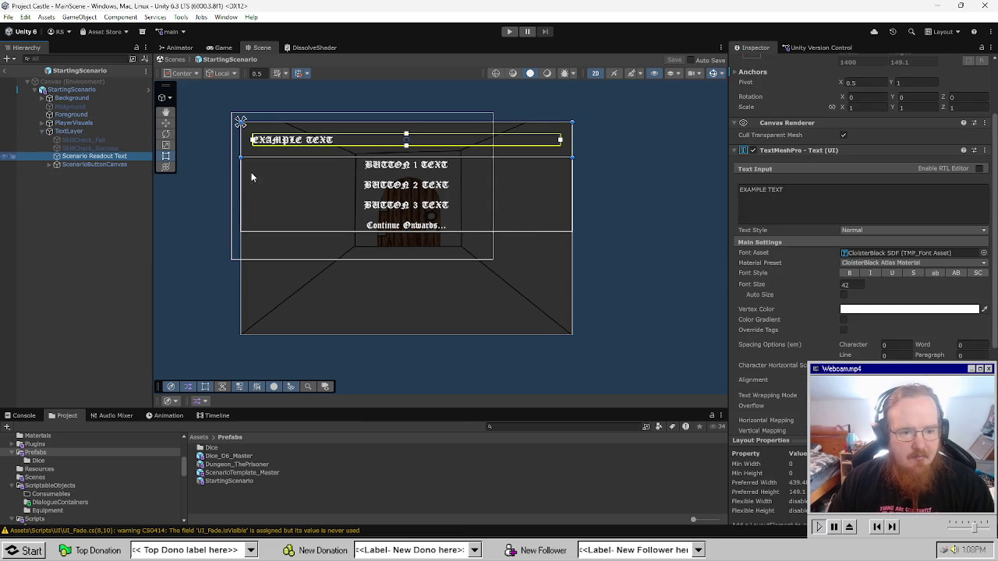
# Replace EXAMPLE TEXT with the dark cell, bones, and teethmarks opening paragraphs.
pyautogui.click(788, 205)
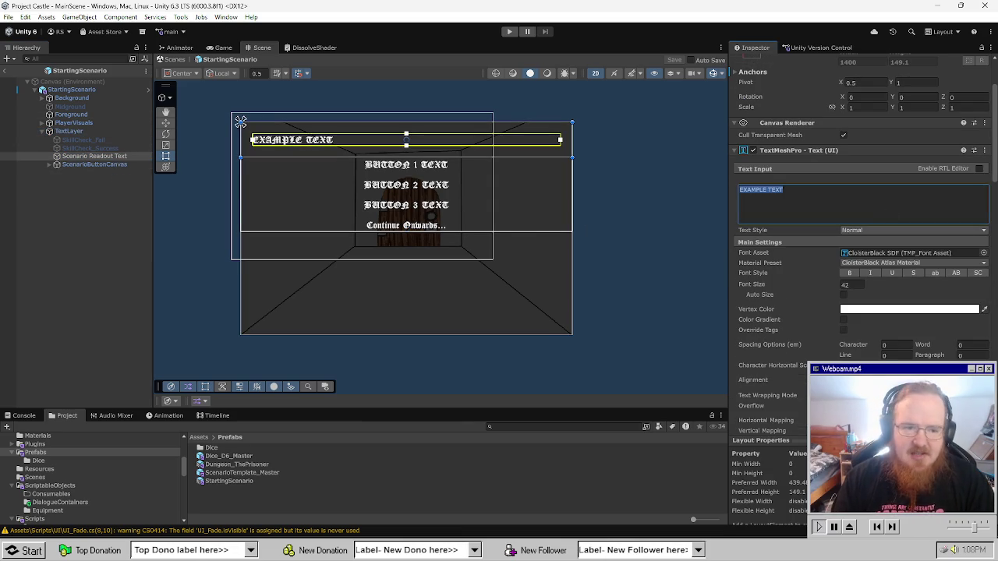
pyautogui.write('You a')
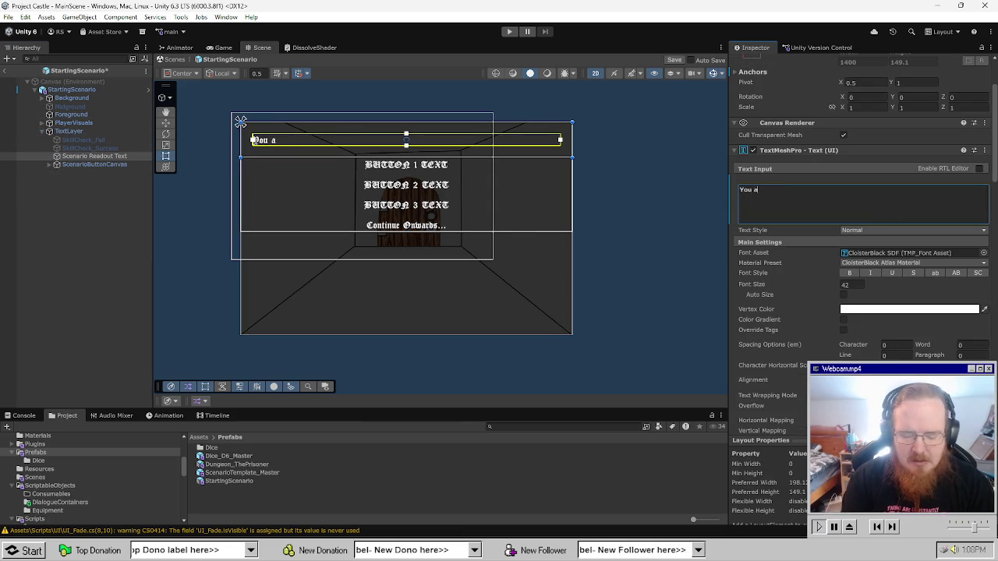
pyautogui.write('waken in a dark s')
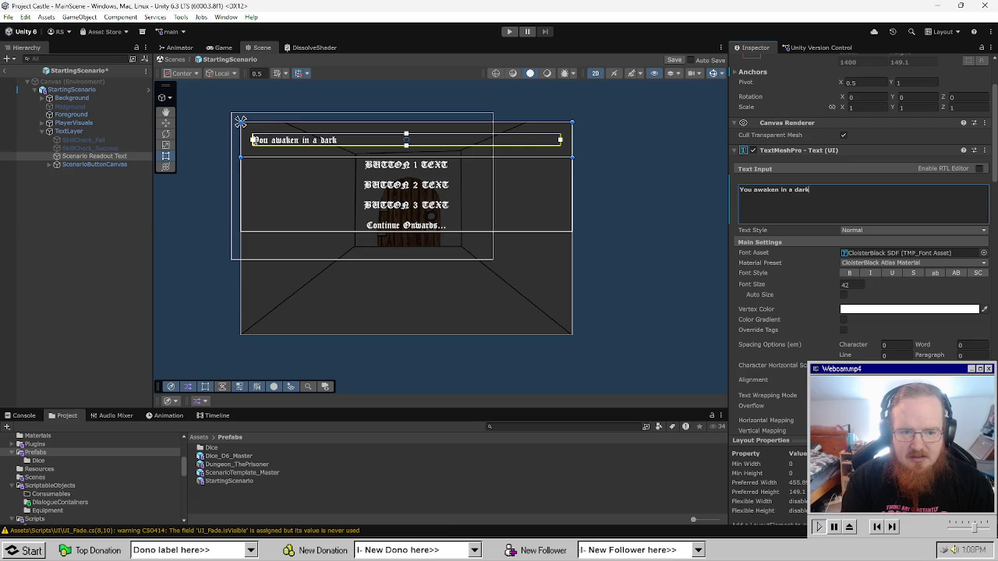
pyautogui.press('BackSpace')
pyautogui.write('cell, surrou')
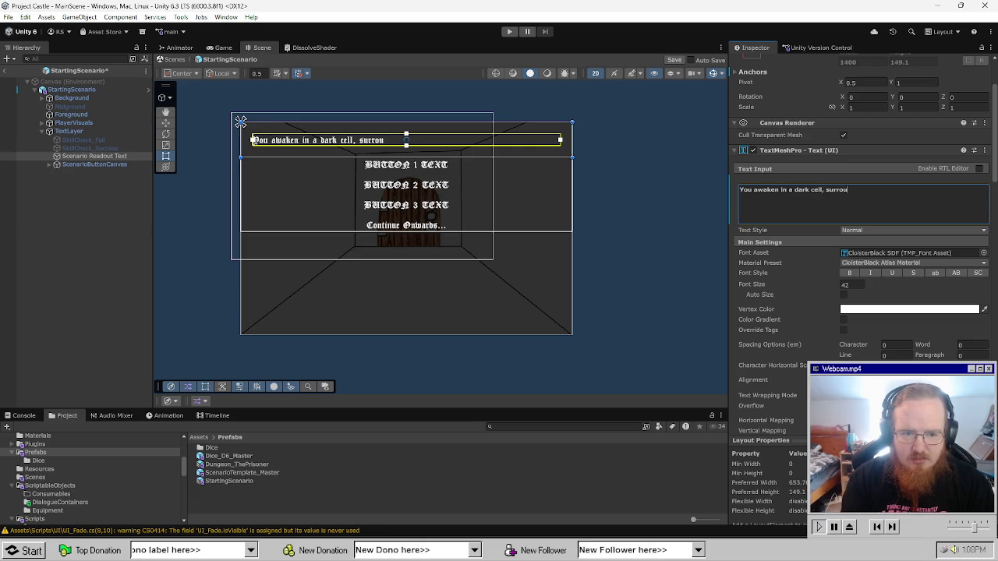
pyautogui.write('nded by bones and')
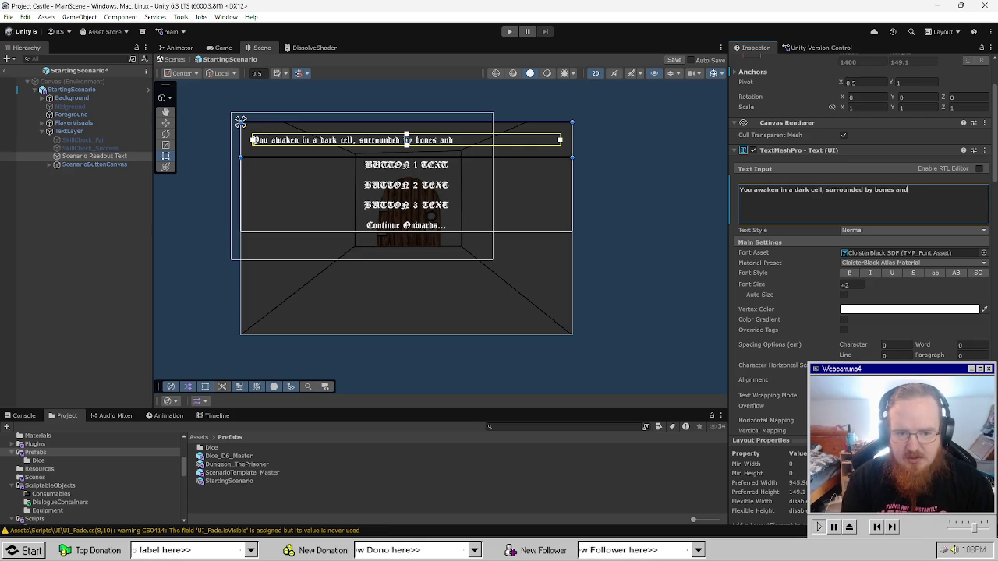
pyautogui.write(' moulderin')
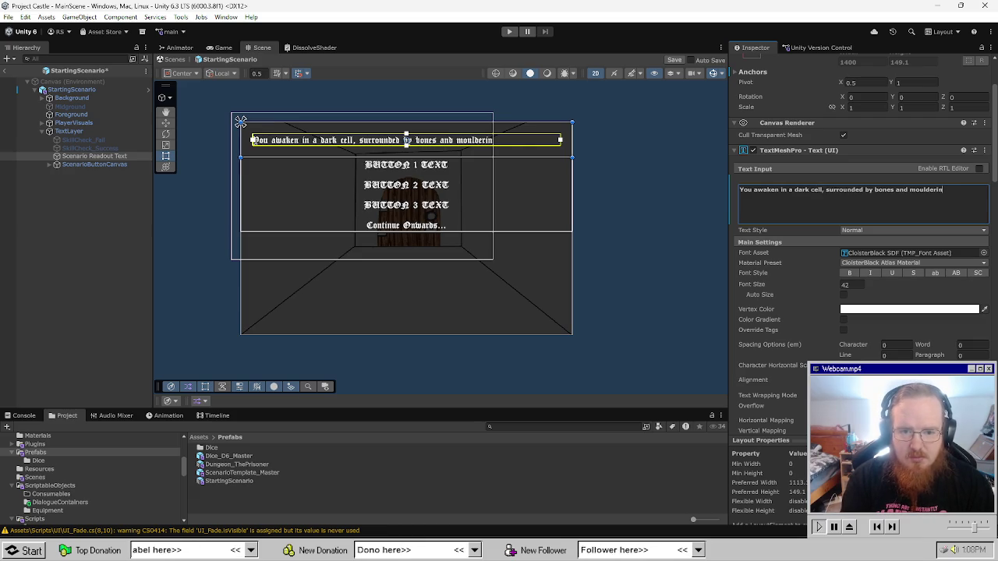
pyautogui.write('g refuse.')
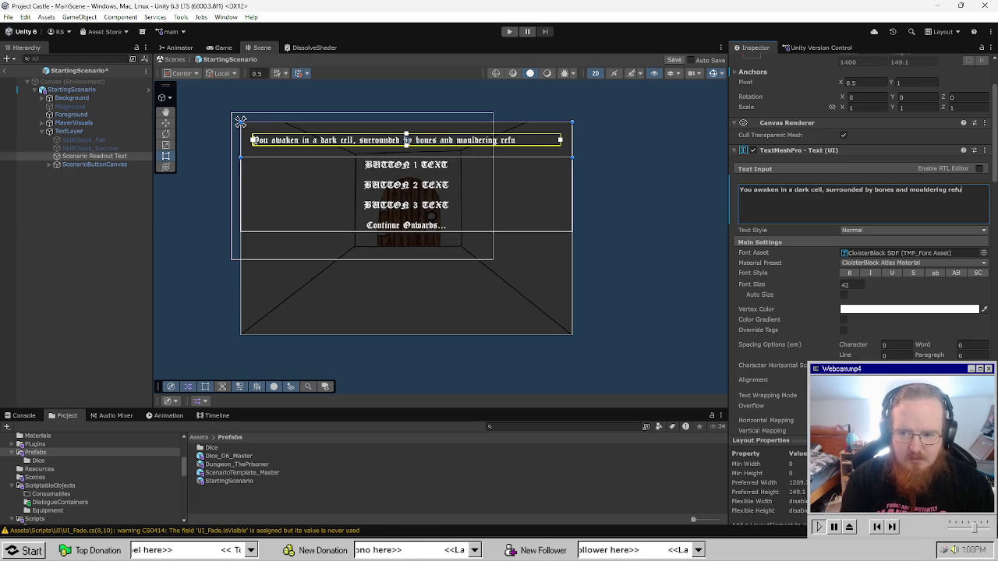
pyautogui.press('Return')
pyautogui.write('The face')
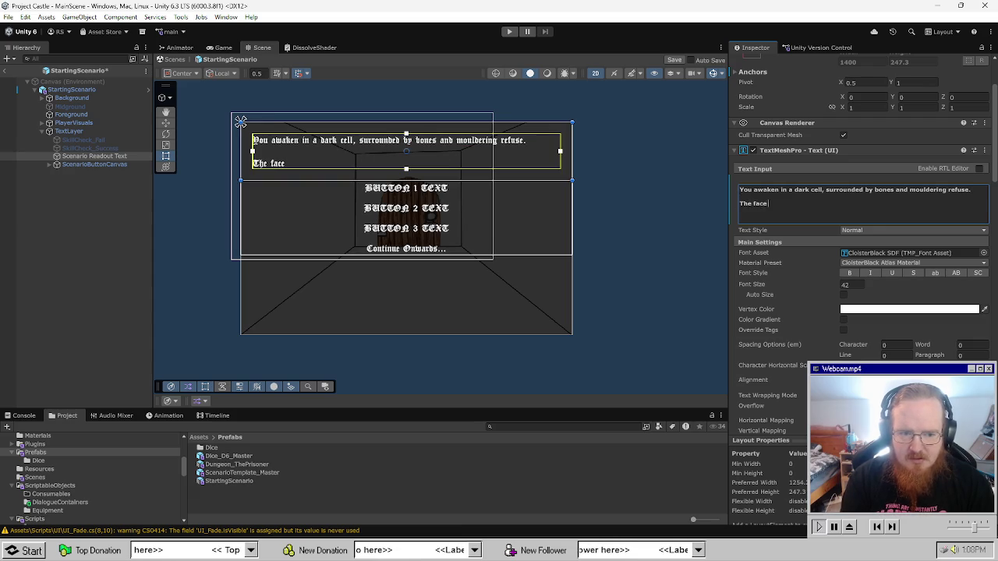
pyautogui.press('BackSpace')
pyautogui.write('t that')
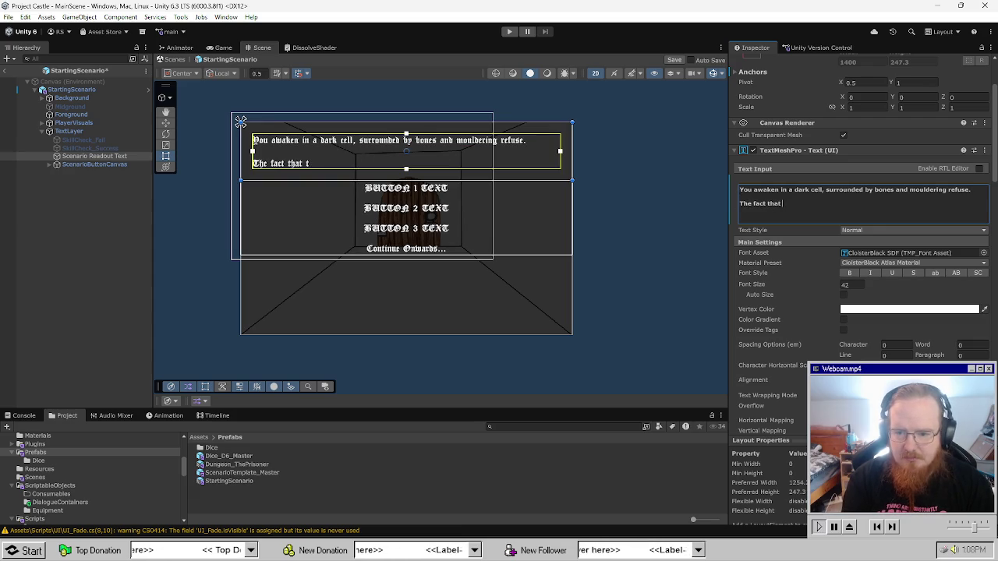
pyautogui.write(' the bones are clean')
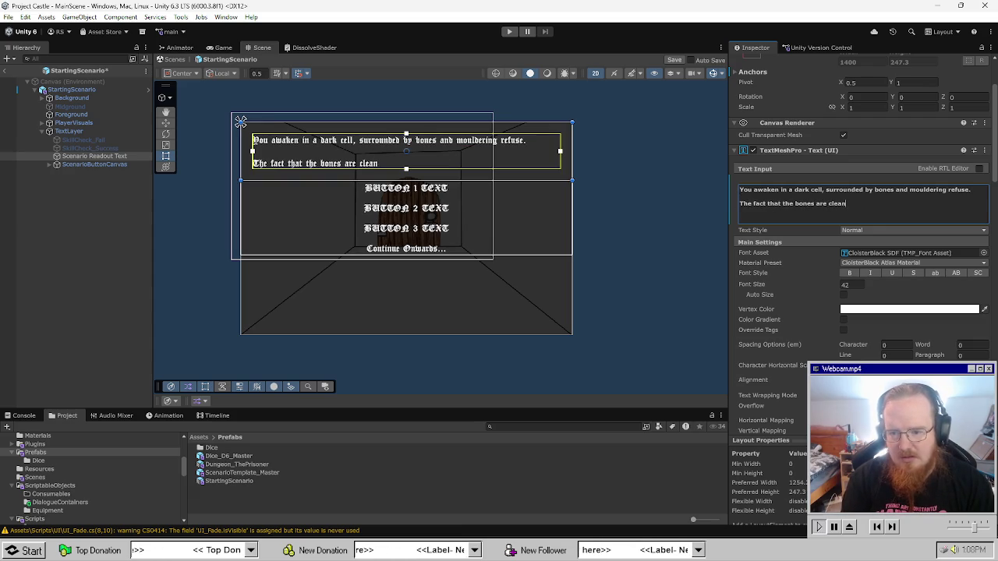
pyautogui.write(' of any meat')
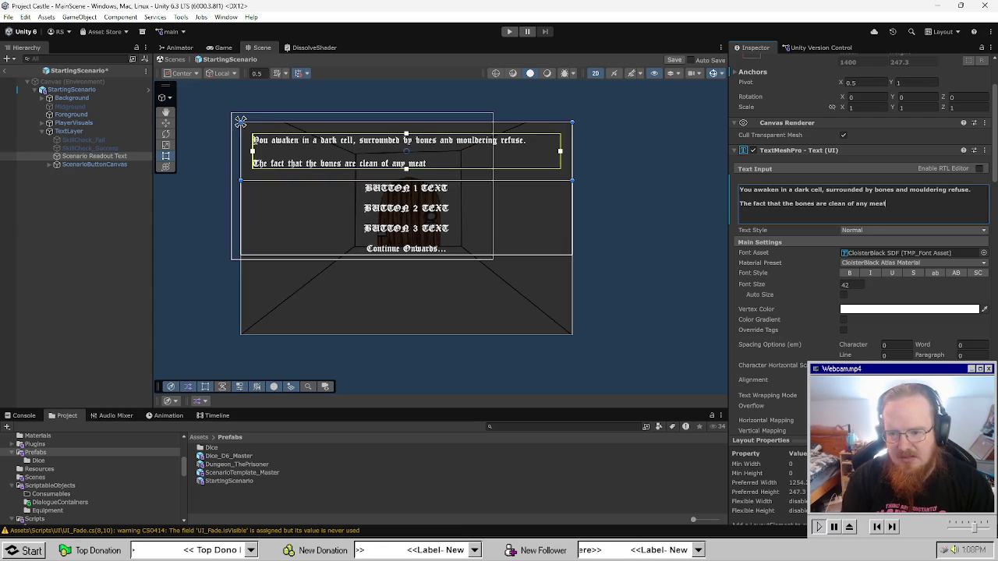
pyautogui.write(' and covered in bite')
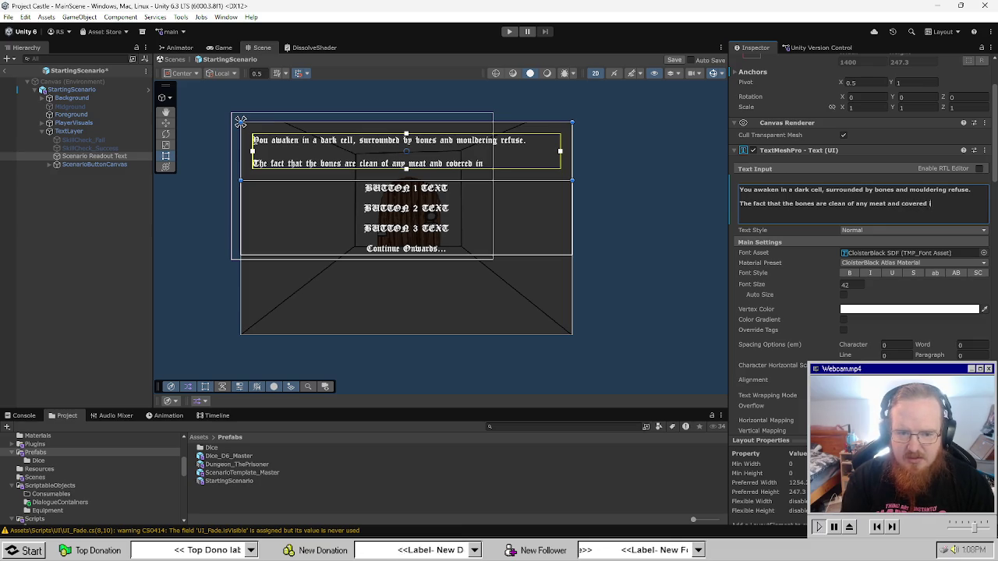
pyautogui.press('BackSpace')
pyautogui.press('BackSpace')
pyautogui.press('BackSpace')
pyautogui.write('tee')
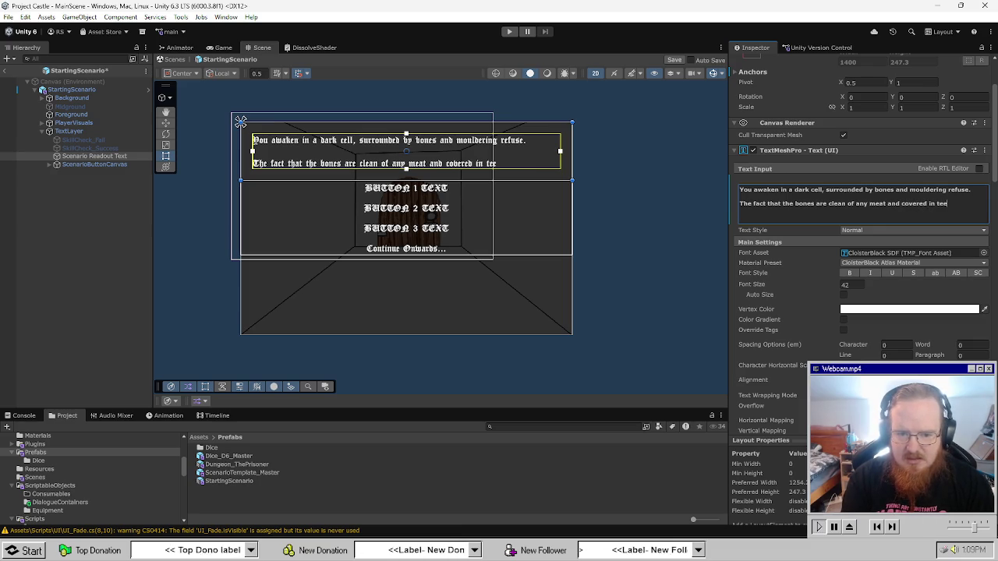
pyautogui.write('thmarks is not')
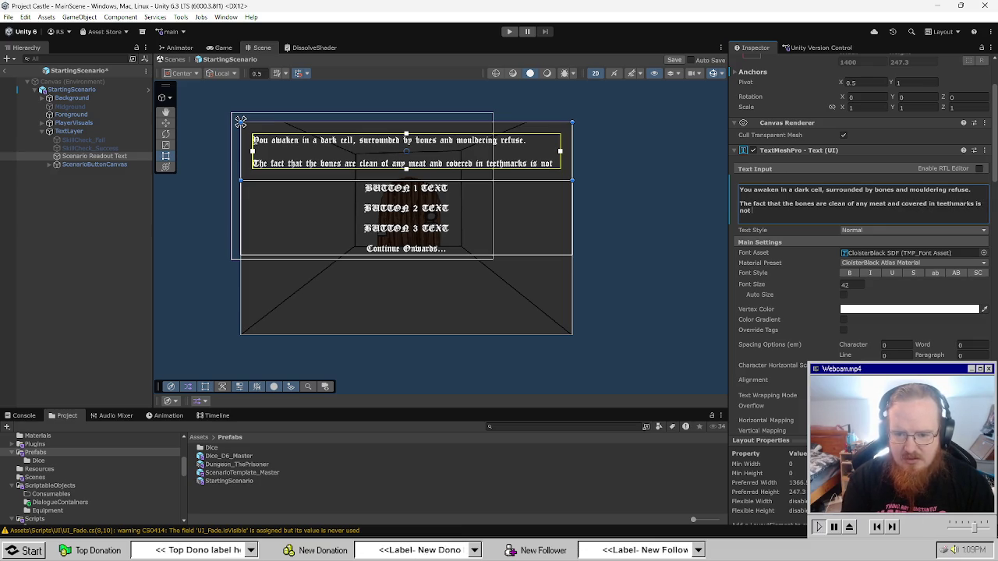
pyautogui.write(' as encourag')
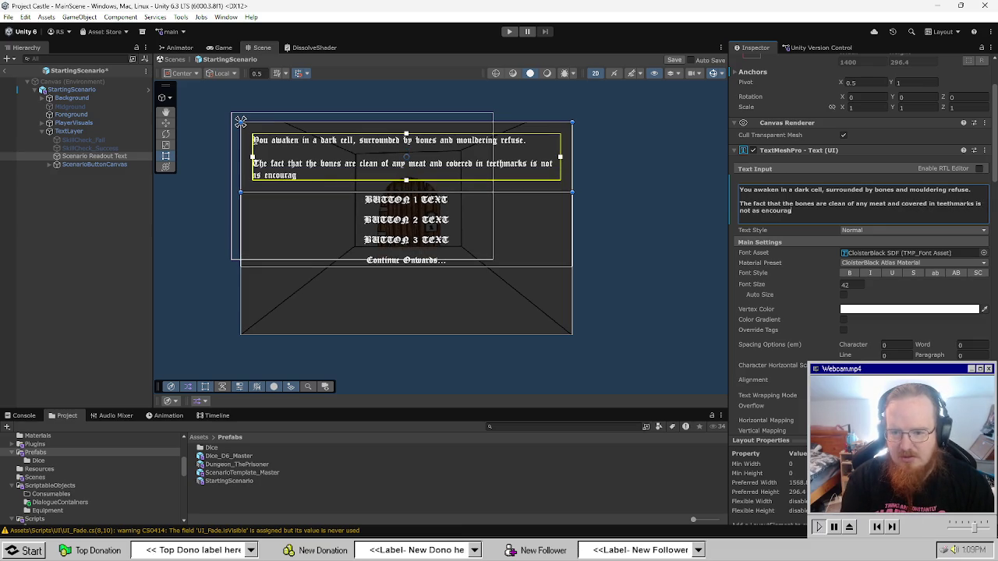
pyautogui.write('ing as you might thing')
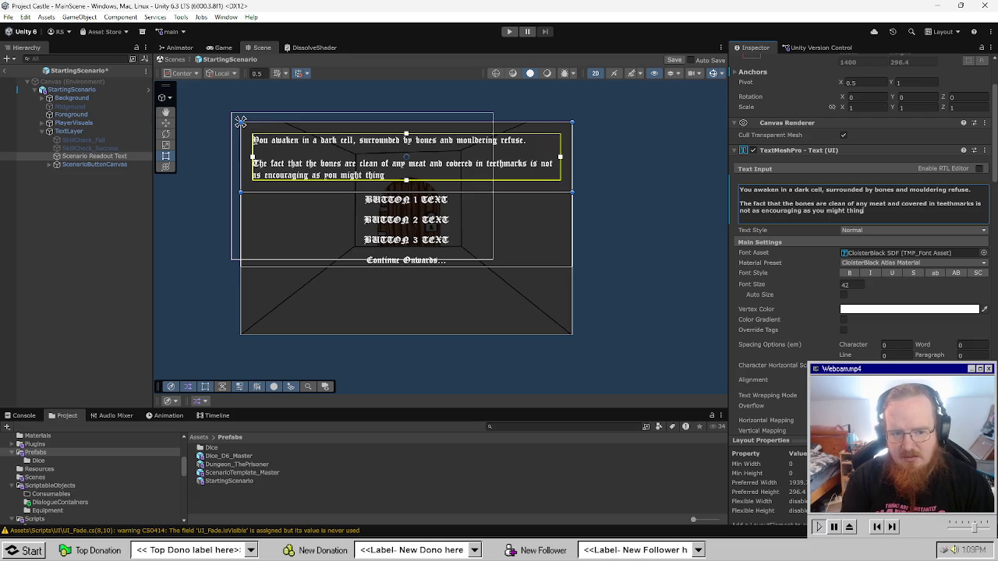
pyautogui.press('BackSpace')
pyautogui.write('k.')
pyautogui.press('Return')
pyautogui.press('Return')
# Add the usable-but-poor equipment and seemingly unlocked door paragraphs, then save.
pyautogui.write('A')
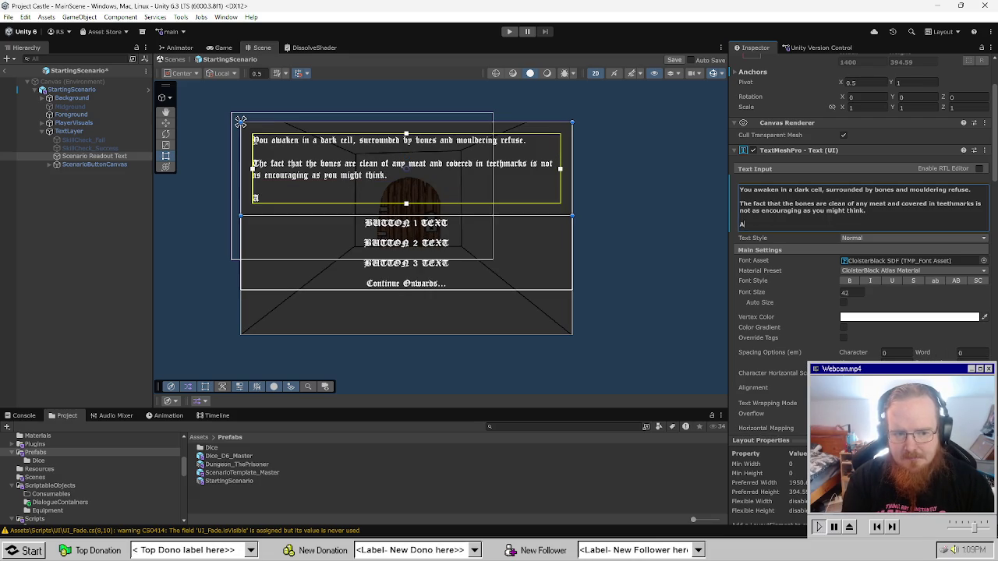
pyautogui.write('mongst the')
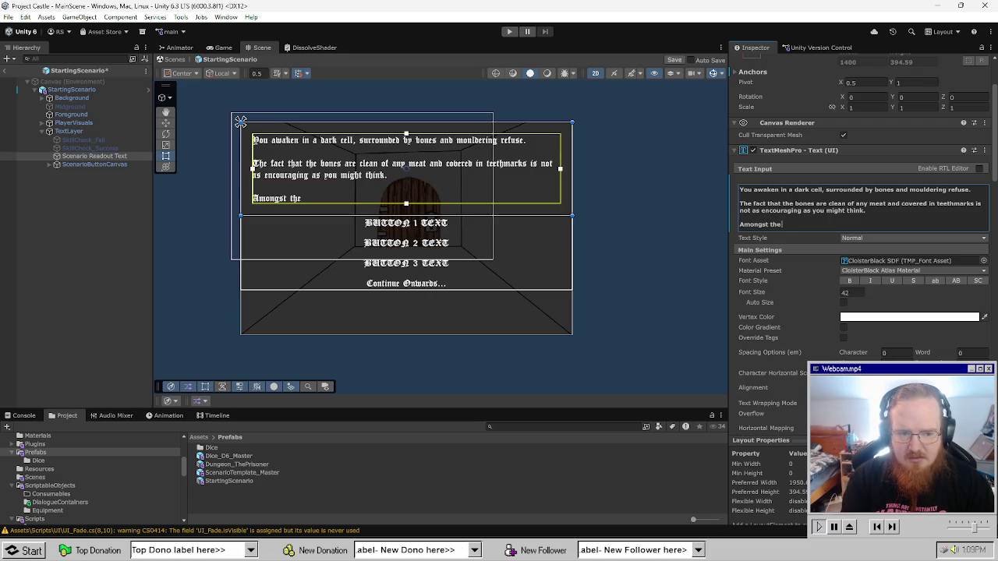
pyautogui.write('p')
pyautogui.press('BackSpace')
pyautogui.write('tr')
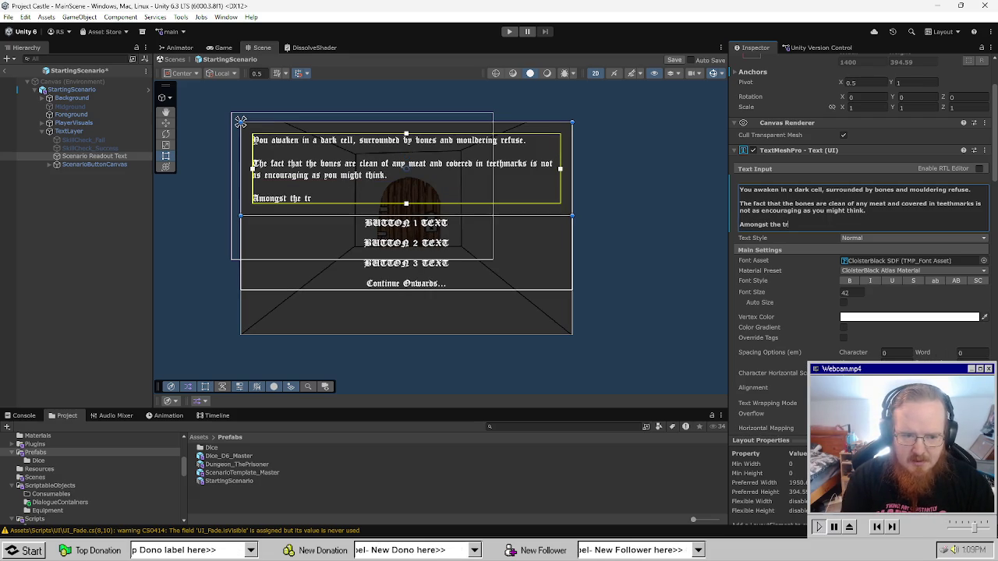
pyautogui.write('ash, you see several ')
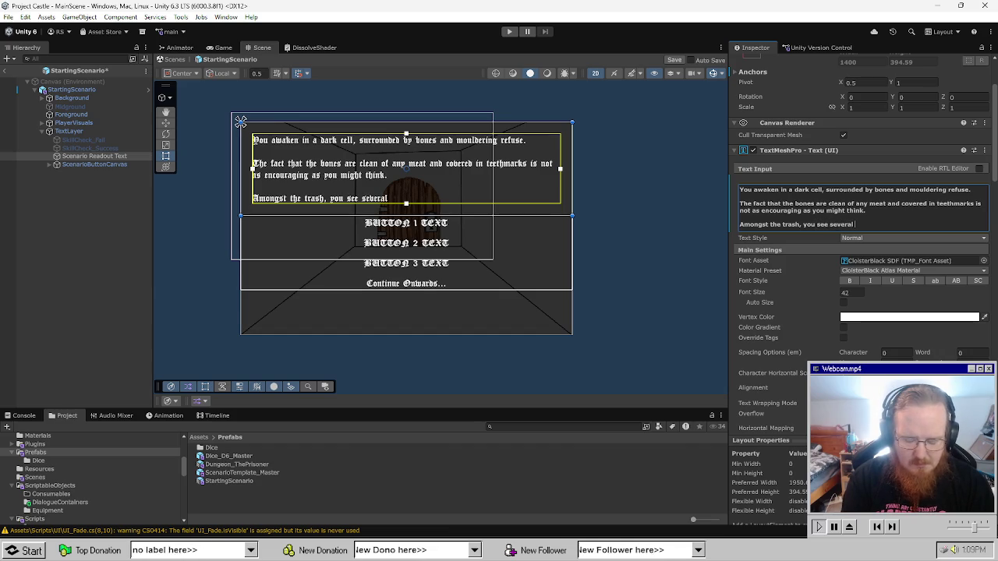
pyautogui.write('bones')
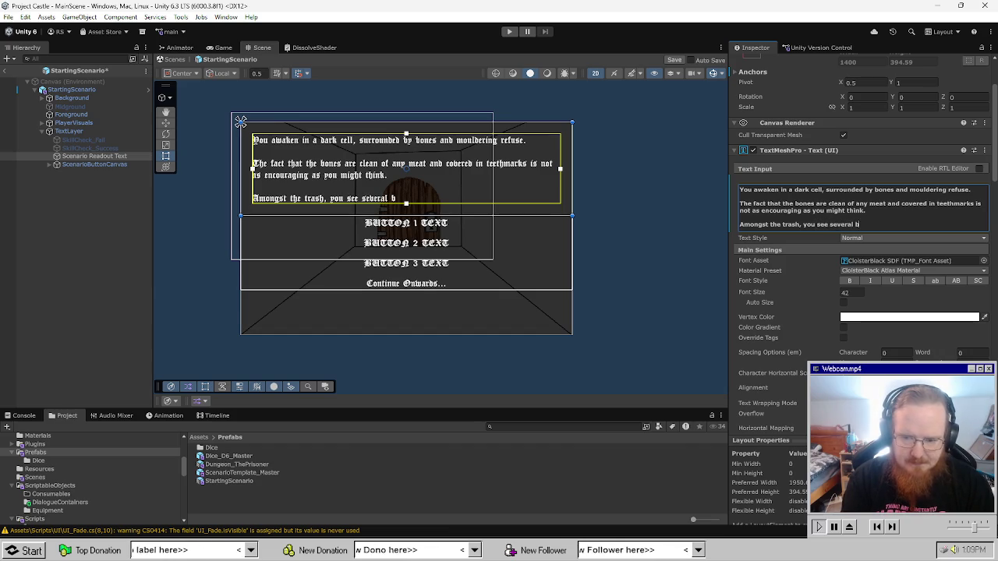
pyautogui.press('BackSpace')
pyautogui.press('BackSpace')
pyautogui.press('BackSpace')
pyautogui.press('BackSpace')
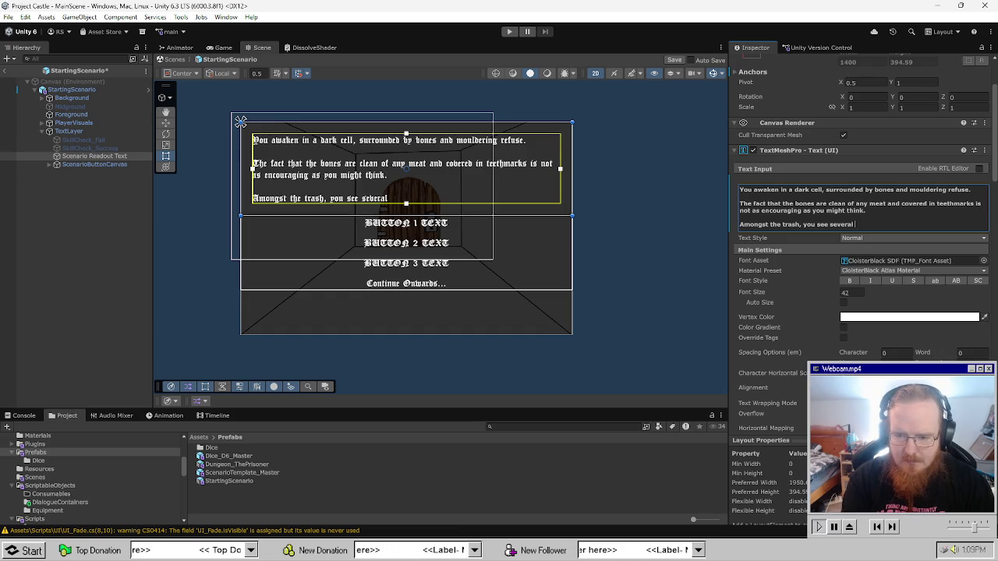
pyautogui.write('pi')
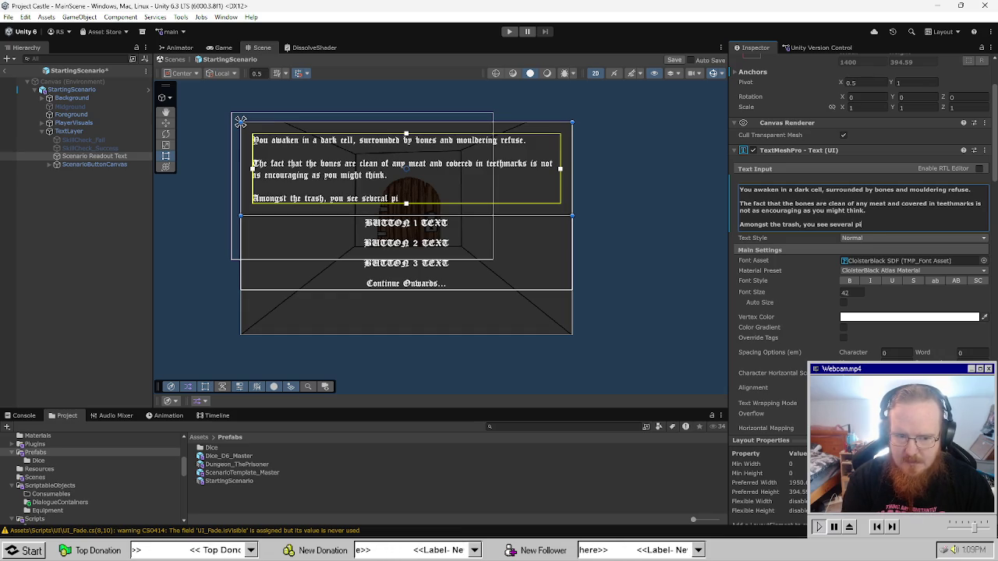
pyautogui.write('eces of usable,')
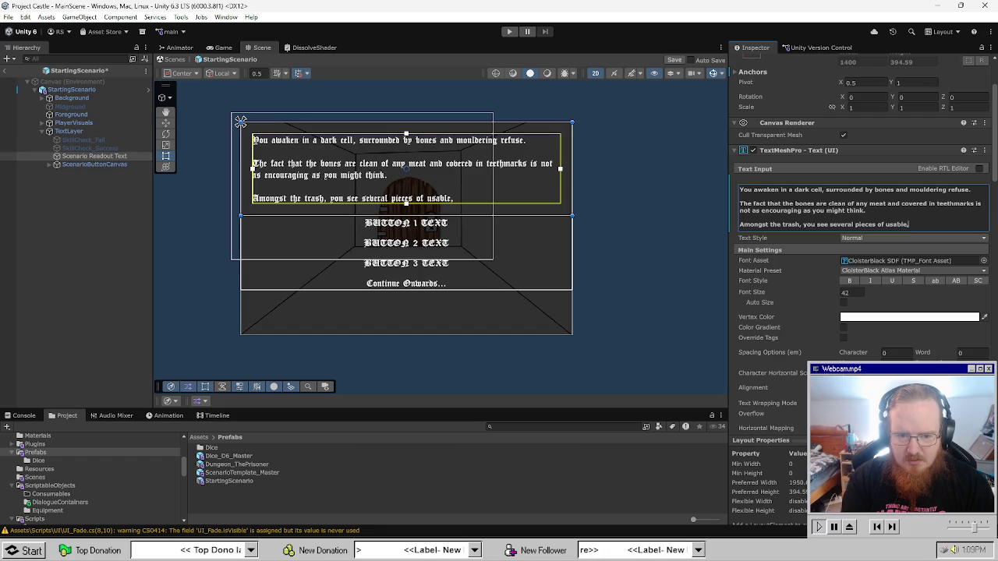
pyautogui.write(' albeit po')
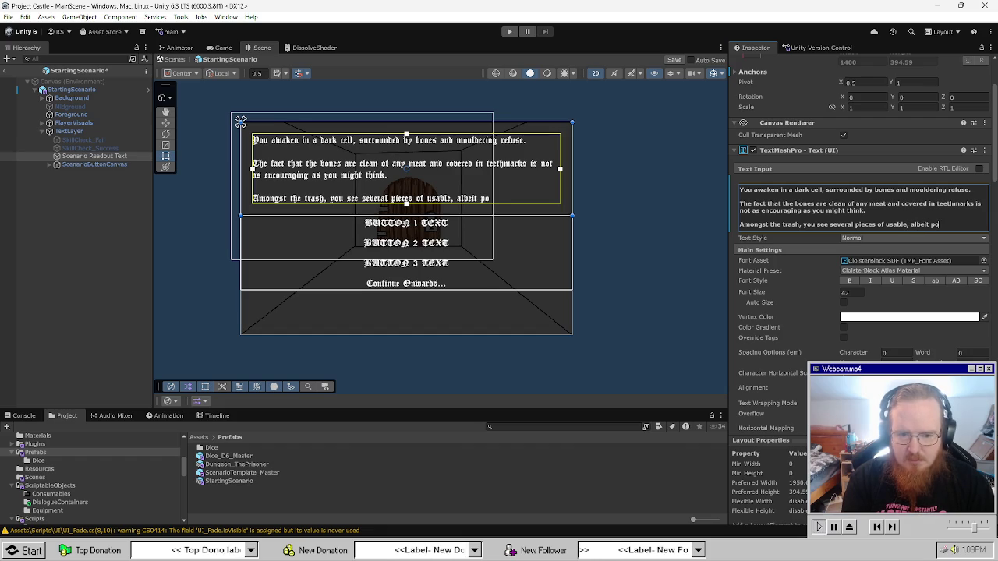
pyautogui.write('or, equip')
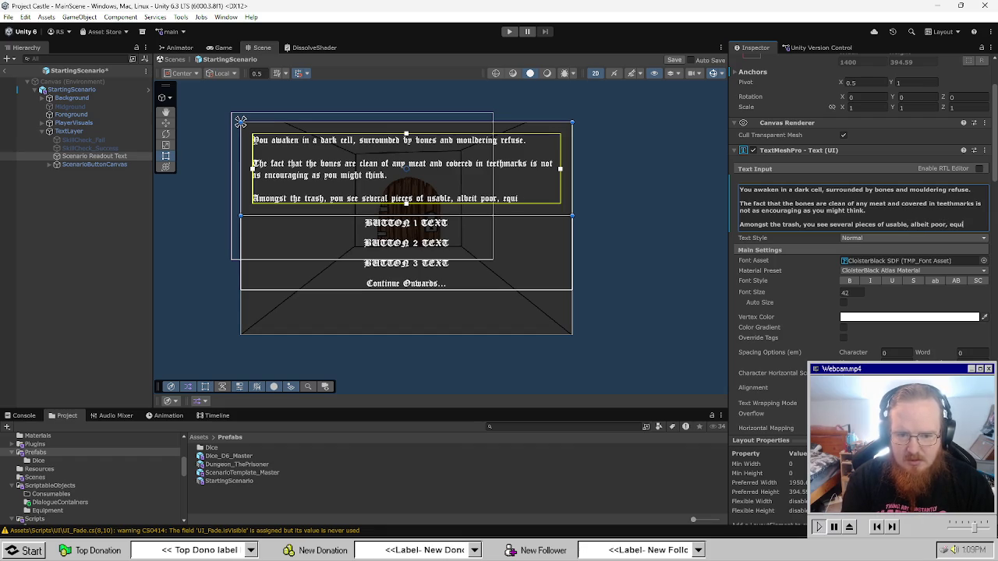
pyautogui.write('ment.')
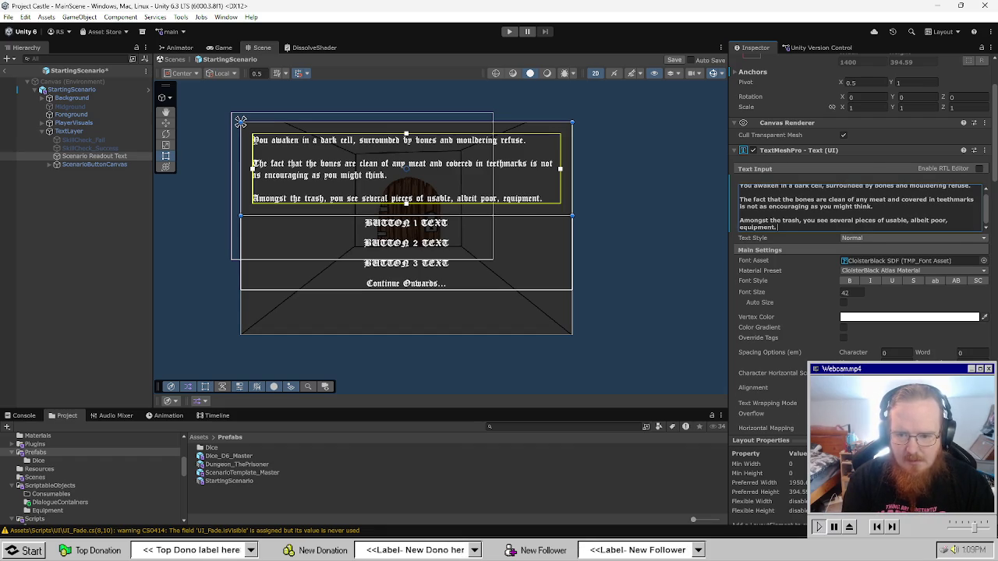
pyautogui.press('Return')
pyautogui.press('Return')
pyautogui.write('Most concernin')
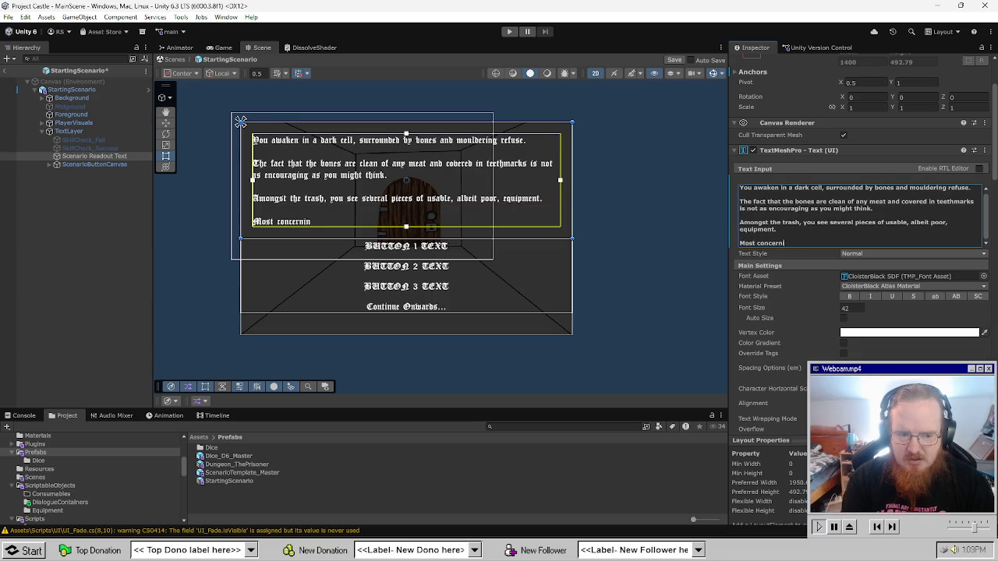
pyautogui.write('g of all')
pyautogui.press('BackSpace')
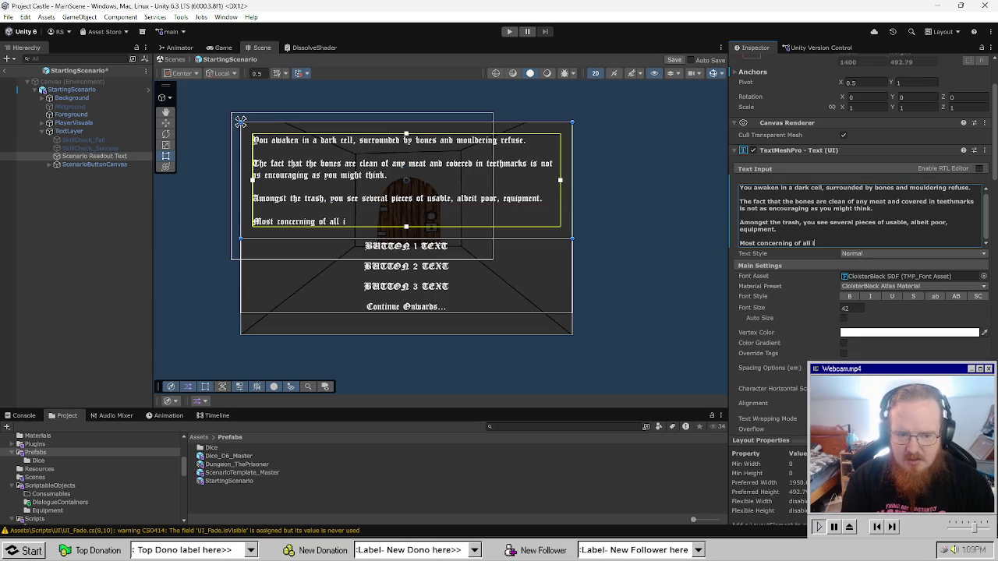
pyautogui.write('is the fact the door seems to be ')
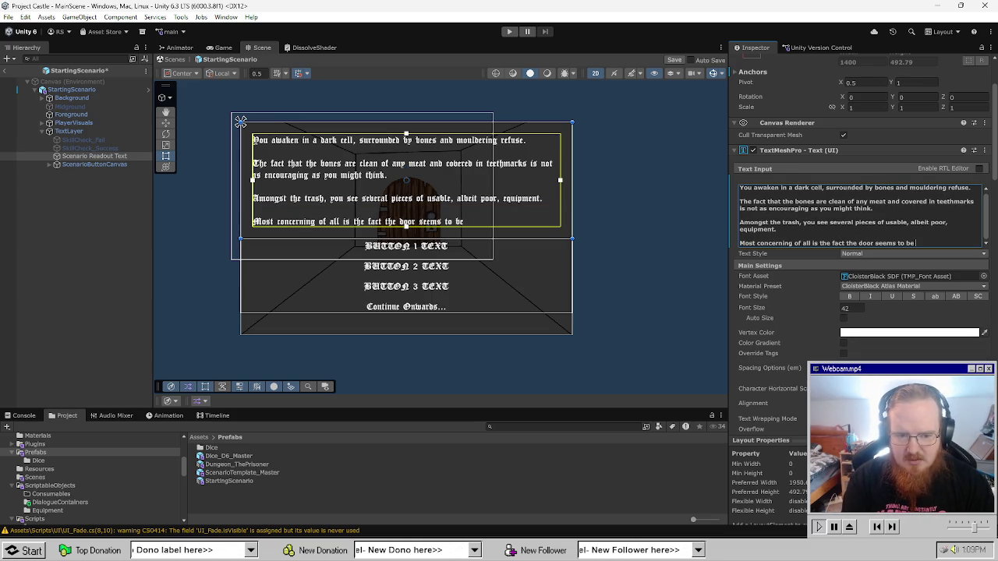
pyautogui.write('unlocked.')
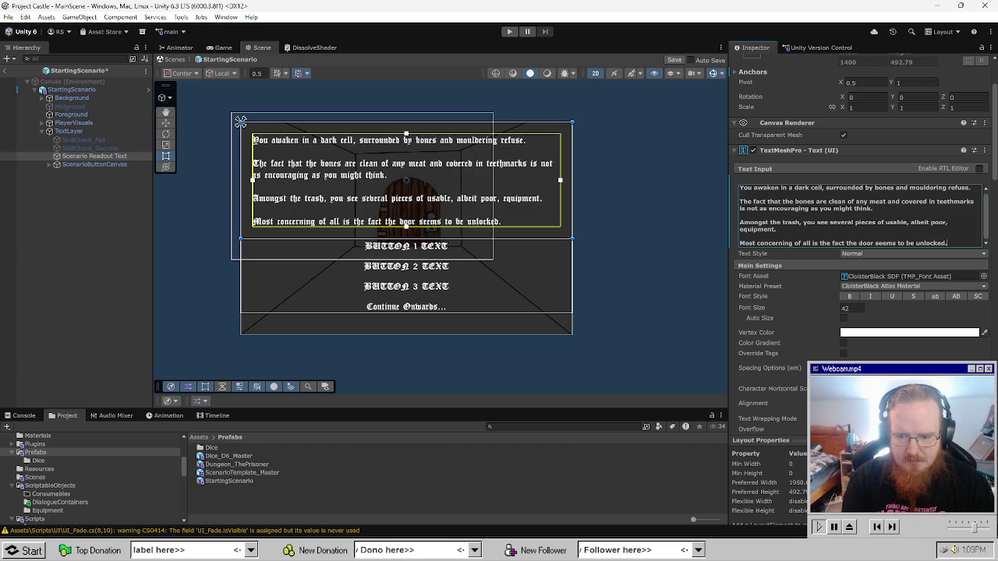
pyautogui.hotkey('ctrl', 's')
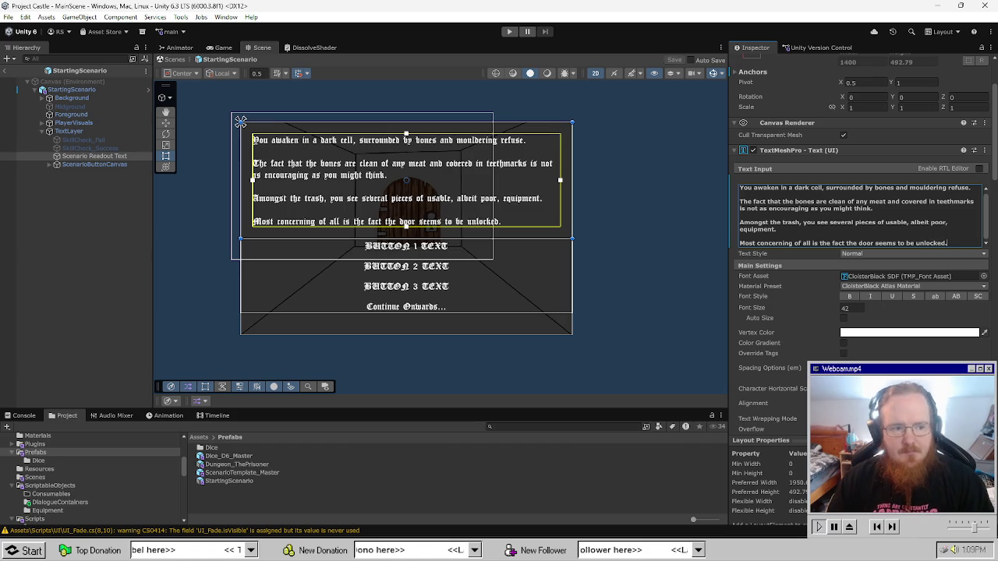
# Set Button_1's Text (TMP) label to "Take the Mace and Shield. It's a classic.".
pyautogui.click(54, 165)
pyautogui.click(82, 172)
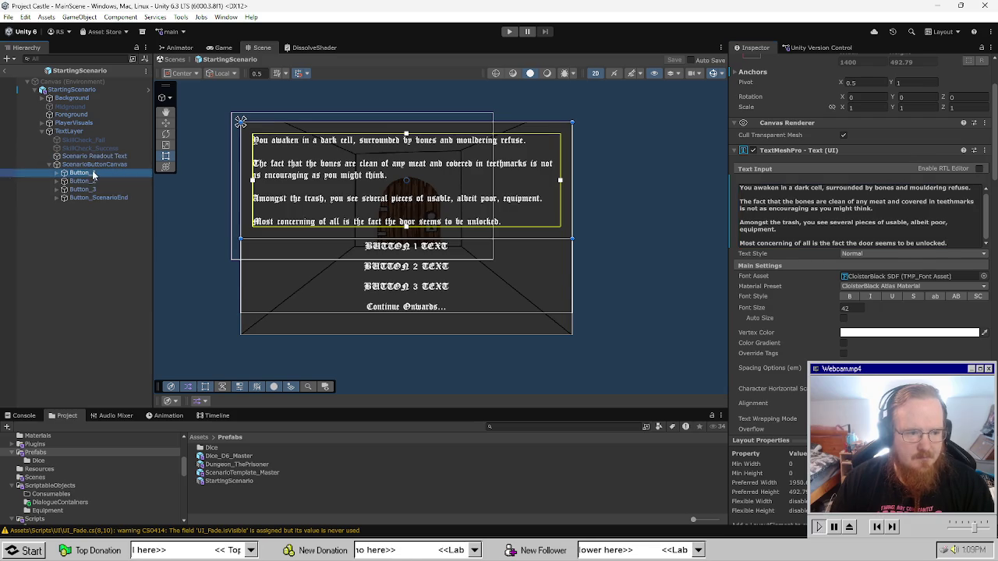
pyautogui.scroll(-3, 853, 299)
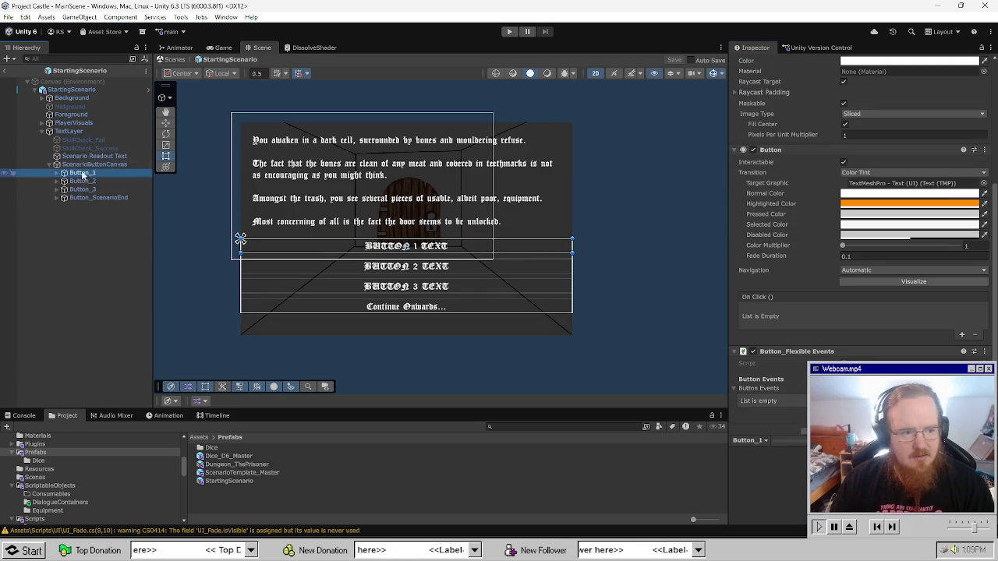
pyautogui.press('Right')
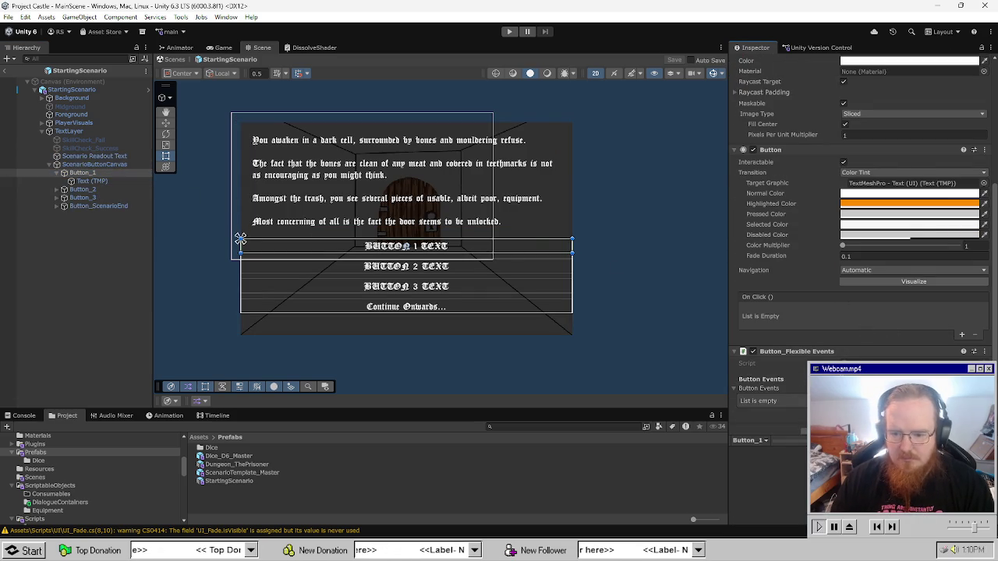
pyautogui.scroll(-1, 845, 349)
pyautogui.scroll(5, 839, 339)
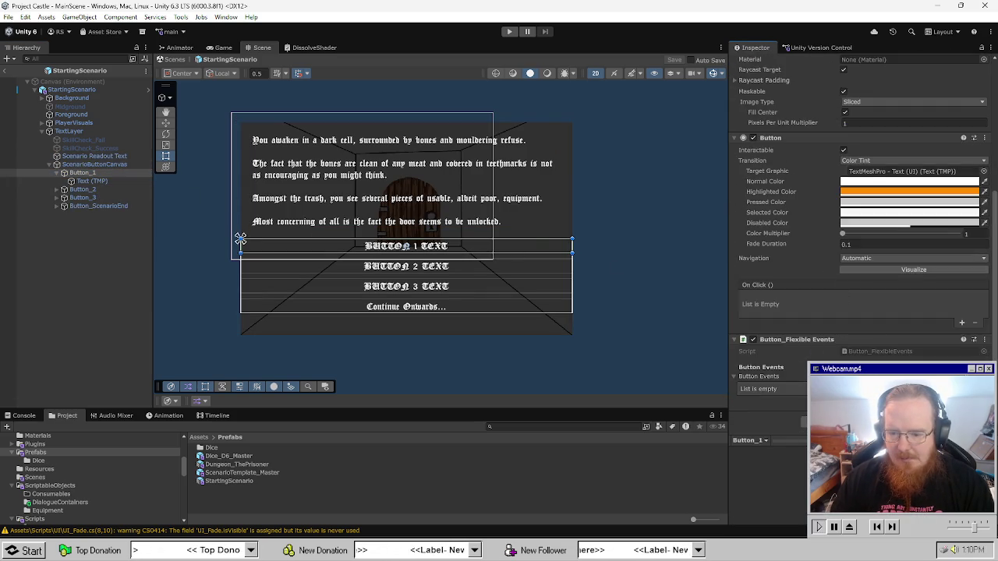
pyautogui.click(88, 181)
pyautogui.click(814, 202)
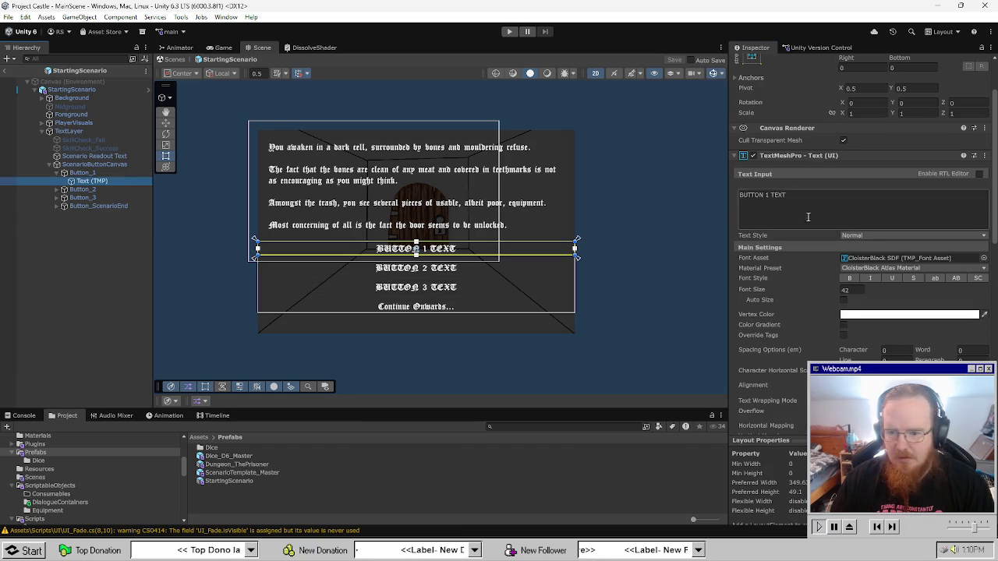
pyautogui.write('Take the')
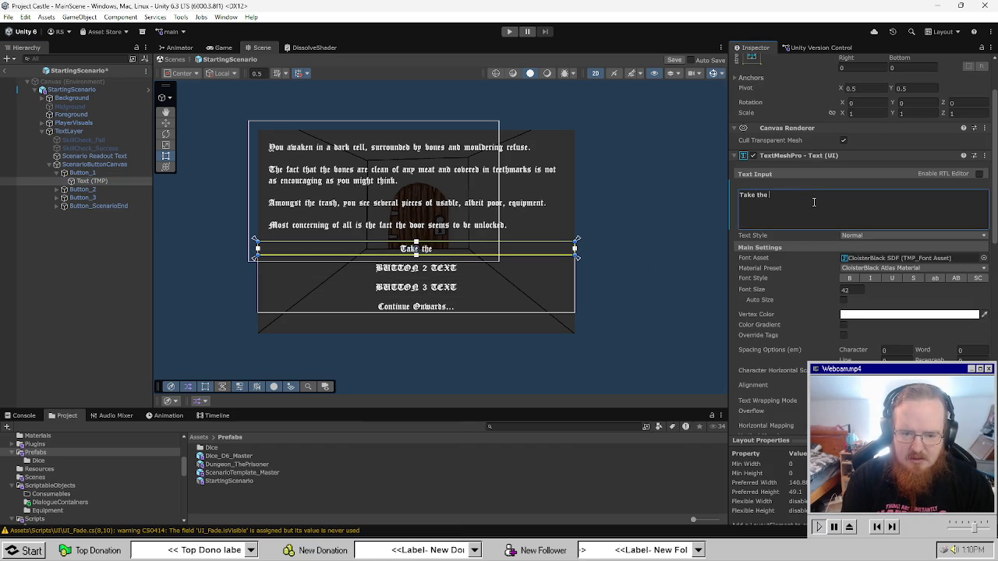
pyautogui.write(' Mace')
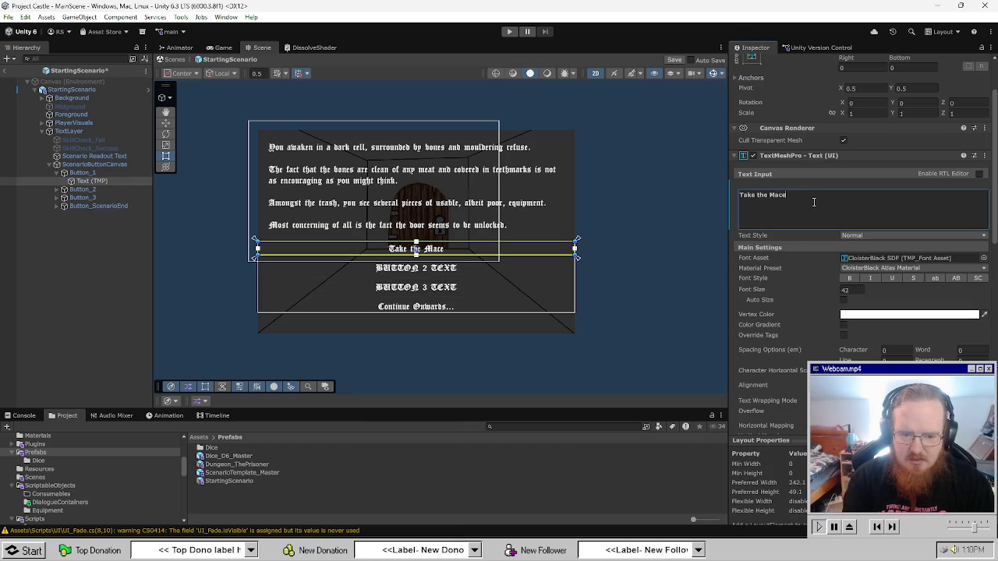
pyautogui.write(' and Shield for now')
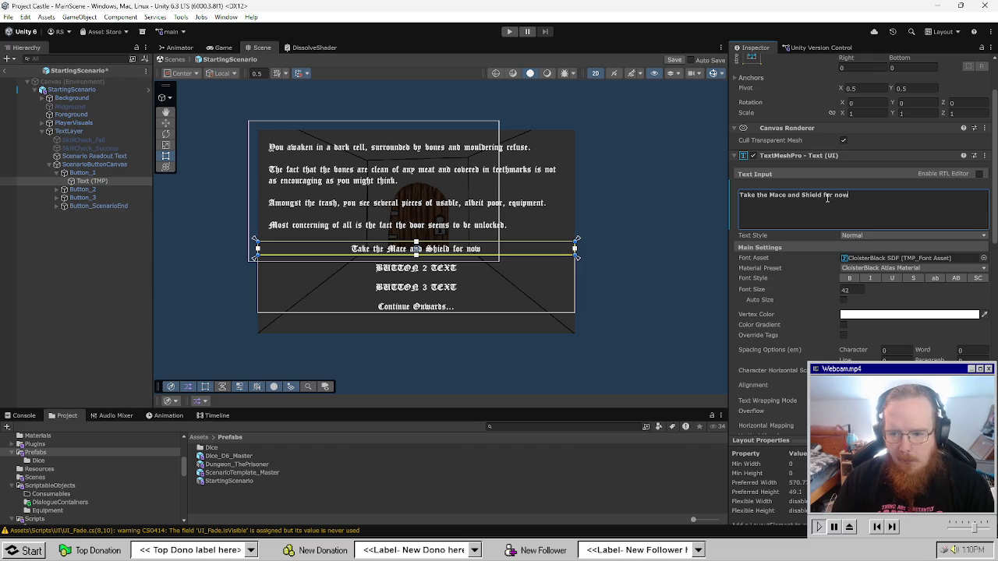
pyautogui.press('BackSpace')
pyautogui.press('BackSpace')
pyautogui.write('.')
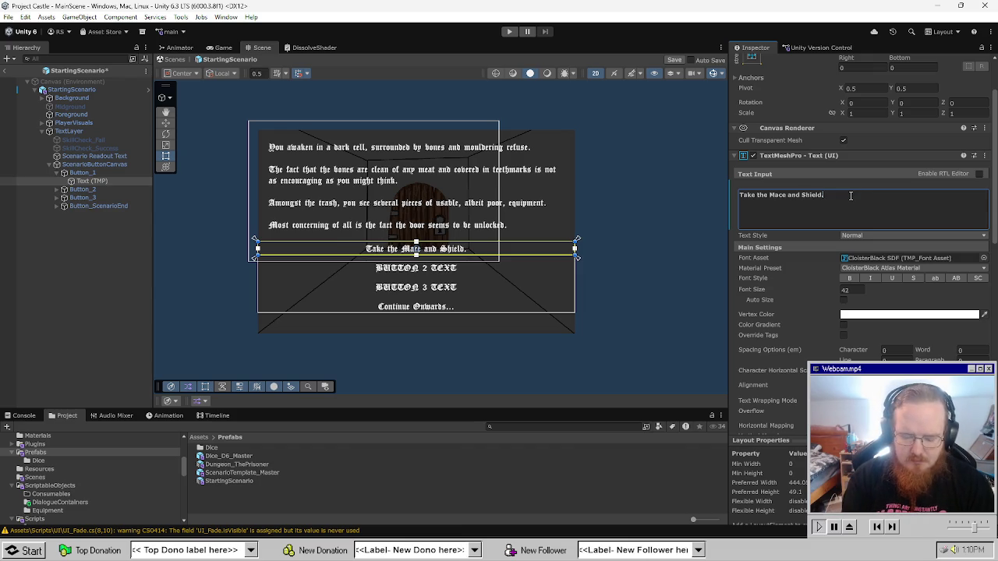
pyautogui.write(" It's a")
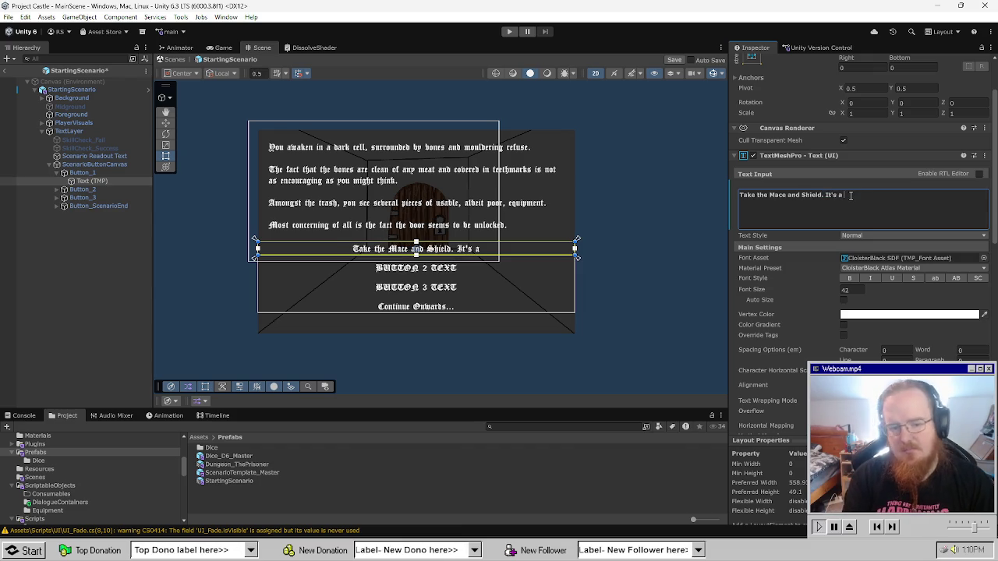
pyautogui.write(' classic.')
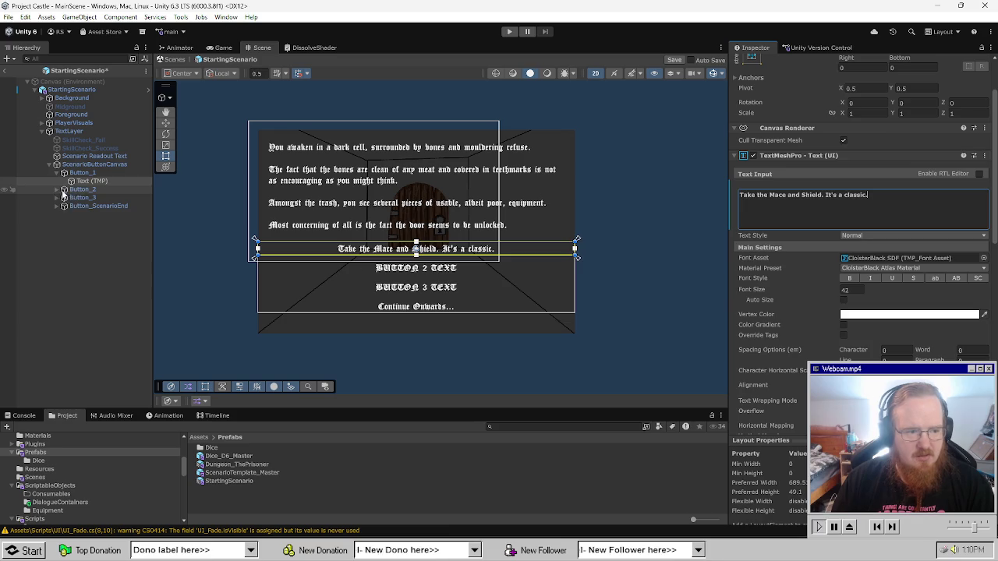
pyautogui.click(81, 189)
# Replace BUTTON 2 TEXT with "Take the two-handed Axe. I want to to hurt something.".
pyautogui.click(65, 190)
pyautogui.click(847, 206)
pyautogui.hotkey('ctrl', 'a')
pyautogui.press('BackSpace')
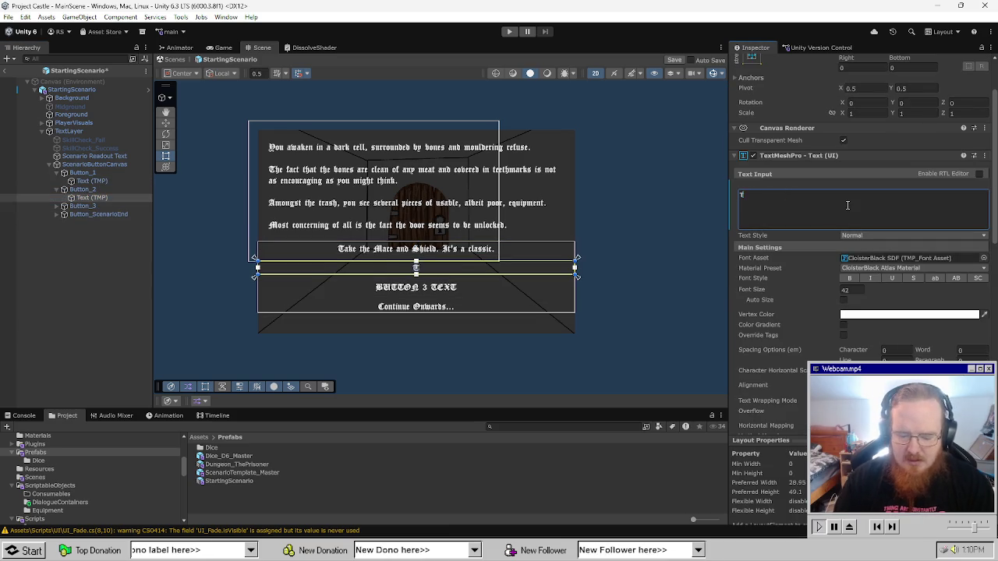
pyautogui.write('Take the two-handed A')
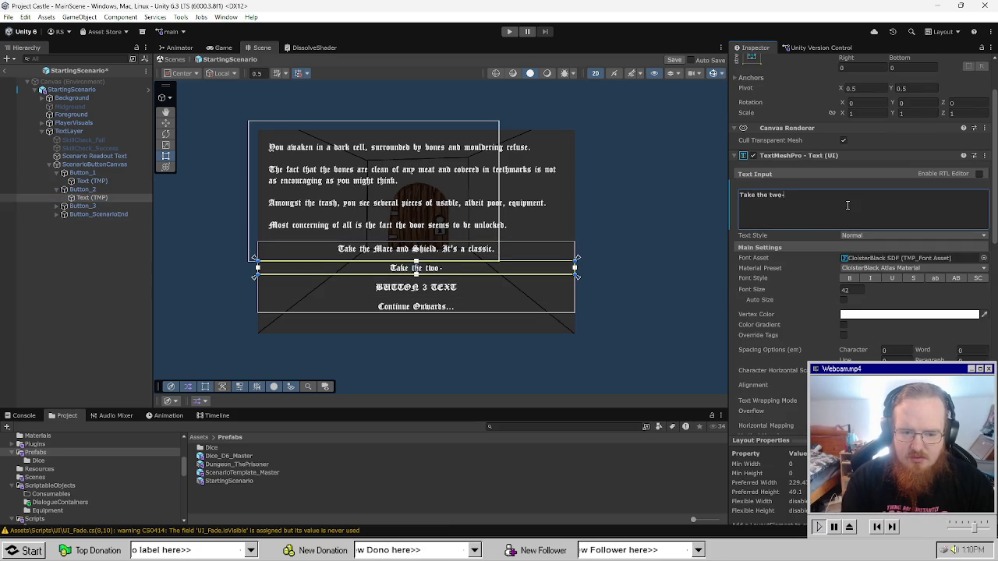
pyautogui.write('x')
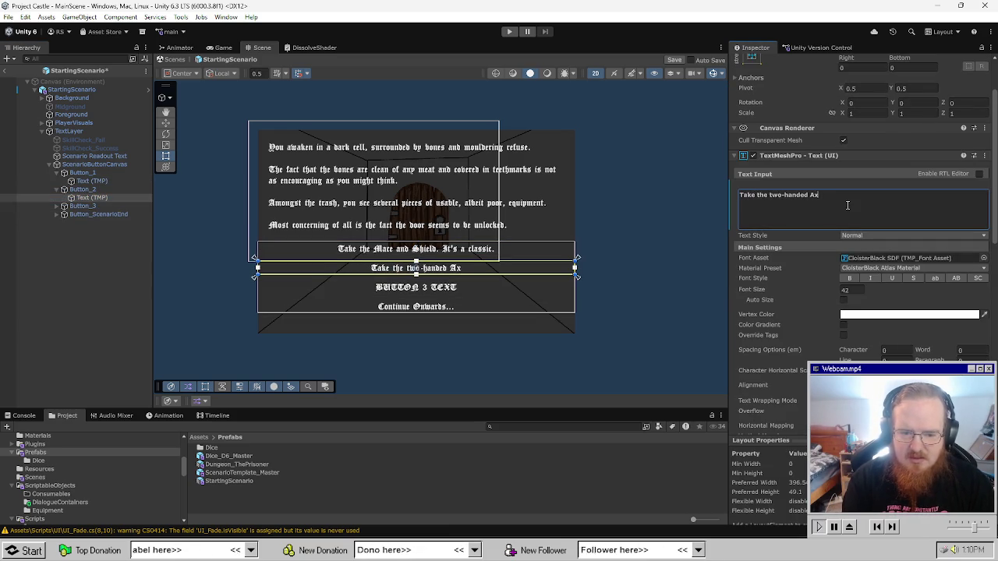
pyautogui.write('e. I want to to hurt something.')
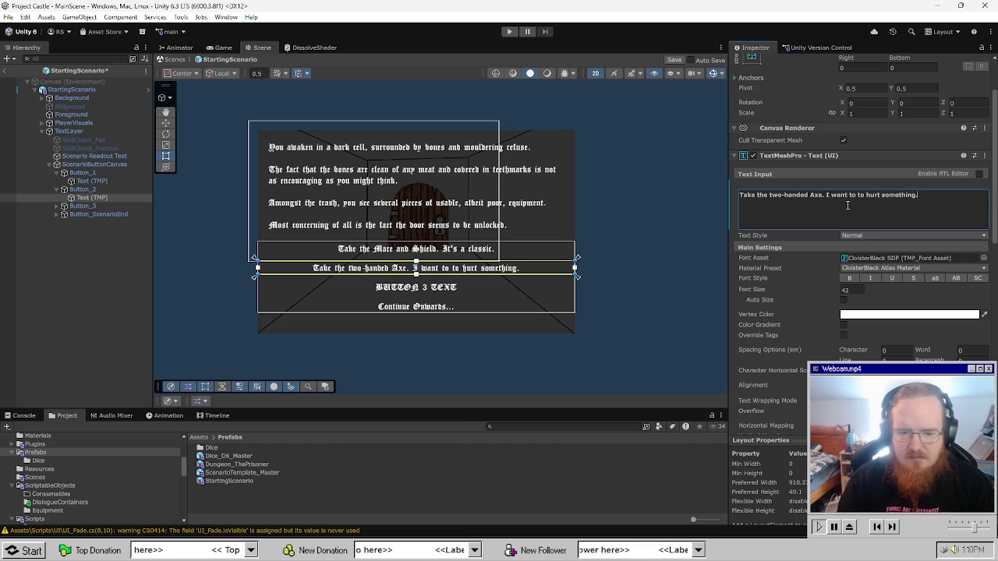
# Replace BUTTON 3 TEXT with "I don't trust any of this. I'll use my fists." and save.
pyautogui.click(59, 206)
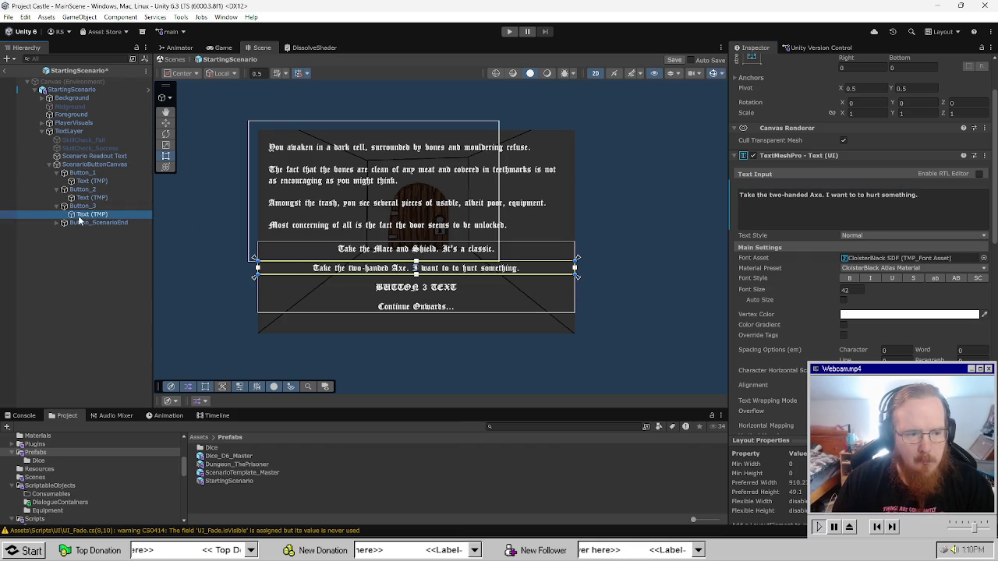
pyautogui.click(92, 214)
pyautogui.click(871, 209)
pyautogui.write('I don')
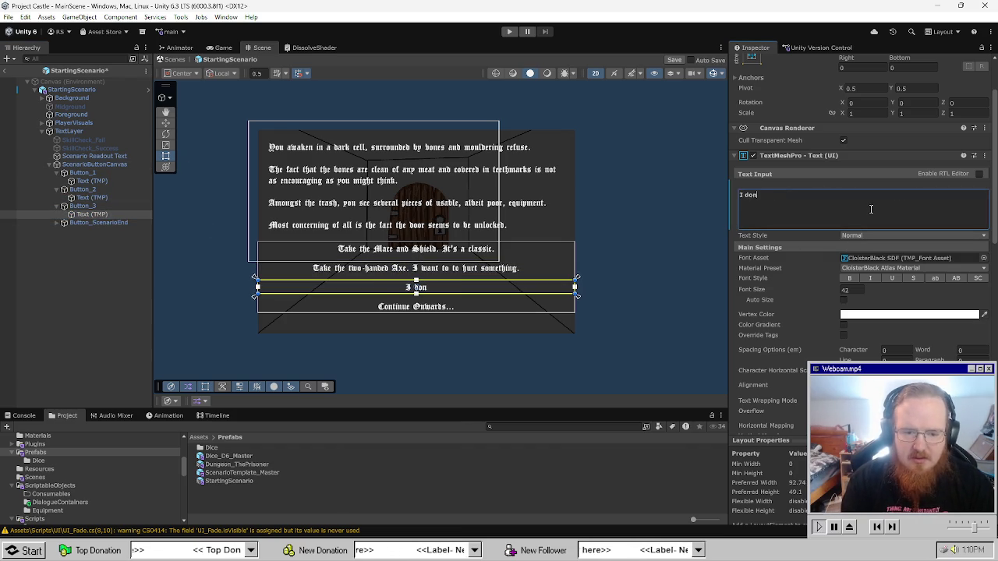
pyautogui.write("'t trust any of this.")
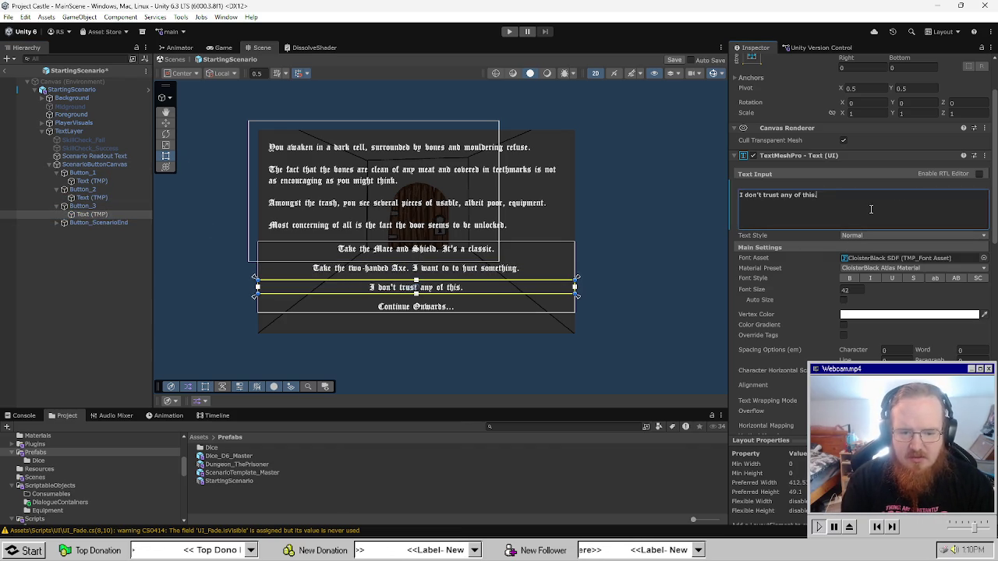
pyautogui.write(" I'll use my fists.")
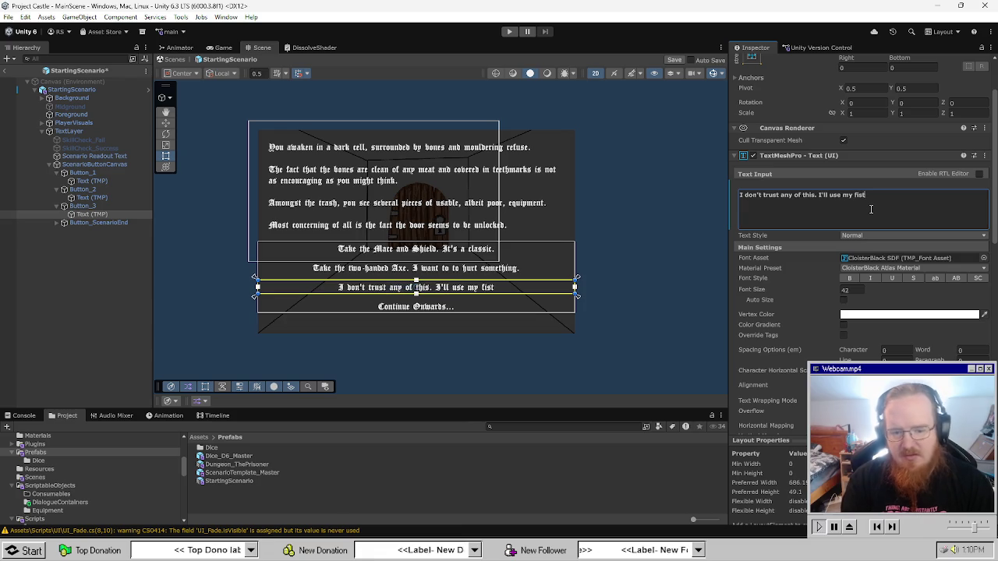
pyautogui.hotkey('ctrl', 's')
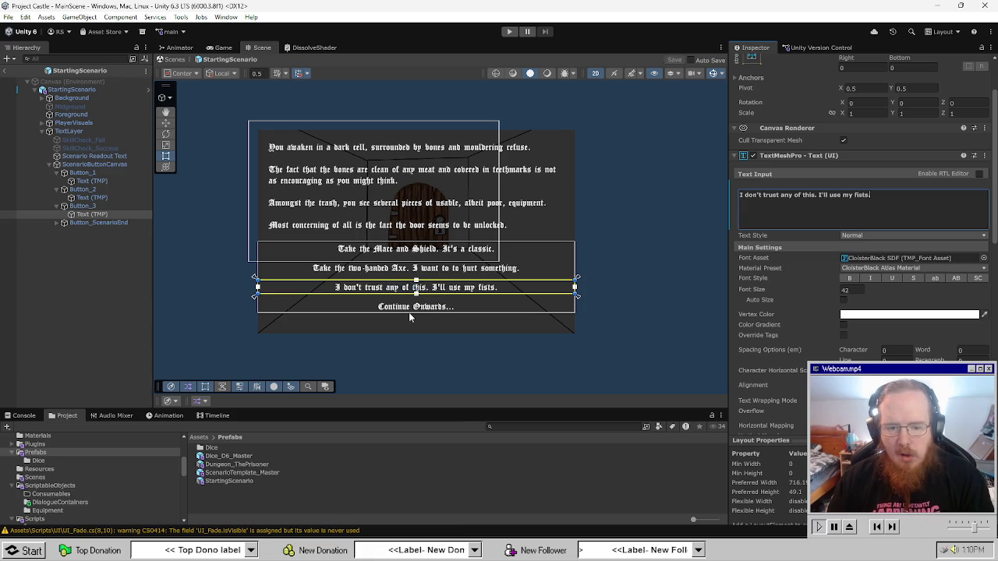
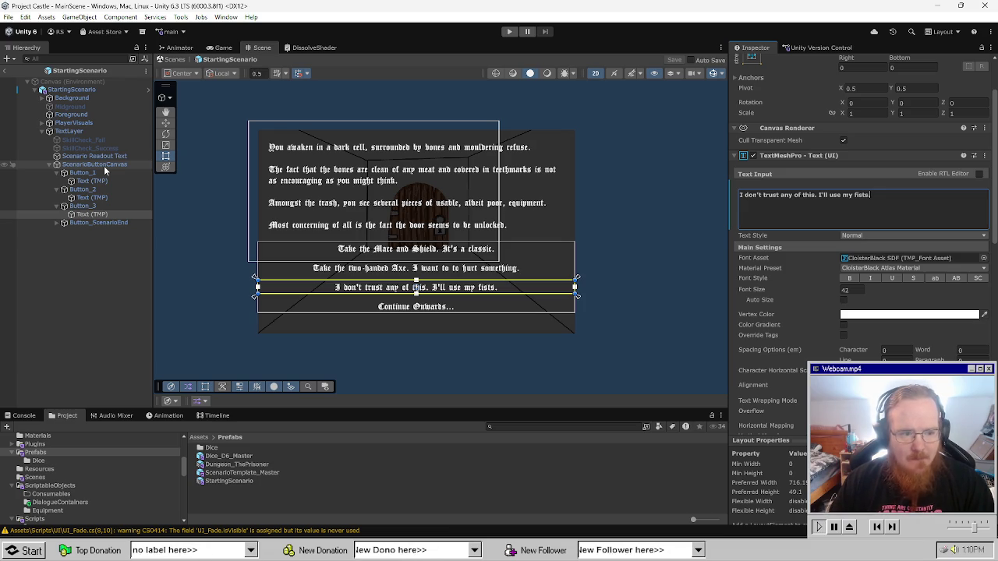
# Select StartingScenario and enter the success text 'Hefting the half-rotted shield and poor-quality mace, you feel marginally better. Just.'.
pyautogui.click(81, 91)
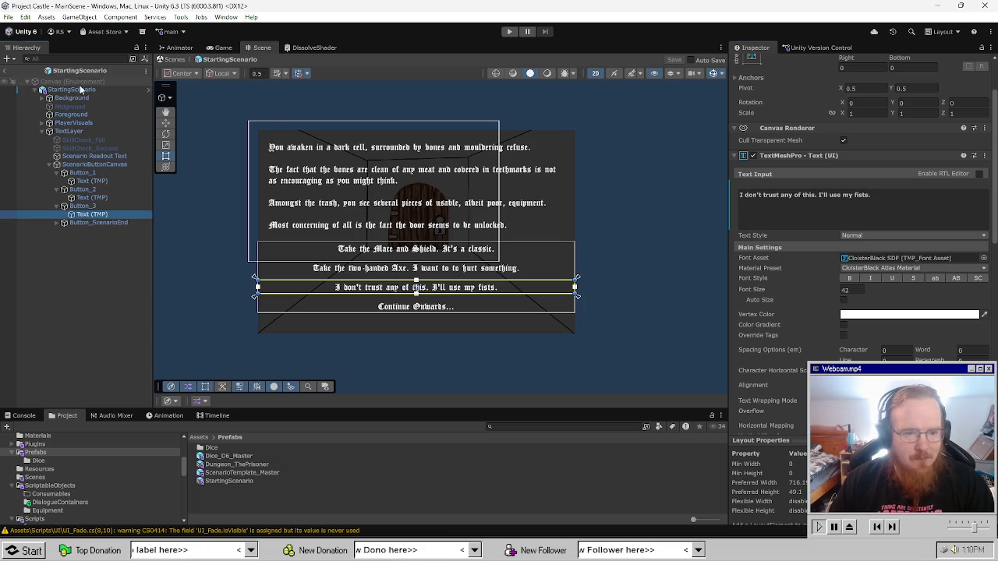
pyautogui.click(82, 90)
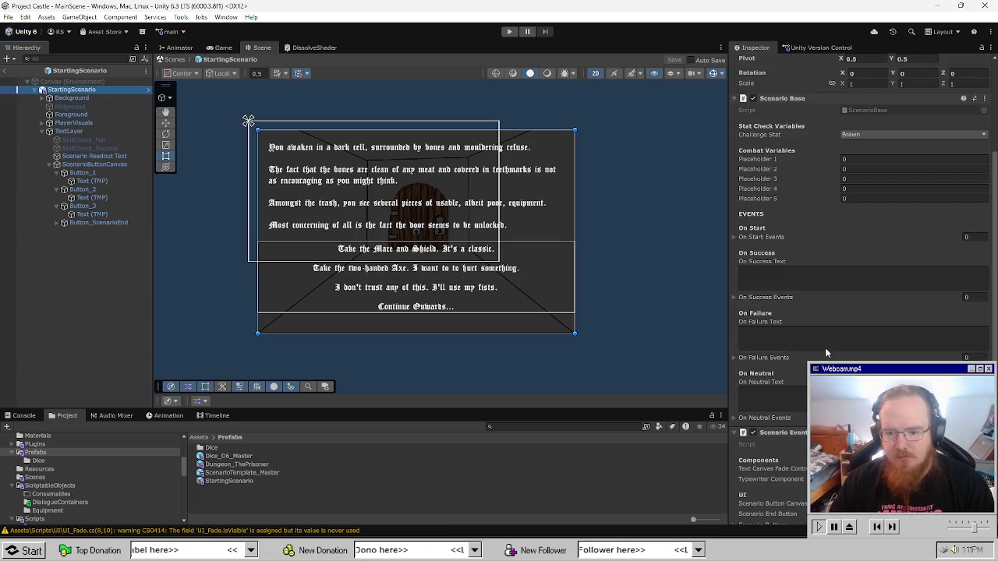
pyautogui.click(847, 274)
pyautogui.write('Hef')
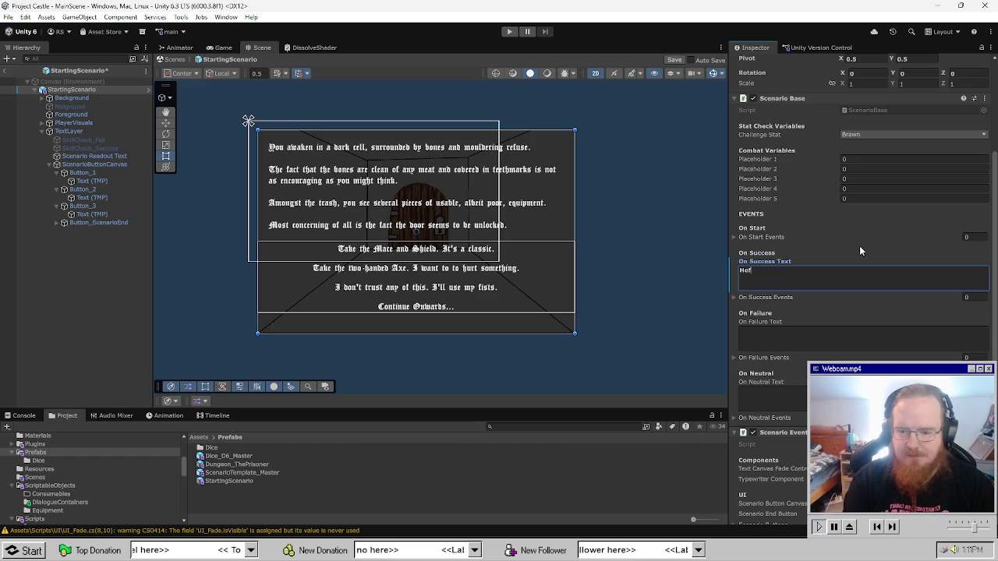
pyautogui.write('ting the ')
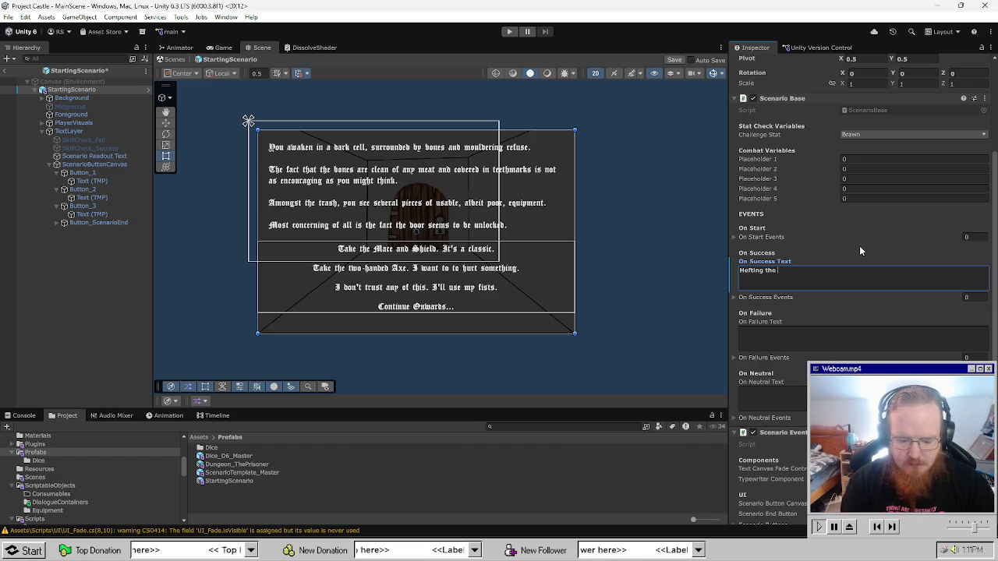
pyautogui.write('half-rotte')
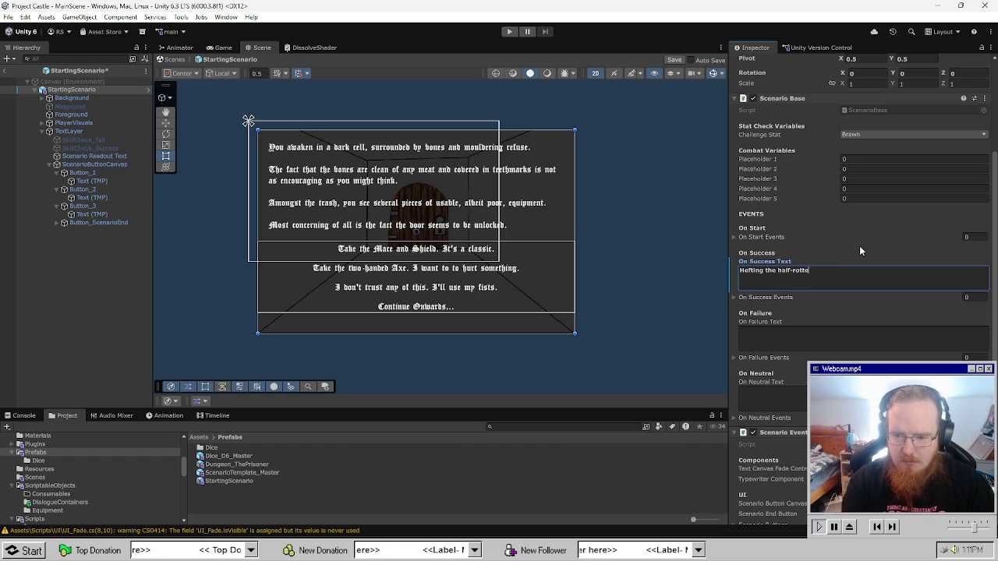
pyautogui.write('d shield and r')
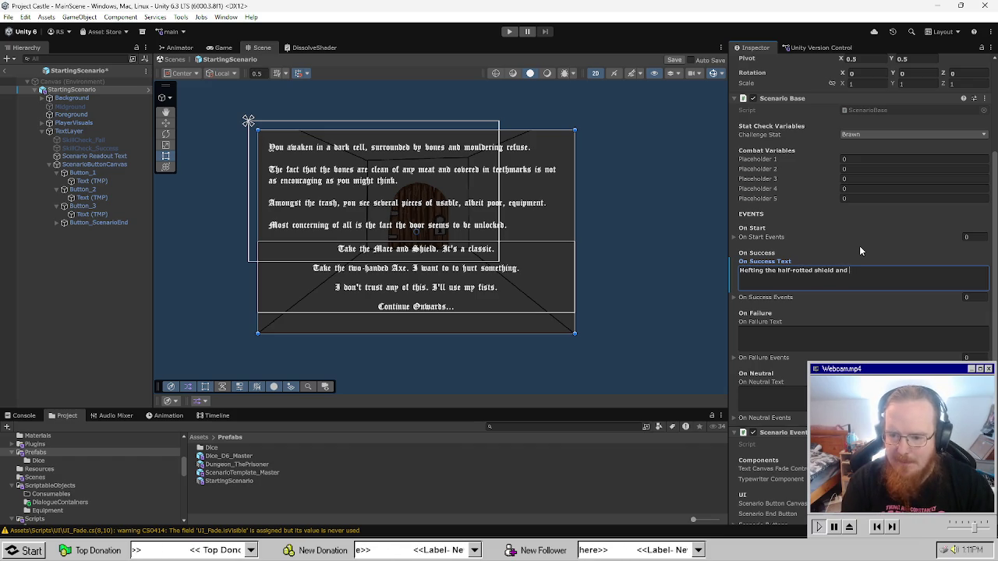
pyautogui.press('BackSpace')
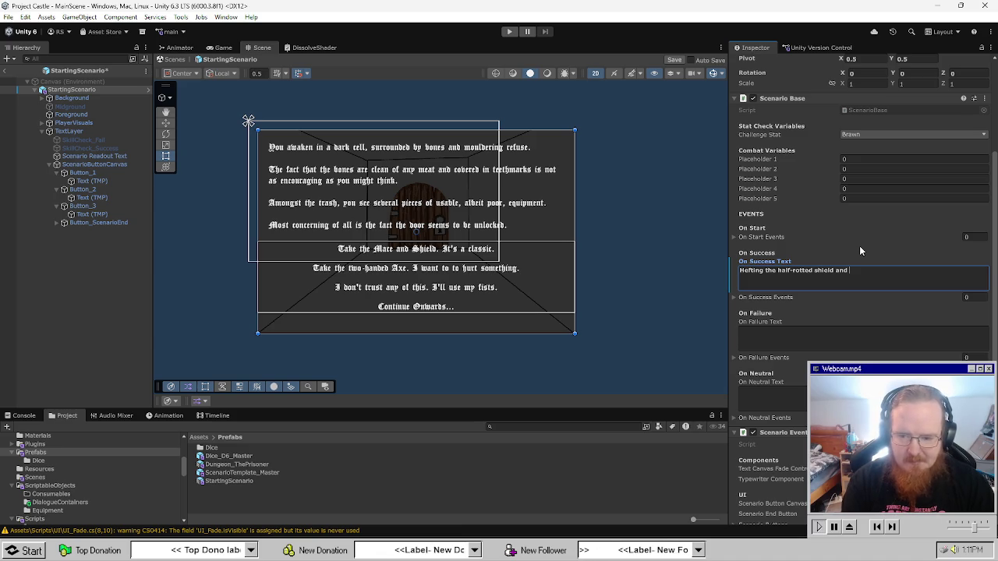
pyautogui.write('poor-qu')
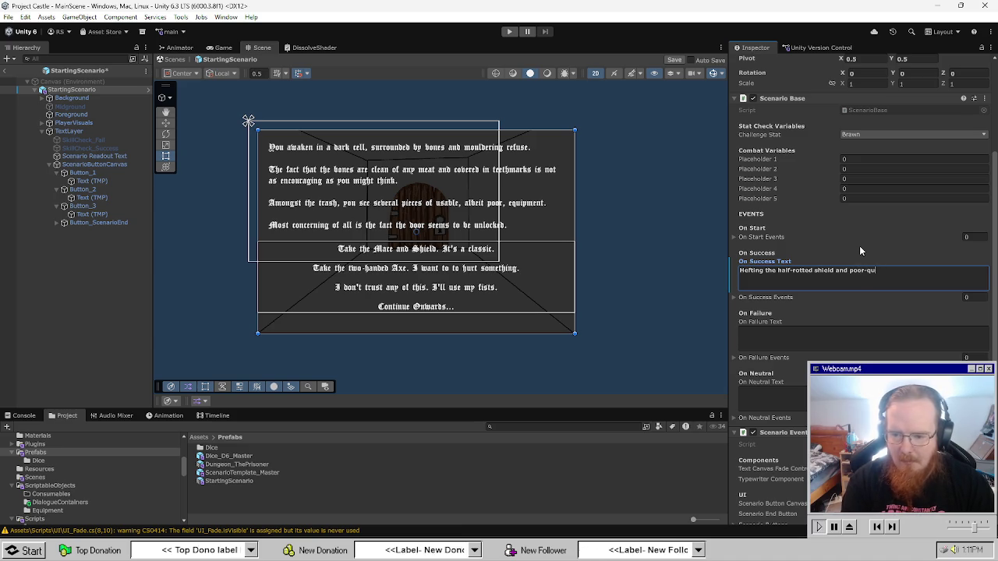
pyautogui.write('ality mace, you fee')
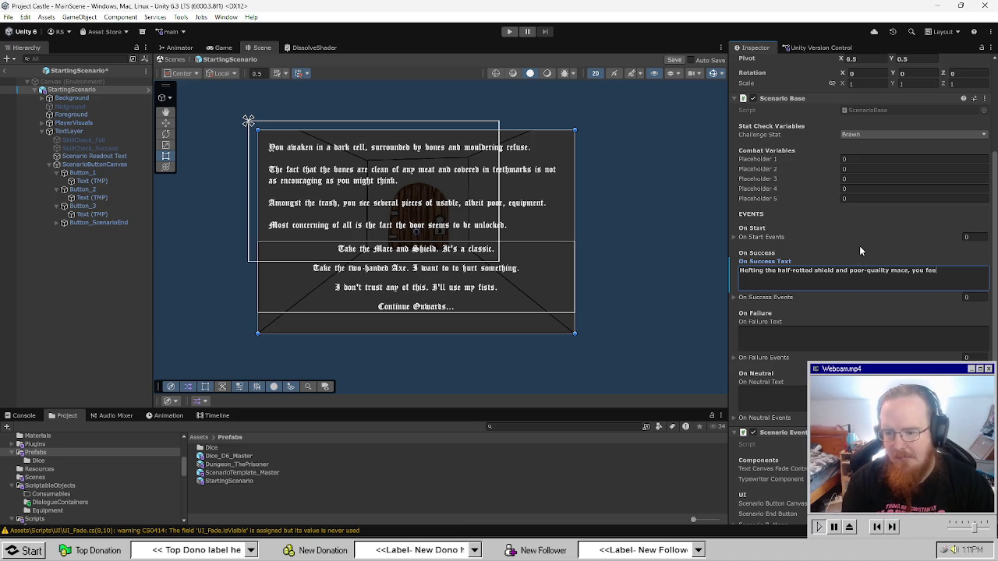
pyautogui.write('l marginal')
pyautogui.press('BackSpace')
pyautogui.press('BackSpace')
pyautogui.press('BackSpace')
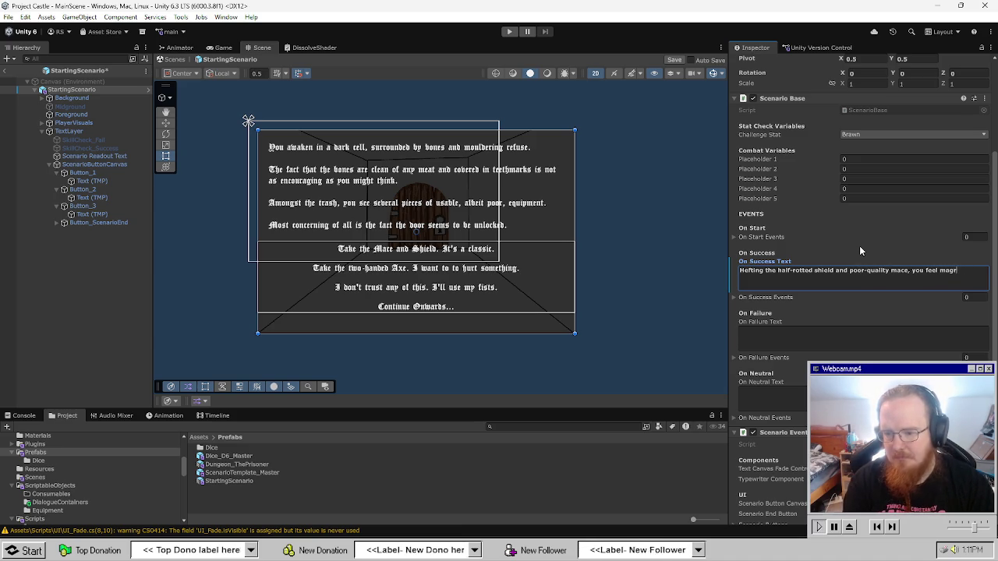
pyautogui.write('ginally be')
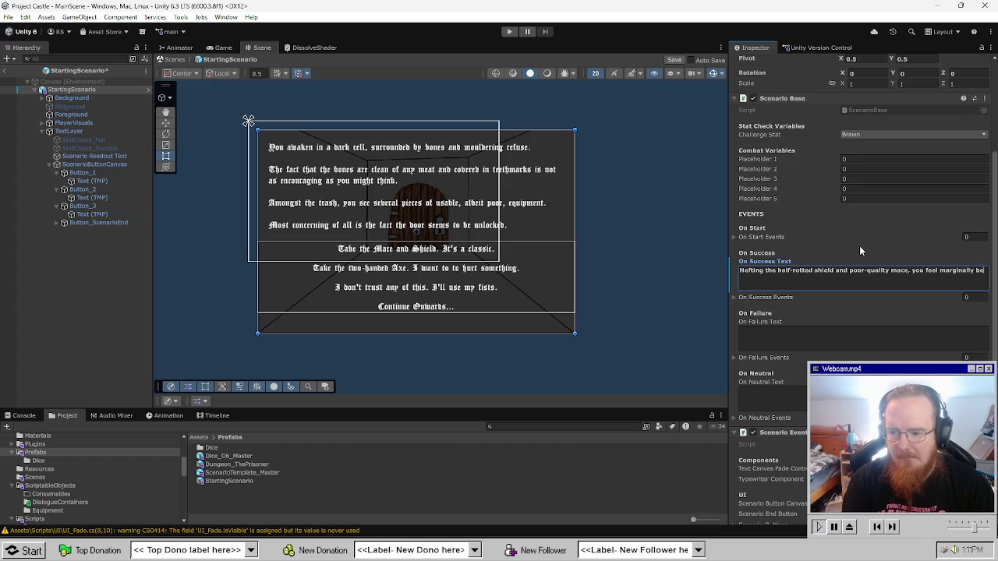
pyautogui.write('tter. Just.')
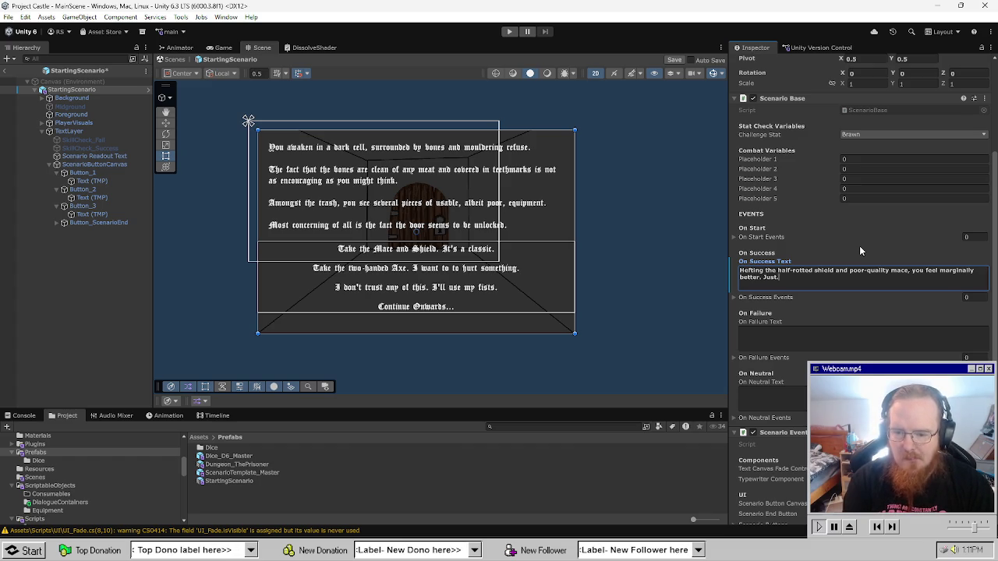
# Write the failure text about splintering wood digging into your palms as you hoist the Axe.
pyautogui.click(866, 338)
pyautogui.write('Thet spli')
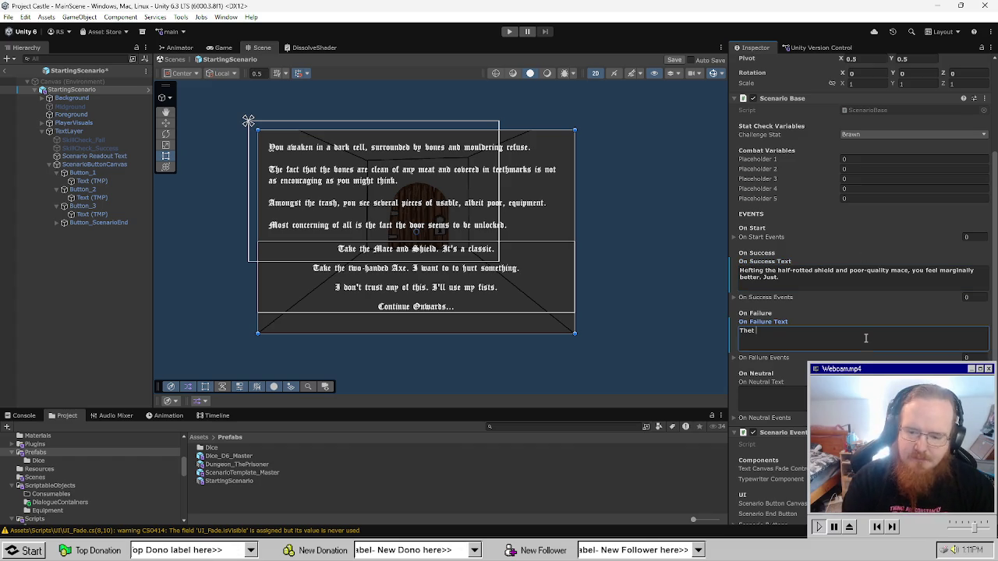
pyautogui.press('BackSpace')
pyautogui.press('BackSpace')
pyautogui.press('BackSpace')
pyautogui.write('splintering wood digs')
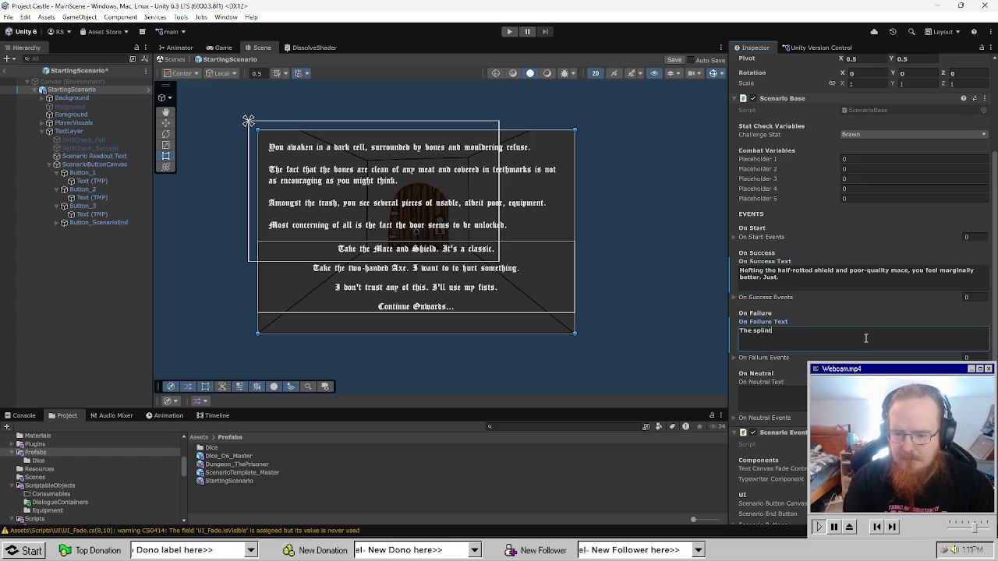
pyautogui.write(' into')
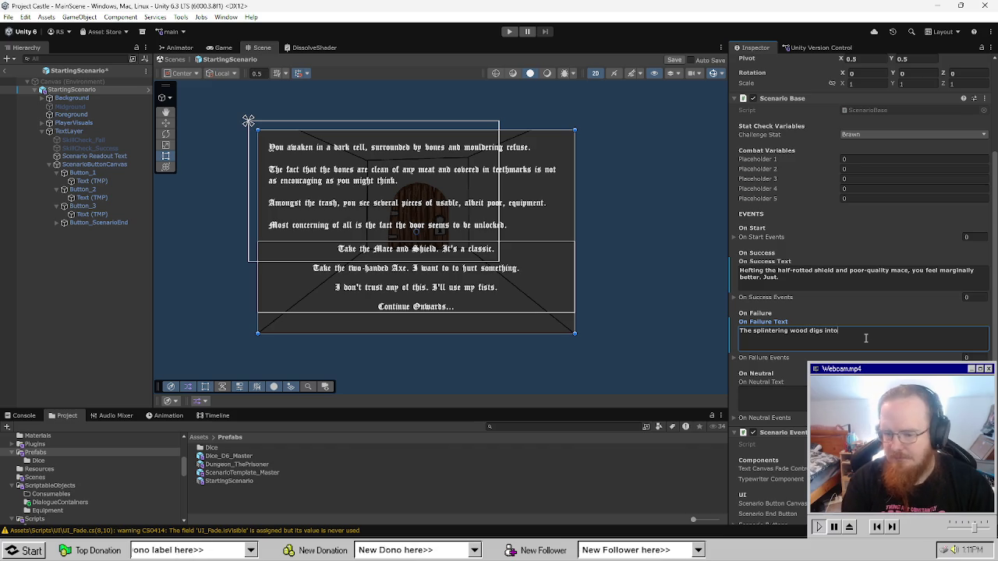
pyautogui.write(' your palms as you hoist the Axe, b')
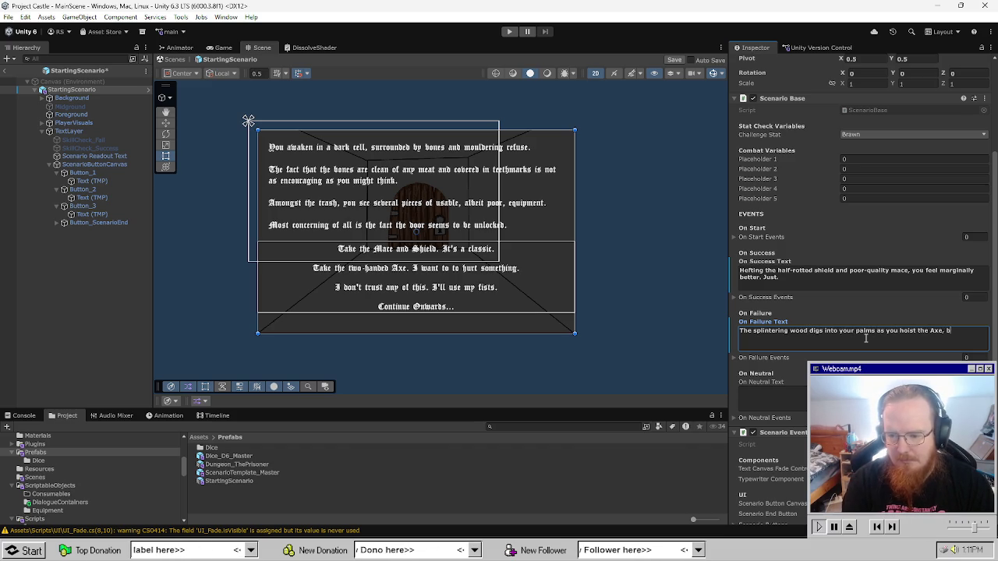
pyautogui.write('ut t')
pyautogui.write('the weig')
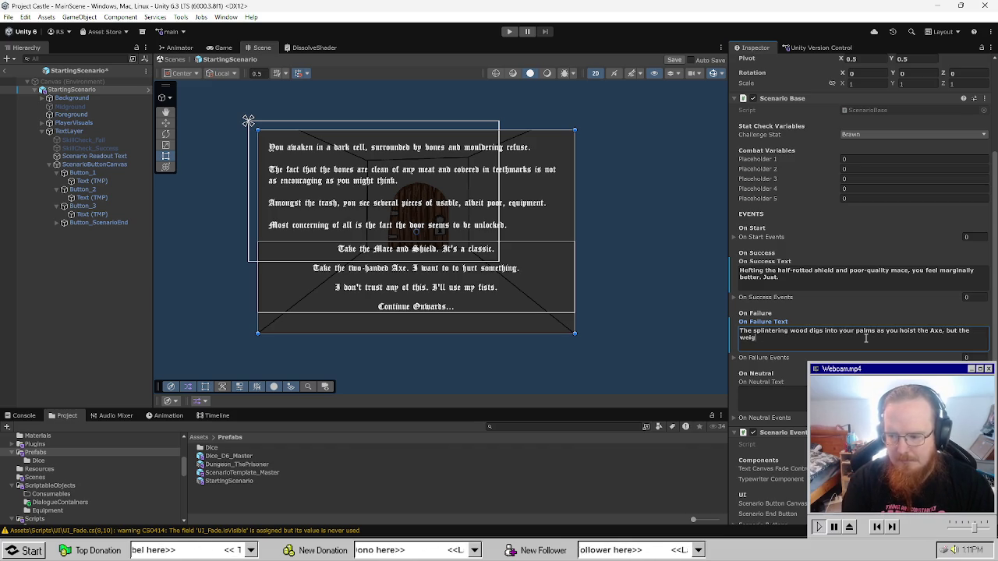
pyautogui.write('ht is enough to give')
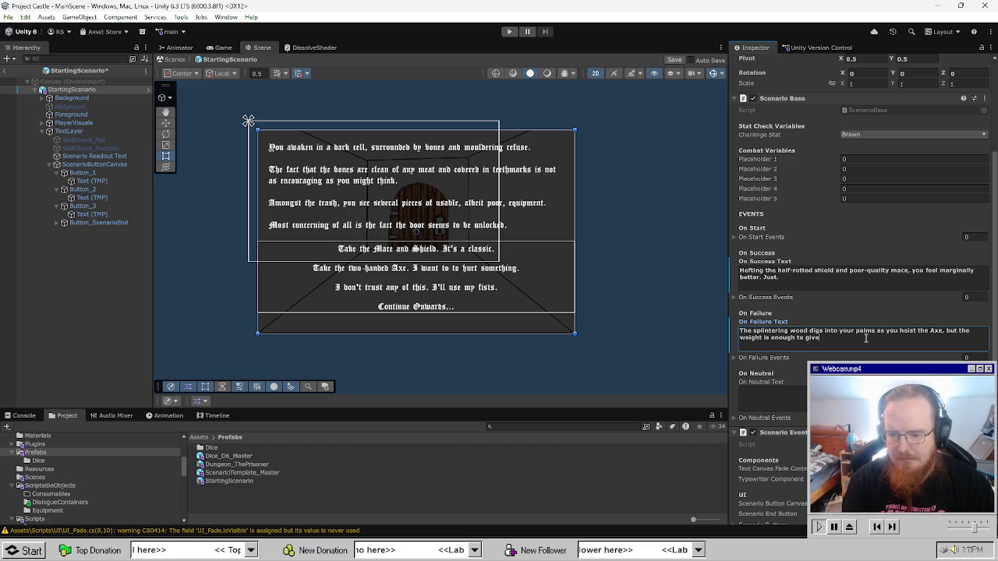
pyautogui.write(' you a little comfort.')
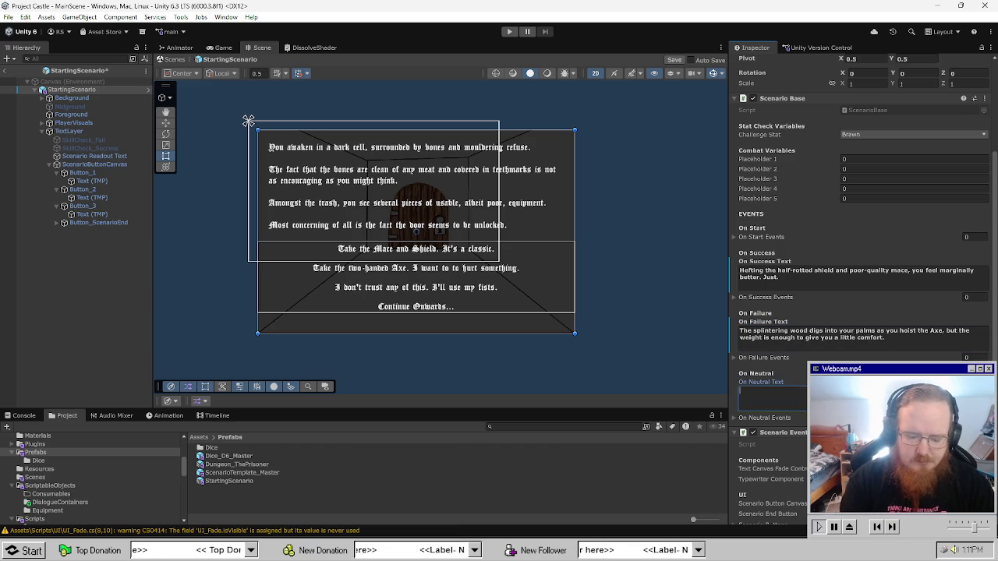
# Write the neutral text ending '...catches your eyes.' and begin a 'You gain a small pot...' line.
pyautogui.click(773, 394)
pyautogui.write('Not trustin')
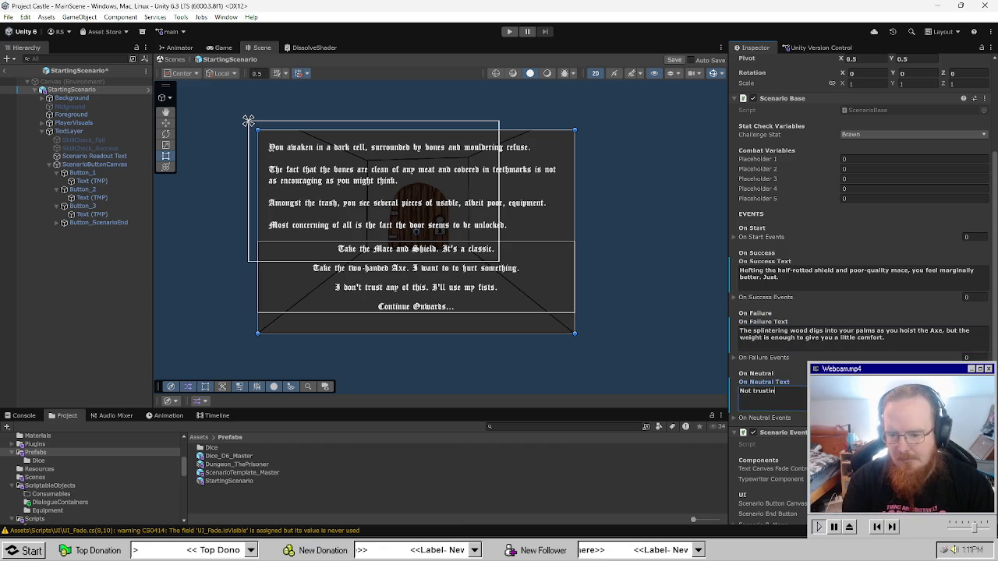
pyautogui.hotkey('ctrl', 'a')
pyautogui.write('Ignoring the p')
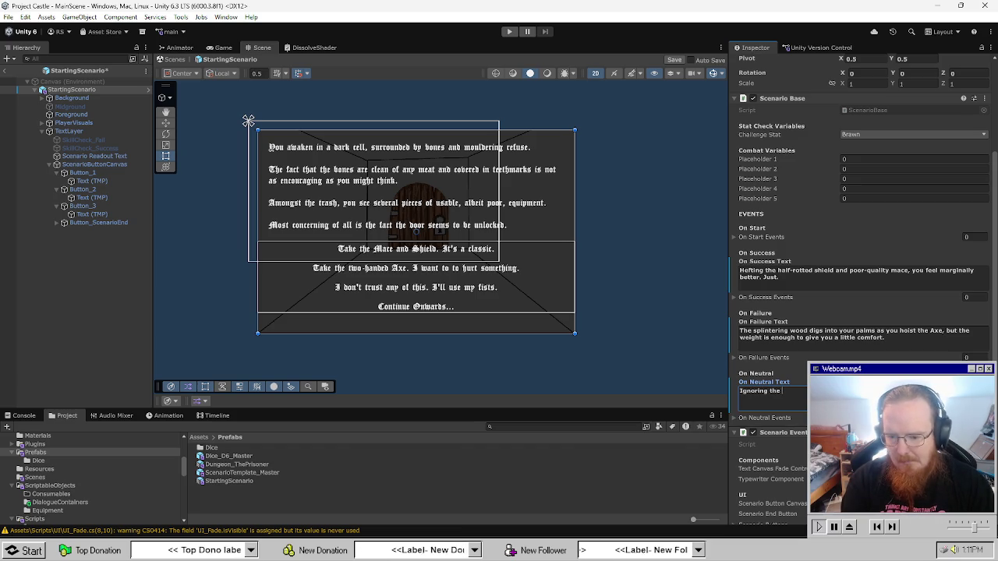
pyautogui.write('oor eq')
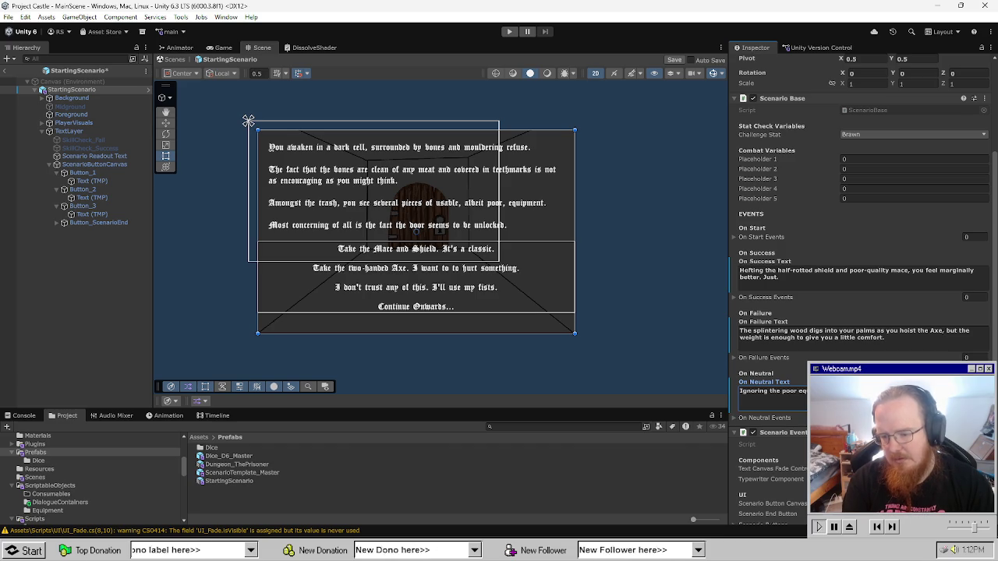
pyautogui.write('tches your eyes.')
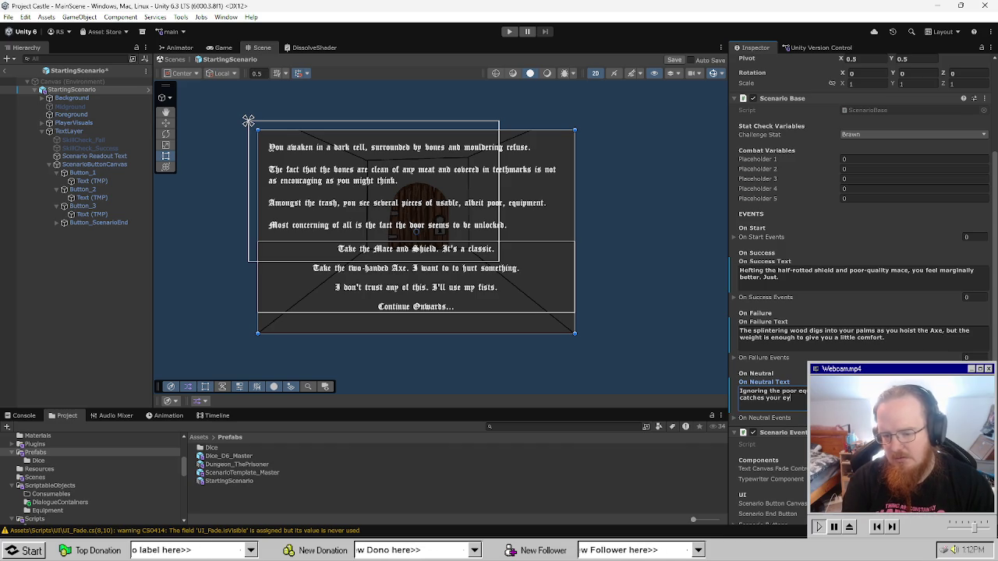
pyautogui.press('Return')
pyautogui.press('Return')
pyautogui.write('You')
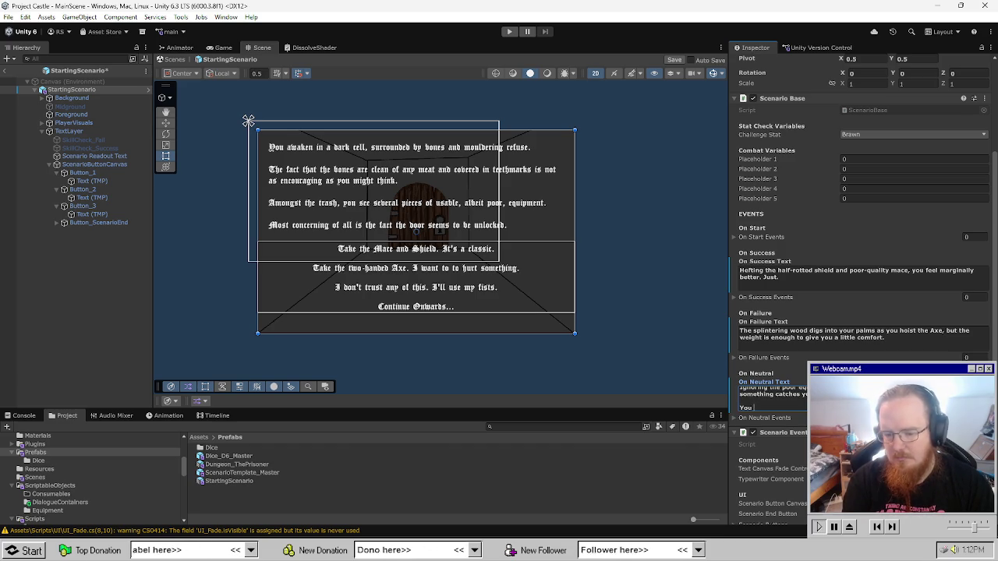
pyautogui.write(' gain a small')
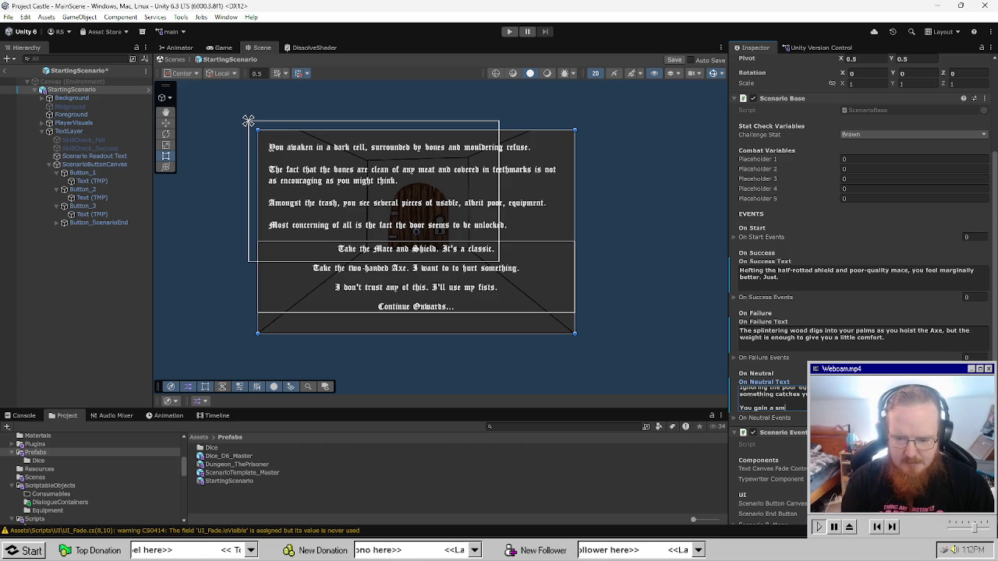
pyautogui.write(' poti')
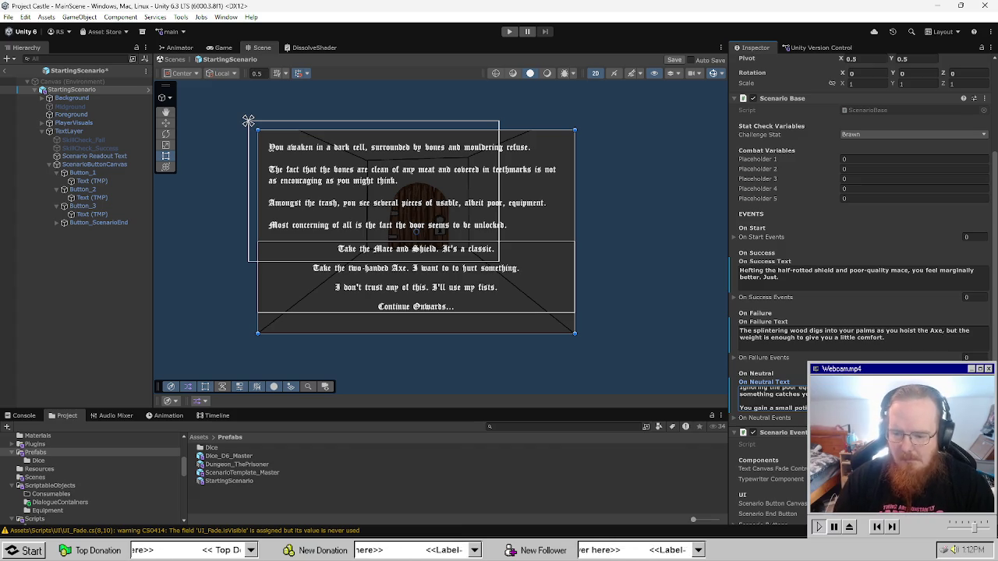
# Insert 'shining' into the neutral text and add a reward line about the Axe to the failure text.
pyautogui.click(774, 395)
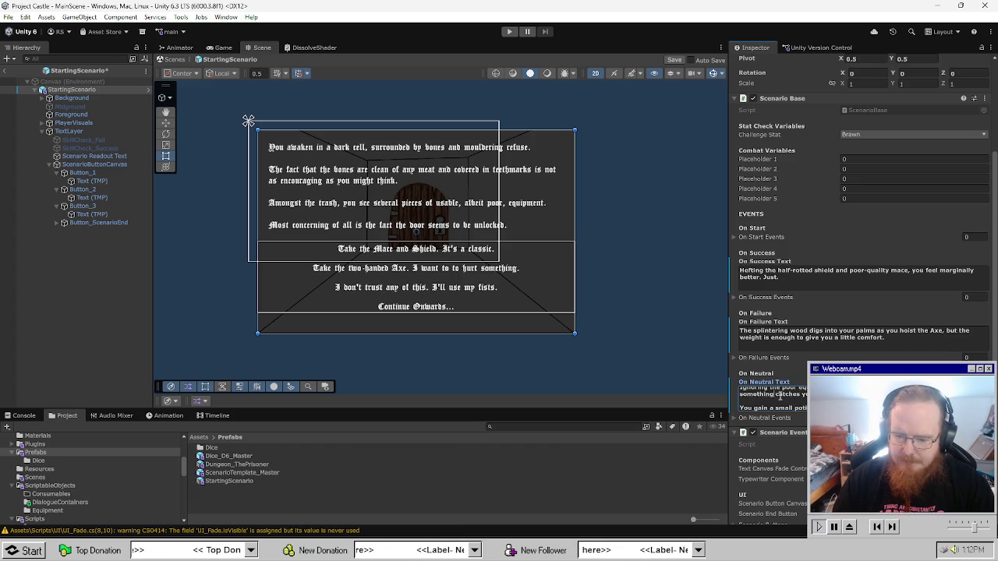
pyautogui.write('shining')
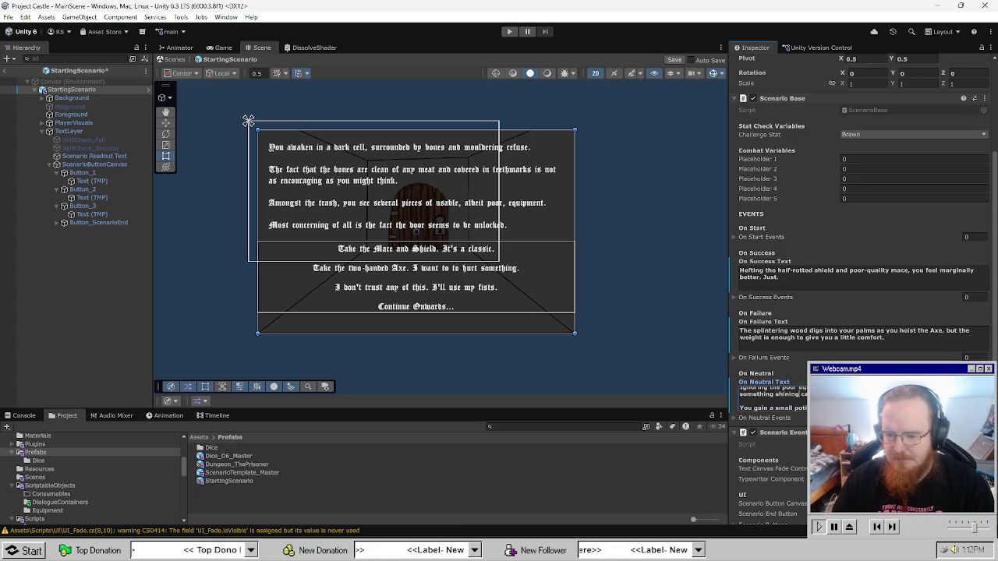
pyautogui.click(899, 341)
pyautogui.write('You gain')
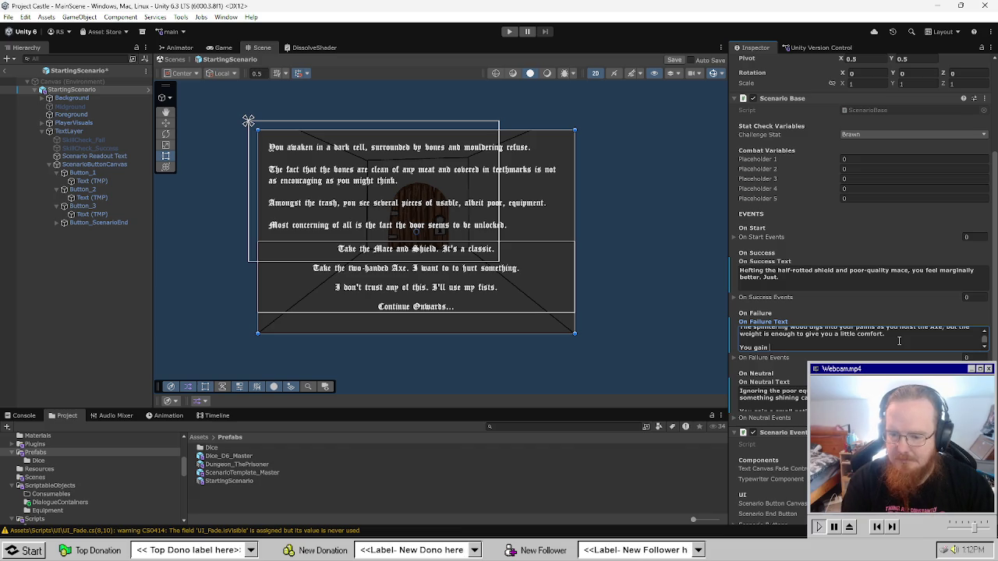
pyautogui.write('Po')
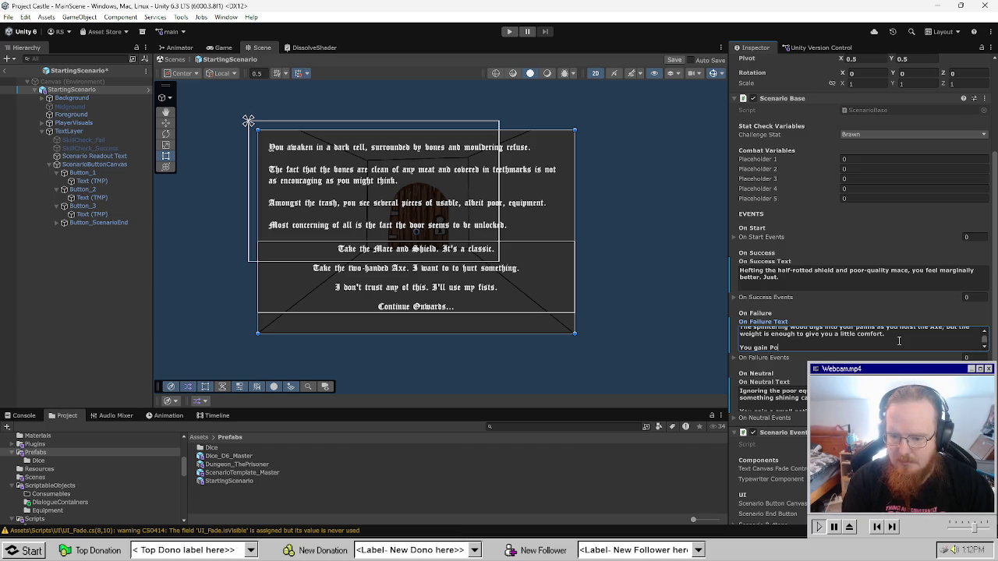
pyautogui.write('anded Axe')
# Add a new success line: 'You gain Splintering Shield and Rusted Mace.'.
pyautogui.click(810, 285)
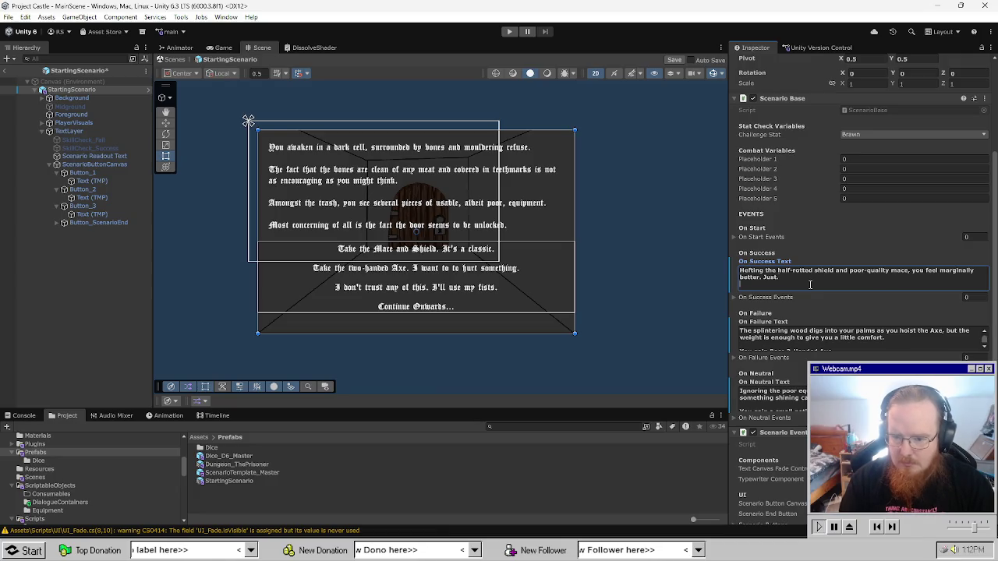
pyautogui.press('Return')
pyautogui.write('You gain Splinte')
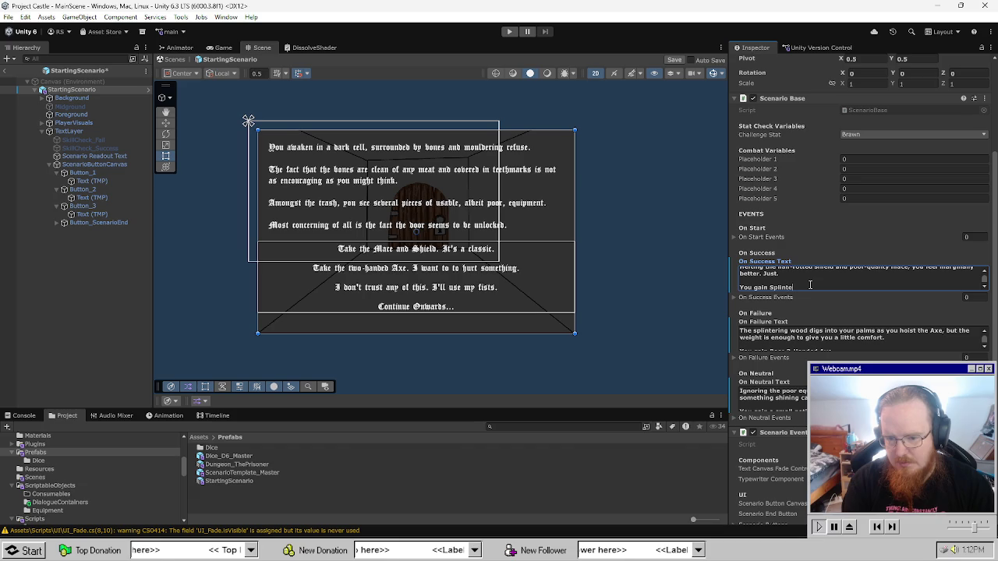
pyautogui.write('ng Shield and ')
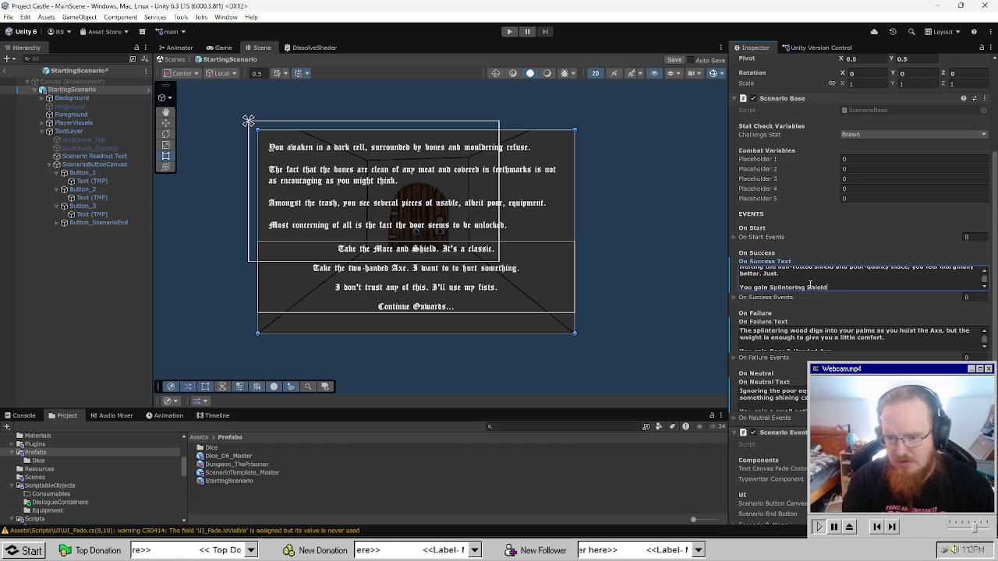
pyautogui.write('Rusted Ma')
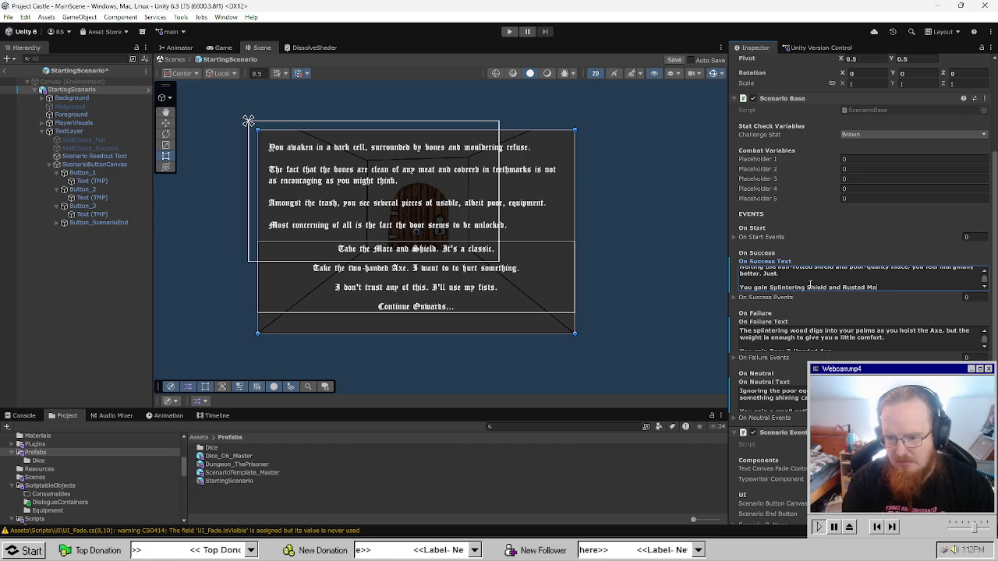
pyautogui.write('ce.')
# Save the scene and collapse the Scenario Base component.
pyautogui.hotkey('ctrl', 's')
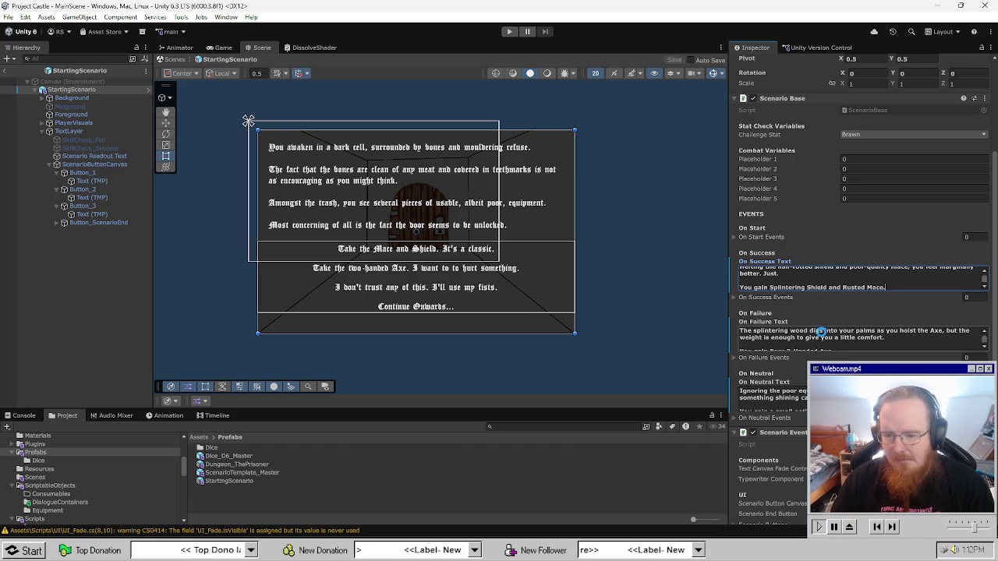
pyautogui.scroll(-1, 822, 332)
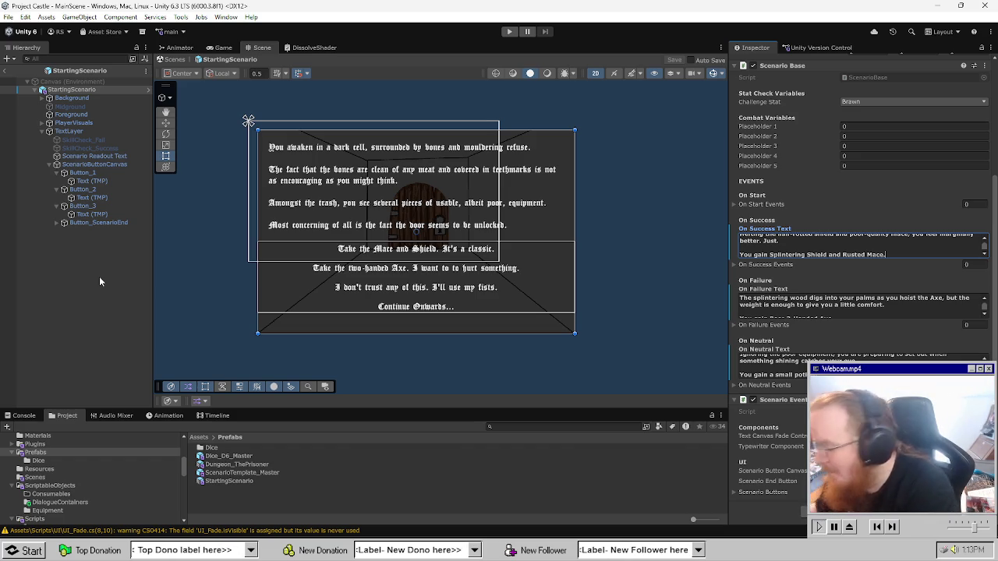
pyautogui.click(875, 67)
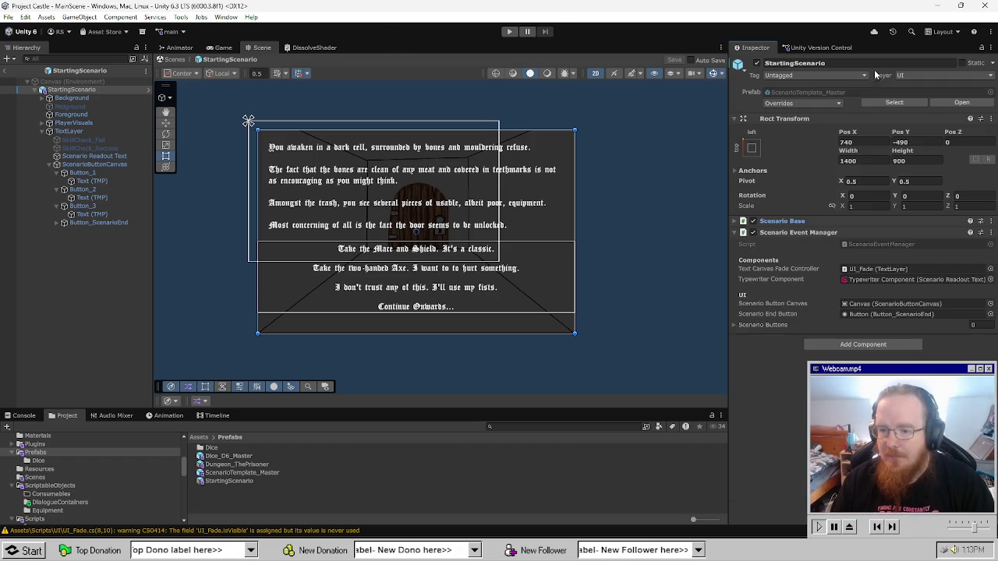
pyautogui.click(737, 221)
# Open ScenarioBase.cs in Visual Studio, read through RunEvents and CO_ReEnableEvents, then return to Unity.
pyautogui.doubleClick(858, 232)
pyautogui.scroll(-10, 337, 223)
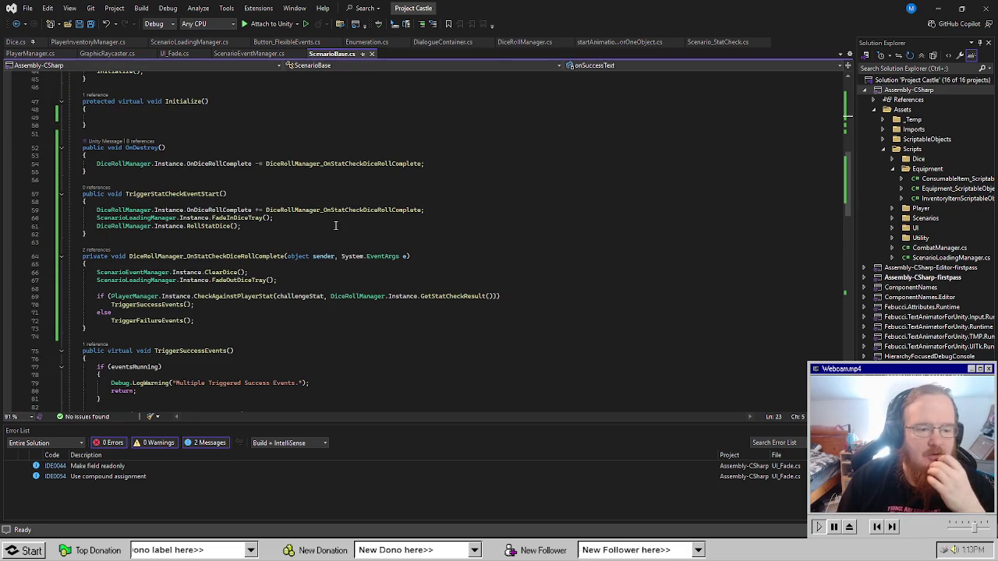
pyautogui.scroll(-4, 313, 322)
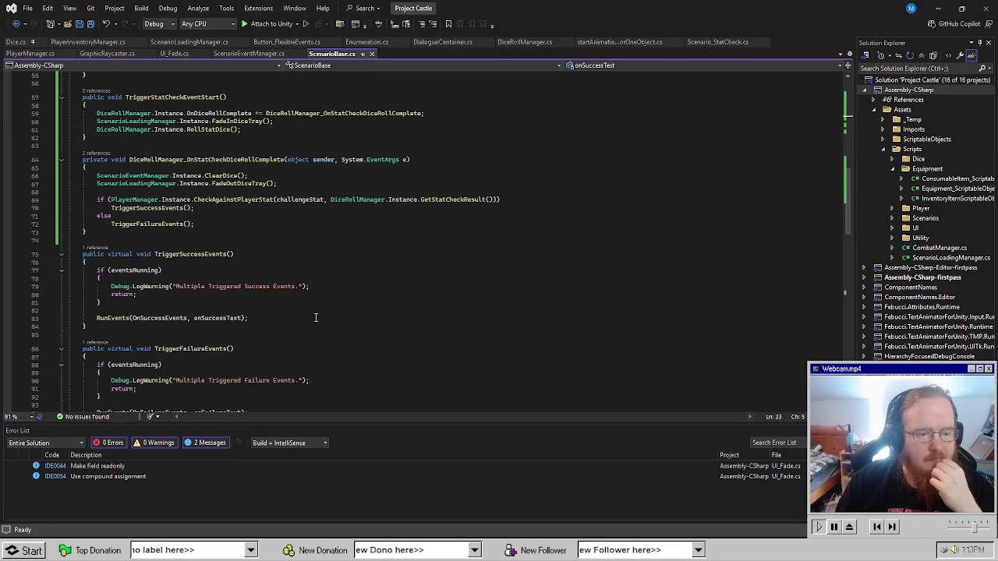
pyautogui.scroll(-4, 315, 318)
pyautogui.scroll(-8, 319, 320)
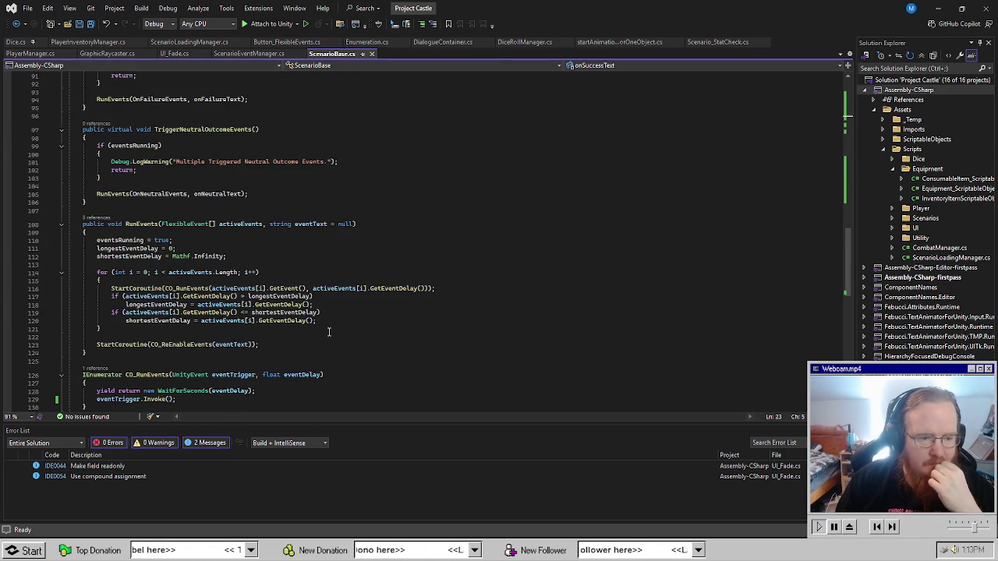
pyautogui.scroll(-4, 328, 333)
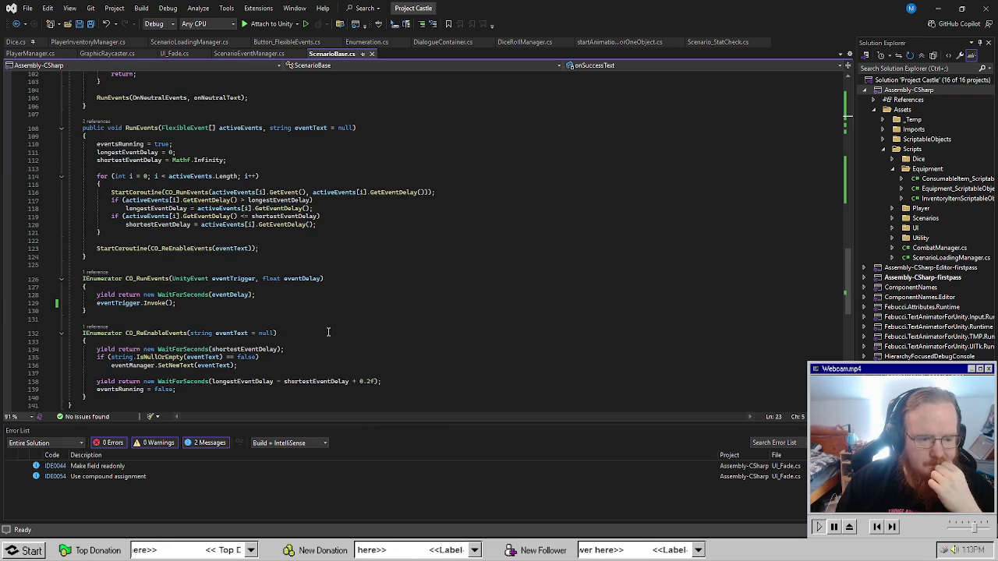
pyautogui.scroll(-4, 328, 332)
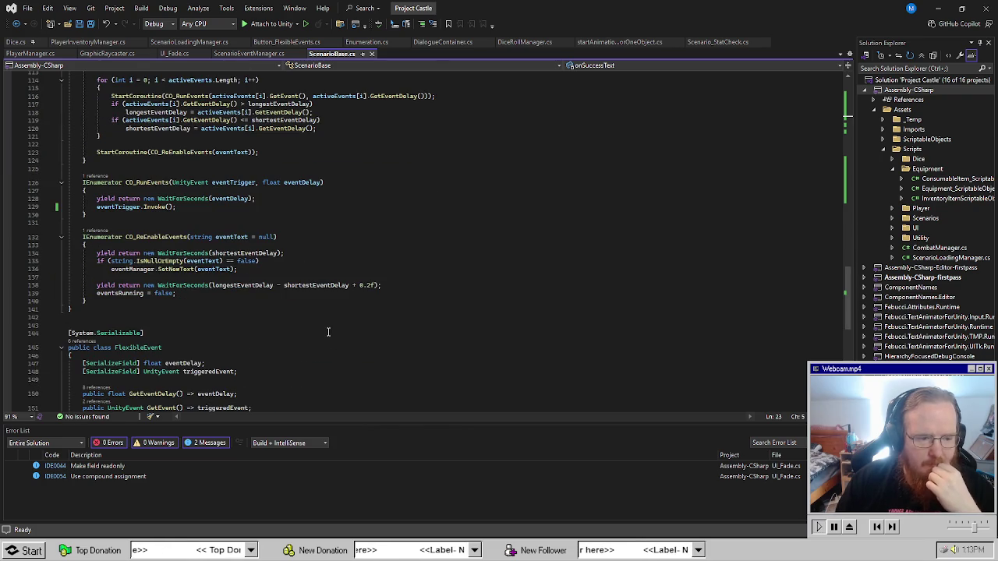
pyautogui.scroll(20, 328, 332)
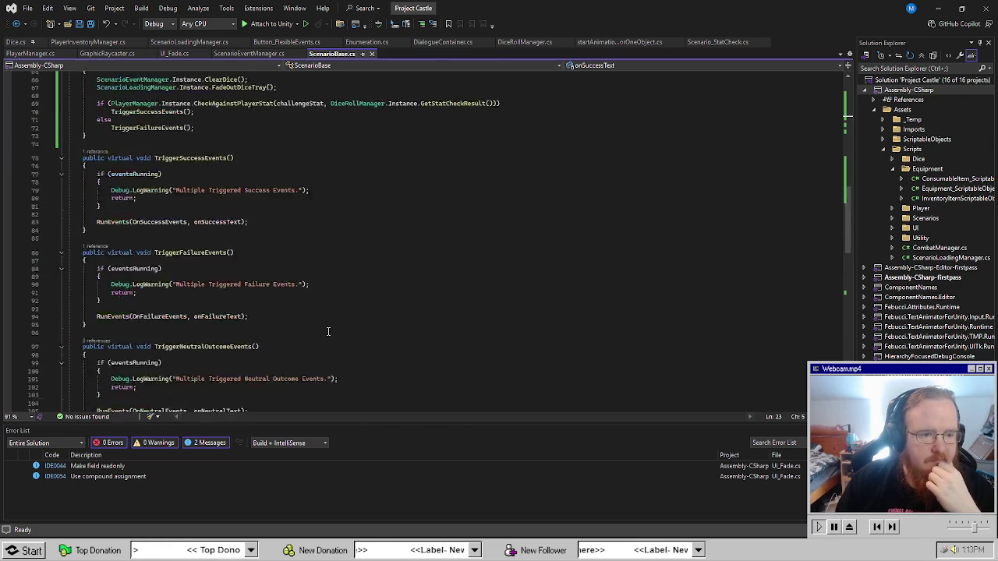
pyautogui.scroll(-14, 299, 274)
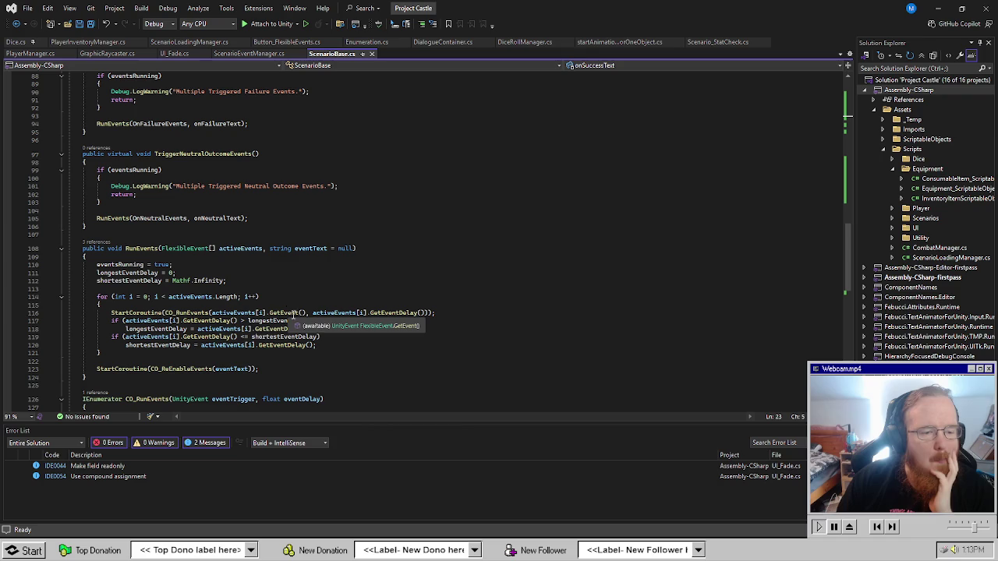
pyautogui.scroll(-4, 325, 335)
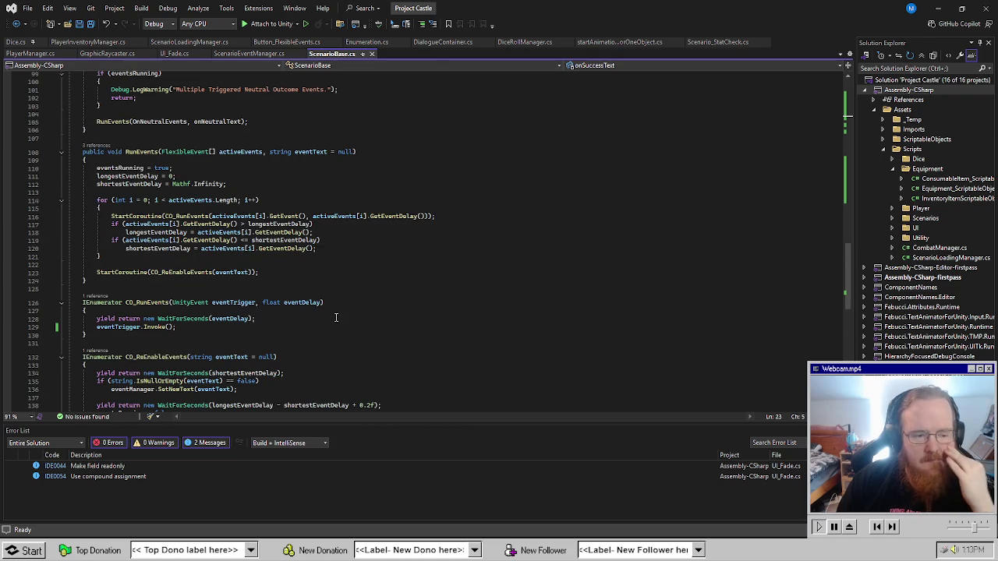
pyautogui.scroll(-2, 338, 315)
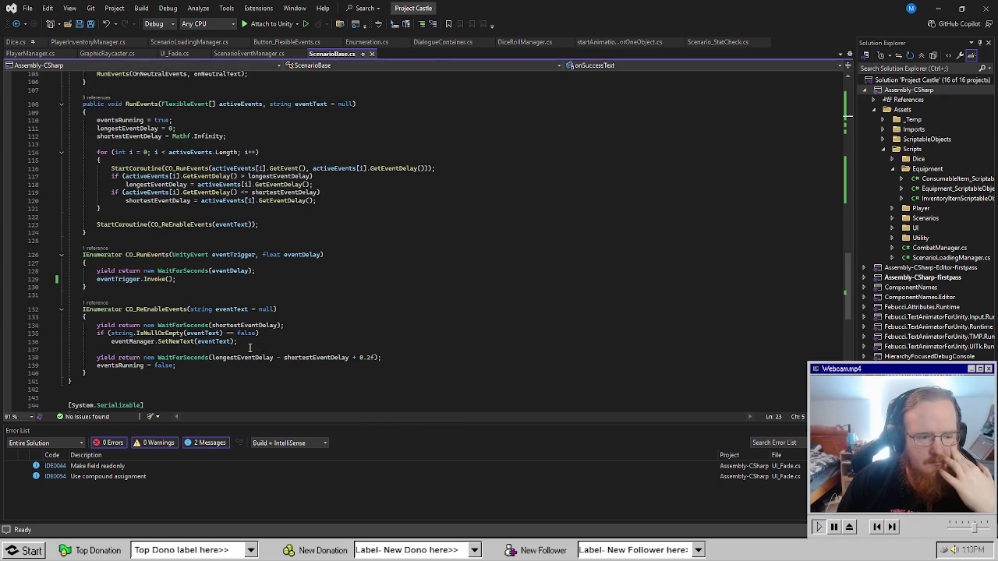
pyautogui.scroll(3, 250, 349)
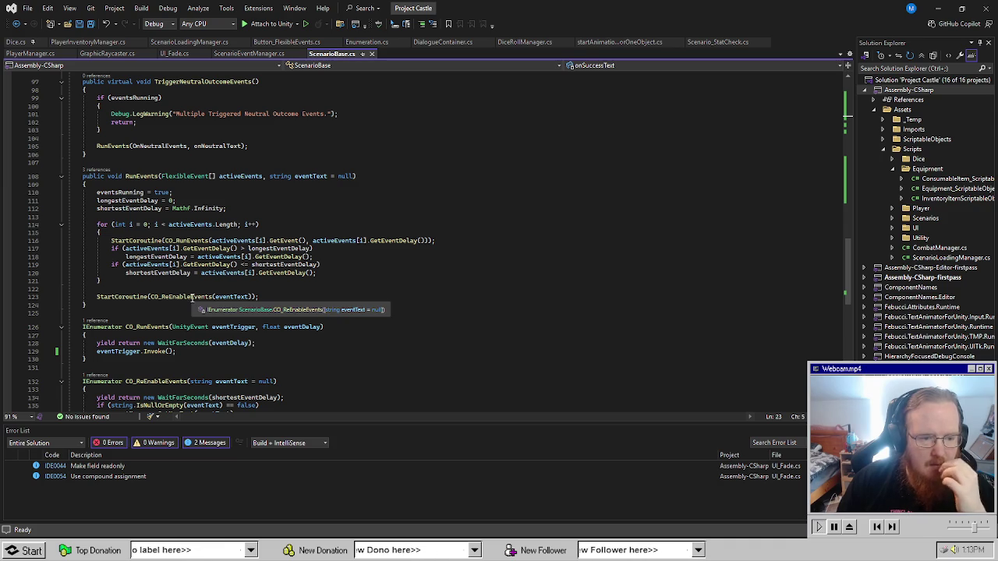
pyautogui.scroll(-3, 350, 323)
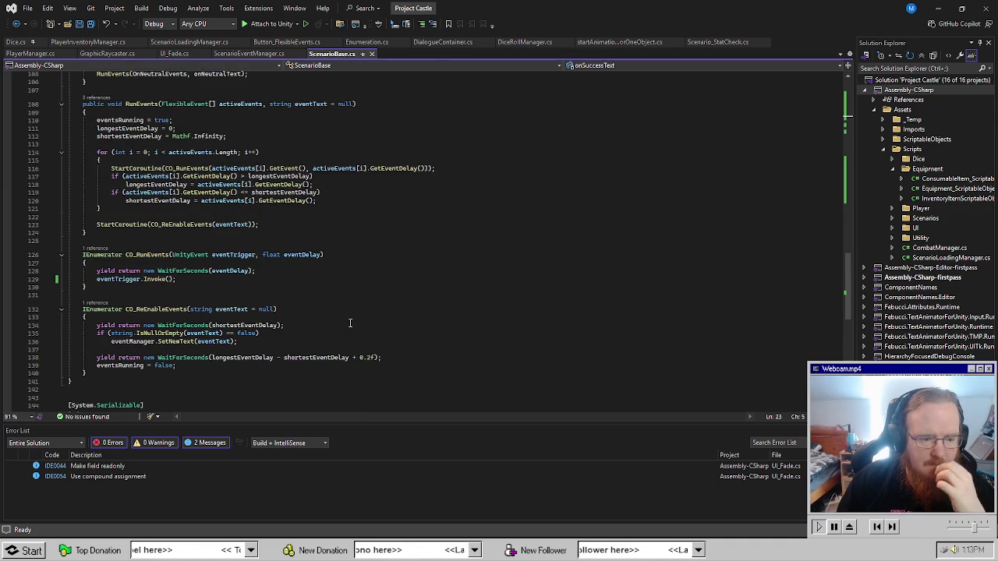
pyautogui.scroll(2, 350, 323)
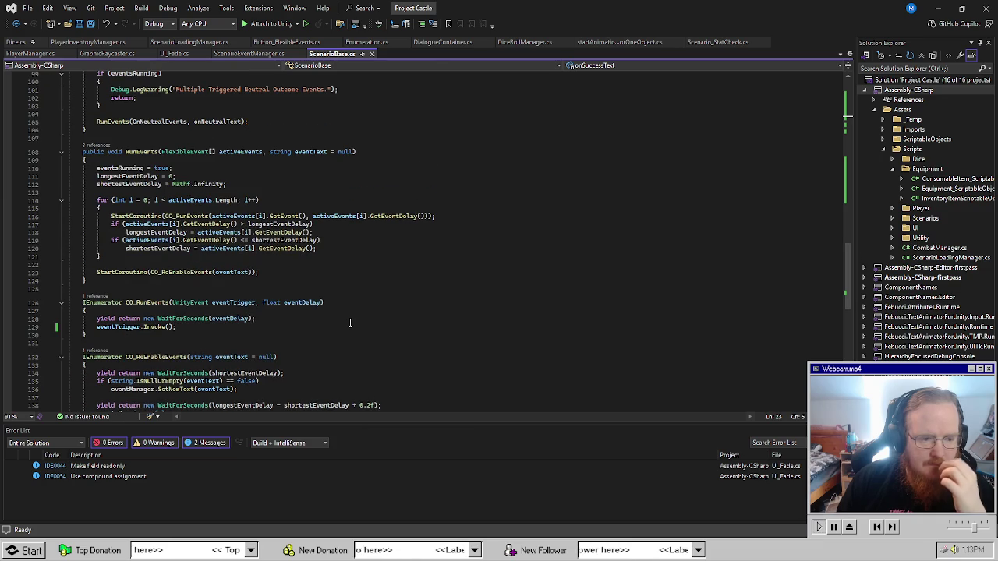
pyautogui.scroll(2, 350, 323)
pyautogui.scroll(-2, 350, 323)
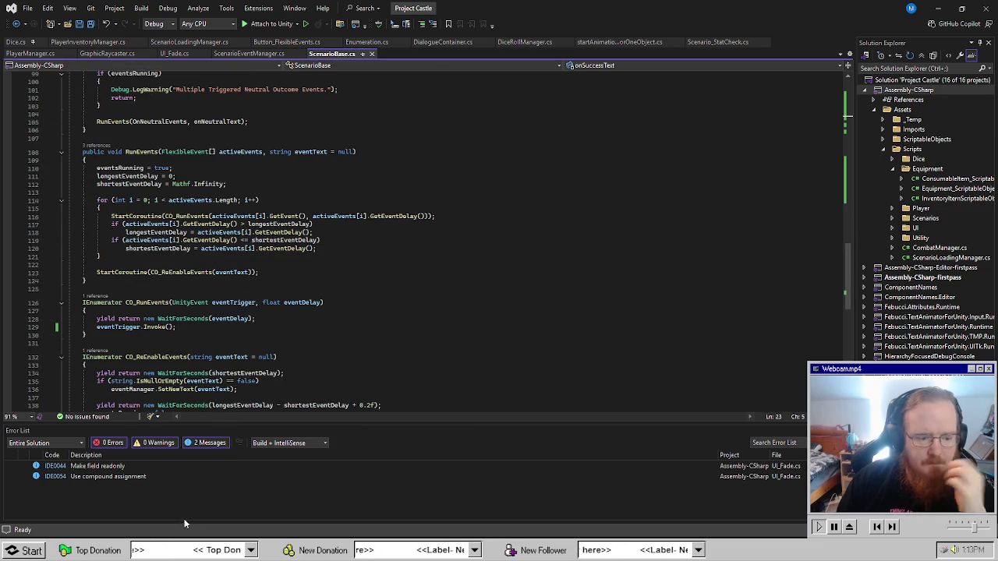
pyautogui.moveTo(154, 542)
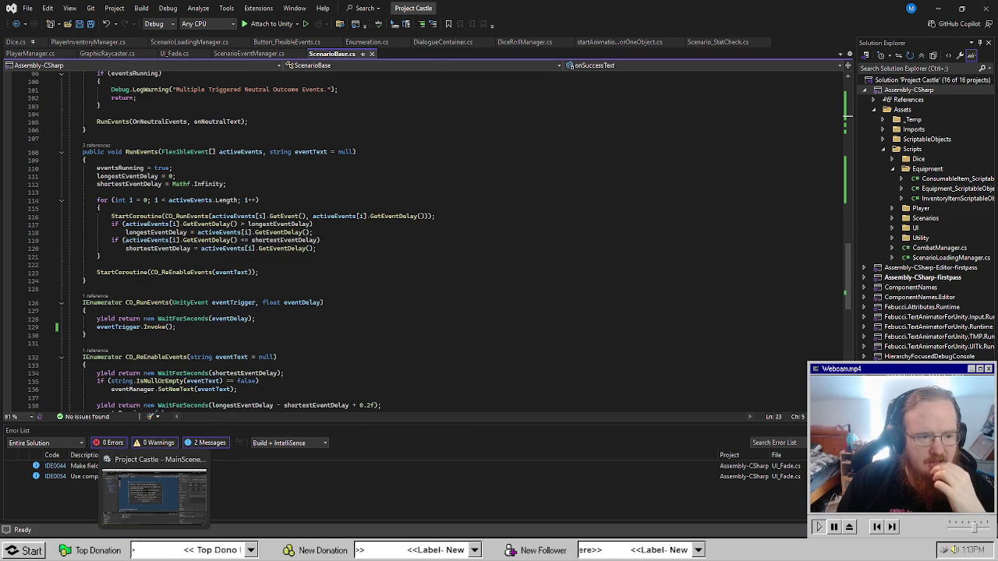
pyautogui.click(154, 495)
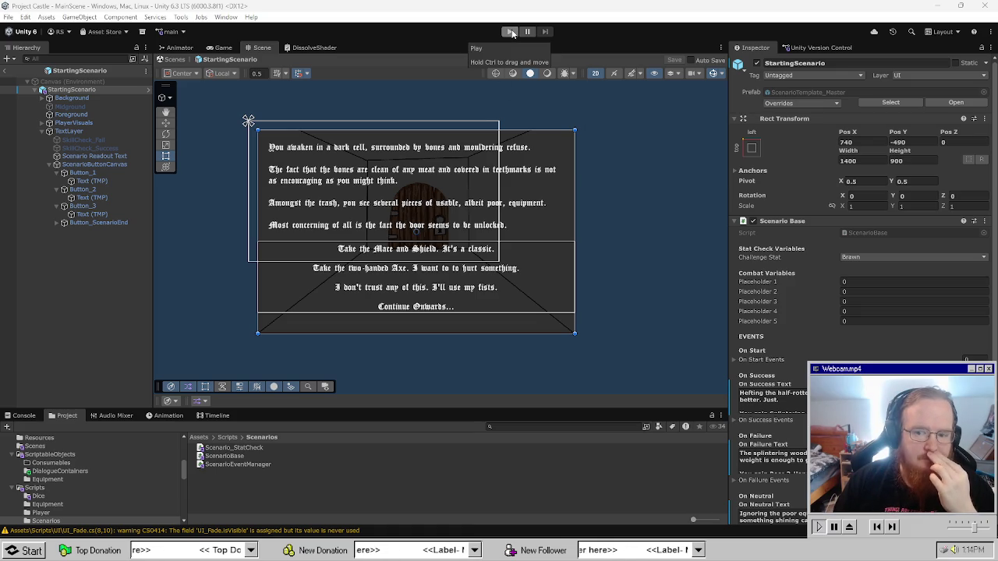
# Add a Button Events element with a Triggered Event entry to Button_1.
pyautogui.click(97, 170)
pyautogui.scroll(-5, 905, 343)
pyautogui.scroll(-2, 903, 342)
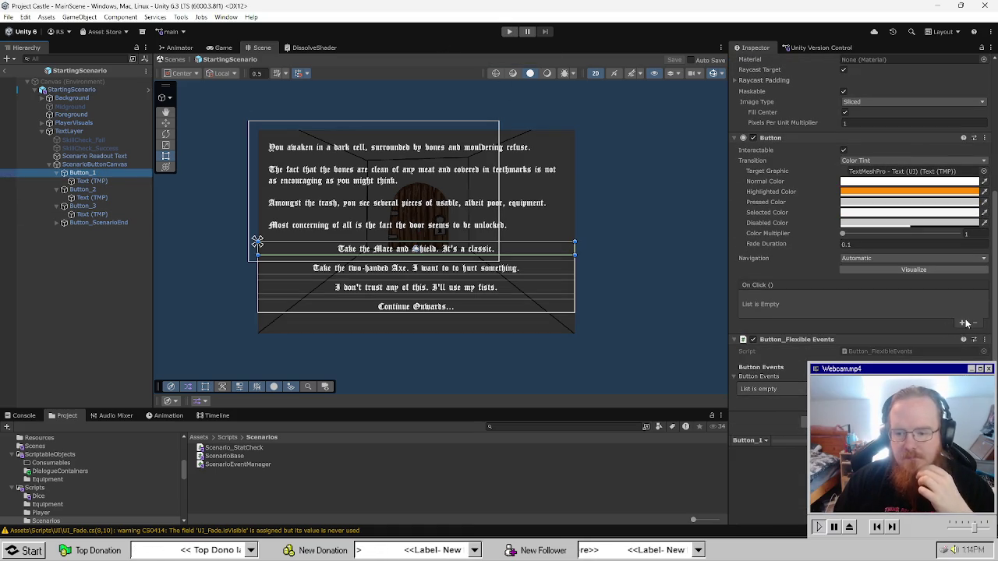
pyautogui.click(961, 402)
pyautogui.scroll(-1, 858, 234)
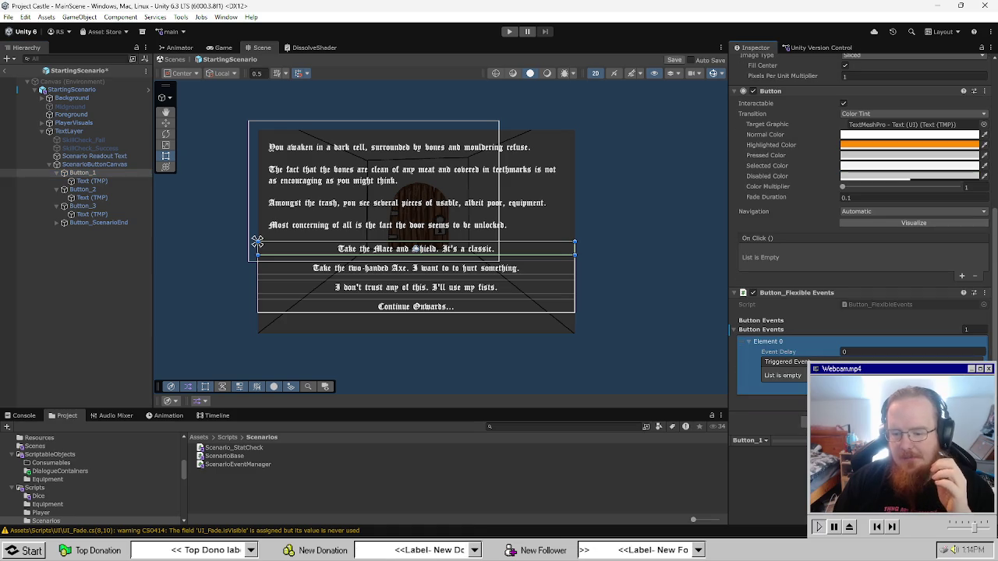
pyautogui.click(961, 388)
pyautogui.click(962, 388)
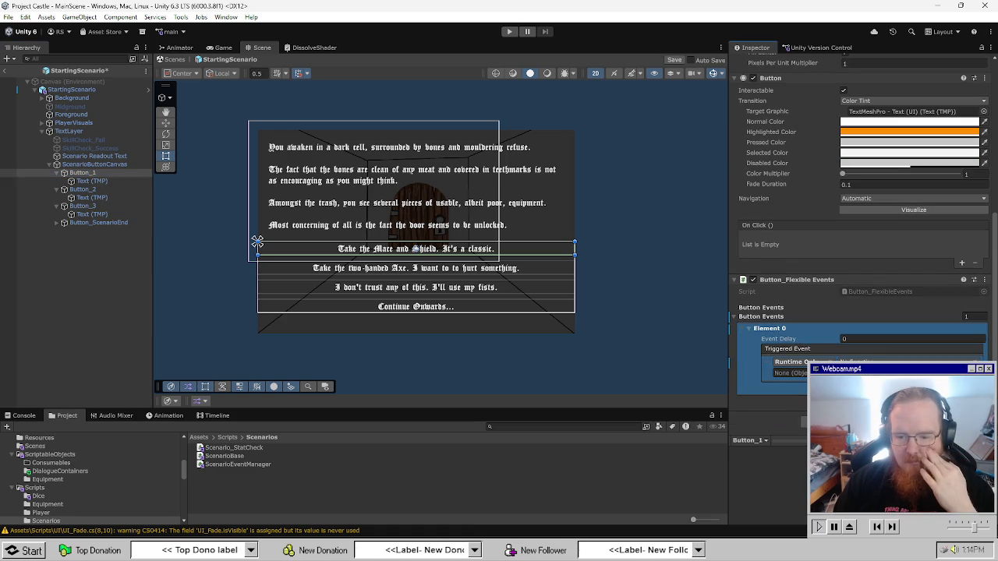
pyautogui.scroll(-1, 829, 351)
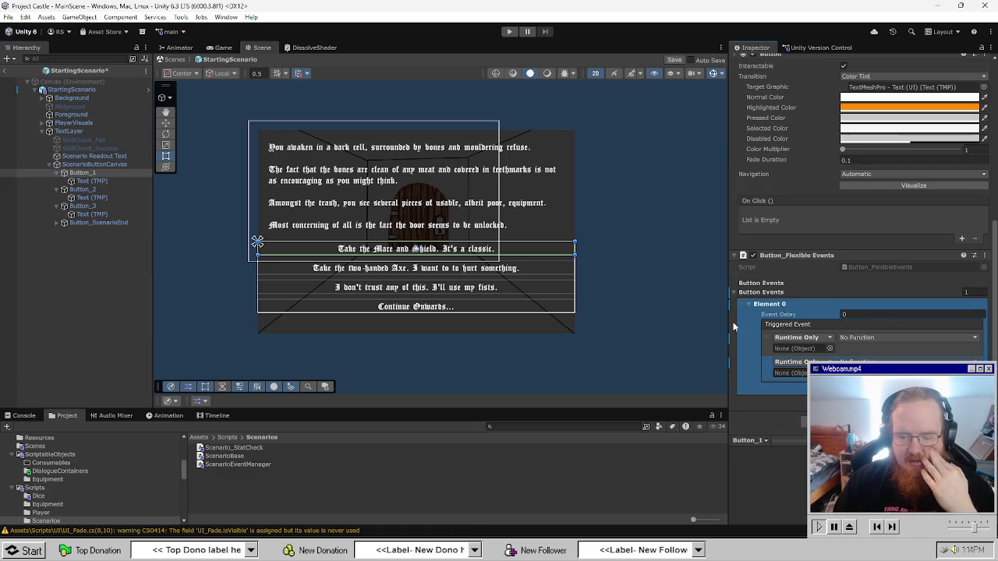
# Target StartingScenario, call ScenarioEventManager.SetNewEquipment, and assign the equipment item argument.
pyautogui.moveTo(71, 89); pyautogui.dragTo(804, 348)
pyautogui.click(880, 341)
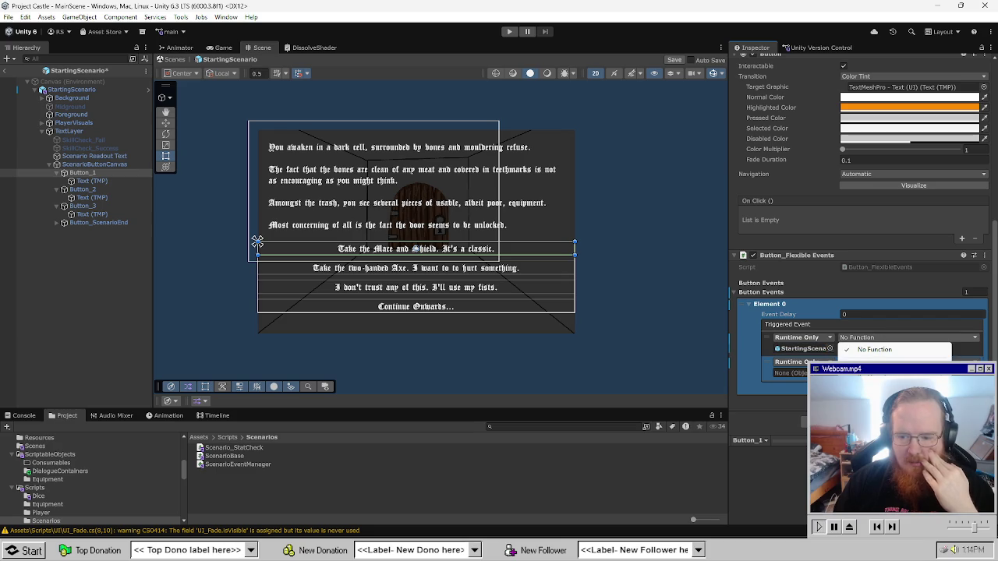
pyautogui.moveTo(881, 398)
pyautogui.click(702, 354)
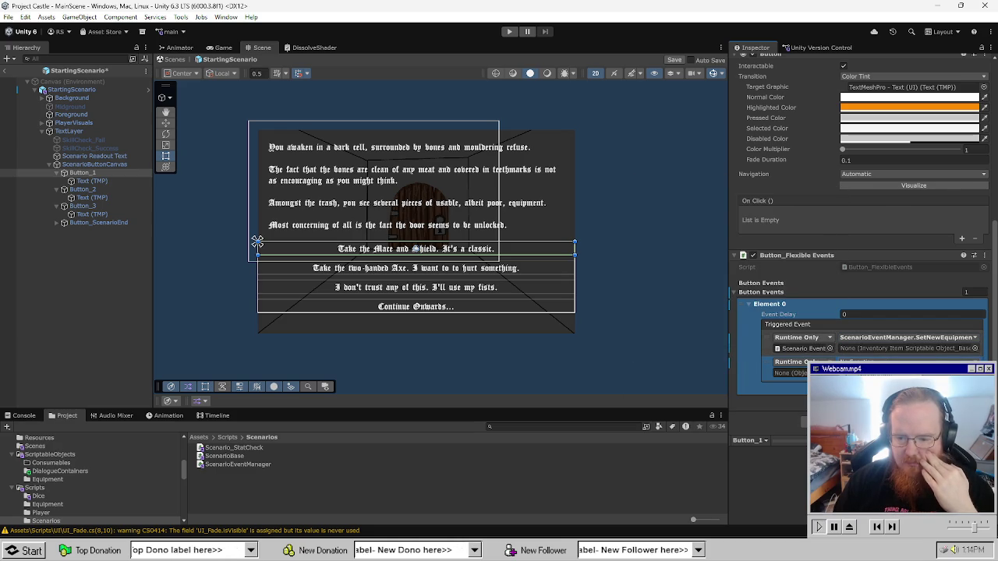
pyautogui.scroll(1, 780, 367)
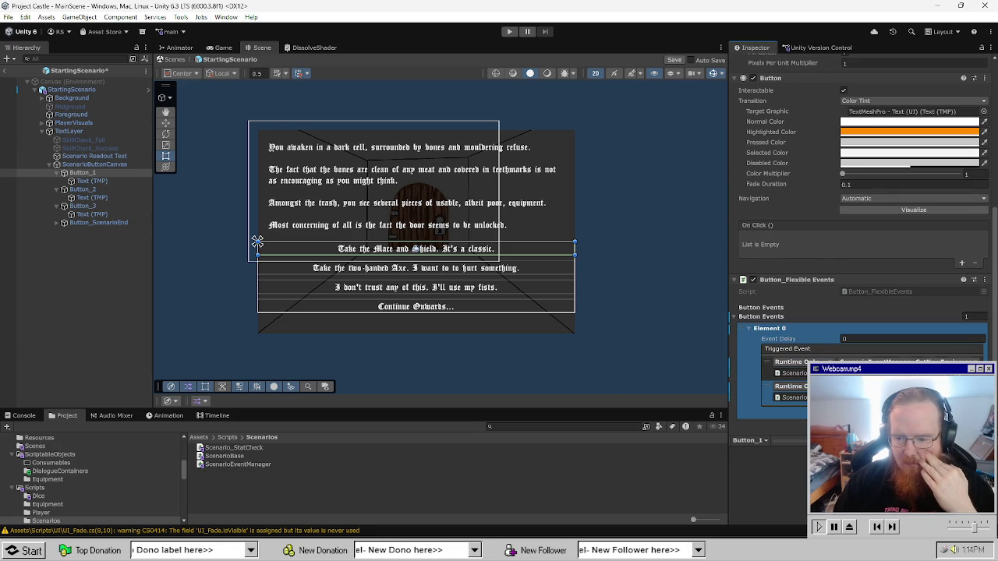
pyautogui.click(979, 373)
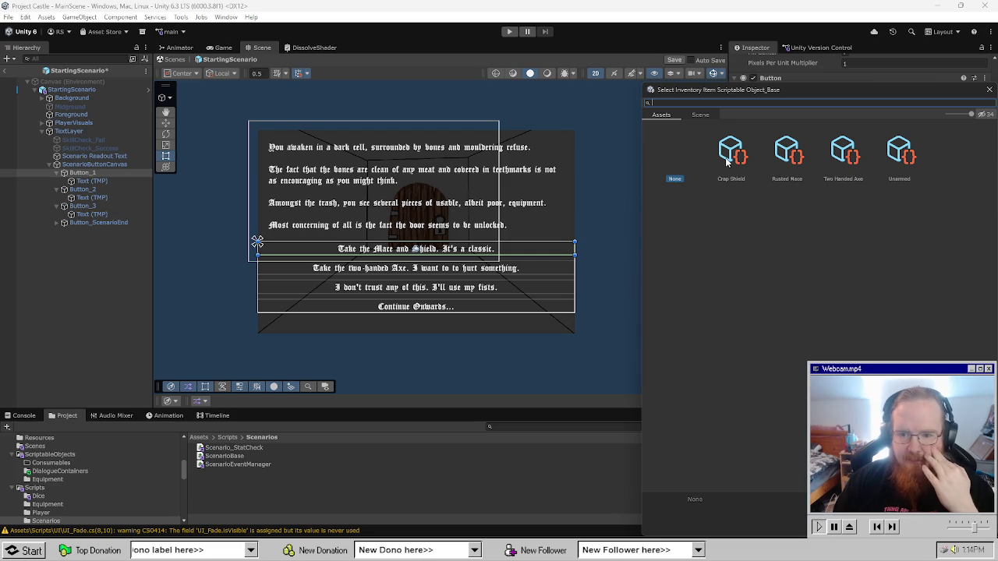
pyautogui.doubleClick(787, 152)
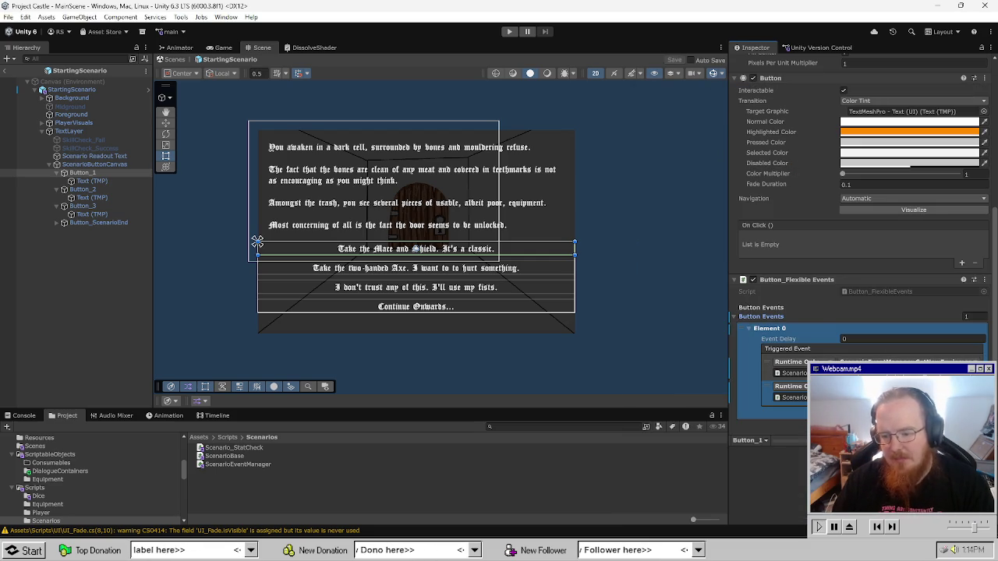
pyautogui.scroll(-1, 858, 234)
# Give Button_2 an event calling SetNewEquipment on StartingScenario with its equipment item chosen.
pyautogui.click(103, 189)
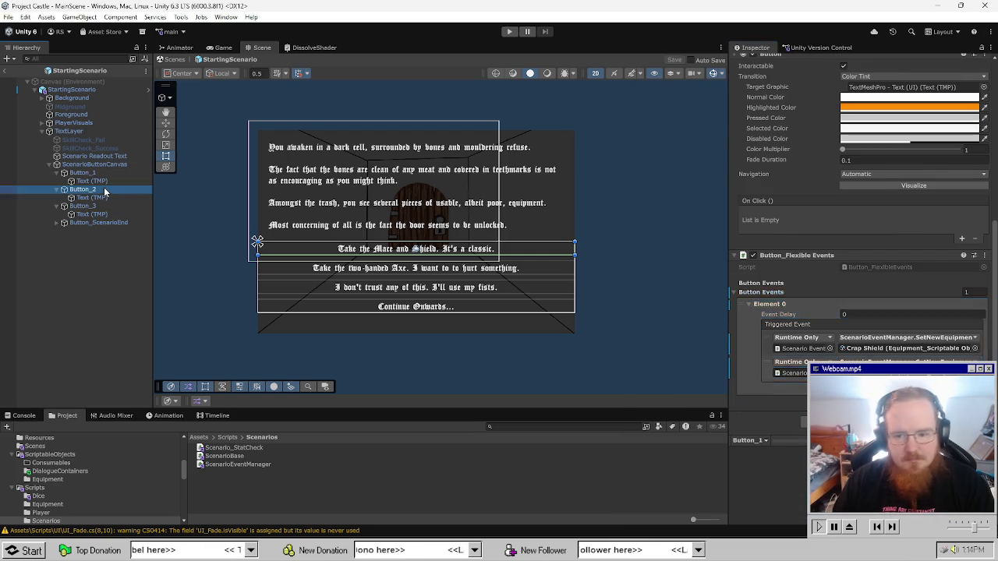
pyautogui.click(962, 401)
pyautogui.scroll(-2, 858, 311)
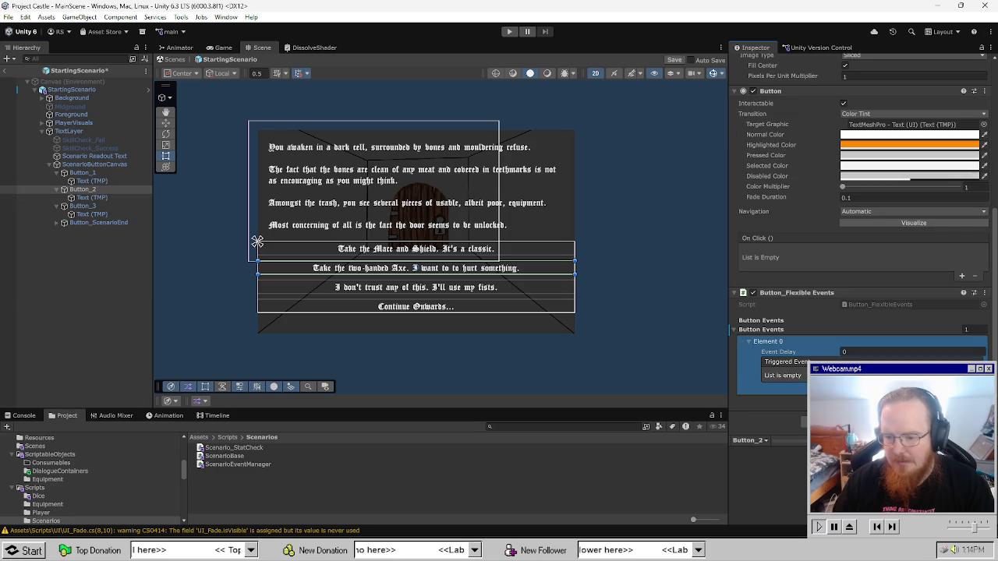
pyautogui.click(961, 387)
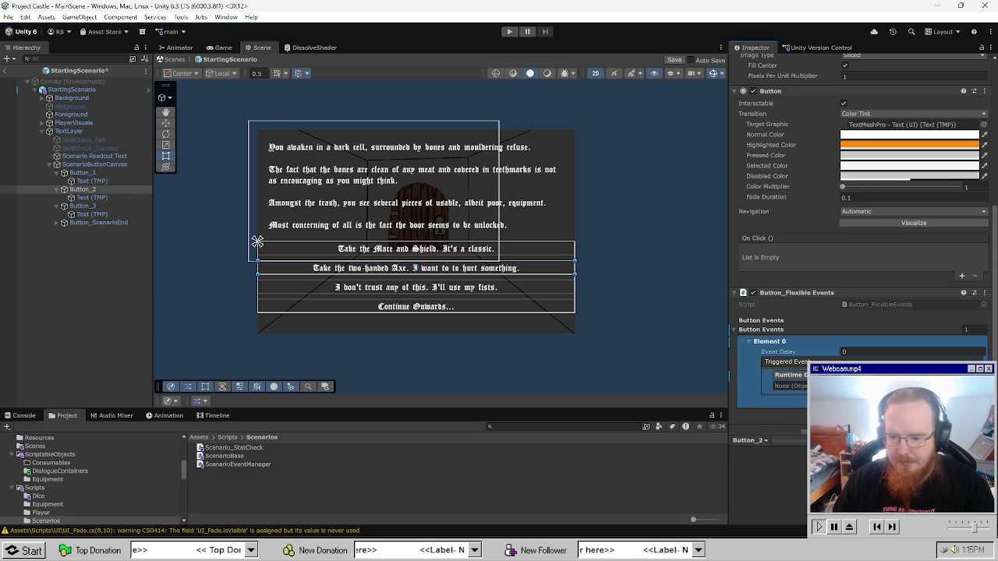
pyautogui.moveTo(72, 90)
pyautogui.mouseDown()
pyautogui.moveTo(468, 272)
pyautogui.moveTo(780, 366)
pyautogui.moveTo(789, 387)
pyautogui.mouseUp()
pyautogui.click(897, 375)
pyautogui.click(734, 257)
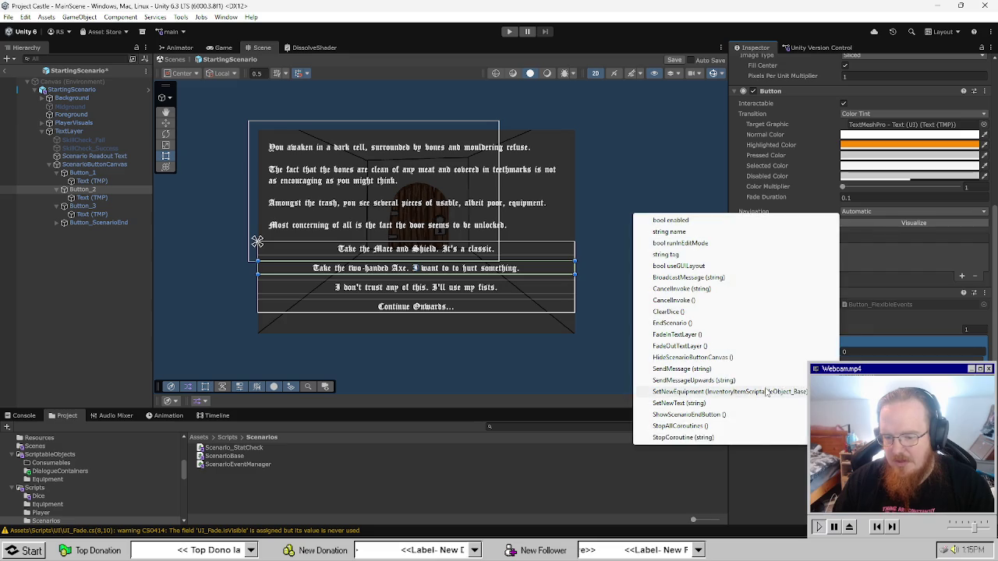
pyautogui.click(733, 328)
pyautogui.click(803, 391)
pyautogui.doubleClick(828, 165)
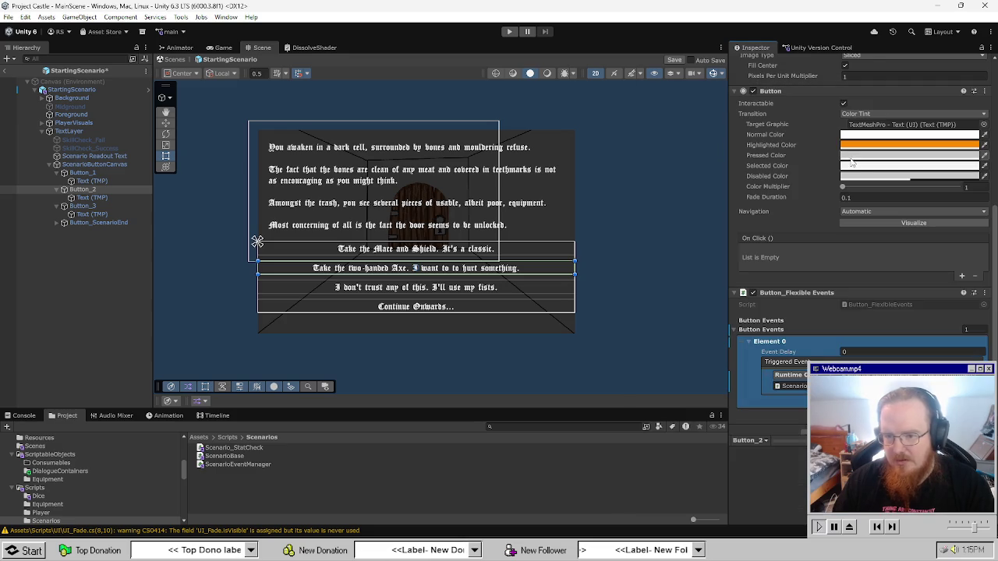
# Give Button_3 an event calling SetNewEquipment on StartingScenario with the Unarmed item.
pyautogui.click(94, 208)
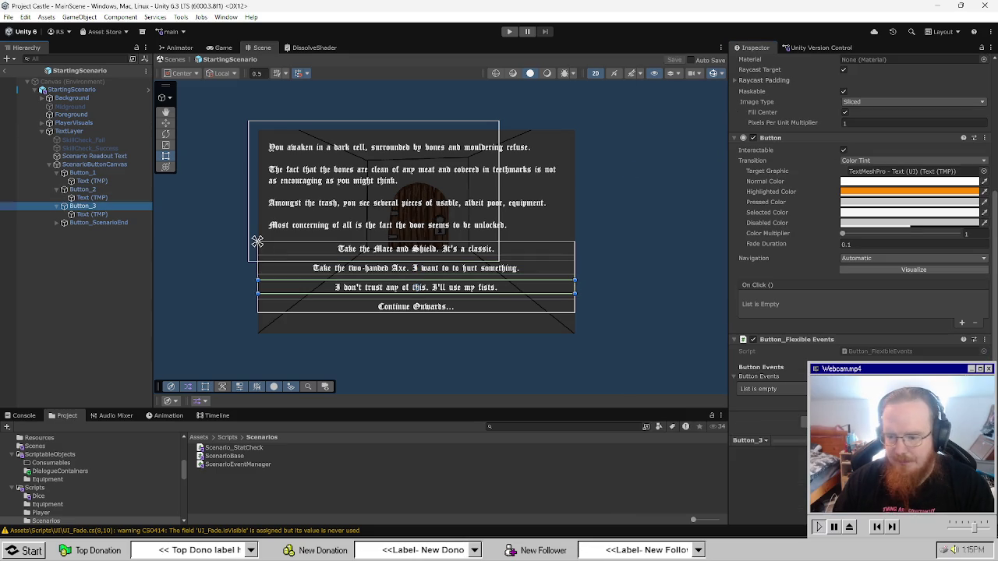
pyautogui.click(977, 399)
pyautogui.scroll(-2, 858, 312)
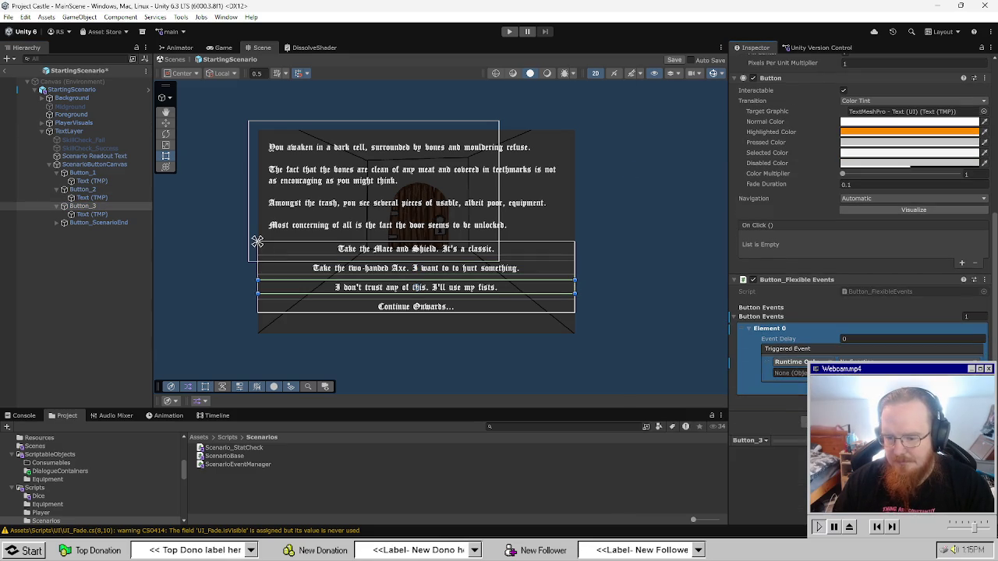
pyautogui.click(970, 388)
pyautogui.moveTo(78, 94); pyautogui.dragTo(792, 373)
pyautogui.click(897, 362)
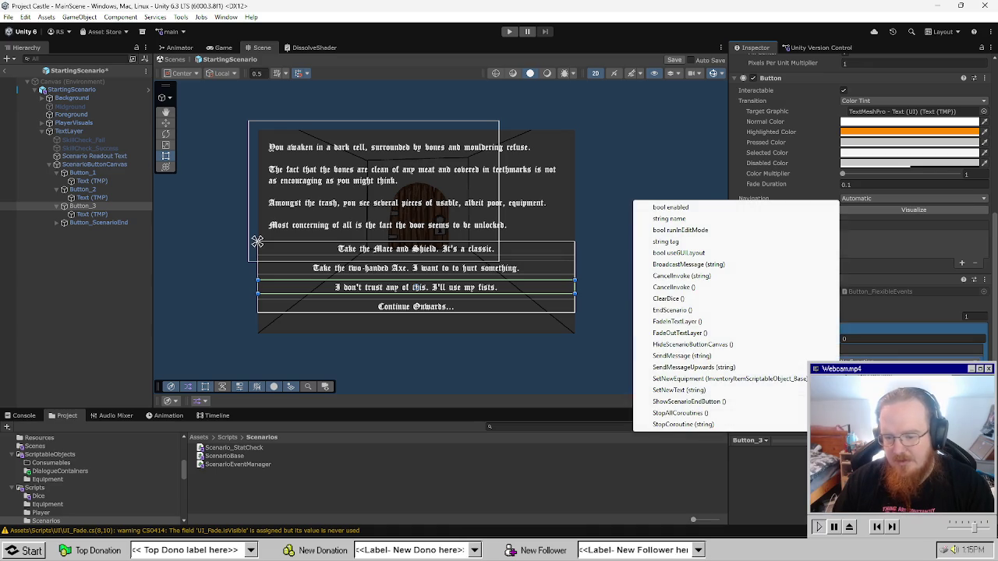
pyautogui.click(734, 356)
pyautogui.click(985, 383)
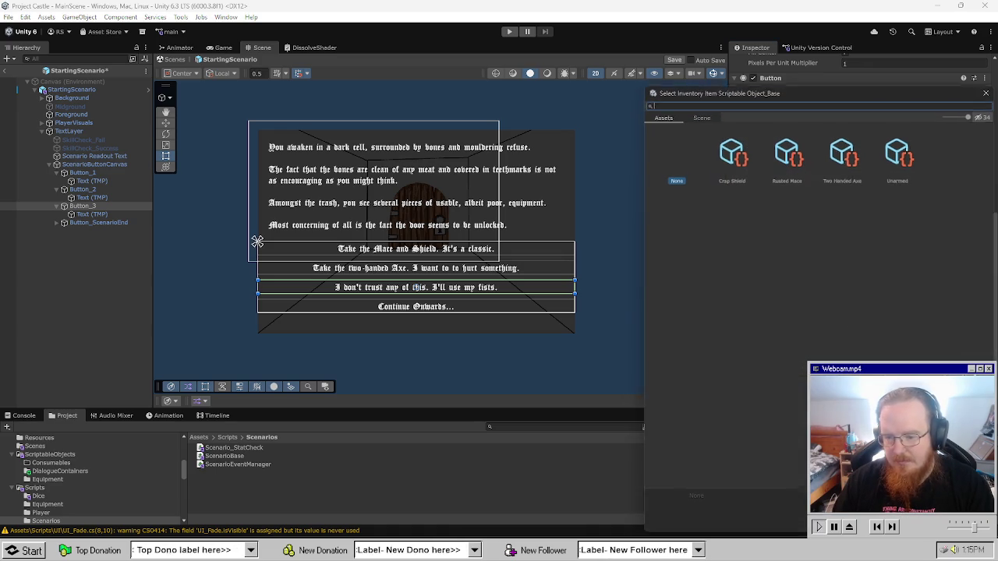
pyautogui.doubleClick(899, 152)
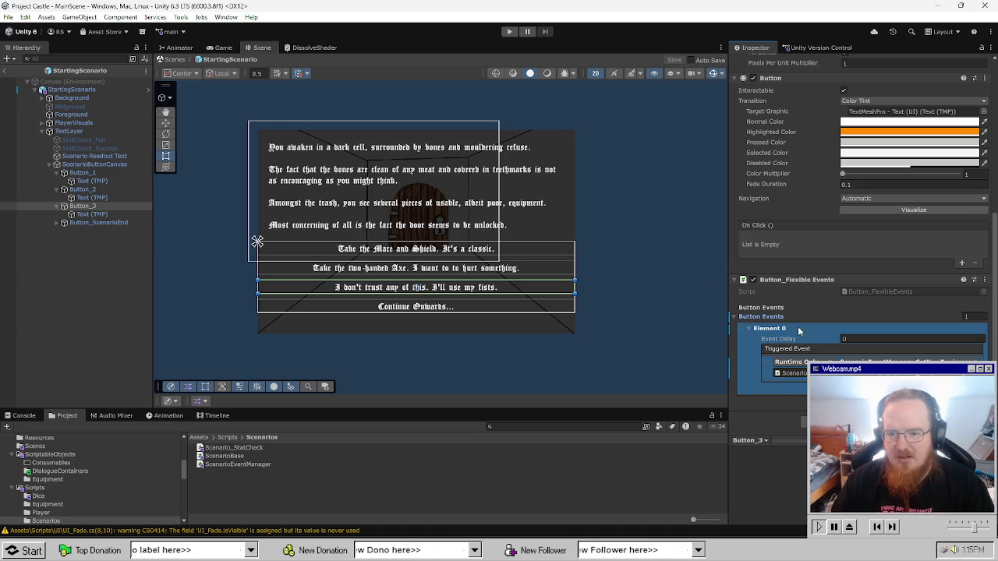
pyautogui.scroll(2, 798, 326)
pyautogui.scroll(-1, 798, 326)
pyautogui.click(112, 294)
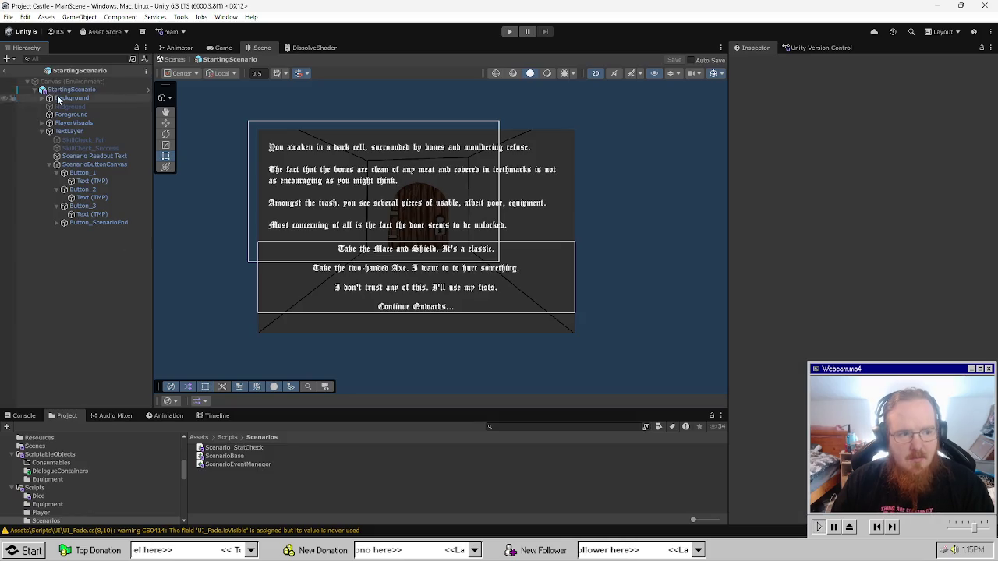
# In MainScene, set ScenarioManager's Starting Scenario to the StartingScenario prefab, then run and stop Play mode.
pyautogui.click(4, 70)
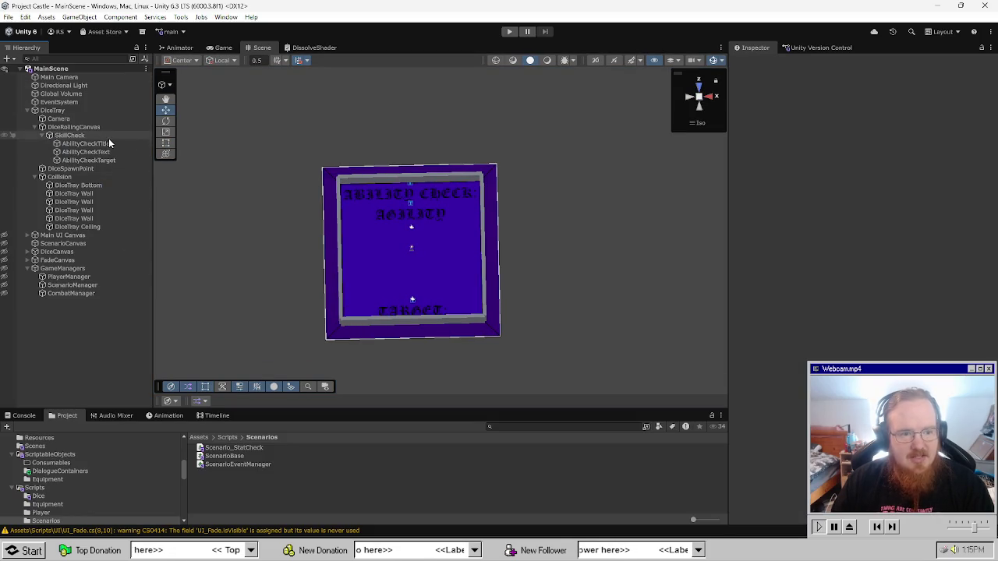
pyautogui.click(81, 286)
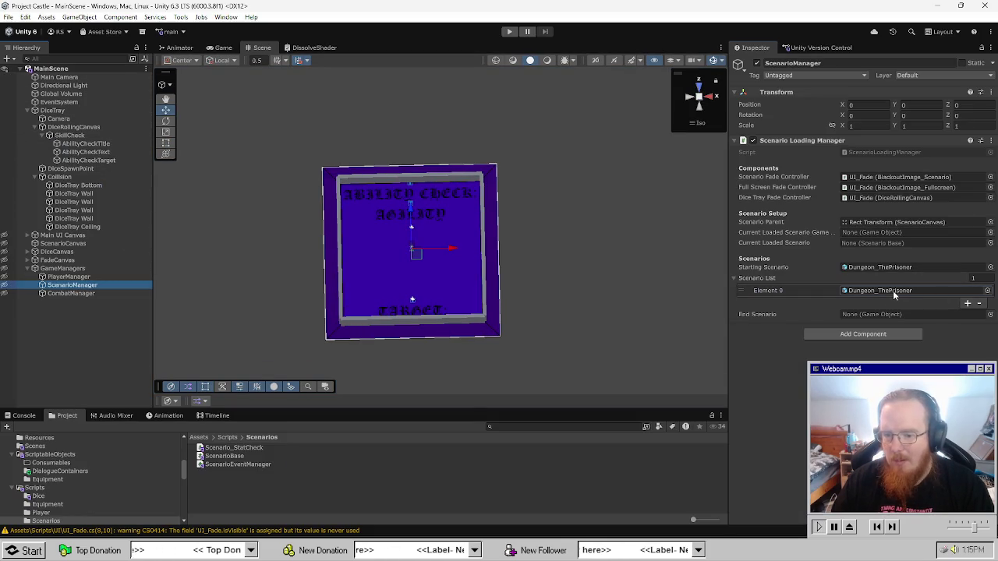
pyautogui.click(893, 290)
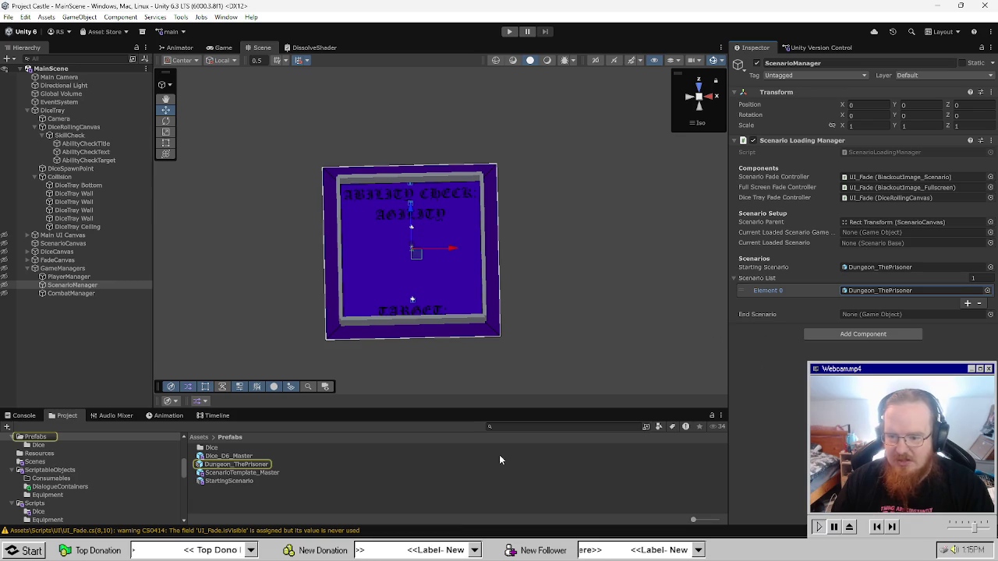
pyautogui.moveTo(229, 481)
pyautogui.mouseDown()
pyautogui.moveTo(874, 292)
pyautogui.moveTo(874, 267)
pyautogui.mouseUp()
pyautogui.click(509, 31)
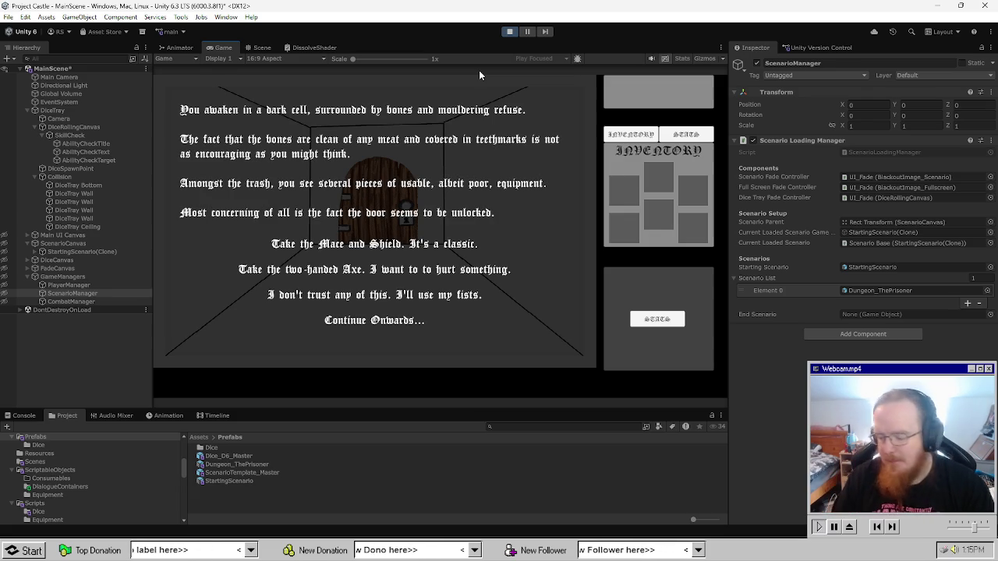
pyautogui.click(509, 31)
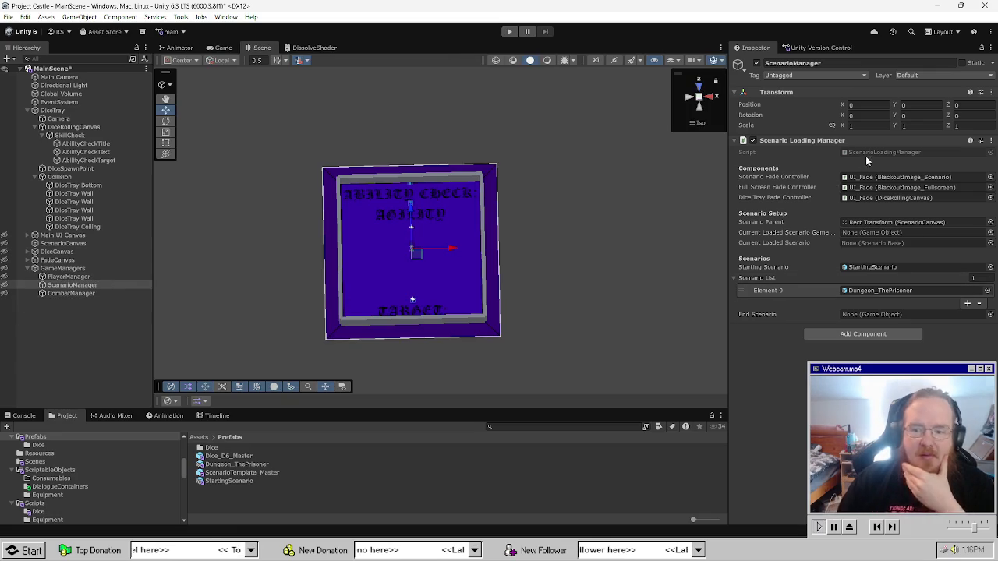
# In Visual Studio, open ScenarioLoadingManager.cs and save it.
pyautogui.hotkey('alt', 'Tab')
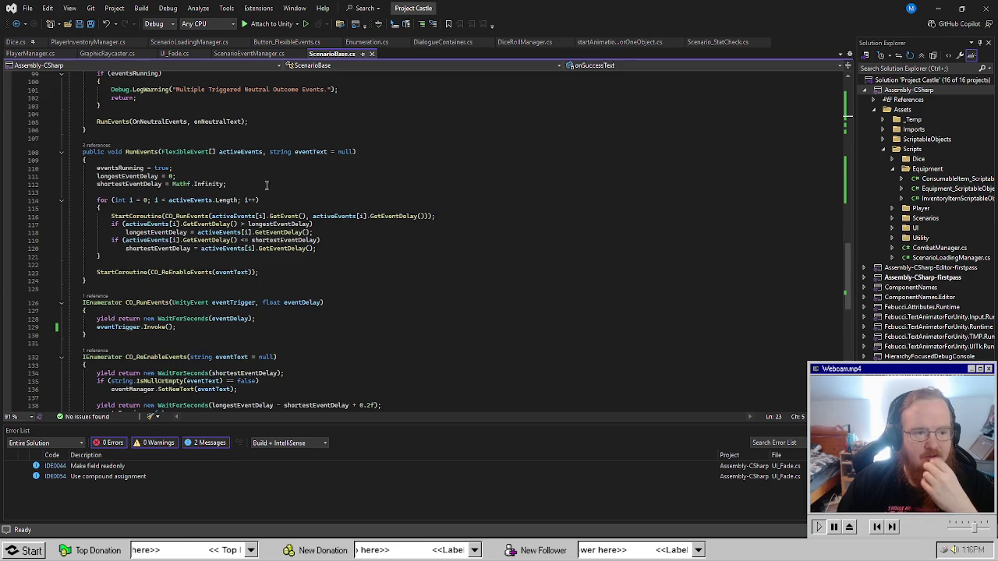
pyautogui.scroll(20, 279, 249)
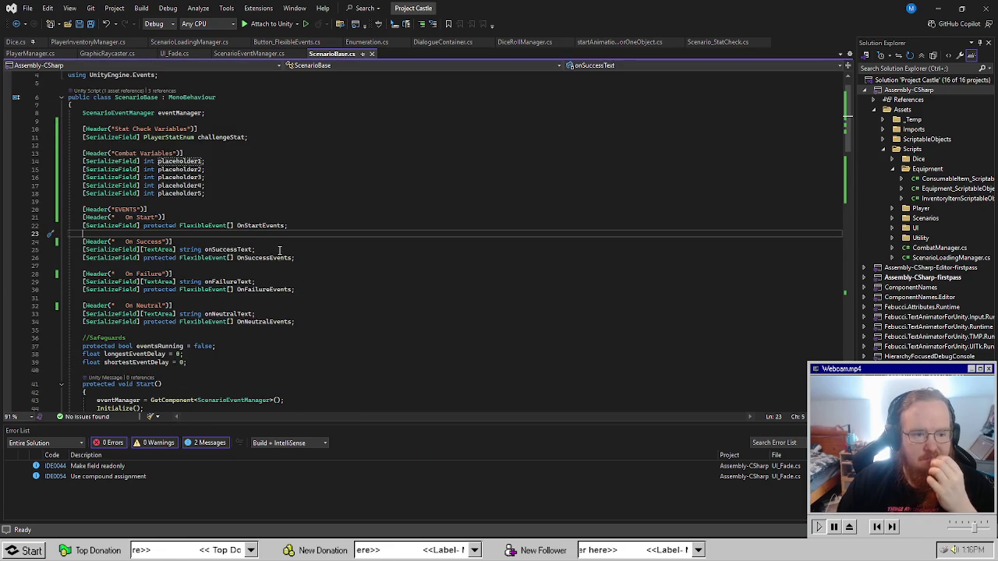
pyautogui.scroll(-3, 359, 307)
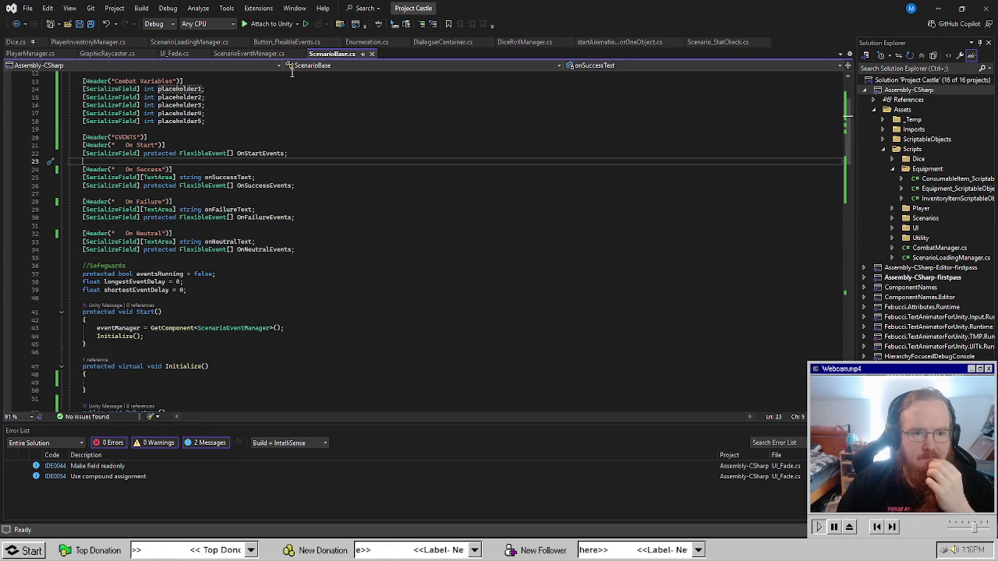
pyautogui.click(192, 43)
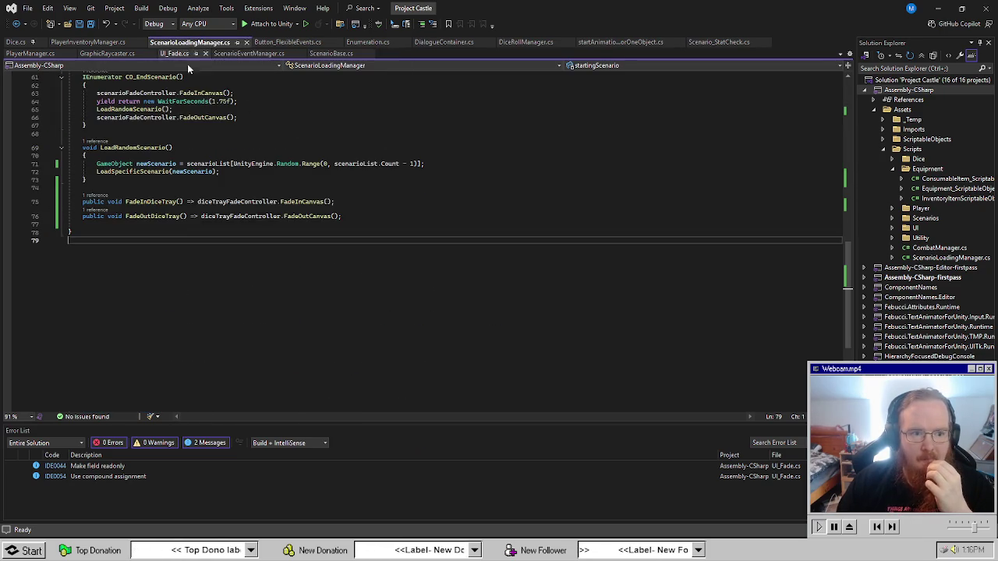
pyautogui.scroll(10, 303, 298)
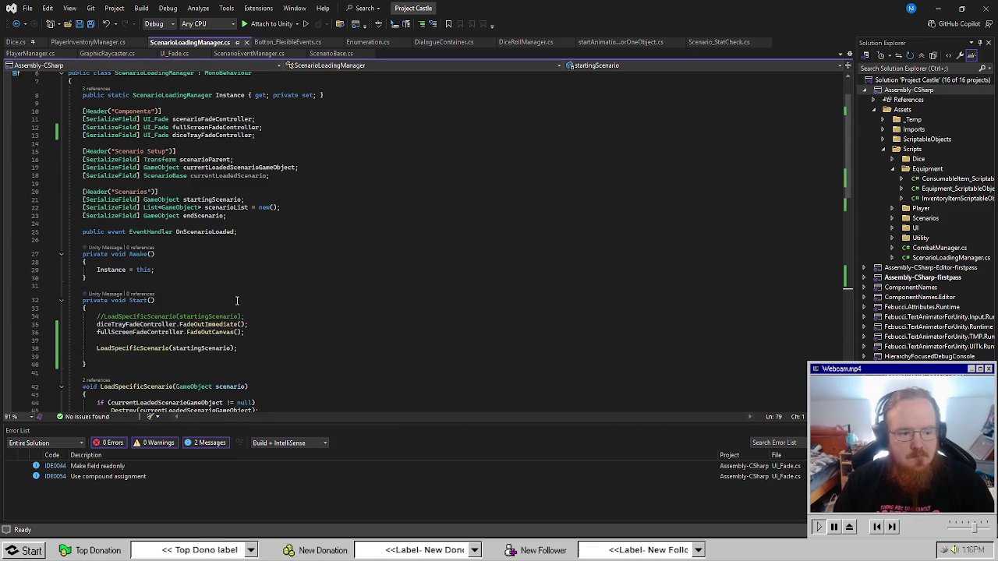
pyautogui.hotkey('ctrl', 's')
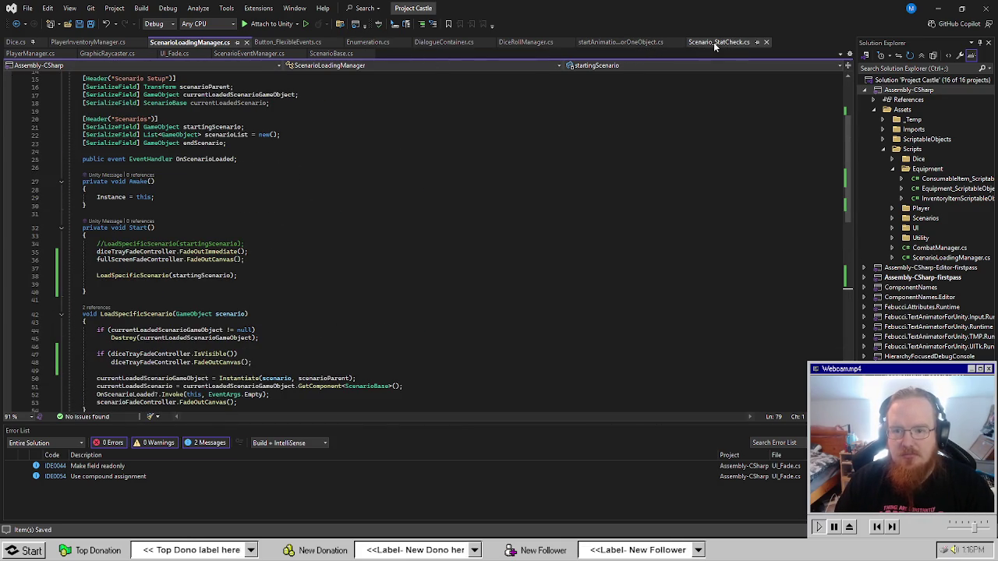
# Add a Start() method below Awake in ScenarioEventManager.cs that calls HideScenarioButtonCanvas();.
pyautogui.click(250, 53)
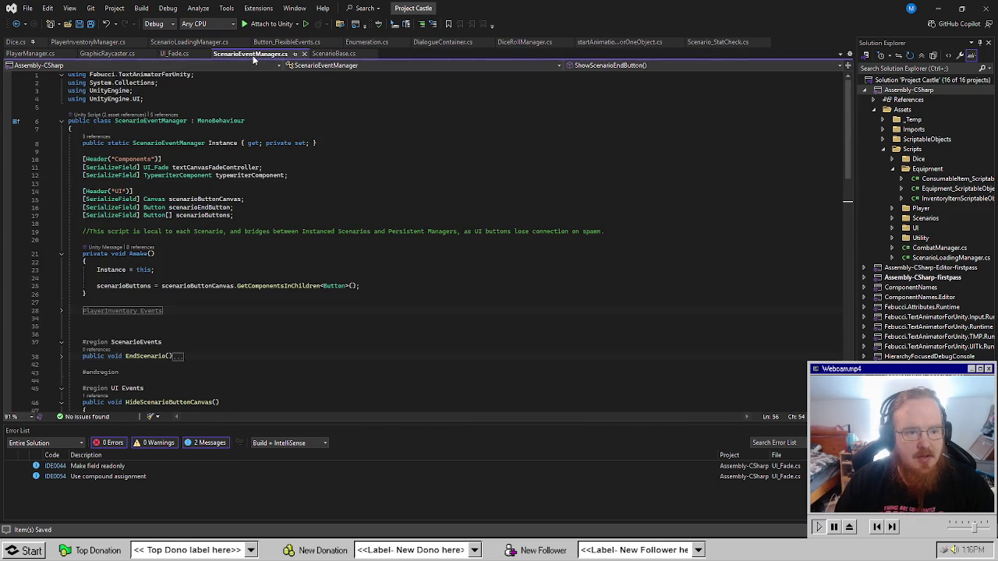
pyautogui.scroll(-3, 197, 267)
pyautogui.hotkey('ctrl', 'Return')
pyautogui.hotkey('ctrl', 'Return')
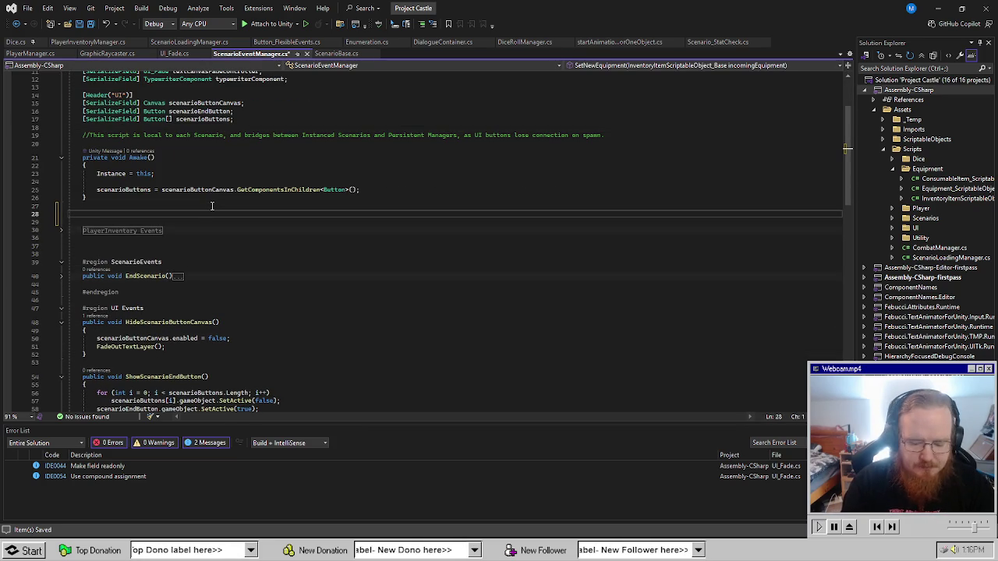
pyautogui.write('void Start')
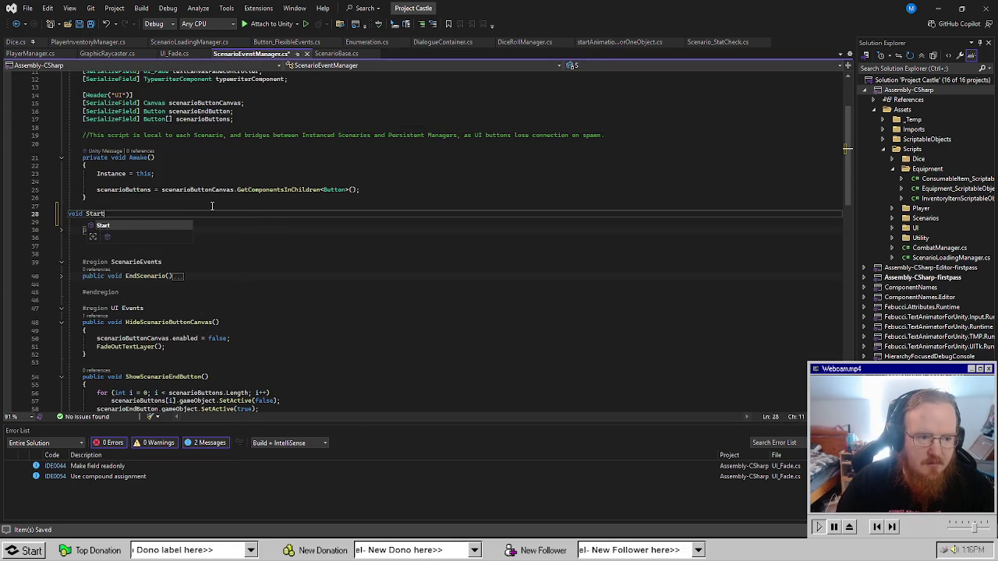
pyautogui.press('Tab')
pyautogui.scroll(-2, 231, 302)
pyautogui.doubleClick(167, 304)
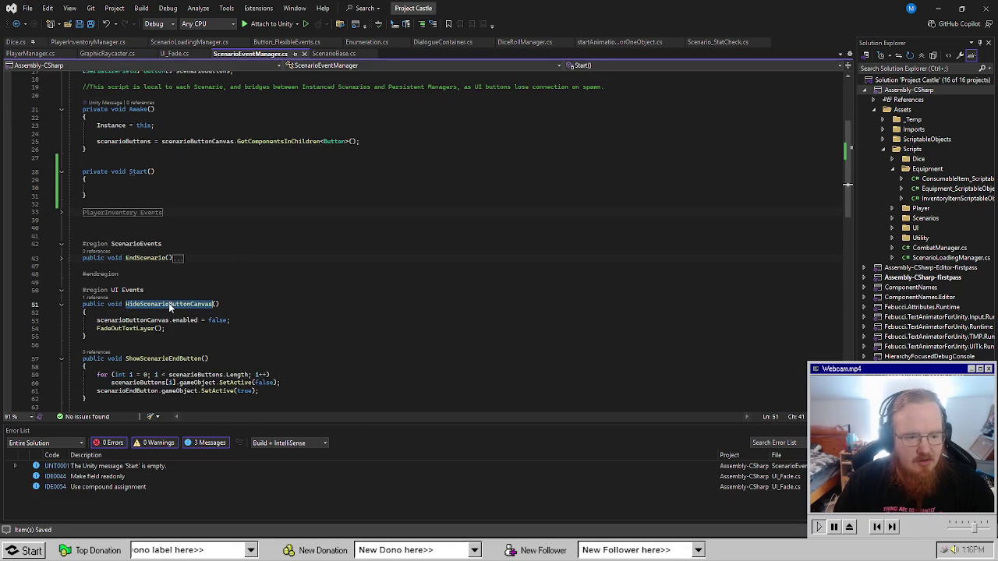
pyautogui.hotkey('ctrl', 'c')
pyautogui.click(148, 188)
pyautogui.hotkey('ctrl', 'v')
pyautogui.write('();')
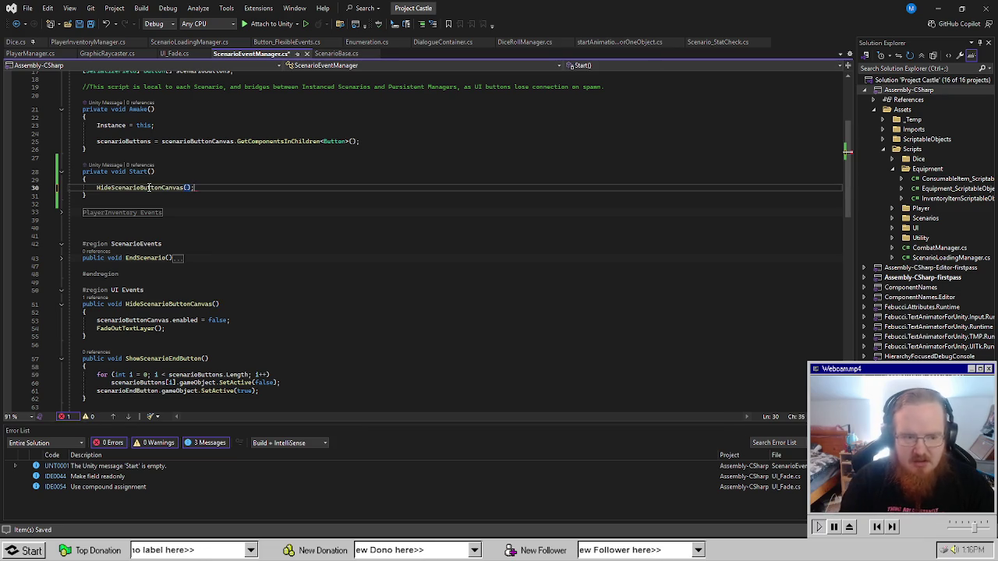
pyautogui.click(263, 214)
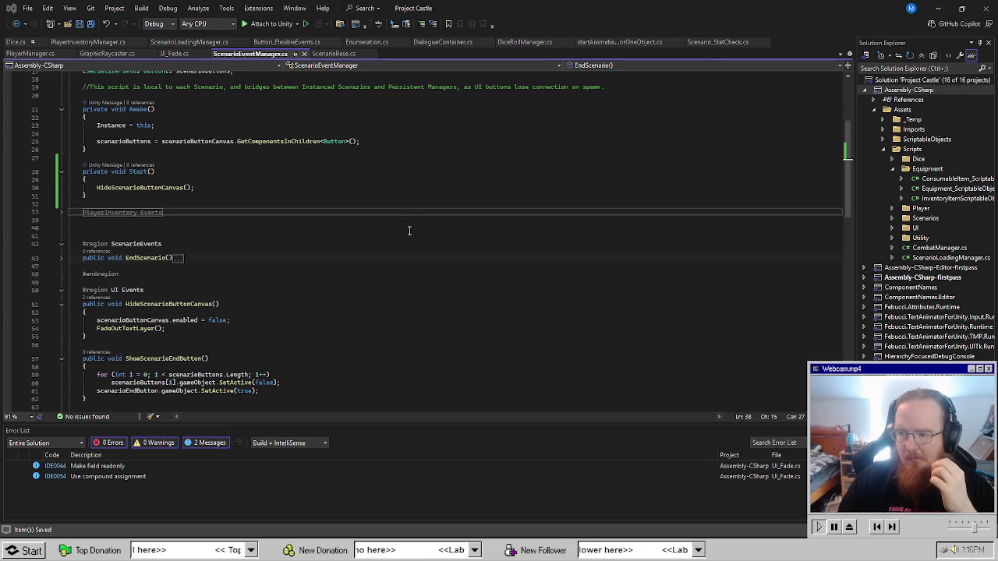
# Let Unity recompile, then run and stop two Play-mode tests of the dungeon room.
pyautogui.hotkey('alt', 'Tab')
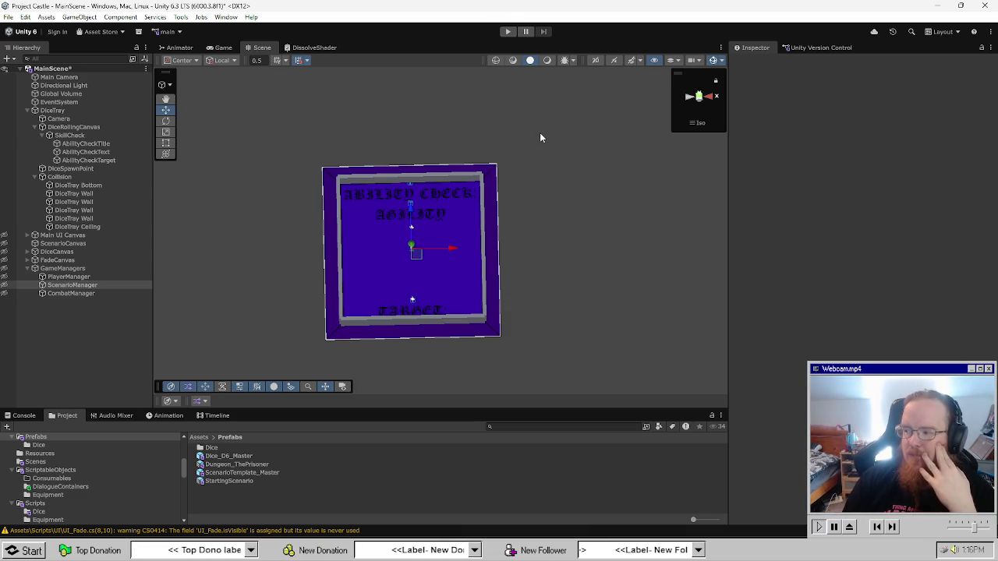
pyautogui.click(507, 32)
pyautogui.moveTo(131, 551)
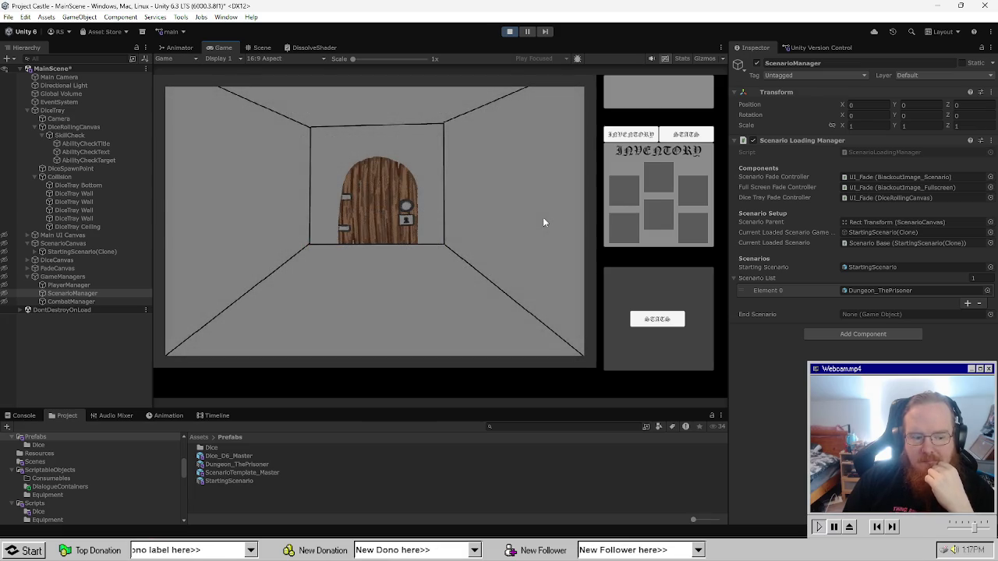
pyautogui.click(511, 33)
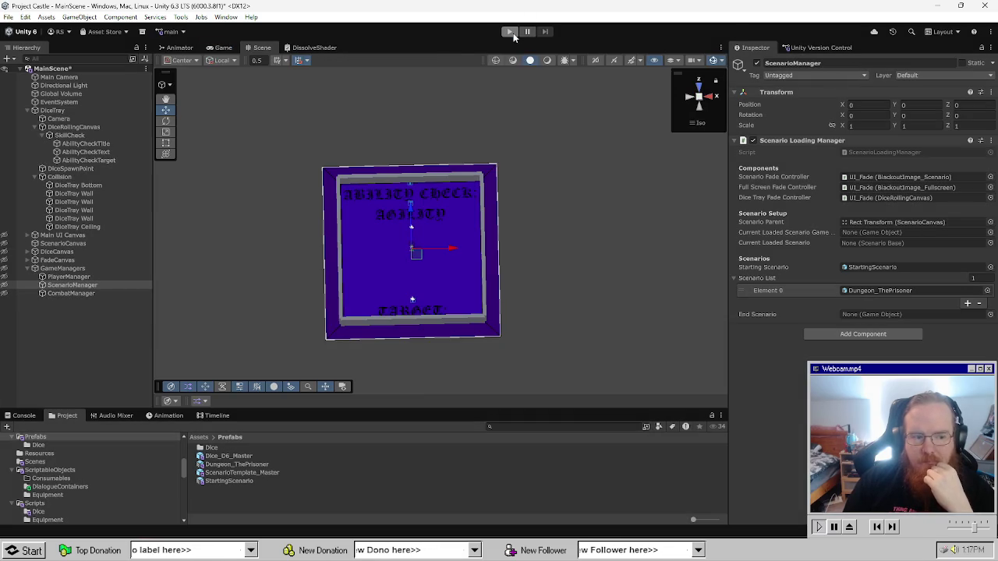
pyautogui.click(511, 32)
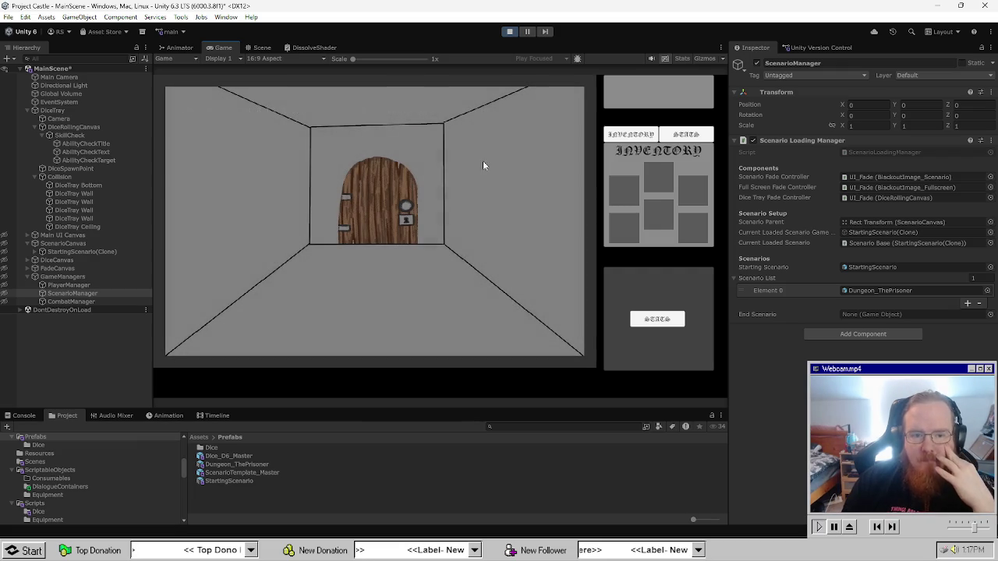
pyautogui.click(510, 32)
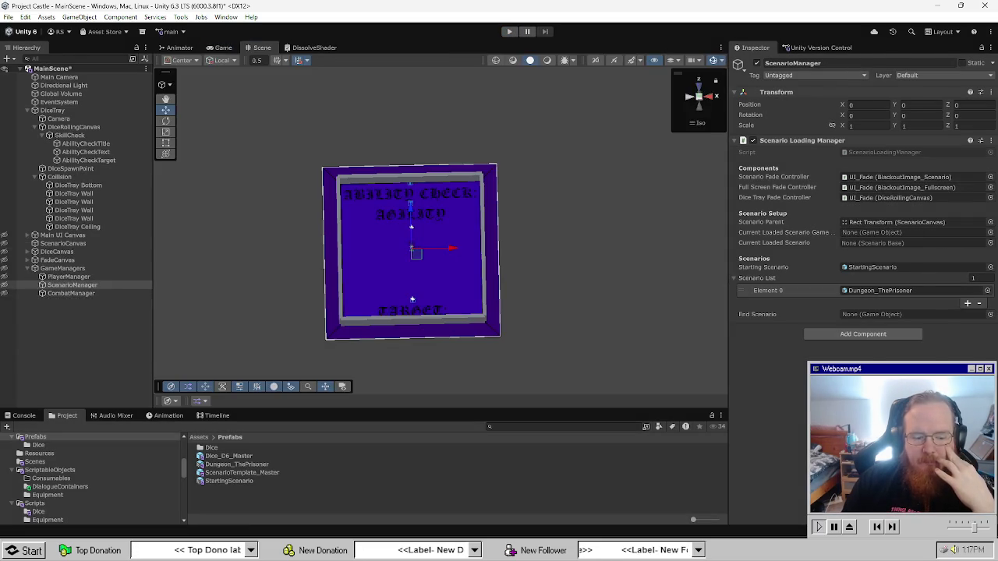
# Review the Start() call and the HideScenarioButtonCanvas and FadeOutTextLayer lines in ScenarioEventManager.cs.
pyautogui.hotkey('alt', 'Tab')
pyautogui.click(301, 258)
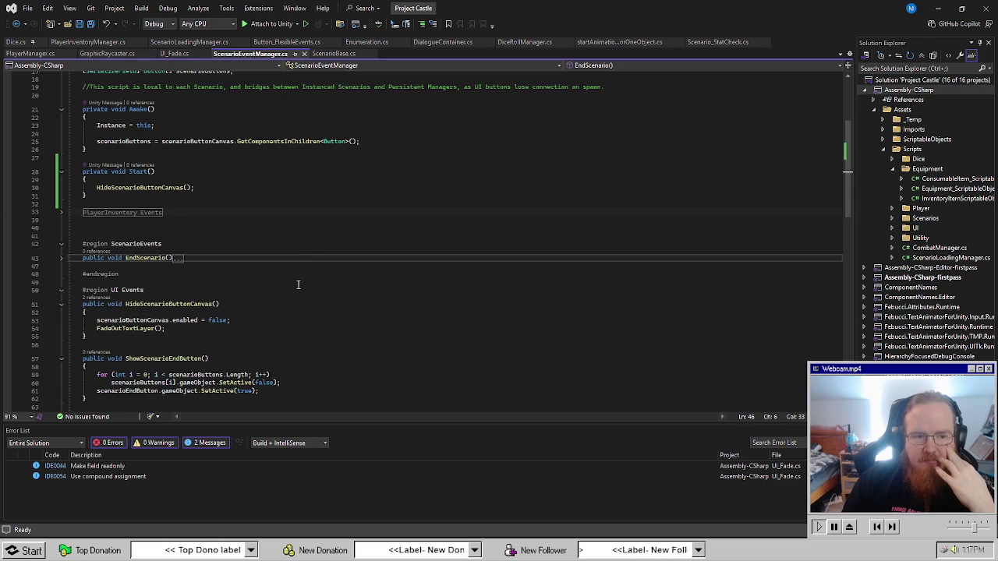
pyautogui.scroll(5, 301, 340)
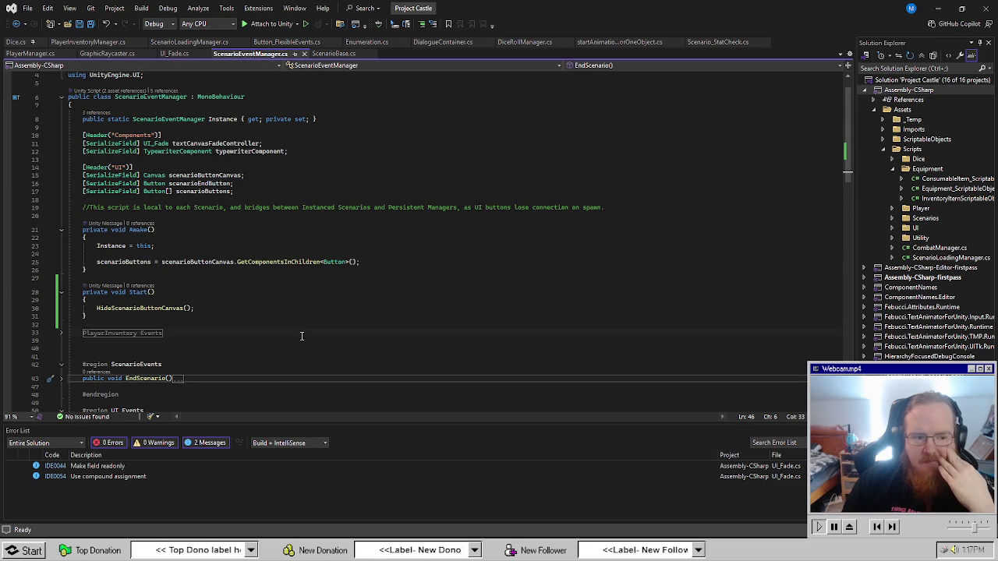
pyautogui.scroll(-2, 302, 335)
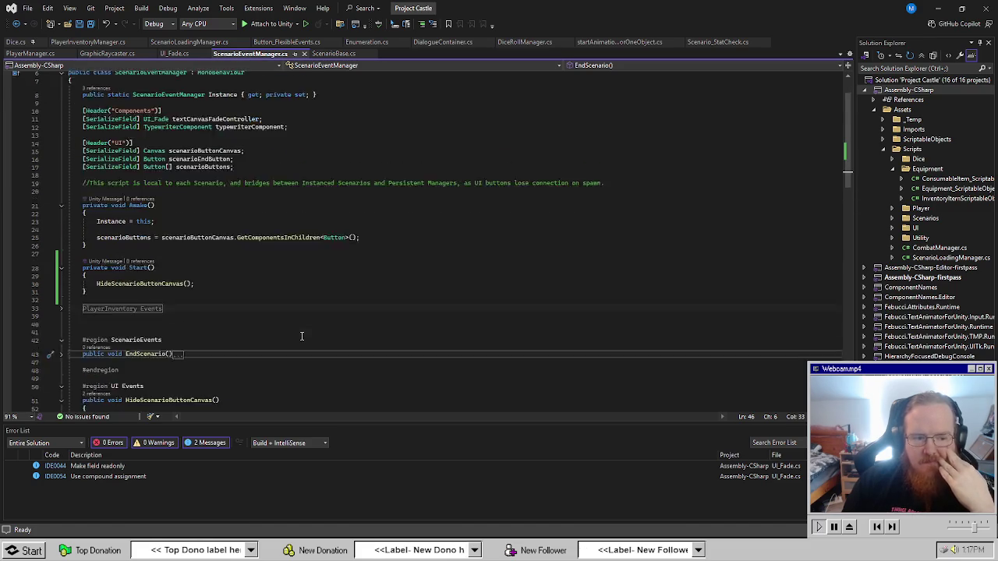
pyautogui.click(160, 260)
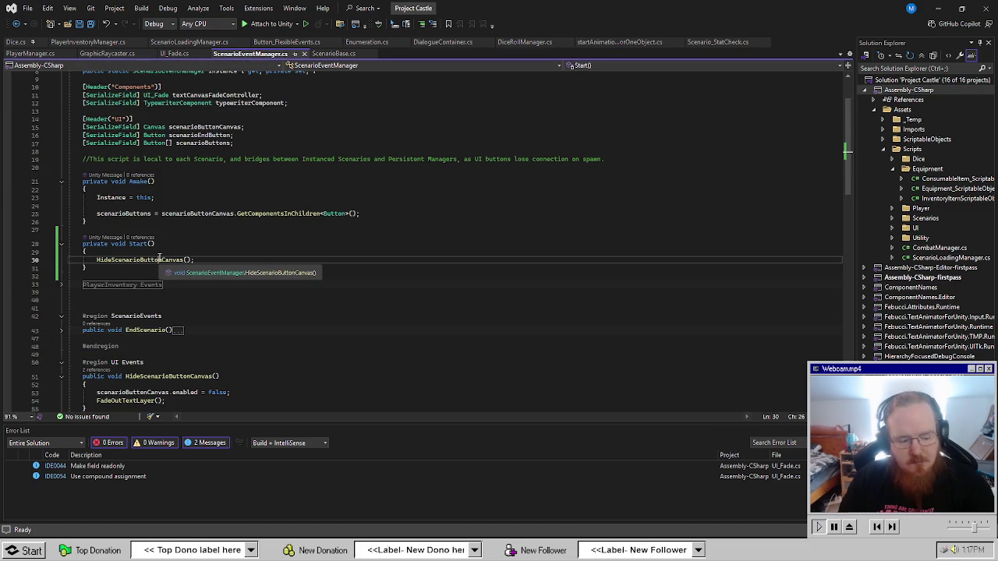
pyautogui.moveTo(163, 532)
pyautogui.click(175, 499)
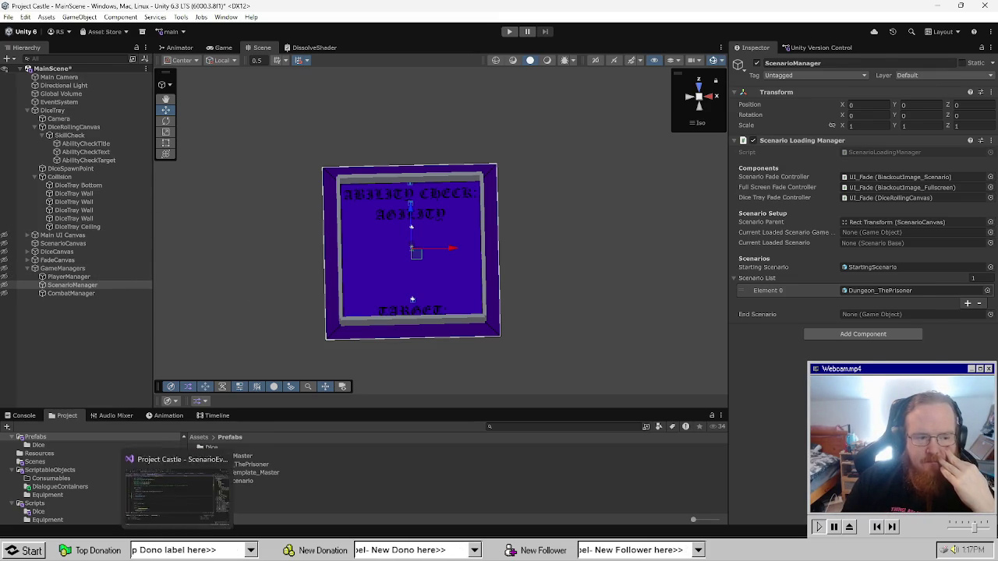
pyautogui.click(176, 549)
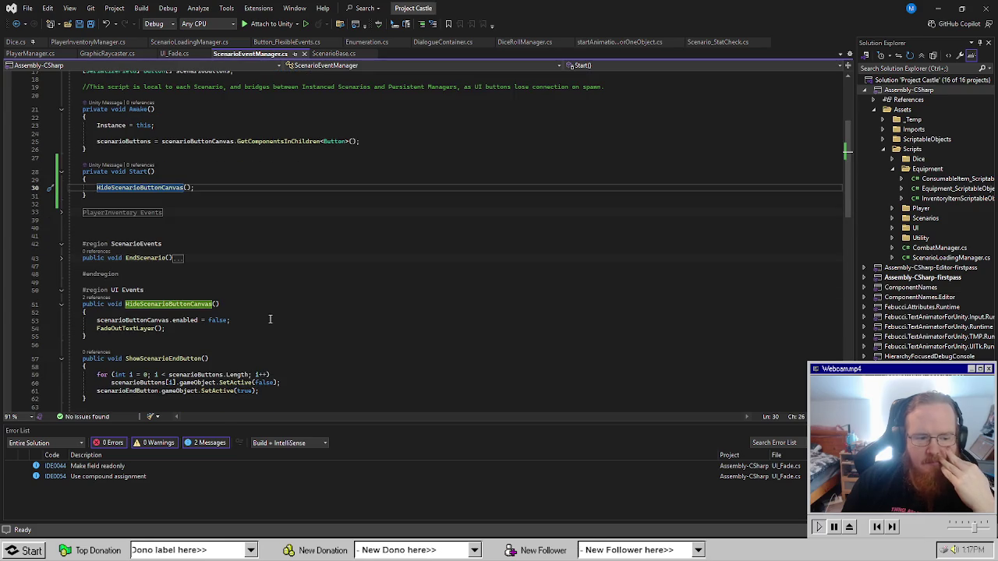
pyautogui.click(247, 335)
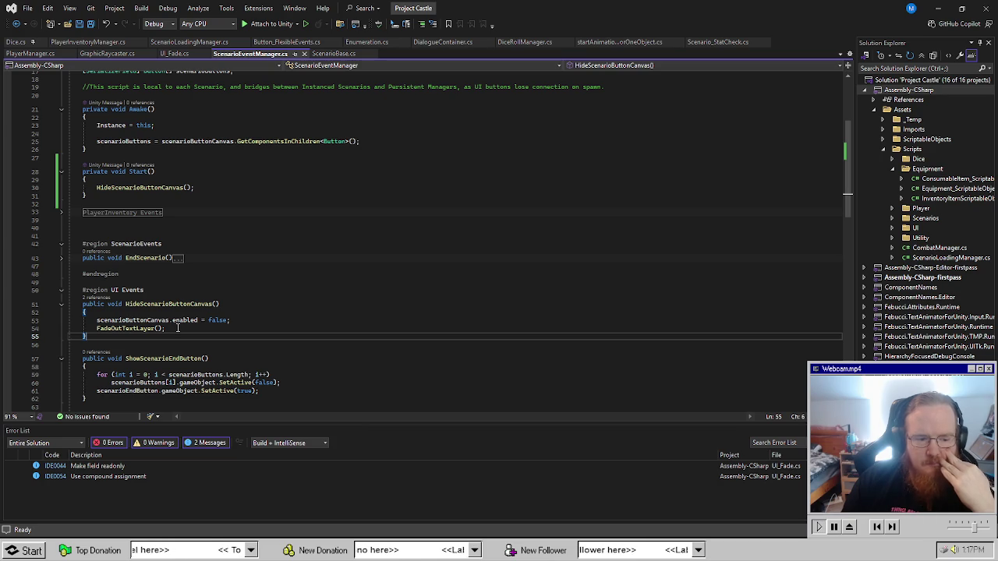
pyautogui.click(96, 329)
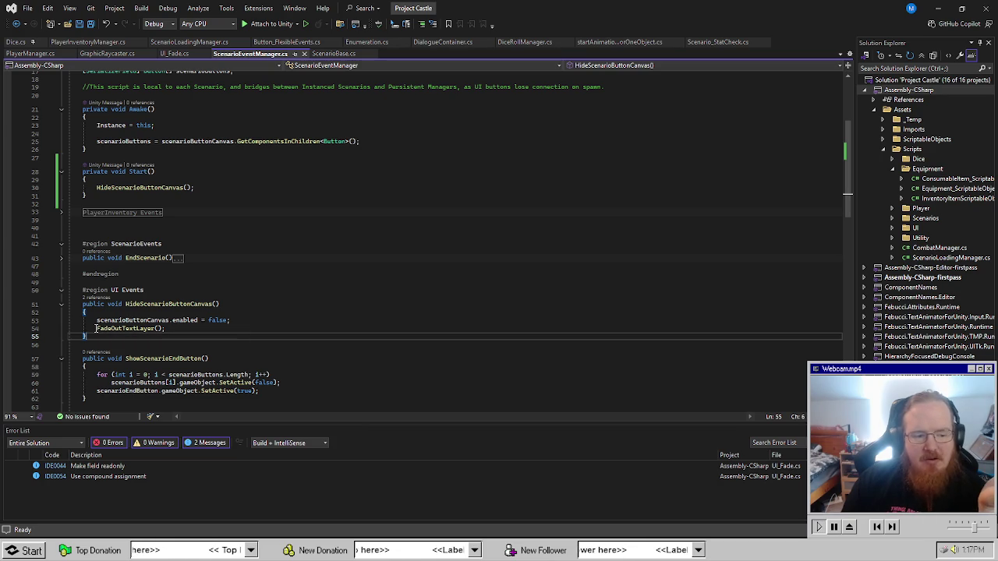
pyautogui.click(299, 332)
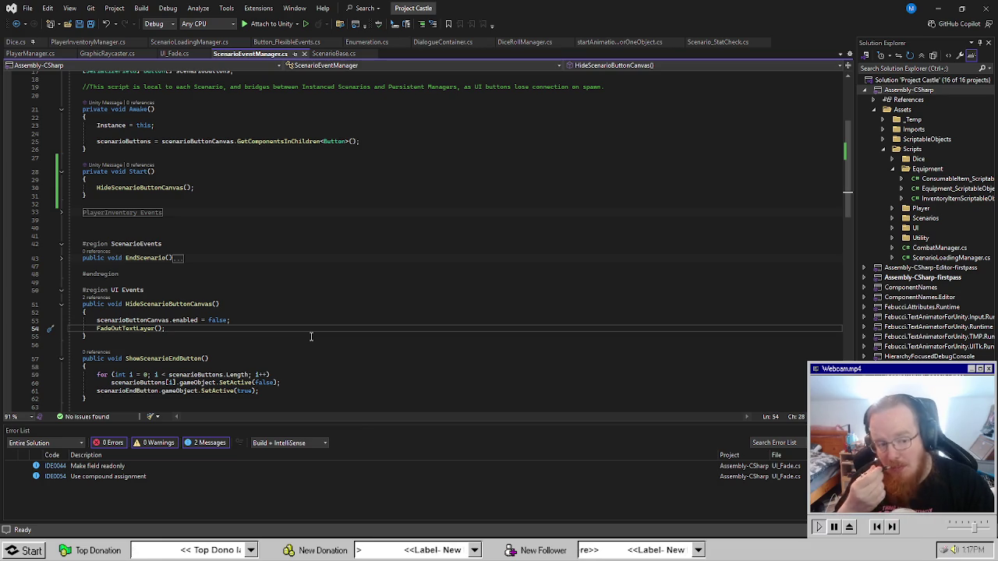
# Replace HideScenarioButtonCanvas(); in Start() with 'scenarioButtonCanvas.enabled = false;', save, and start a Unity play test.
pyautogui.tripleClick(234, 320)
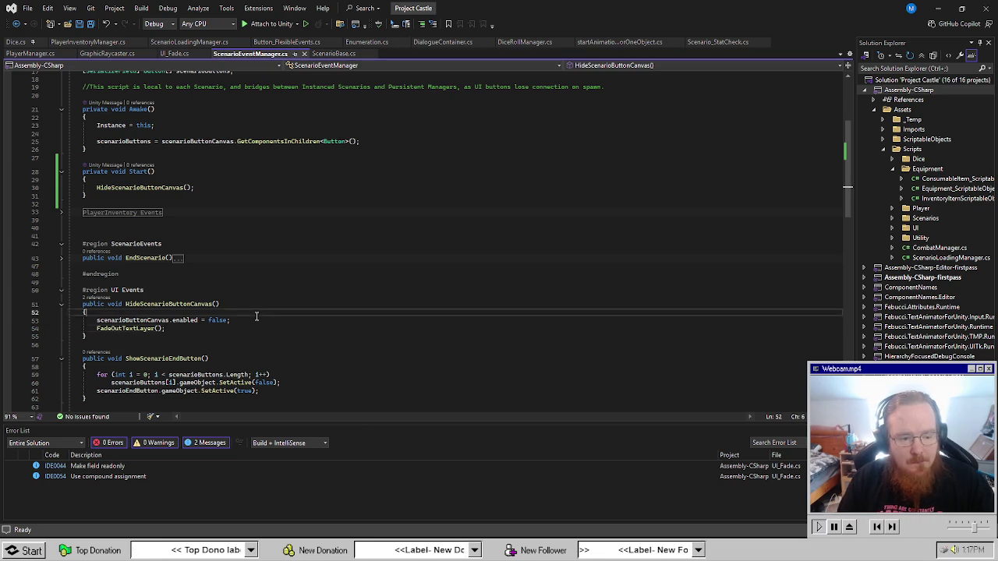
pyautogui.click(236, 319)
pyautogui.moveTo(235, 320); pyautogui.dragTo(96, 321)
pyautogui.hotkey('ctrl', 'c')
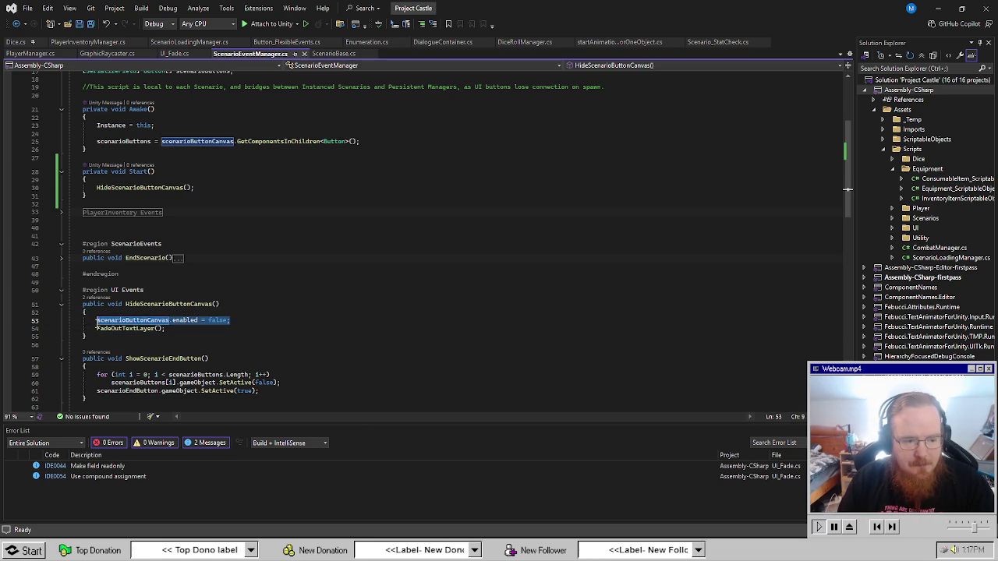
pyautogui.click(304, 265)
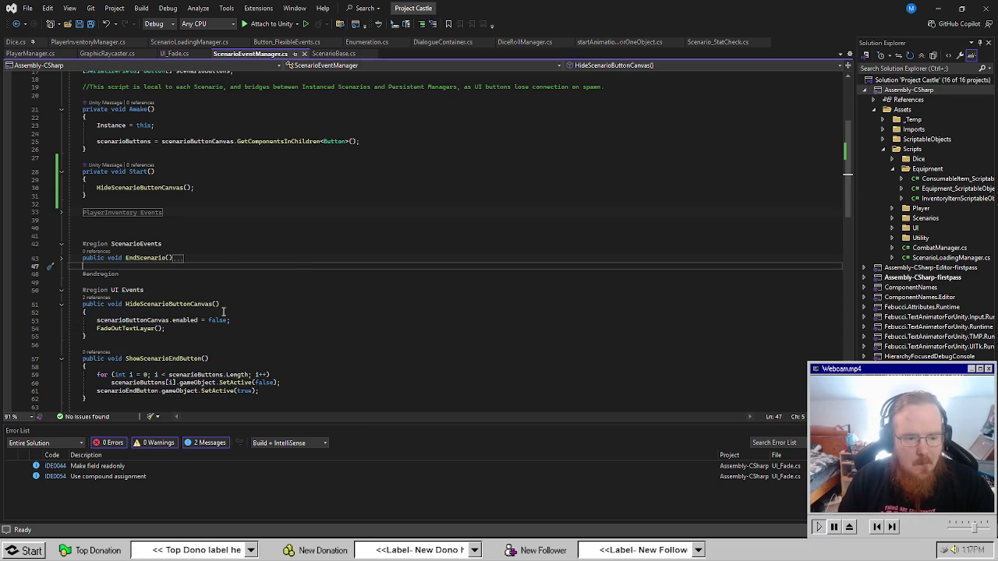
pyautogui.scroll(2, 222, 277)
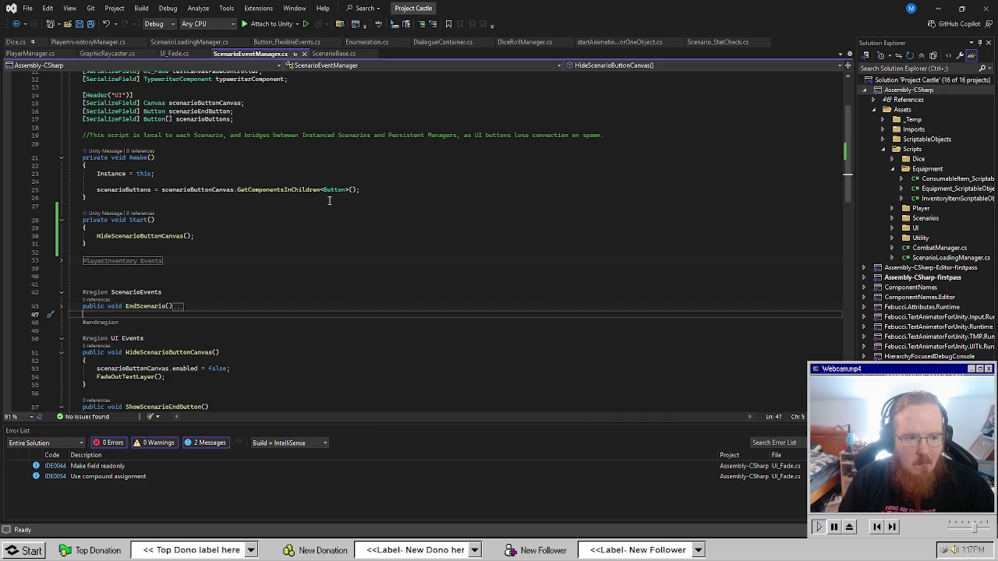
pyautogui.moveTo(206, 236); pyautogui.dragTo(96, 236)
pyautogui.hotkey('ctrl', 'v')
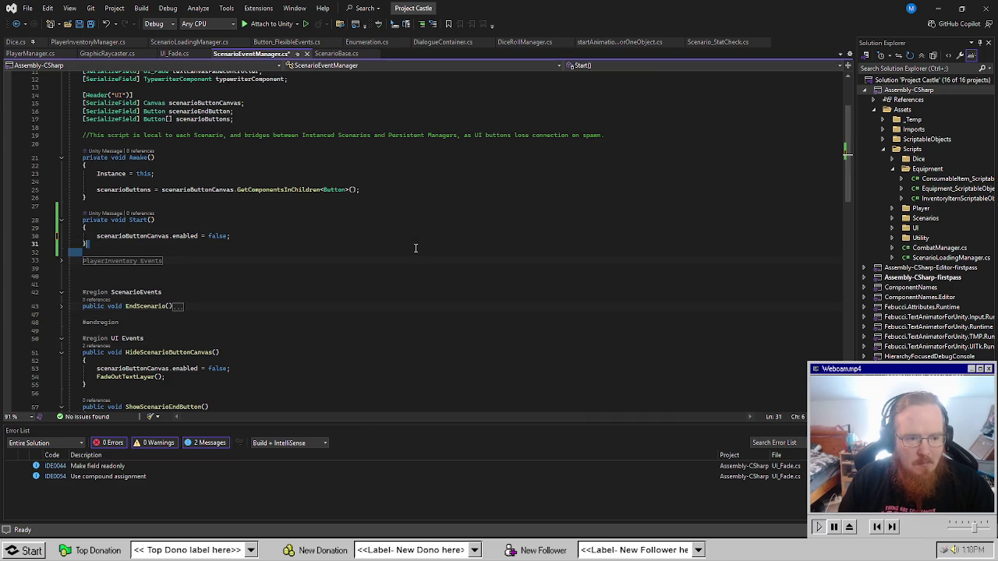
pyautogui.hotkey('ctrl', 's')
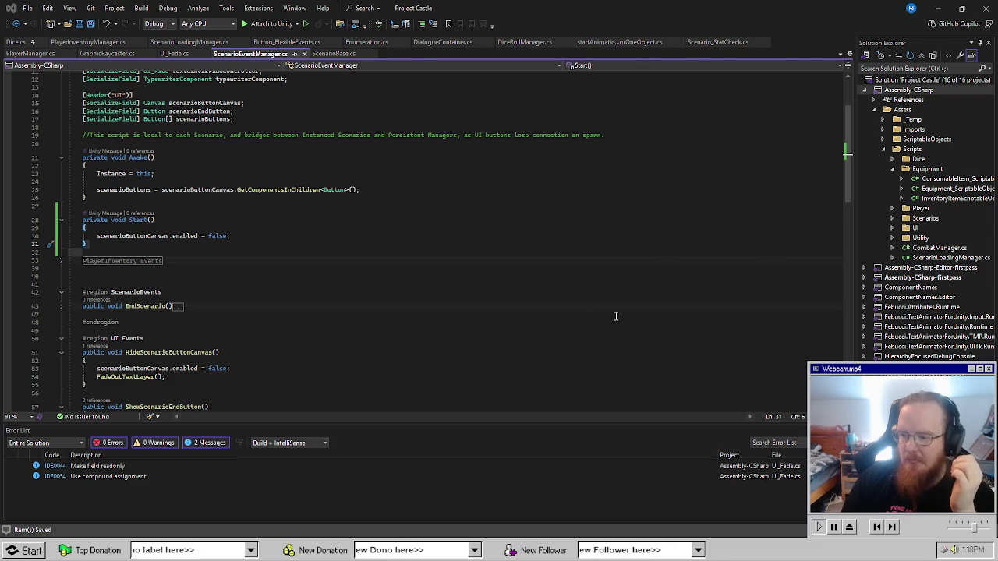
pyautogui.hotkey('alt', 'Tab')
pyautogui.click(509, 32)
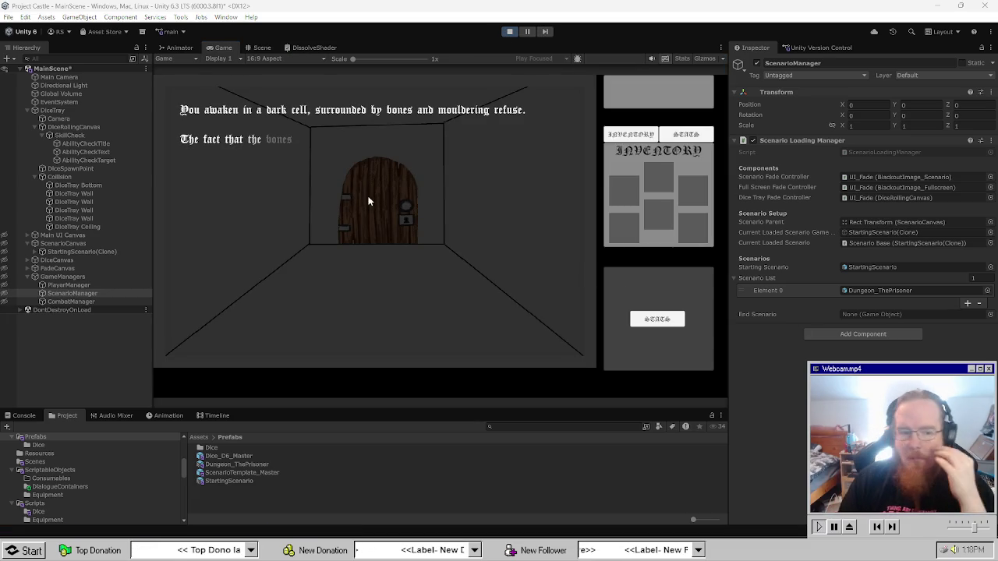
pyautogui.click(529, 154)
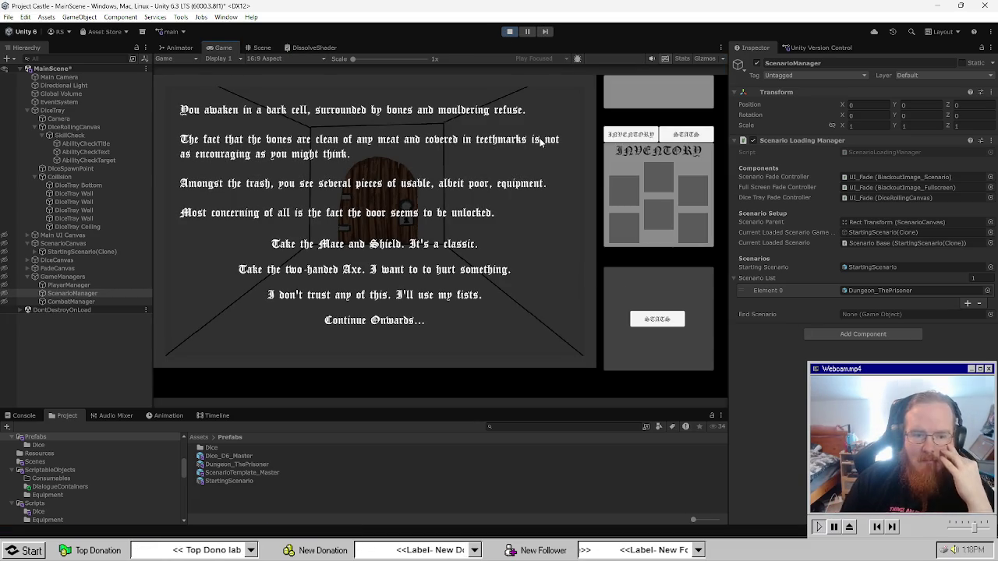
pyautogui.click(460, 248)
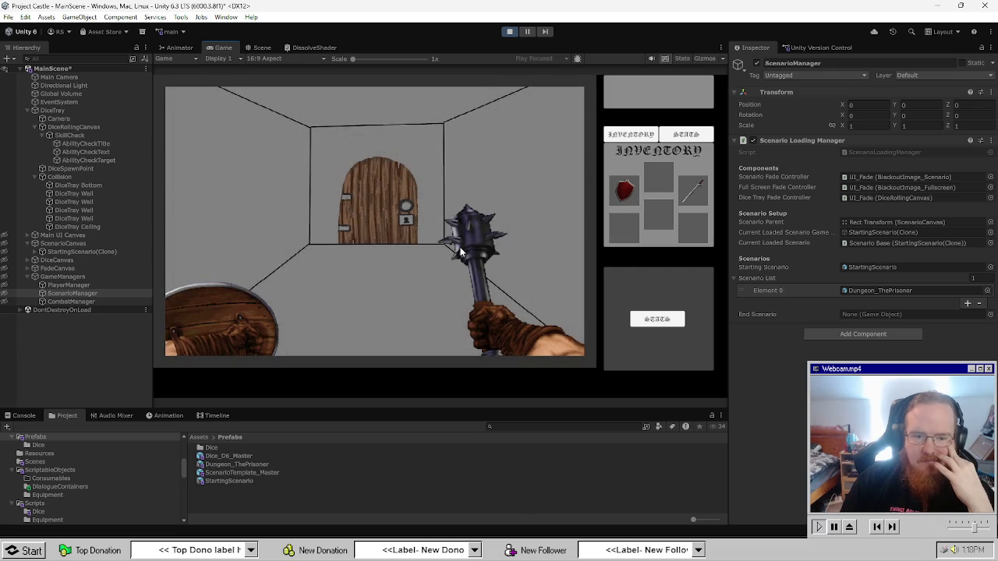
pyautogui.click(511, 33)
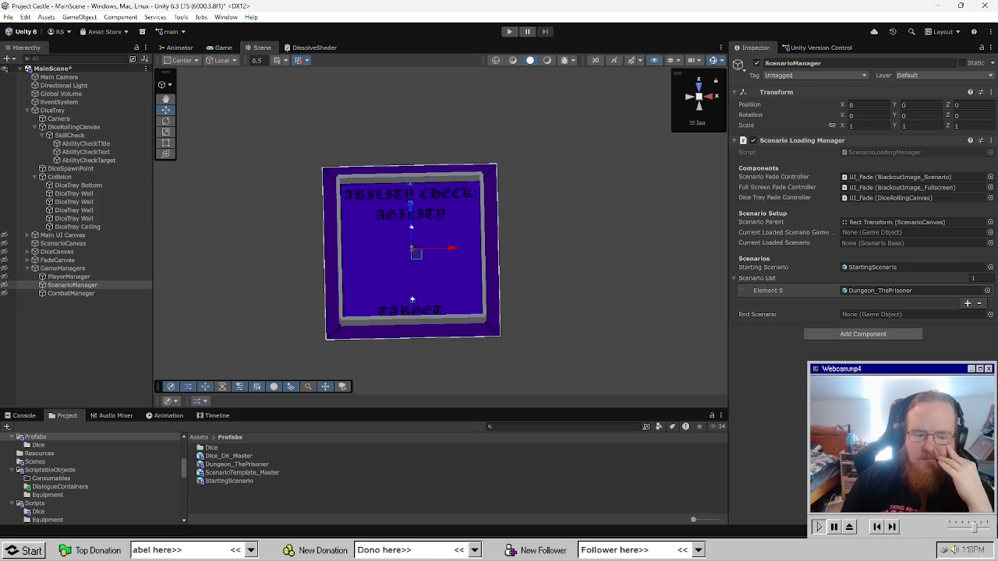
# Delete the FadeOutTextLayer(); call and its leftover empty line from ScenarioEventManager.
pyautogui.hotkey('alt', 'Tab')
pyautogui.click(308, 306)
pyautogui.scroll(-3, 297, 303)
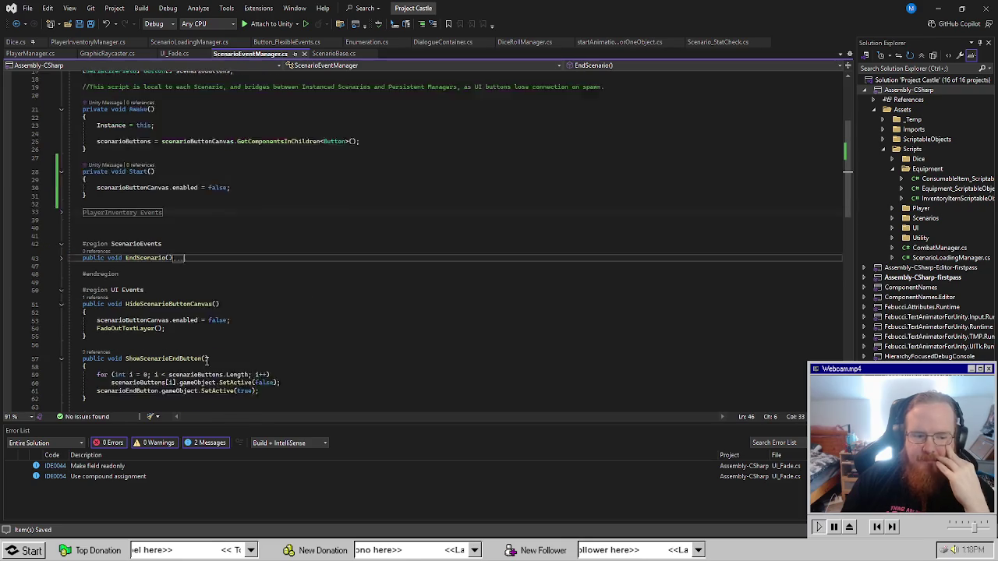
pyautogui.click(265, 297)
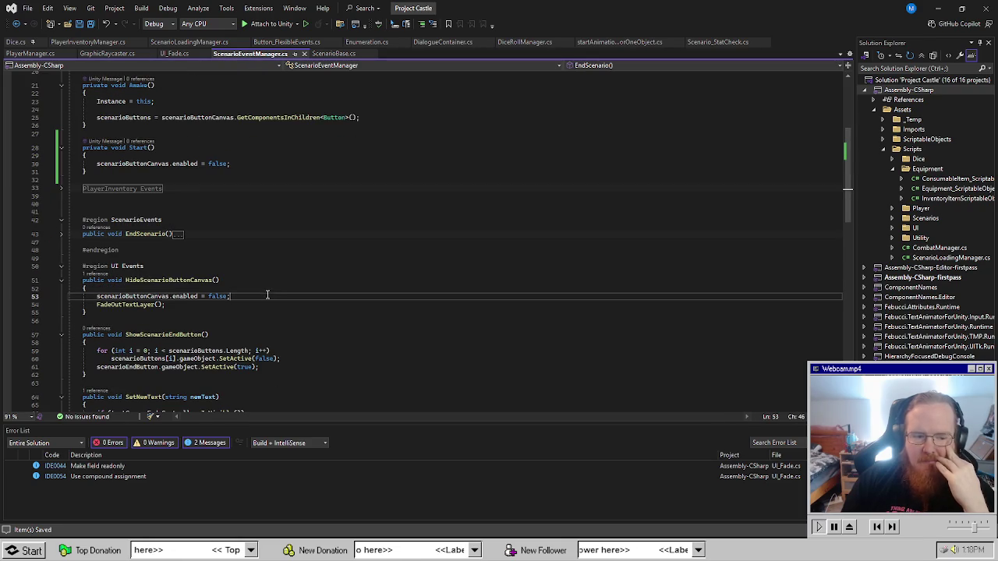
pyautogui.moveTo(167, 305); pyautogui.dragTo(42, 306)
pyautogui.scroll(-5, 331, 339)
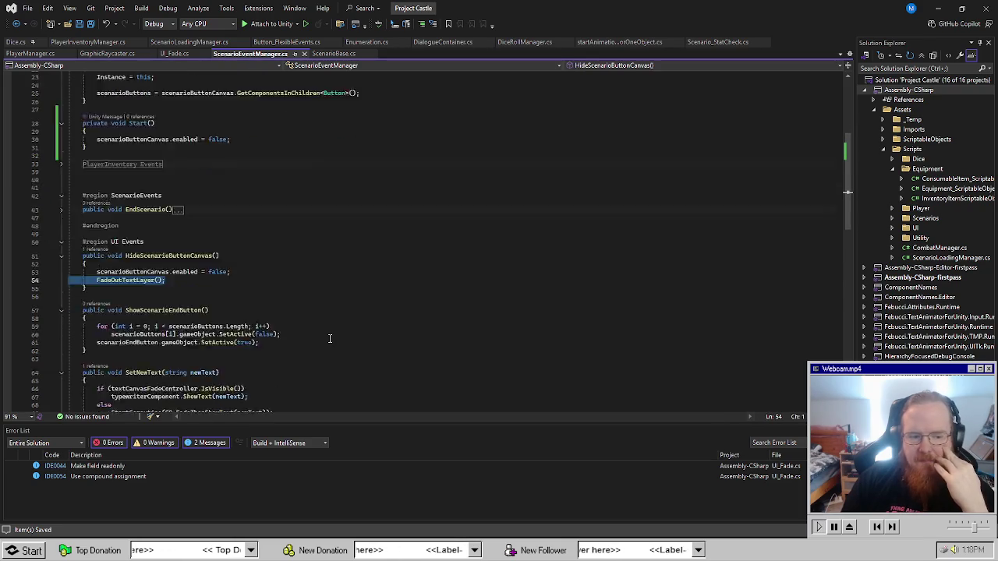
pyautogui.scroll(5, 335, 340)
pyautogui.press('Delete')
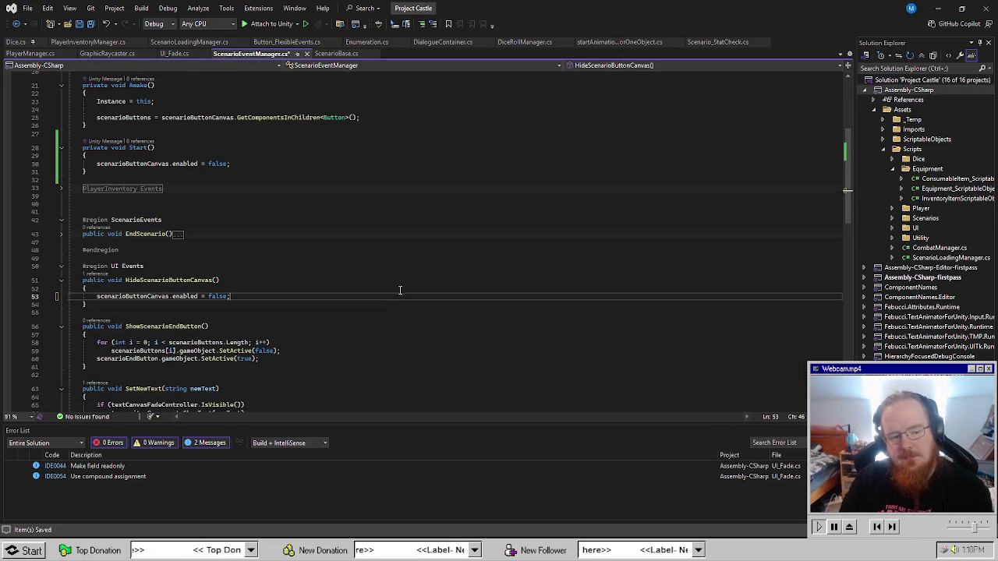
pyautogui.press('BackSpace')
# Restore the HideScenarioButtonCanvas() call in Start, which disables scenarioButtonCanvas.
pyautogui.click(318, 251)
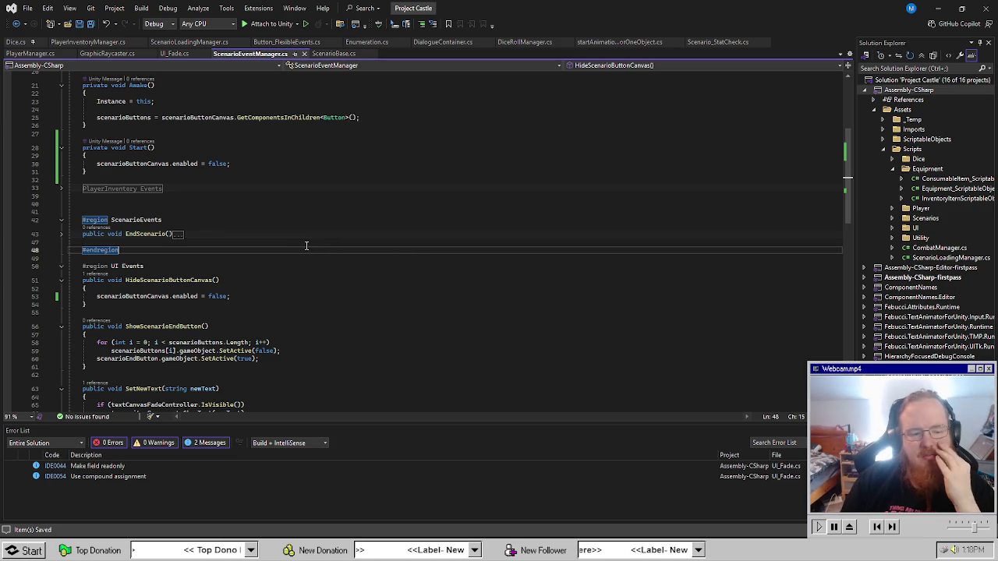
pyautogui.press('Up')
pyautogui.scroll(2, 349, 295)
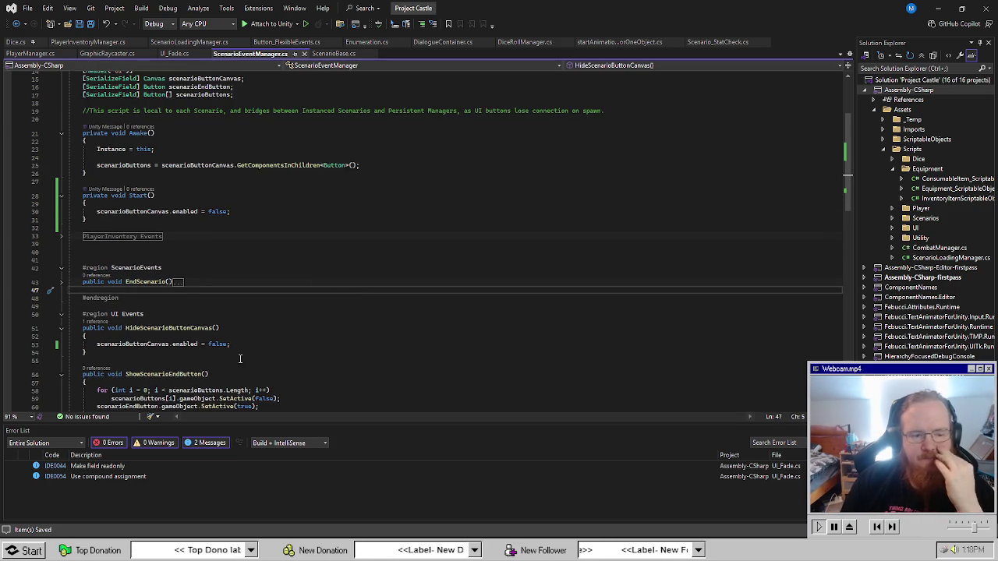
pyautogui.moveTo(234, 327); pyautogui.dragTo(157, 327)
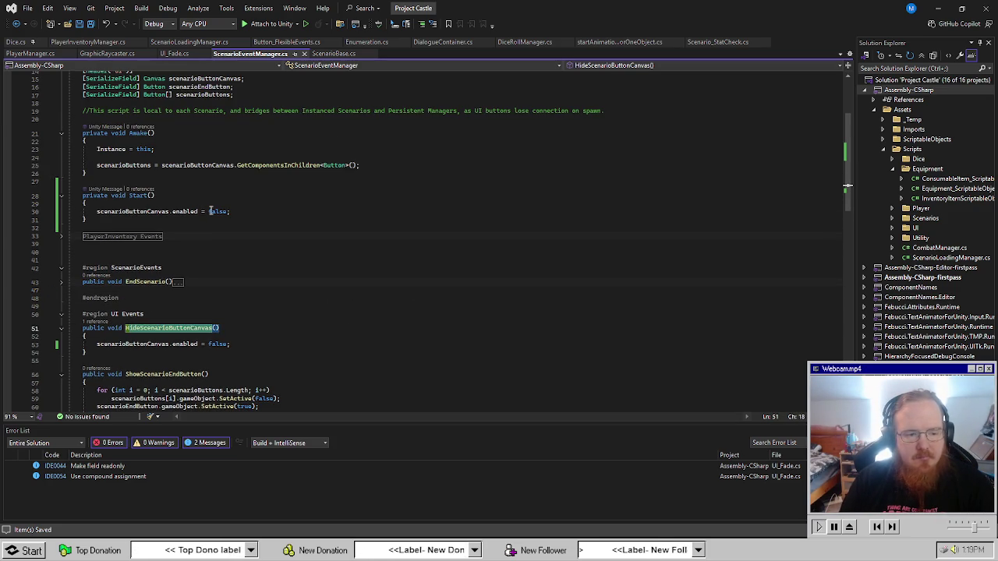
pyautogui.moveTo(230, 211); pyautogui.dragTo(102, 213)
pyautogui.write('ideScenarioButtonCanvas()')
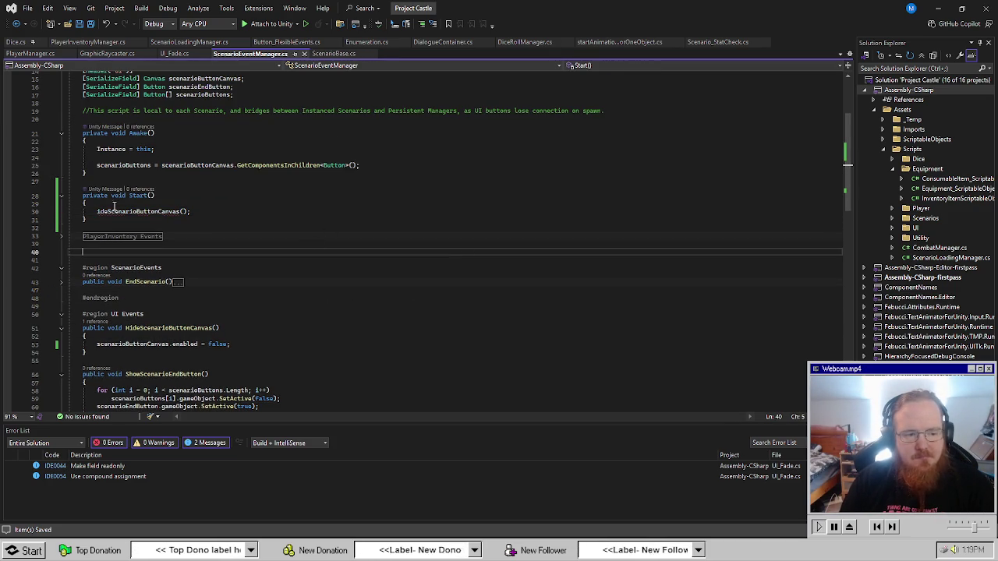
pyautogui.write('H')
pyautogui.click(508, 261)
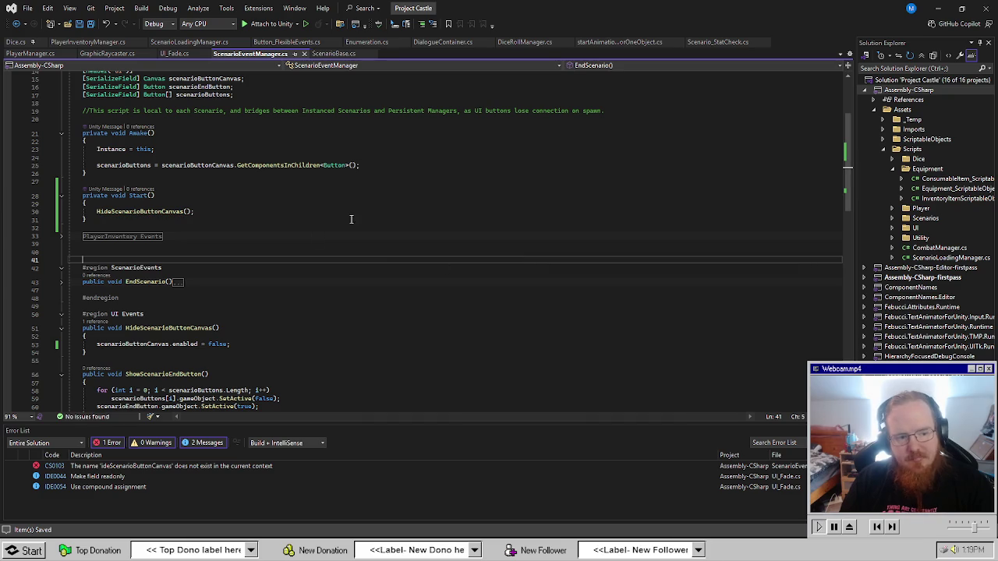
pyautogui.click(350, 214)
pyautogui.click(399, 232)
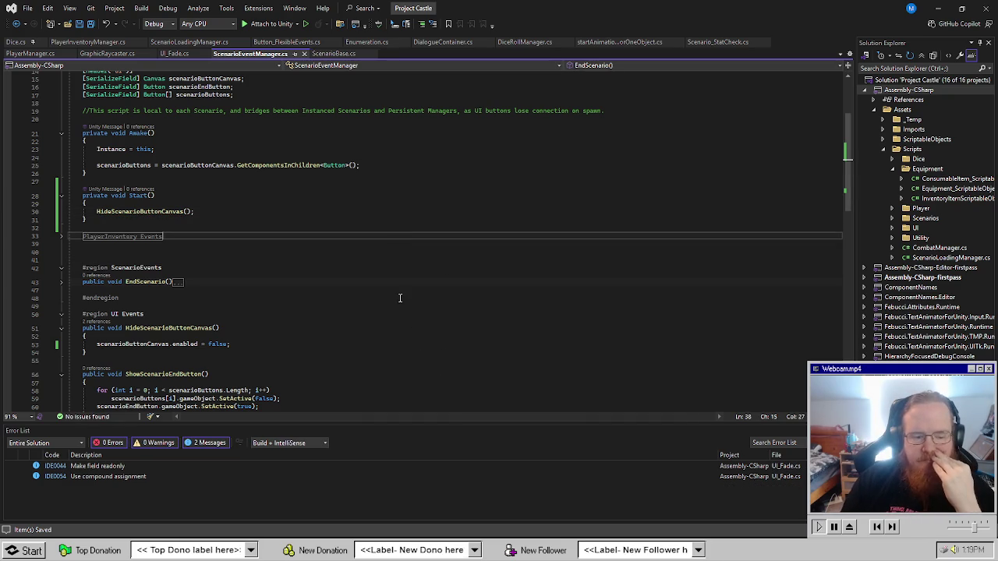
pyautogui.click(379, 340)
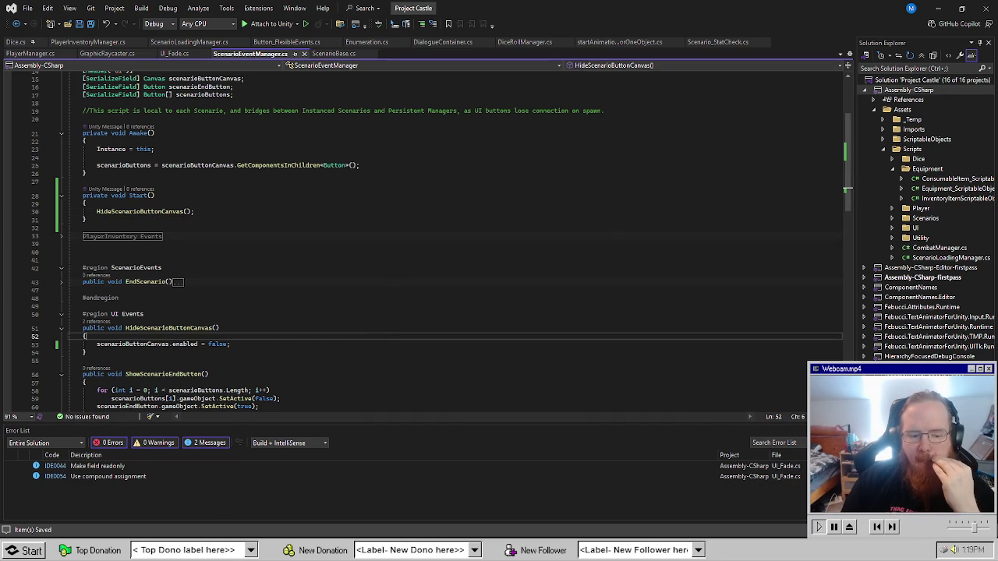
# Bring the Project Castle Unity Editor window back to the front.
pyautogui.moveTo(153, 550)
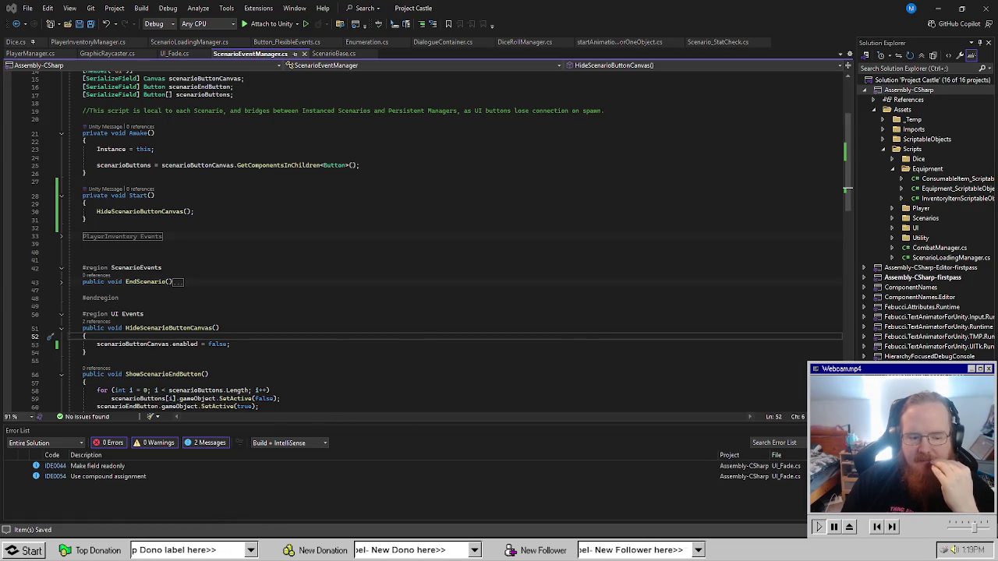
pyautogui.click(346, 364)
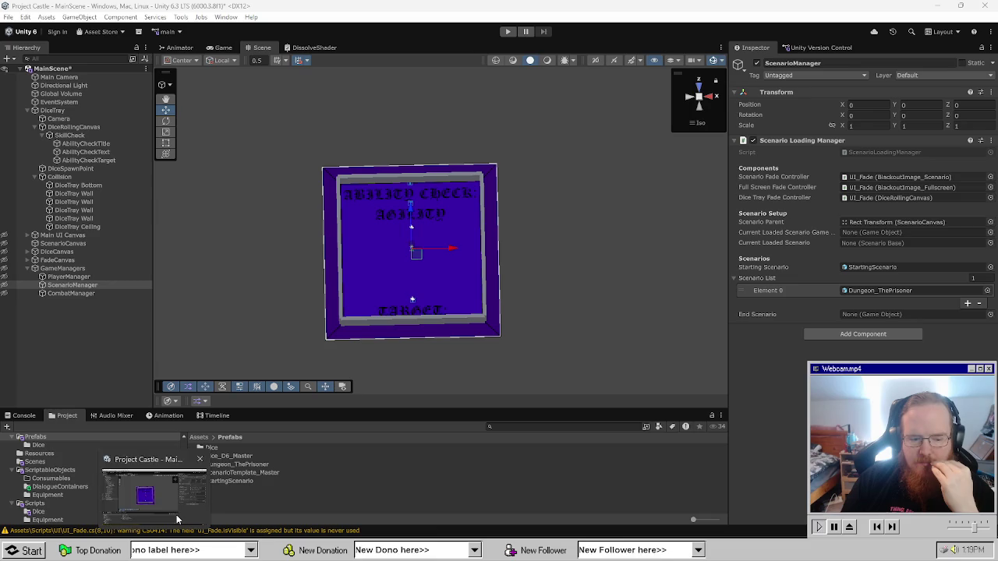
pyautogui.click(176, 515)
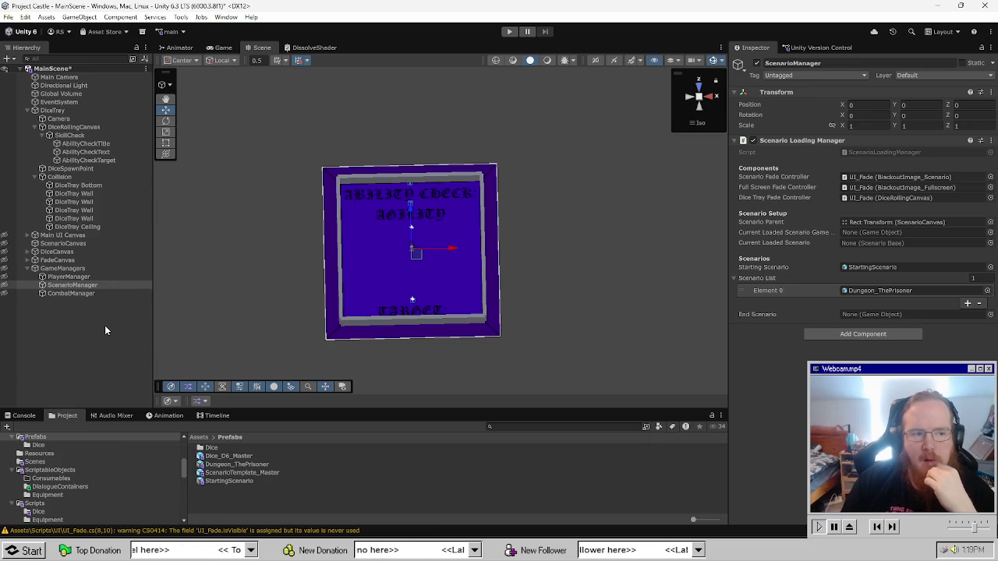
# In the StartingScenario prefab, give Button_1 a second button event with Element 0 set to TriggerSuccessEvents.
pyautogui.click(91, 359)
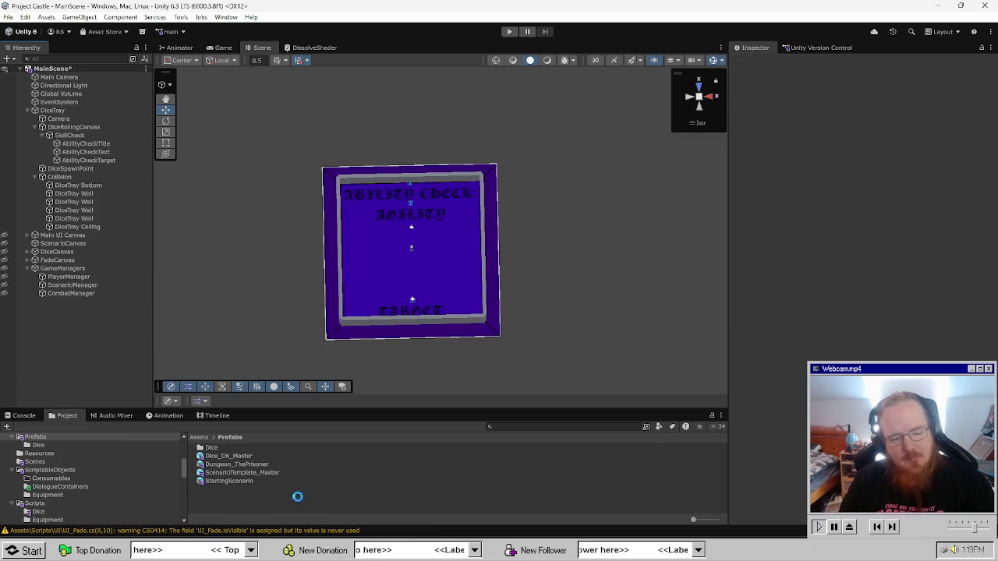
pyautogui.doubleClick(249, 482)
pyautogui.click(101, 173)
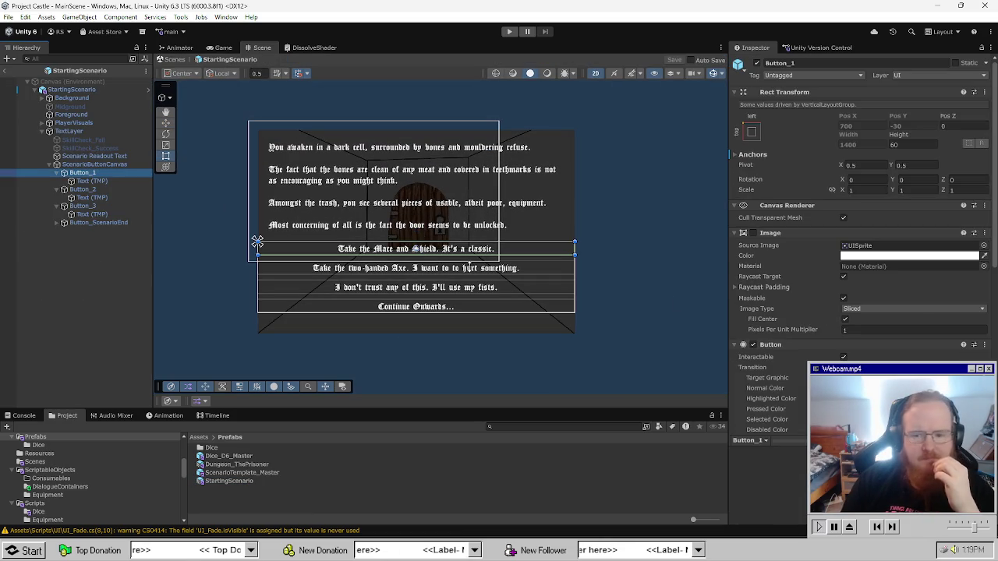
pyautogui.scroll(-10, 832, 346)
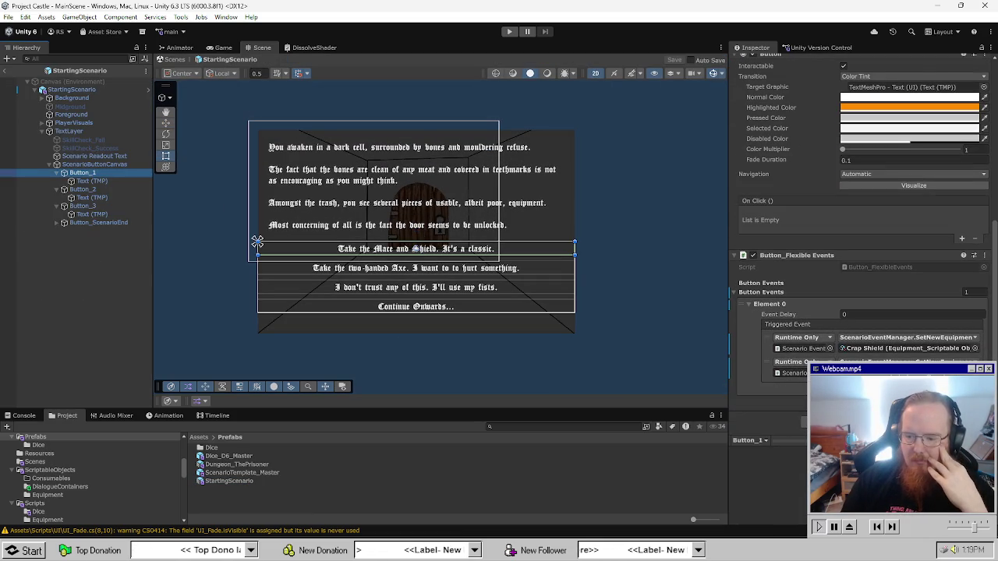
pyautogui.click(961, 394)
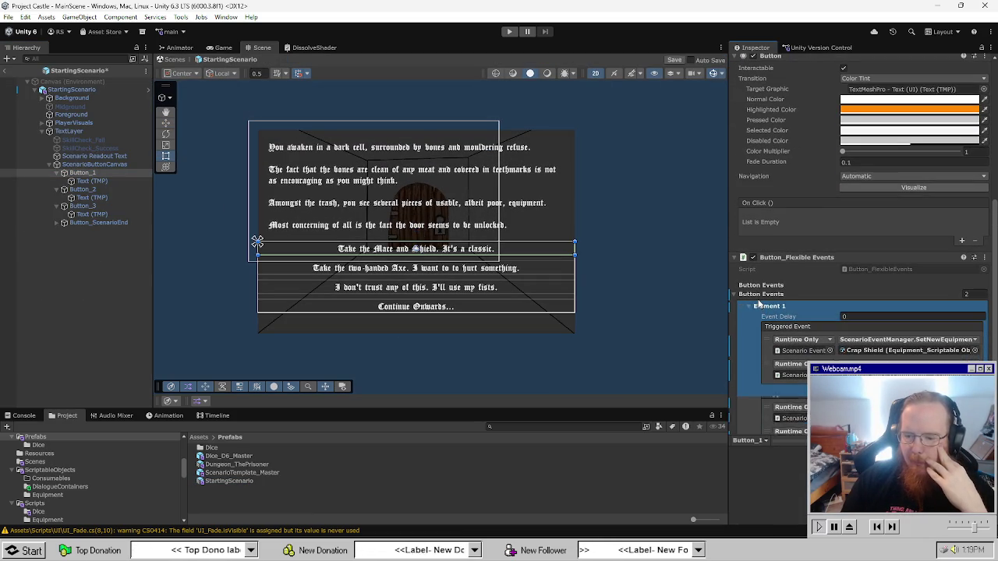
pyautogui.moveTo(758, 304); pyautogui.dragTo(758, 306)
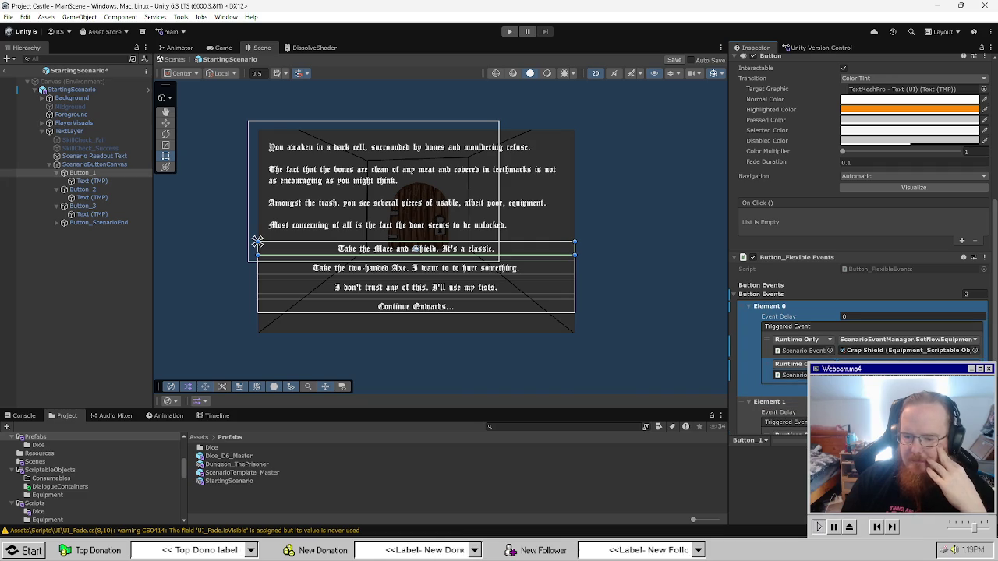
pyautogui.click(909, 339)
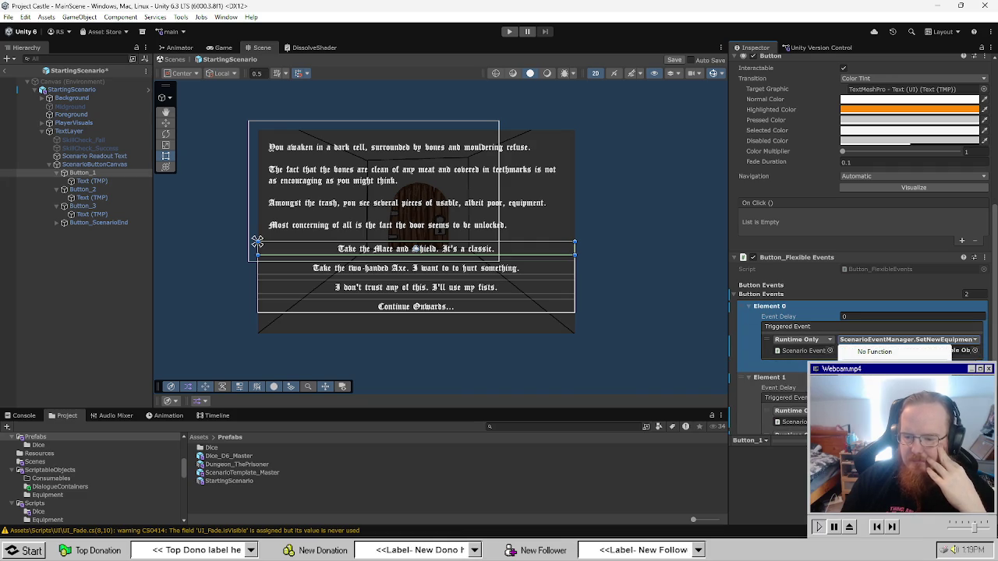
pyautogui.moveTo(846, 381)
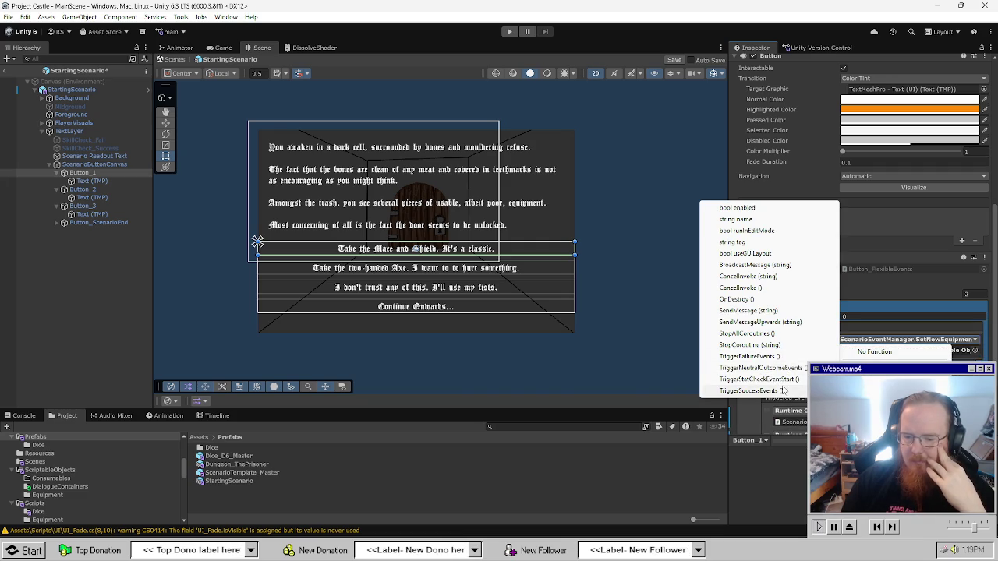
pyautogui.click(785, 391)
pyautogui.scroll(-3, 857, 290)
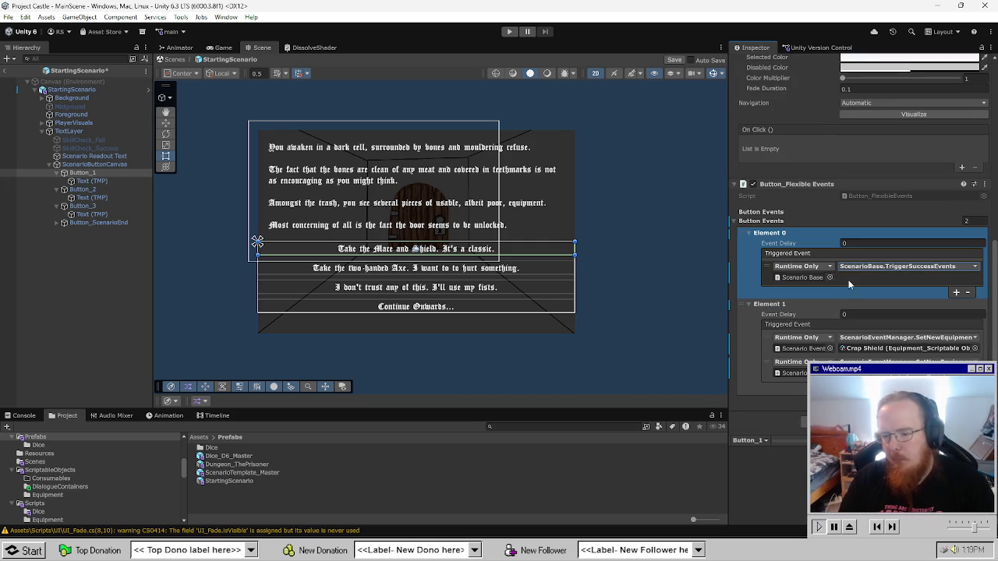
# Give Button_2 a second button event with Element 0 set to TriggerFailureEvents.
pyautogui.click(113, 190)
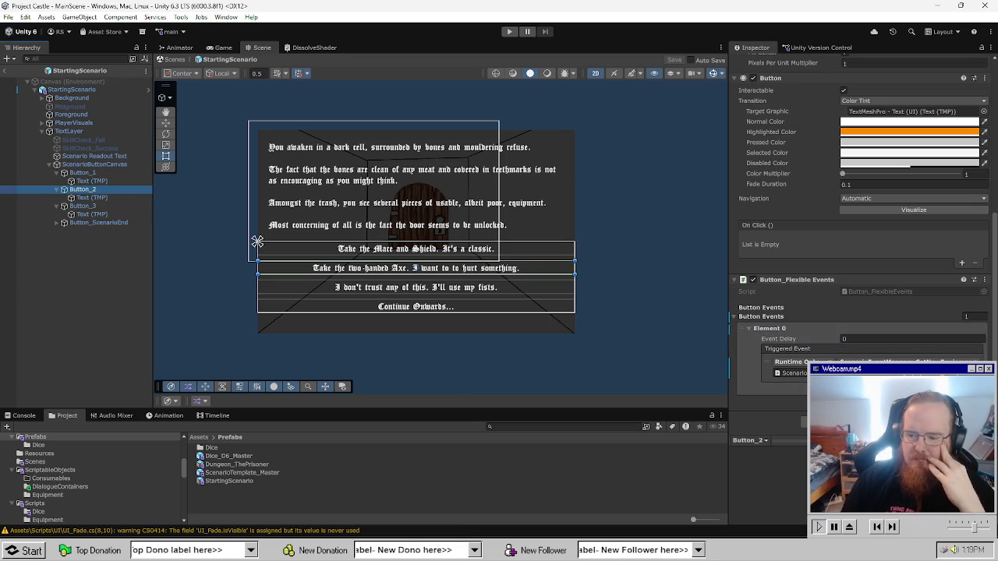
pyautogui.click(963, 387)
pyautogui.click(768, 329)
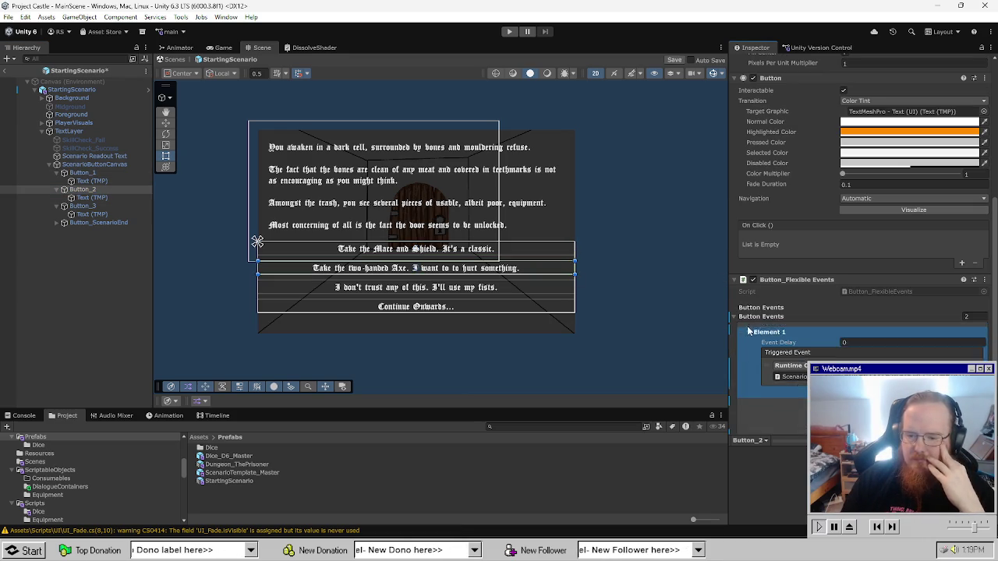
pyautogui.scroll(-1, 768, 328)
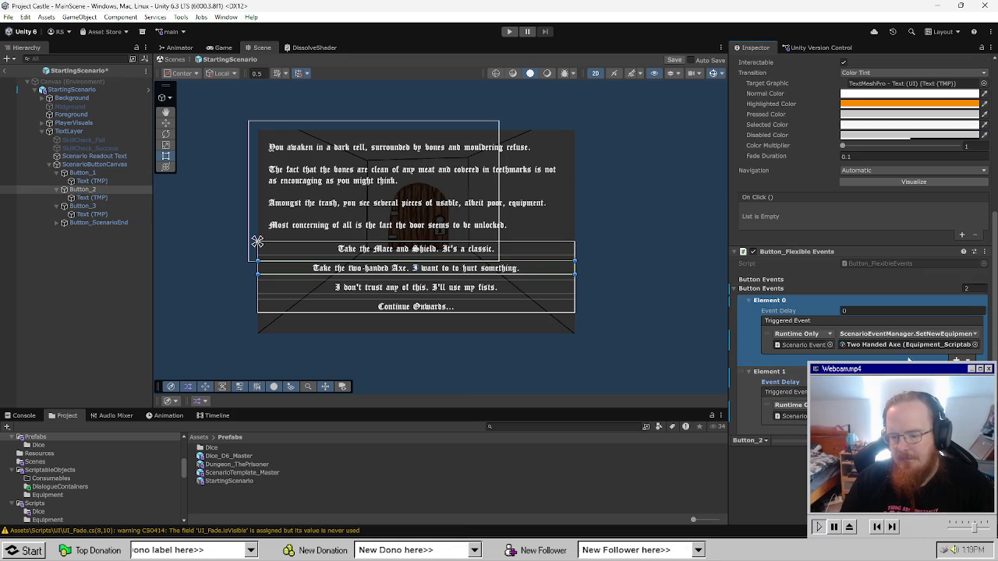
pyautogui.click(853, 334)
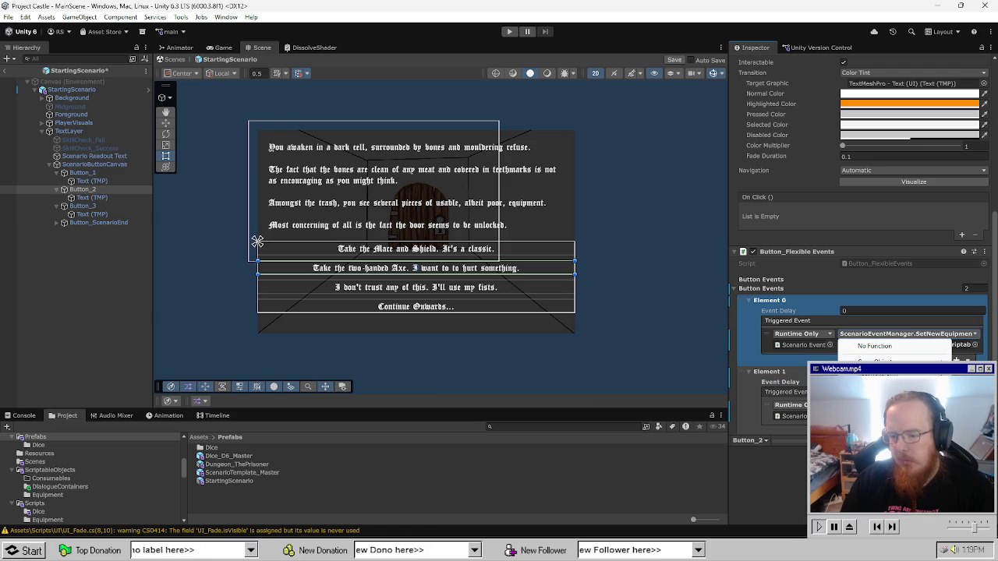
pyautogui.moveTo(842, 373)
pyautogui.click(797, 352)
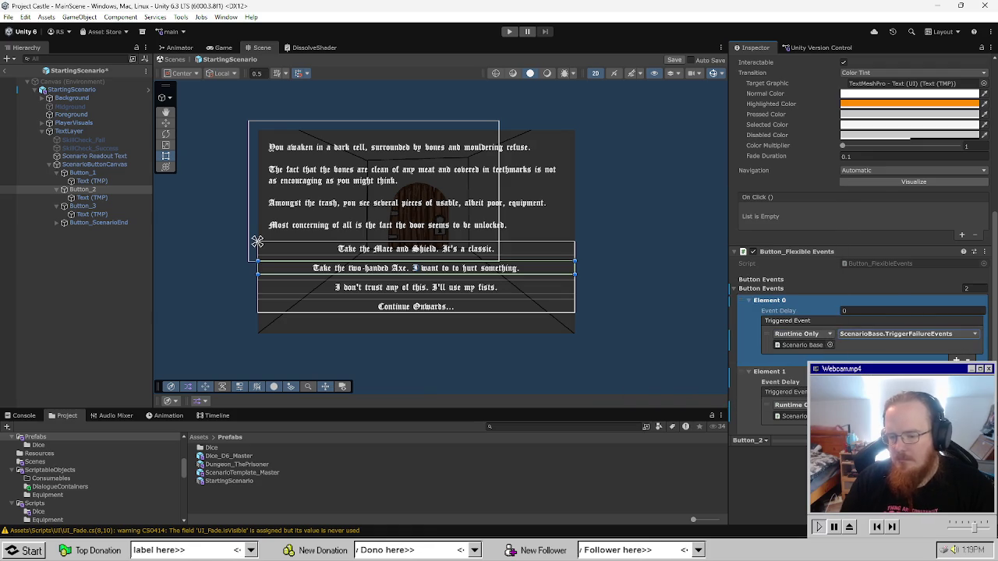
# Set Button_3 to 2 button events using the neutral outcome trigger, then start a play test.
pyautogui.click(99, 205)
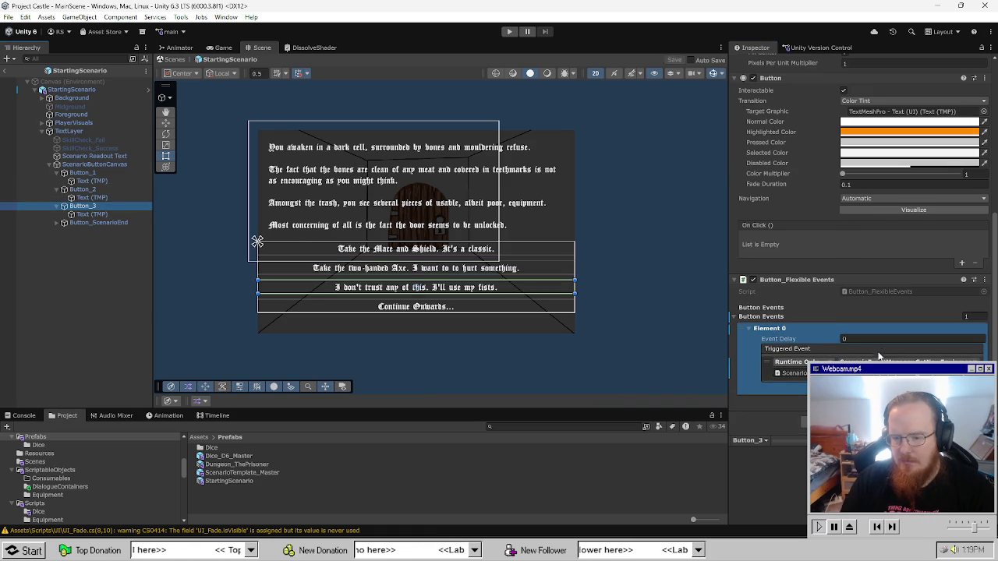
pyautogui.click(966, 317)
pyautogui.write('2')
pyautogui.press('Return')
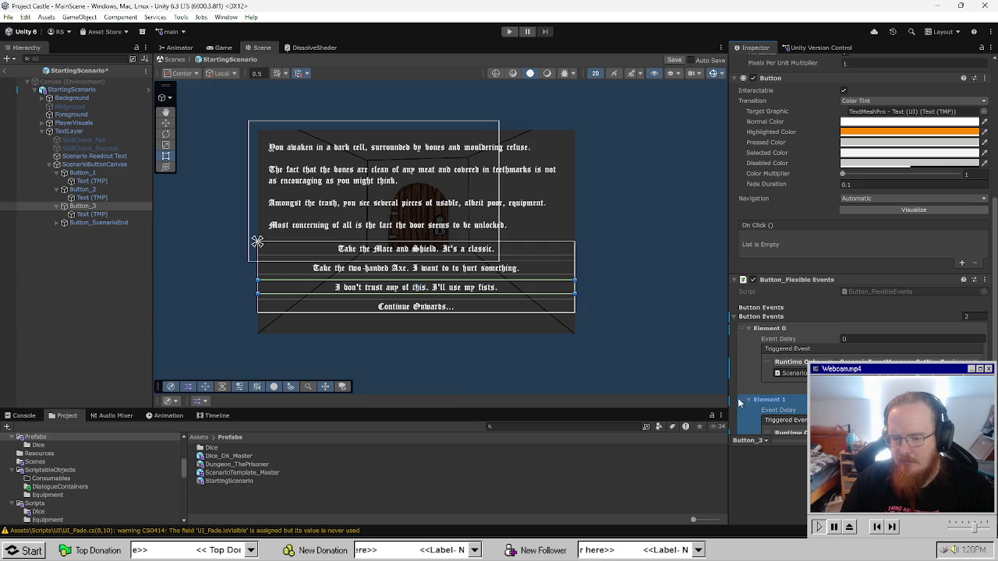
pyautogui.click(772, 407)
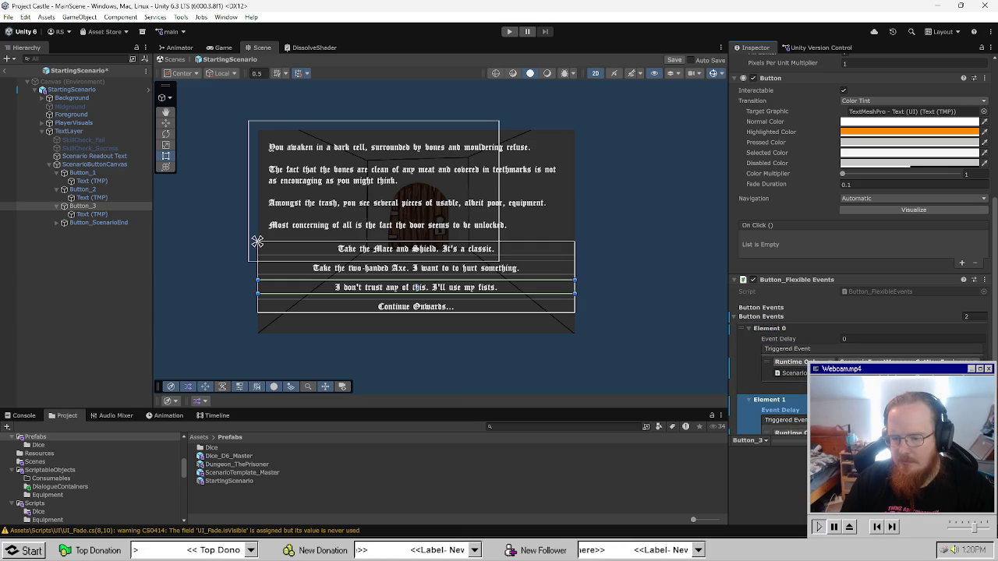
pyautogui.click(905, 360)
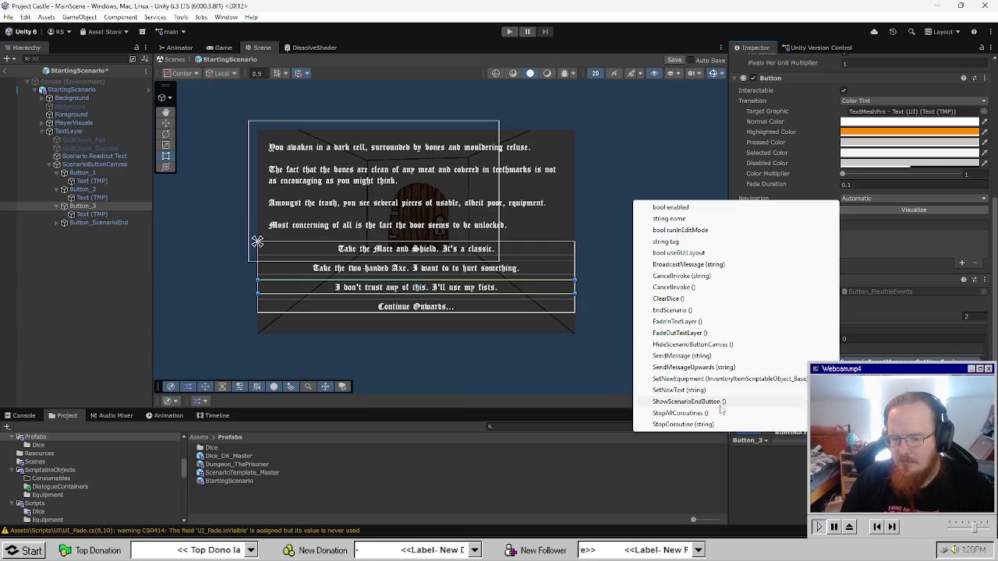
pyautogui.scroll(-3, 732, 392)
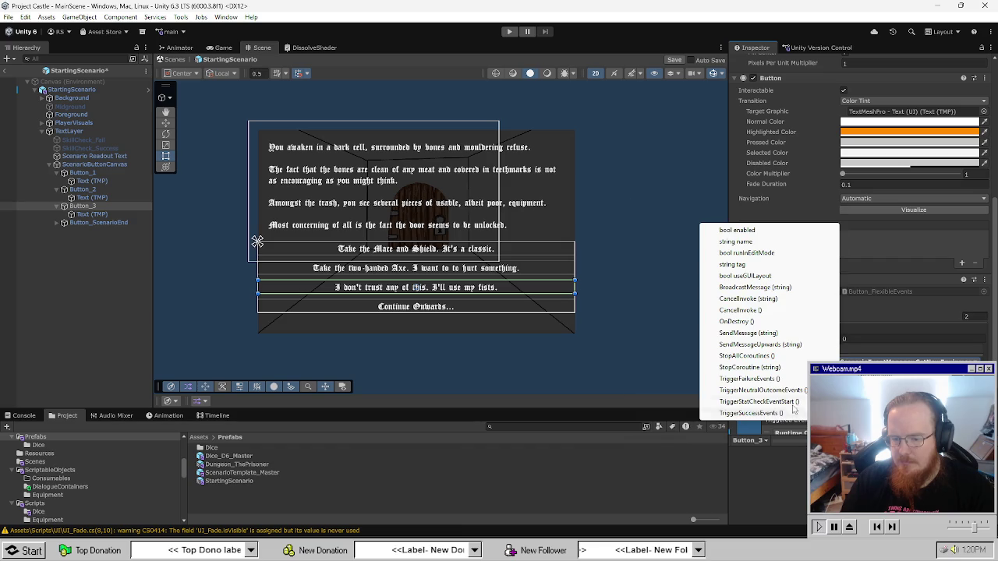
pyautogui.click(791, 392)
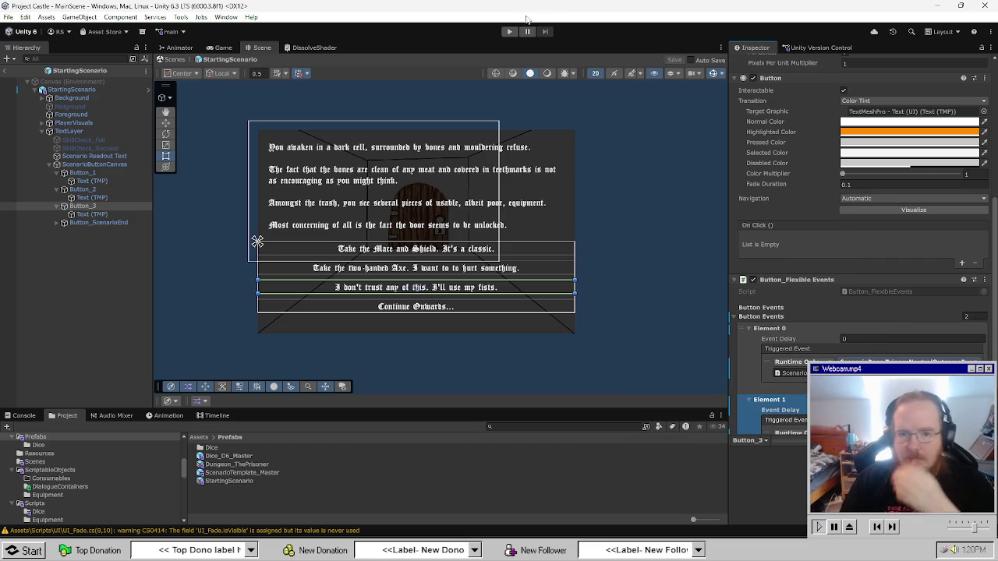
pyautogui.hotkey('ctrl', 'p')
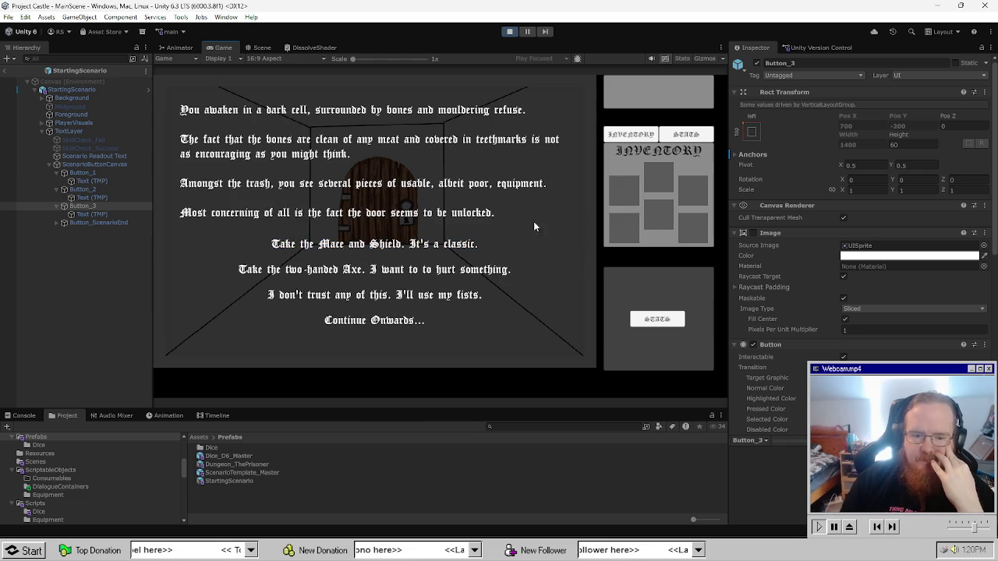
# Pick 'Take the Mace and Shield', set Button_1's second event delay to 1, then stop the test.
pyautogui.click(468, 246)
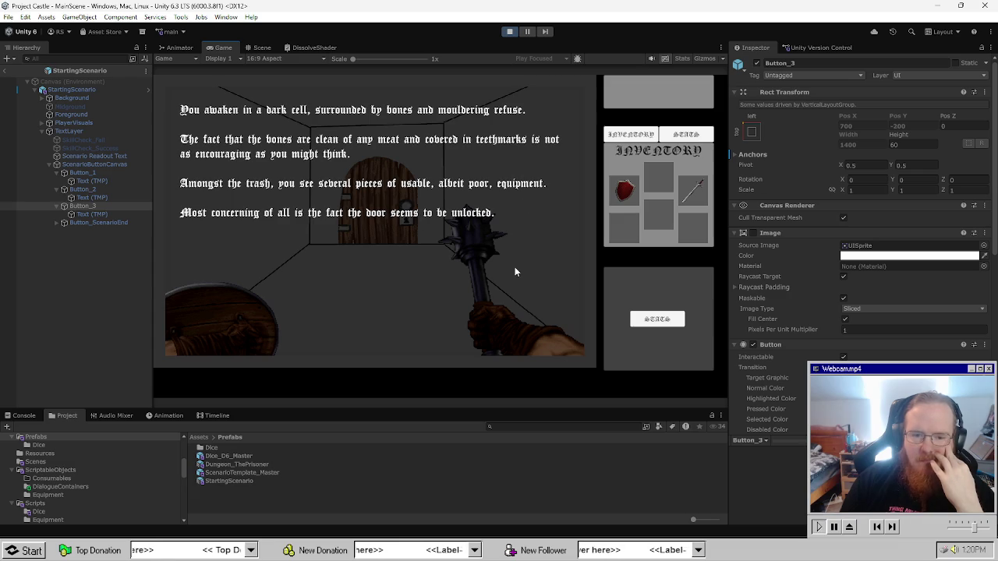
pyautogui.scroll(-5, 779, 273)
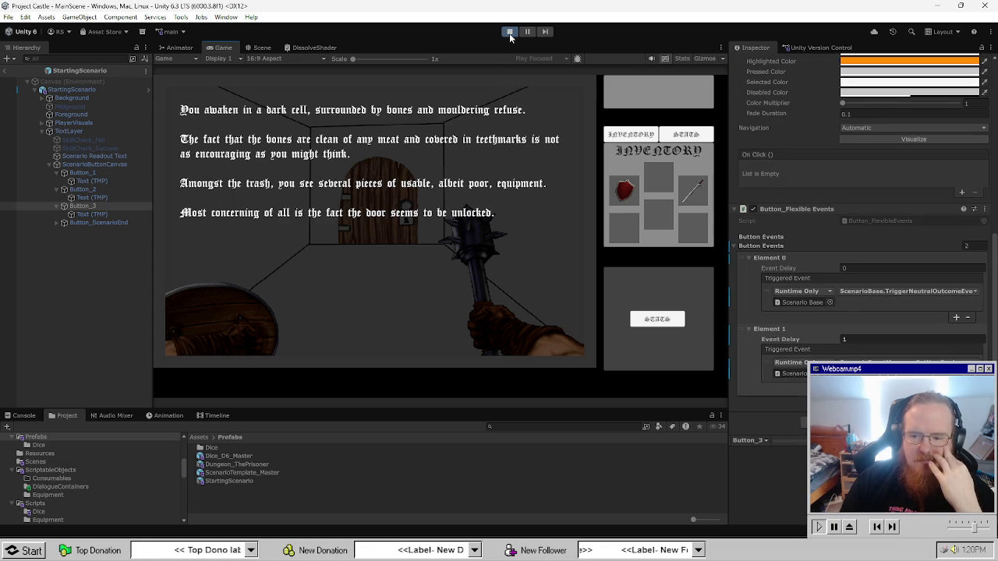
pyautogui.click(94, 171)
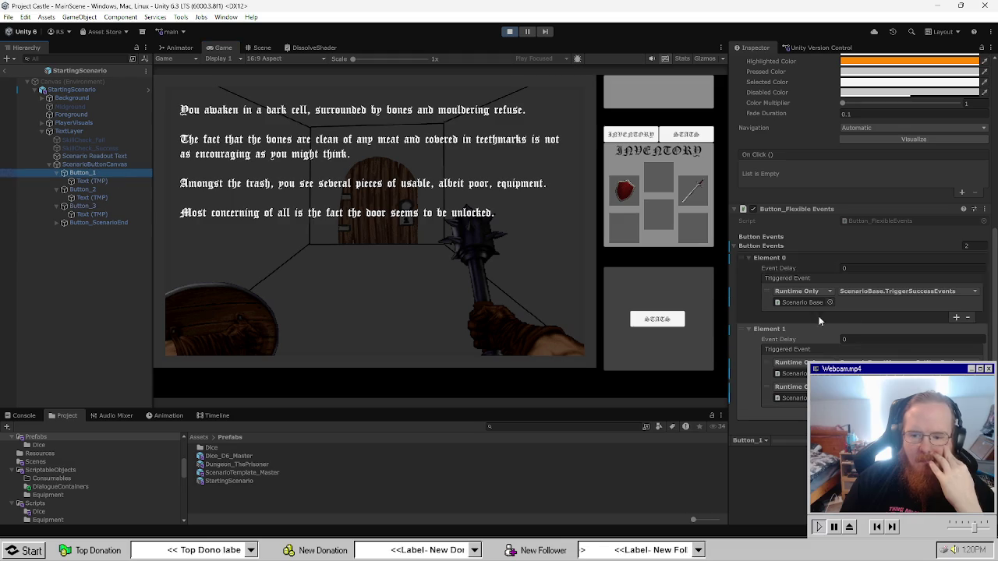
pyautogui.click(870, 342)
pyautogui.write('1')
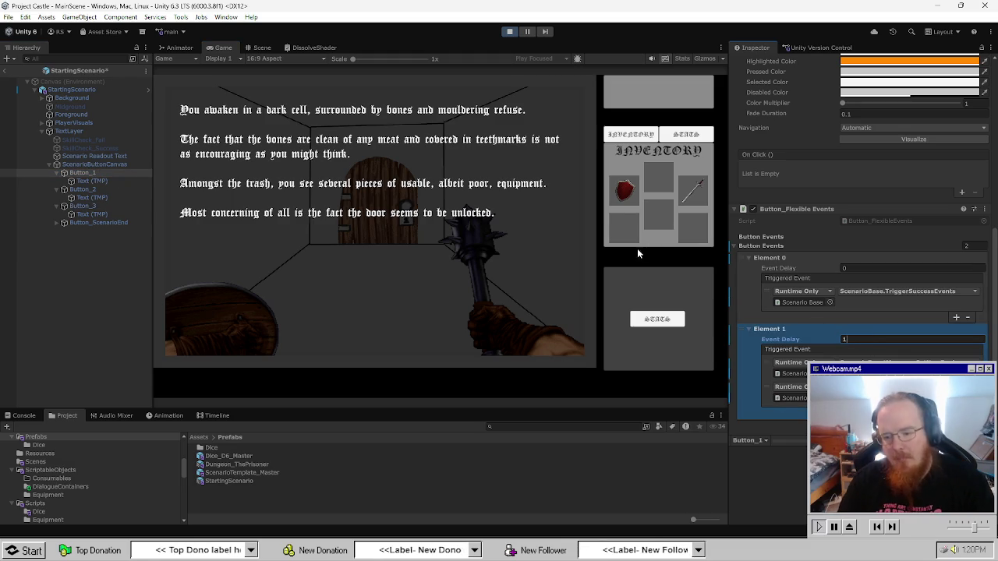
pyautogui.hotkey('ctrl', 'p')
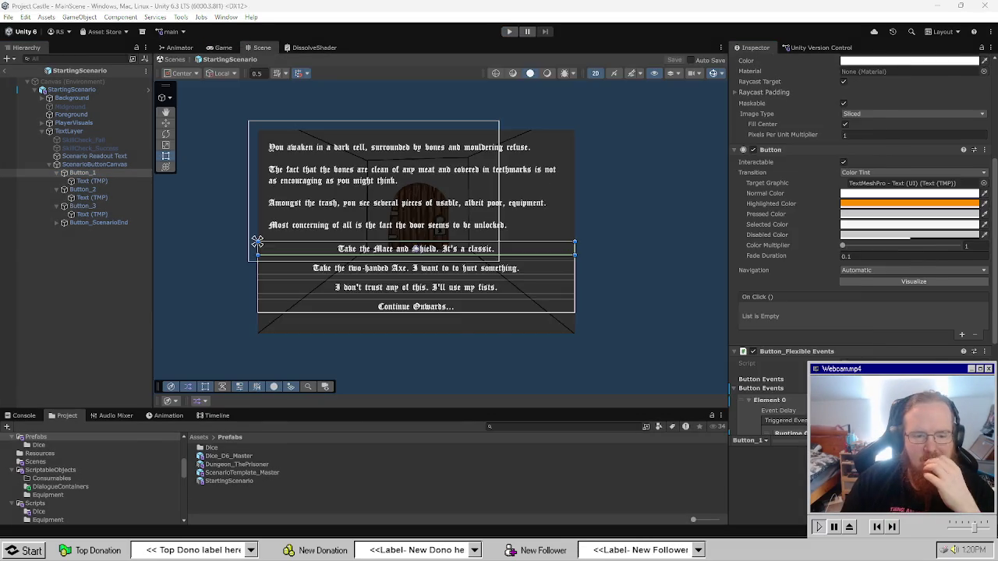
pyautogui.hotkey('alt', 'Tab')
pyautogui.scroll(-1, 287, 313)
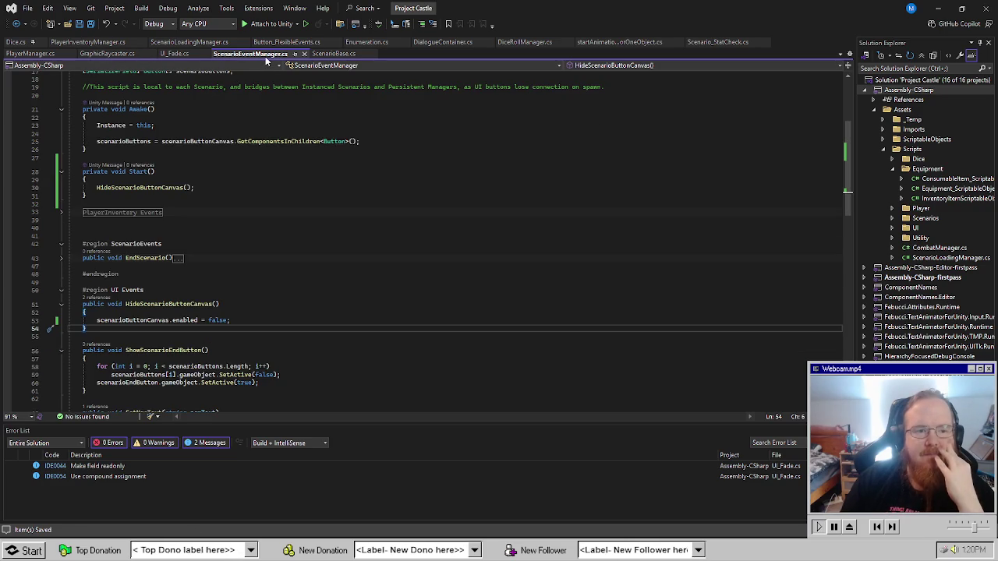
pyautogui.click(333, 56)
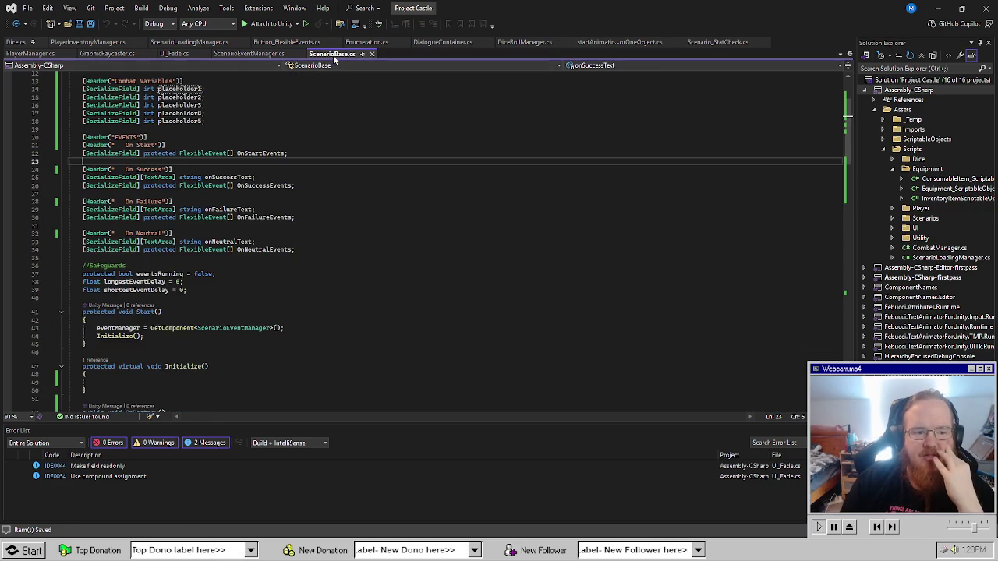
pyautogui.scroll(-10, 451, 286)
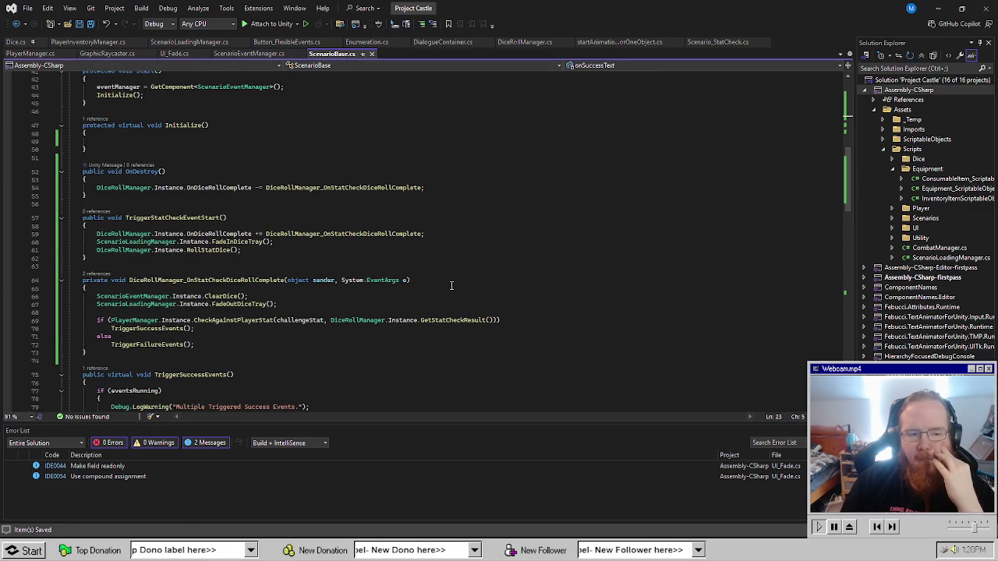
pyautogui.scroll(-5, 451, 286)
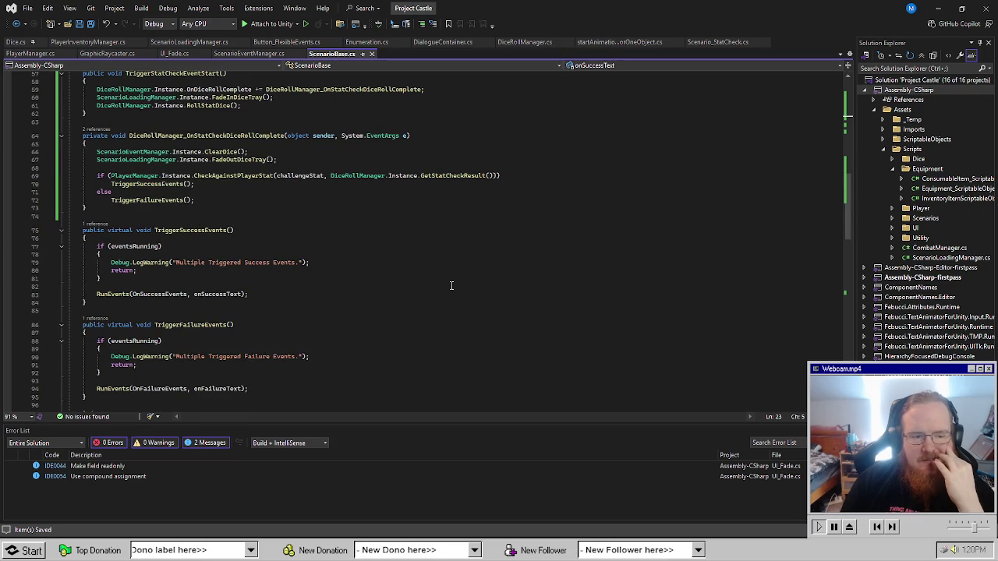
pyautogui.scroll(-9, 451, 286)
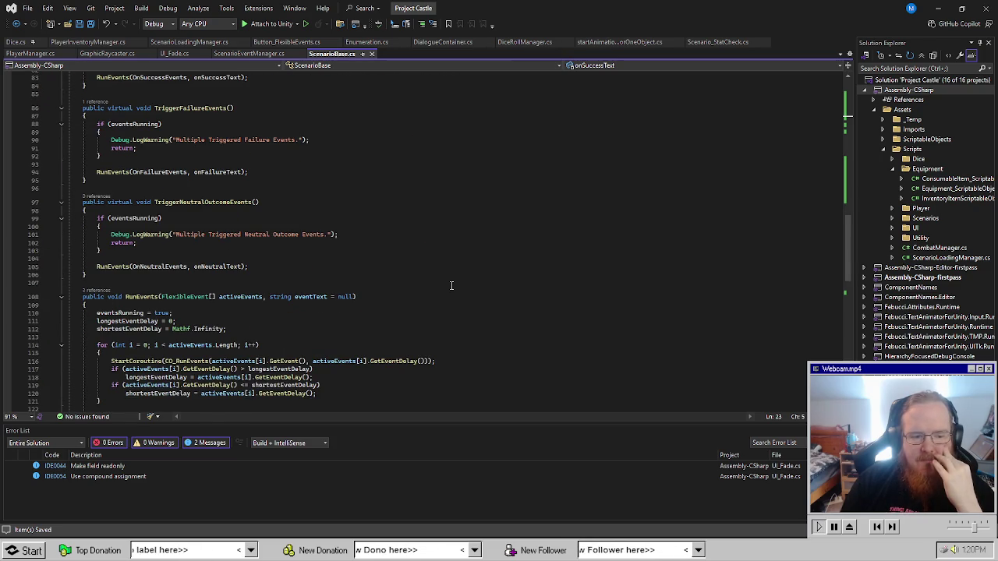
pyautogui.scroll(-3, 451, 285)
pyautogui.scroll(-2, 450, 285)
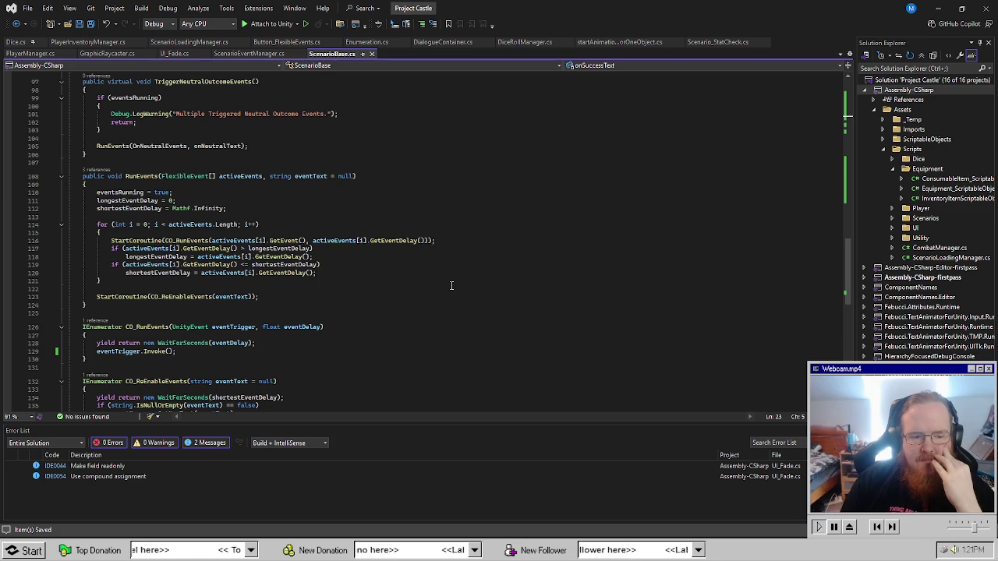
pyautogui.click(239, 297)
pyautogui.doubleClick(184, 297)
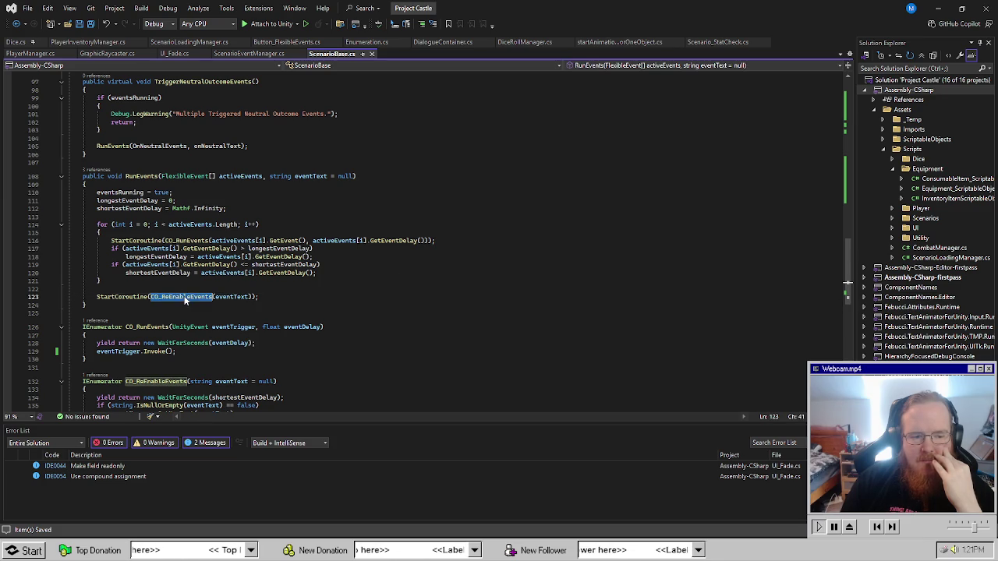
pyautogui.scroll(-2, 402, 317)
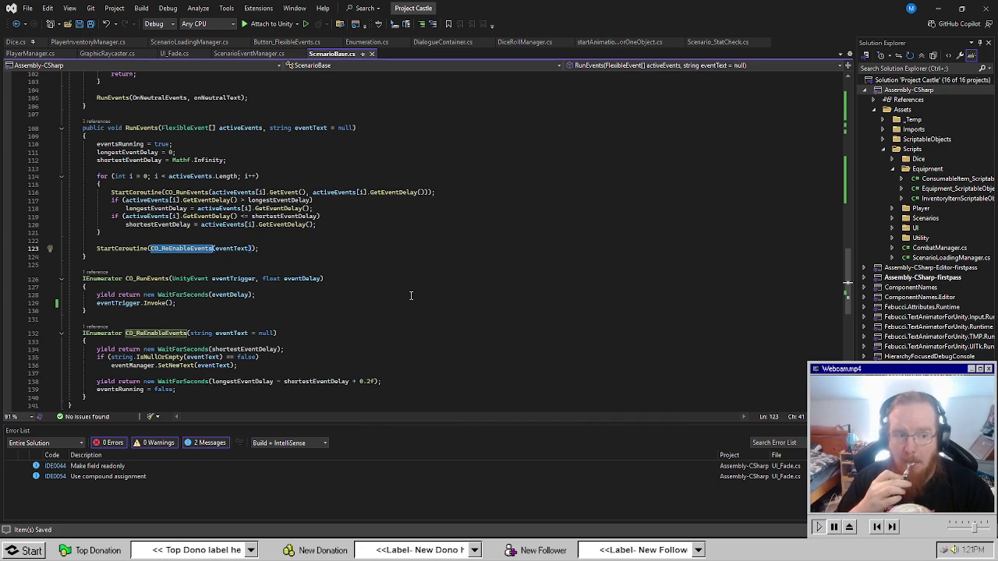
pyautogui.scroll(6, 413, 297)
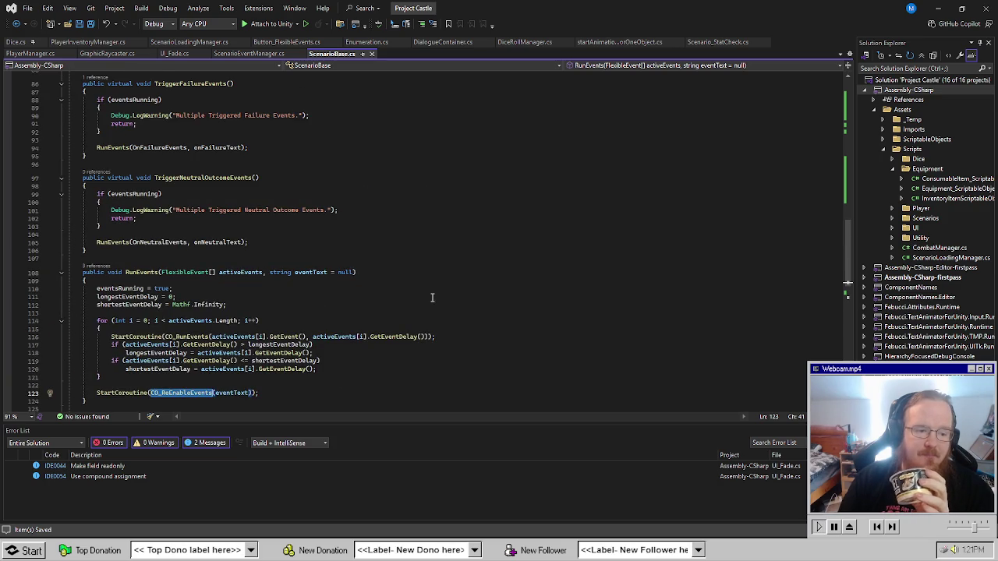
pyautogui.scroll(-3, 453, 303)
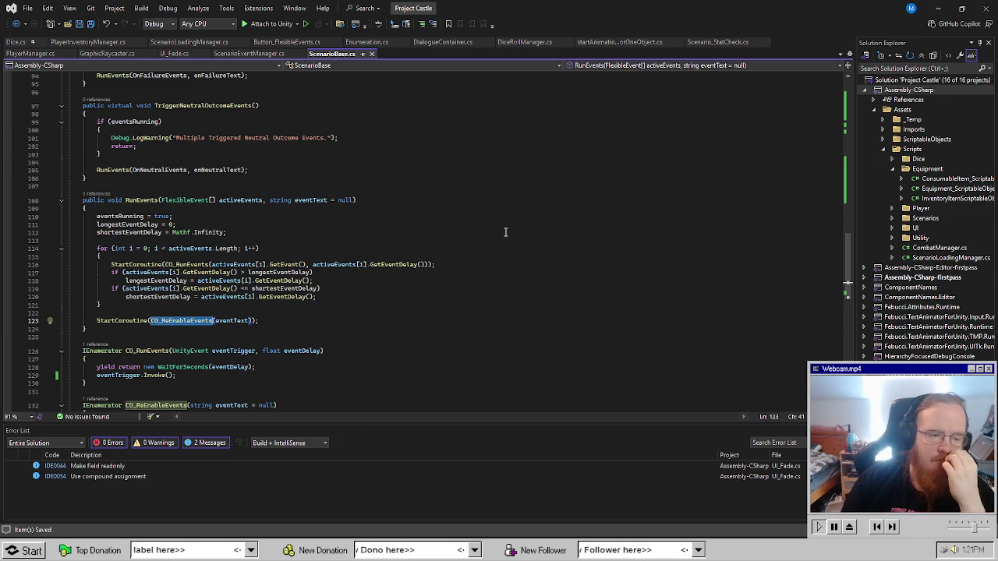
pyautogui.scroll(-4, 357, 321)
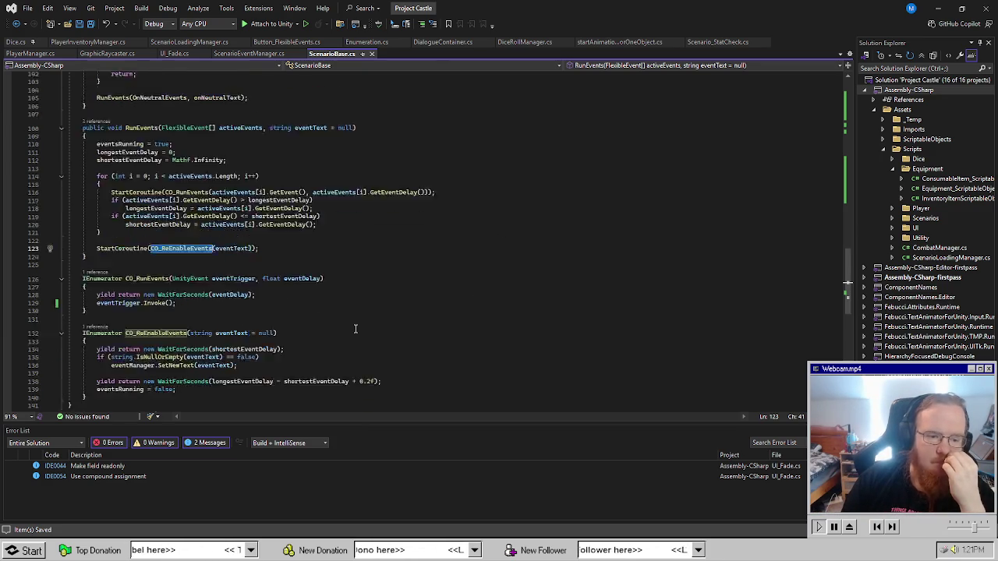
pyautogui.scroll(5, 357, 321)
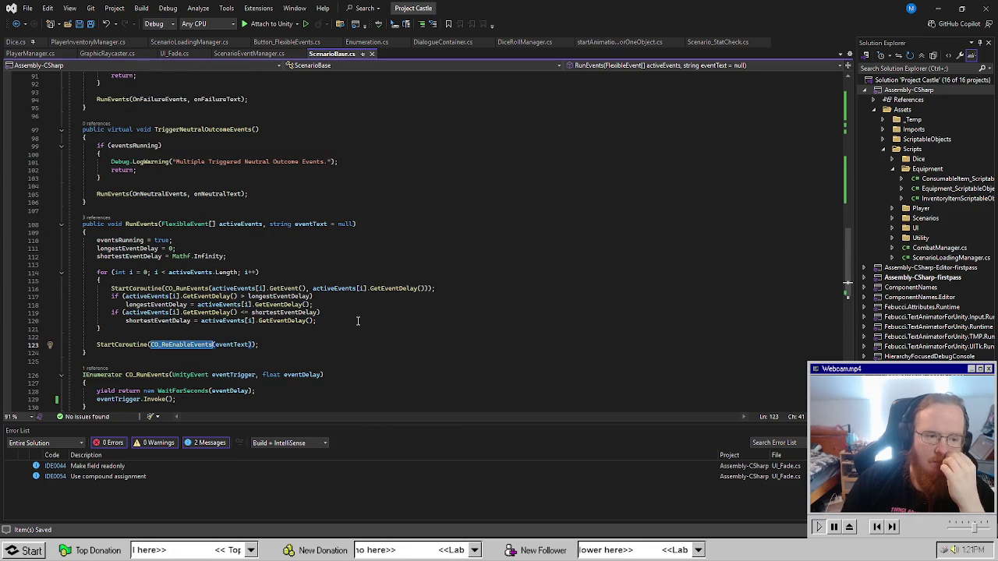
pyautogui.hotkey('alt', 'Tab')
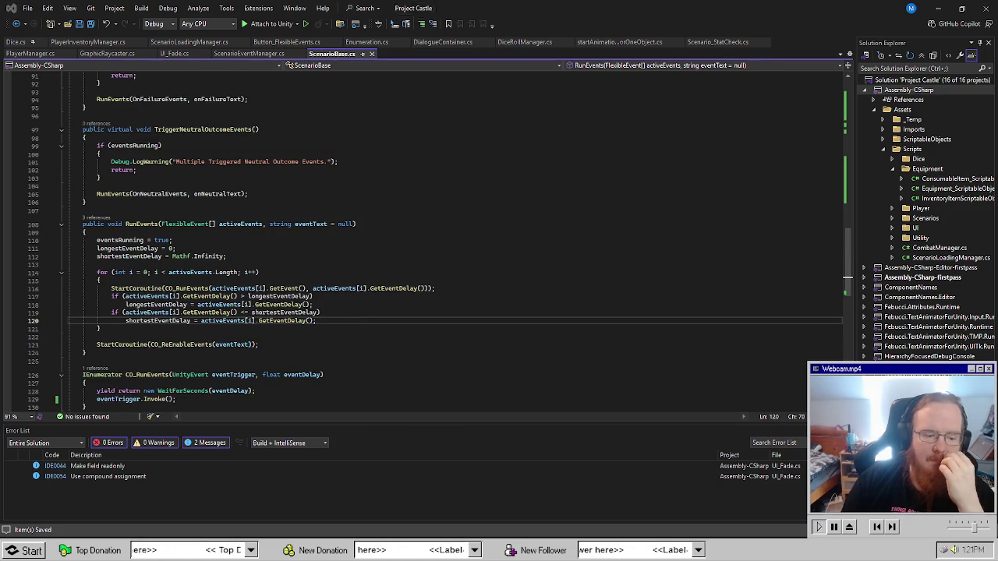
# Add one Element 0 entry to StartingScenario's On Success Events list.
pyautogui.click(71, 89)
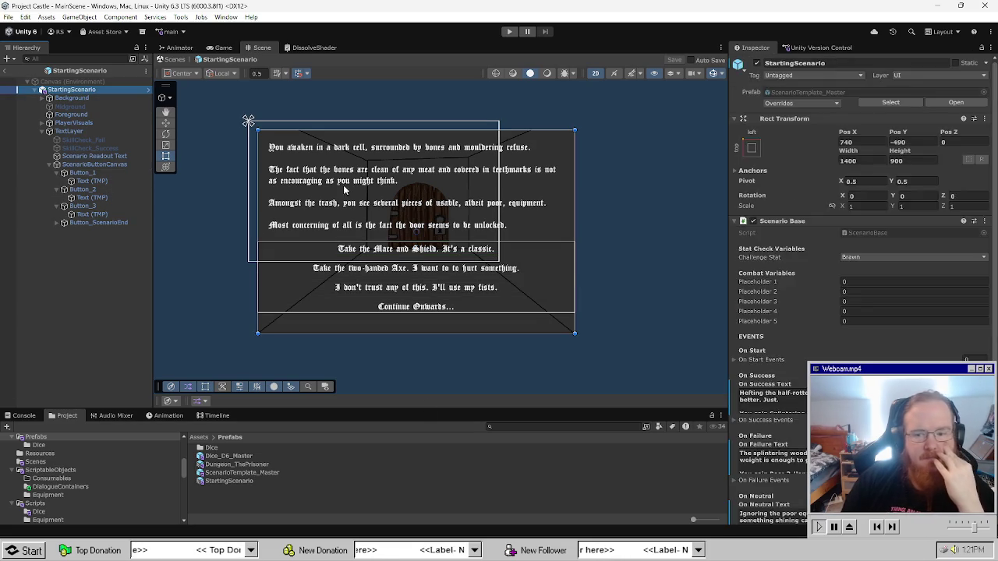
pyautogui.scroll(-5, 815, 326)
pyautogui.click(746, 310)
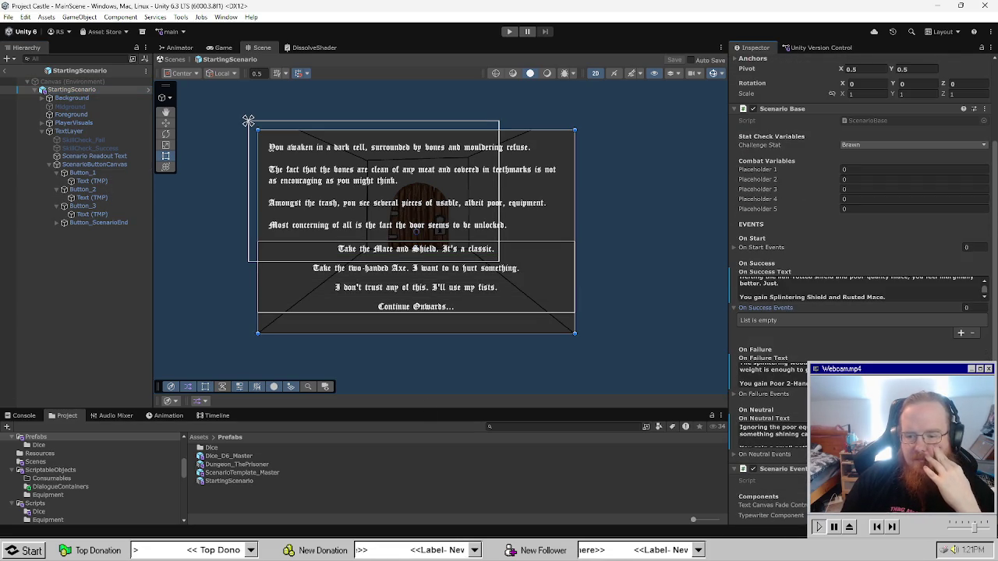
pyautogui.click(960, 332)
pyautogui.click(768, 321)
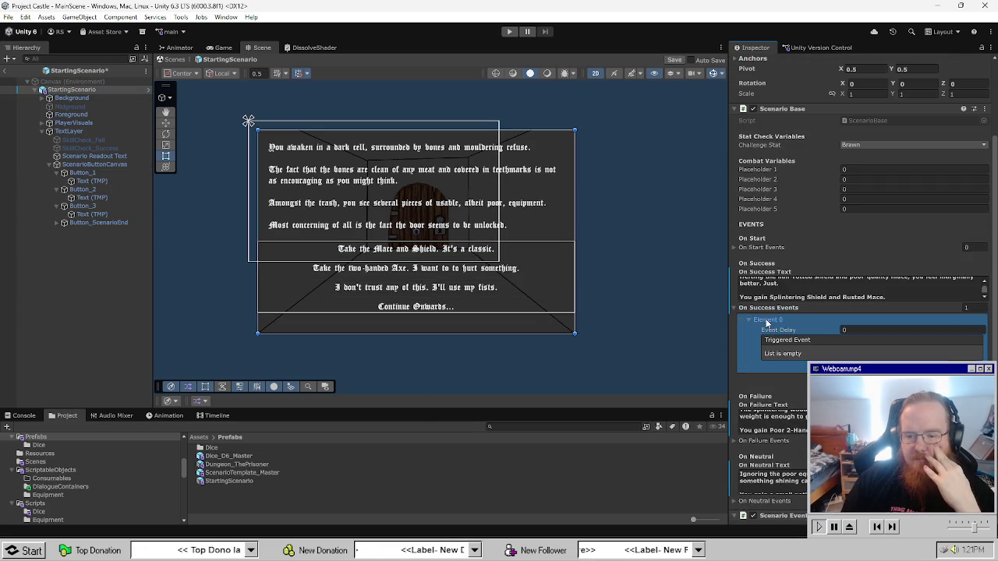
pyautogui.click(735, 308)
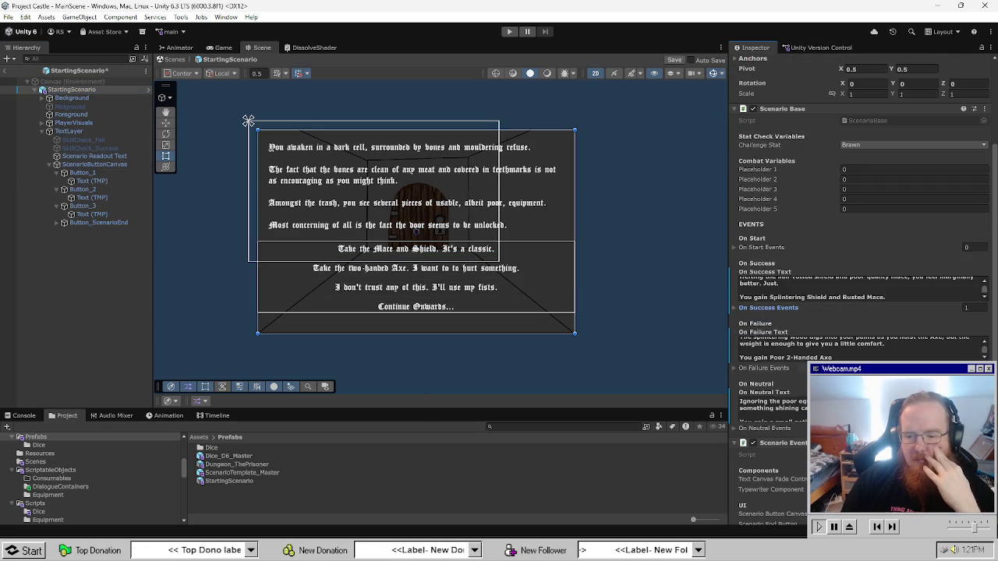
# Inspect the On Failure Events and On Neutral Events lists.
pyautogui.click(754, 371)
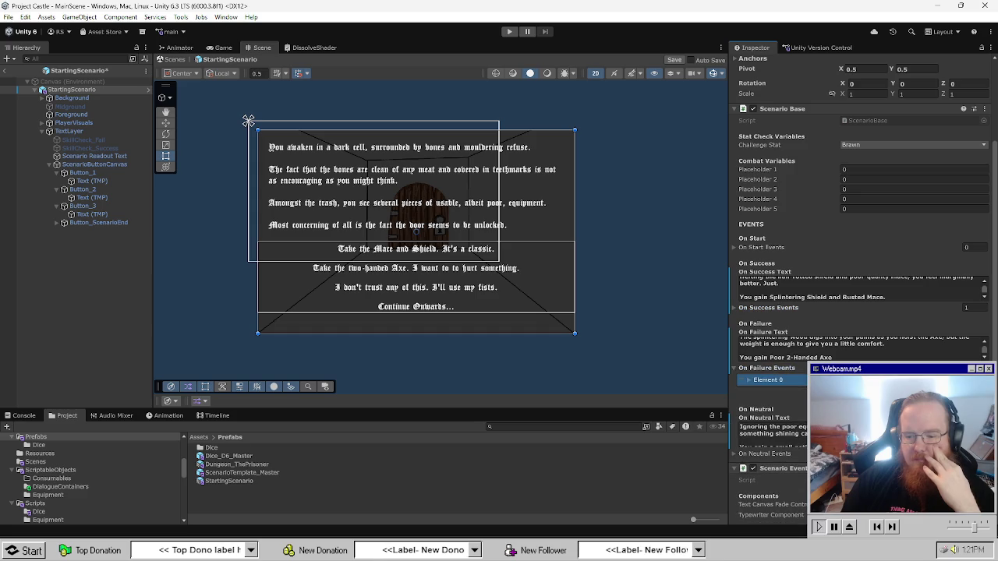
pyautogui.click(755, 371)
pyautogui.scroll(-1, 897, 390)
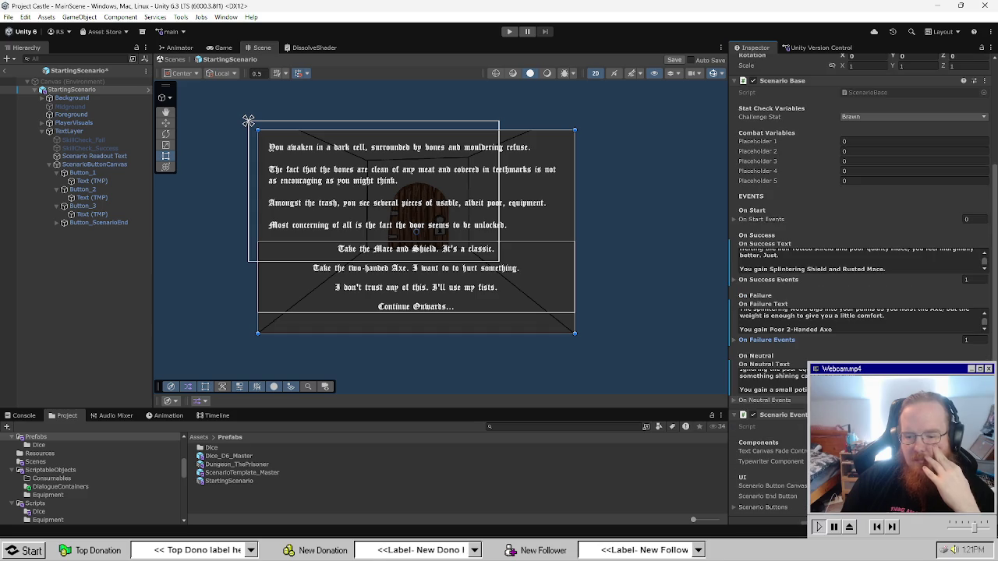
pyautogui.click(741, 401)
pyautogui.scroll(-1, 740, 404)
pyautogui.click(735, 372)
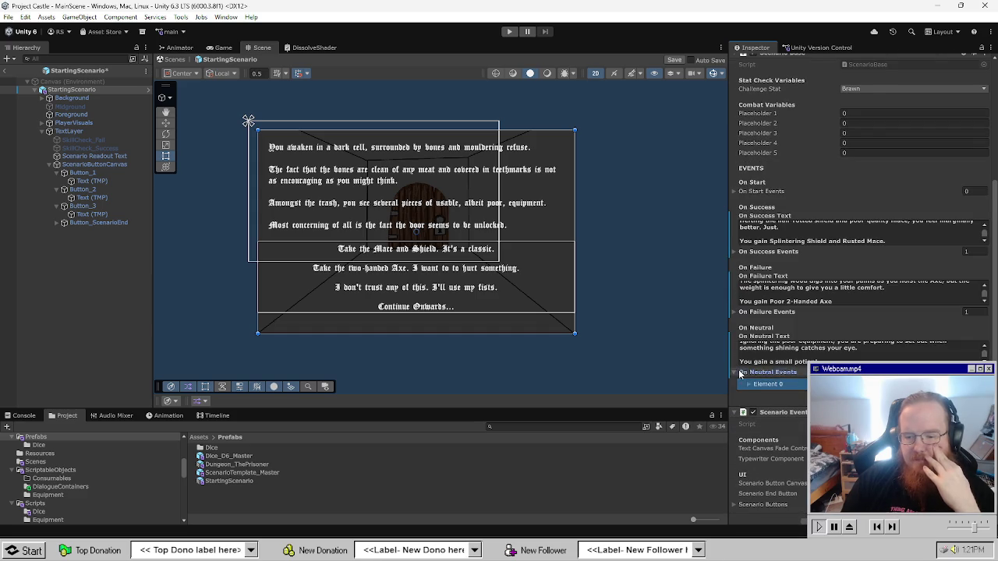
pyautogui.scroll(1, 764, 382)
# Apply the On Failure and On Success Events overrides to the ScenarioTemplate_Master prefab.
pyautogui.rightClick(768, 388)
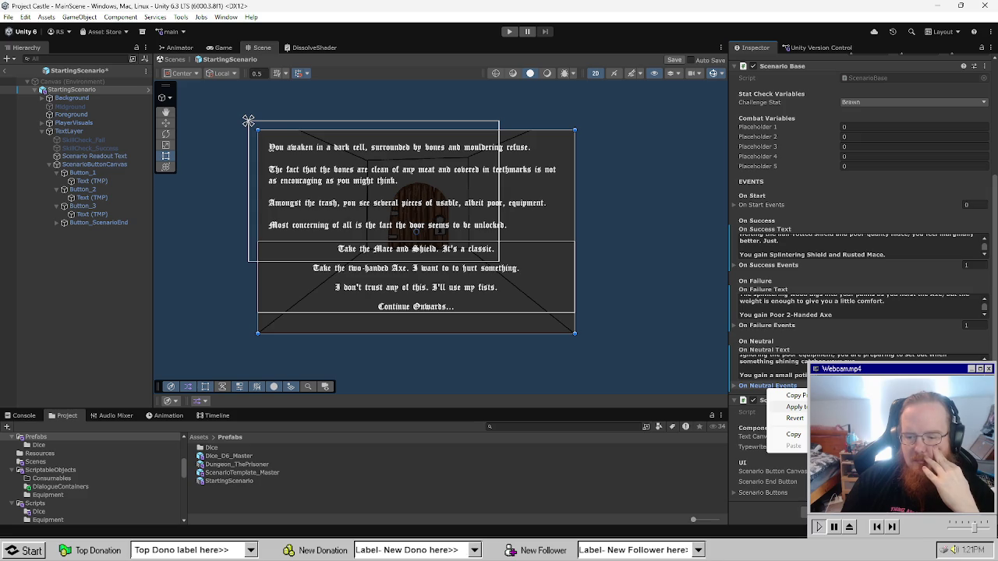
pyautogui.rightClick(768, 325)
pyautogui.rightClick(769, 325)
pyautogui.click(848, 344)
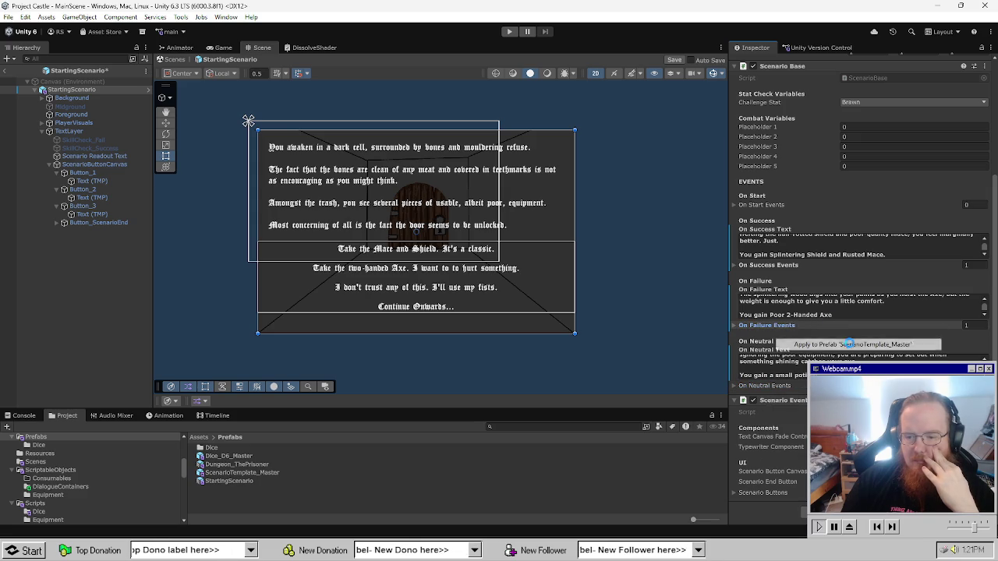
pyautogui.rightClick(771, 266)
pyautogui.click(850, 284)
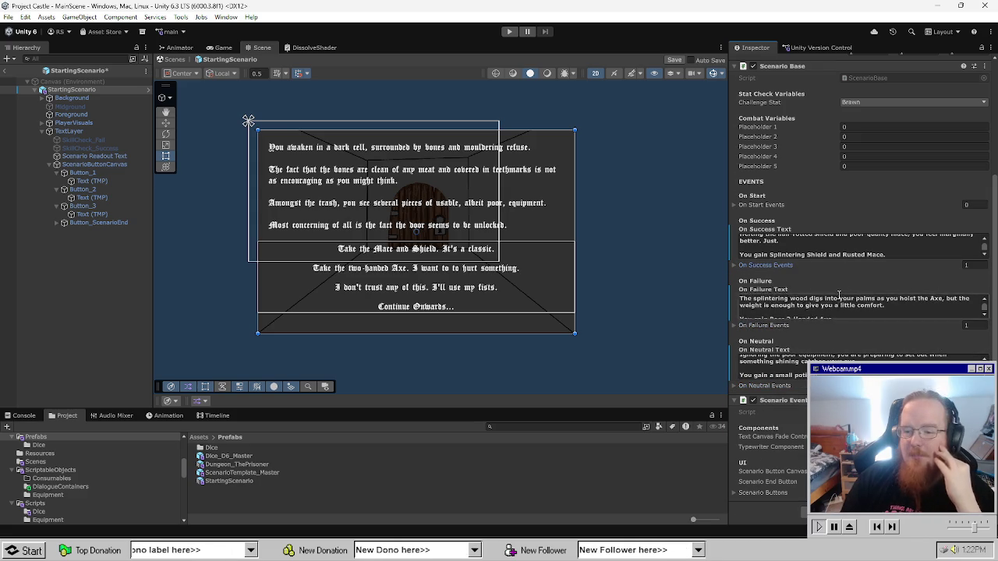
pyautogui.scroll(5, 900, 287)
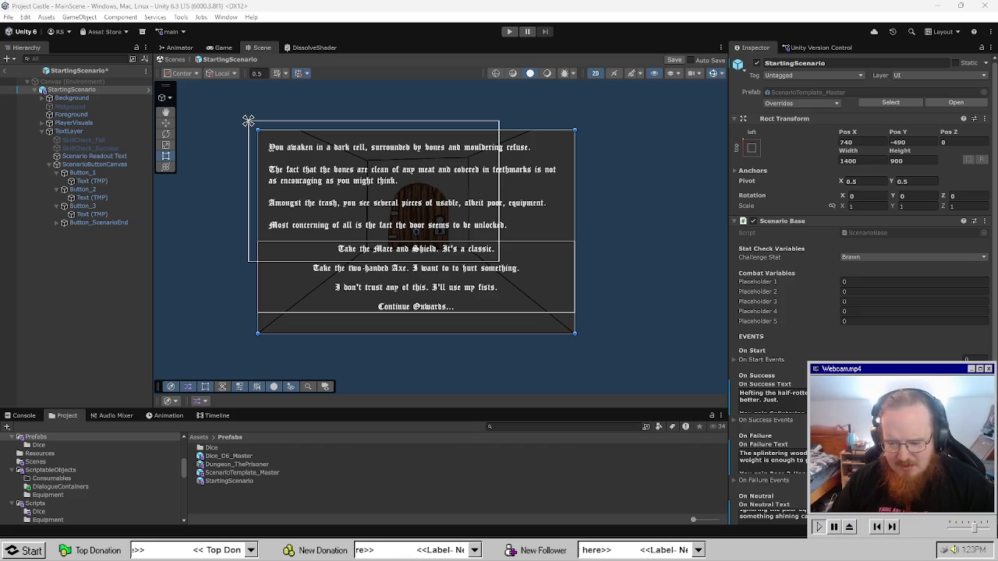
pyautogui.moveTo(88, 546)
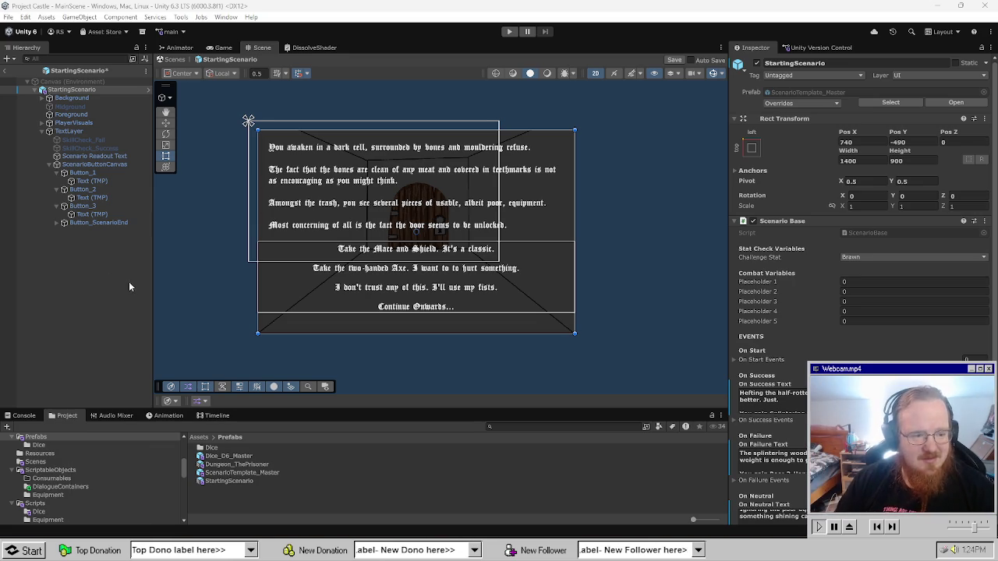
pyautogui.click(130, 334)
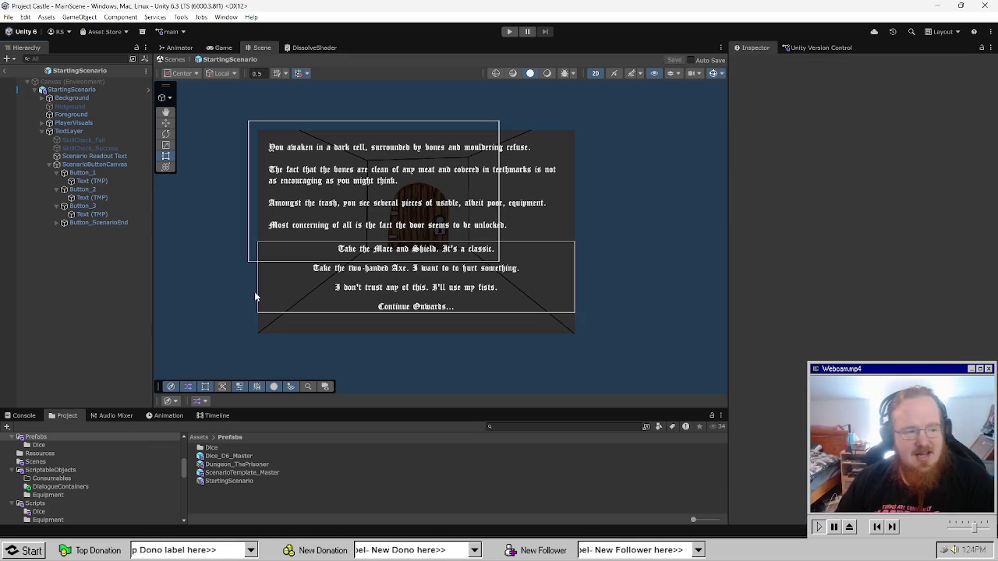
pyautogui.hotkey('ctrl', 'p')
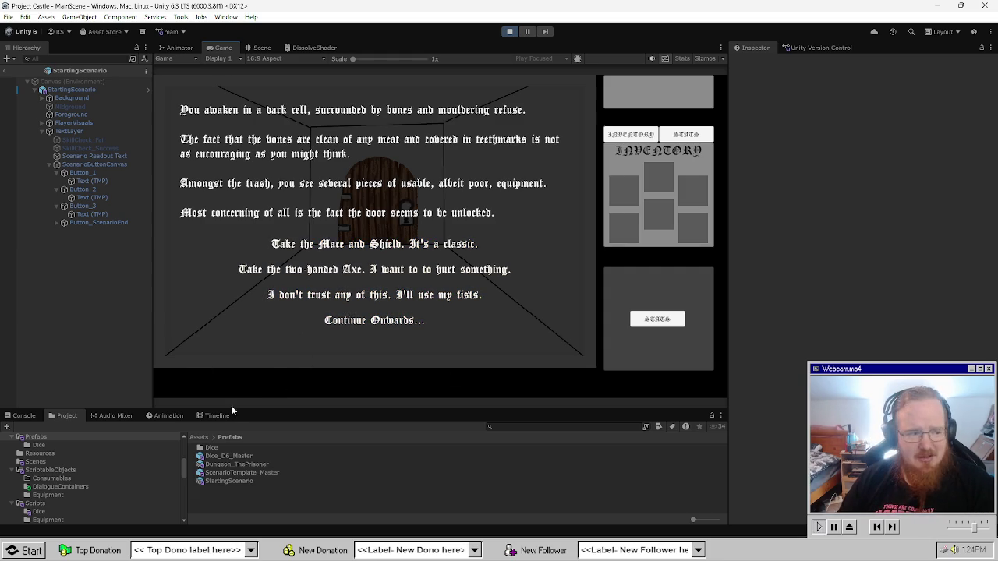
pyautogui.click(433, 247)
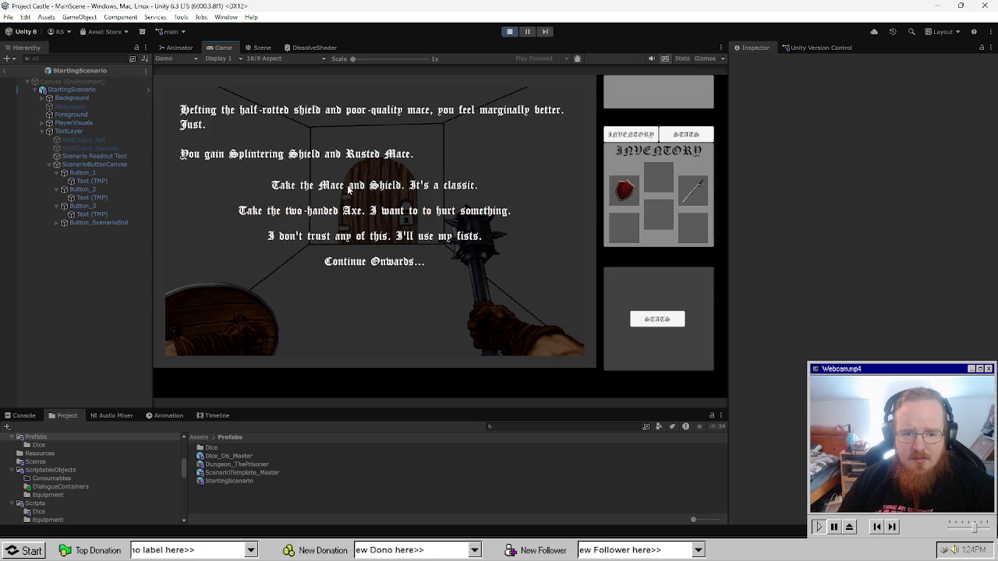
pyautogui.click(509, 31)
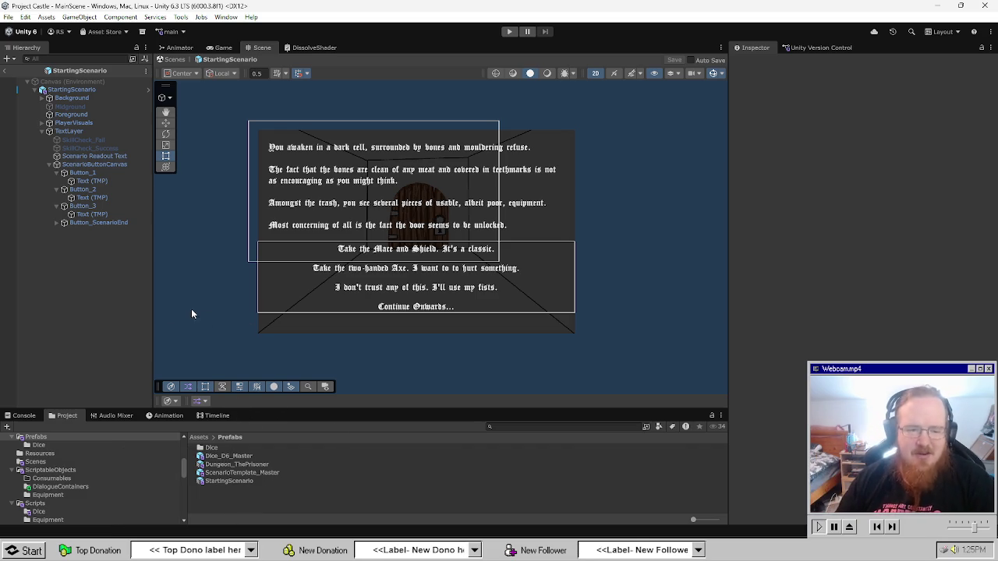
# Save ScenarioBase.cs in Visual Studio.
pyautogui.click(177, 493)
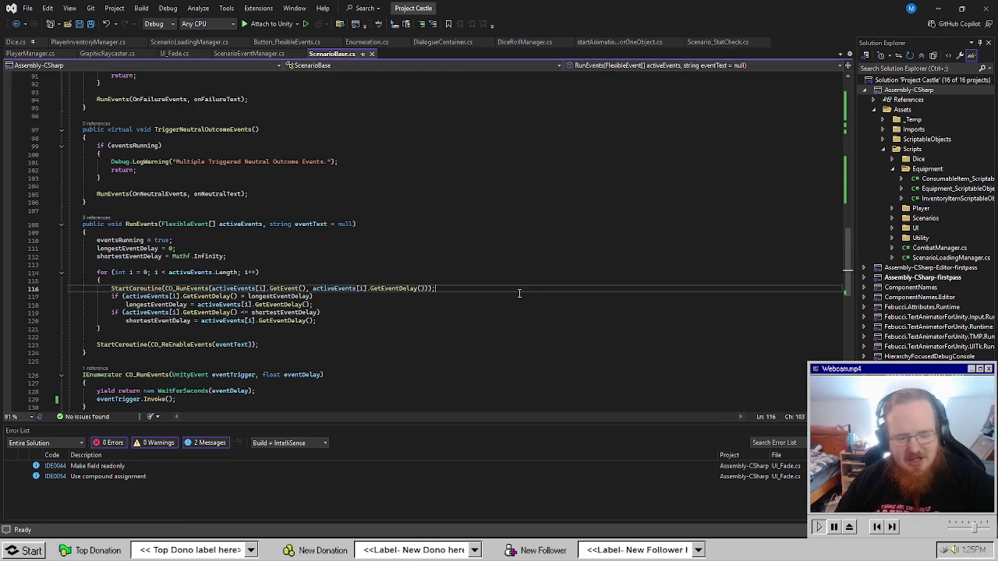
pyautogui.click(542, 268)
pyautogui.hotkey('ctrl', 's')
pyautogui.scroll(-8, 485, 331)
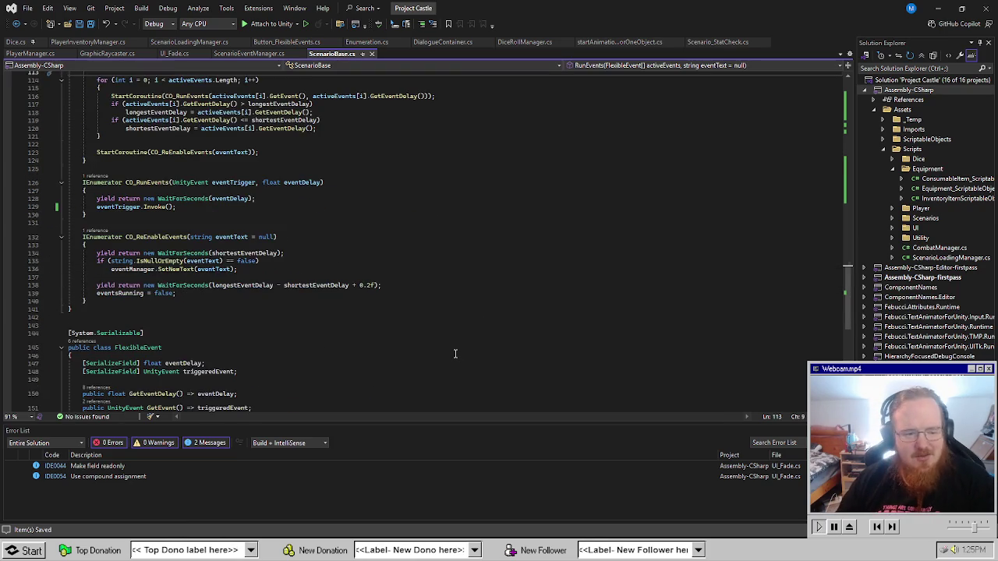
pyautogui.scroll(-3, 439, 345)
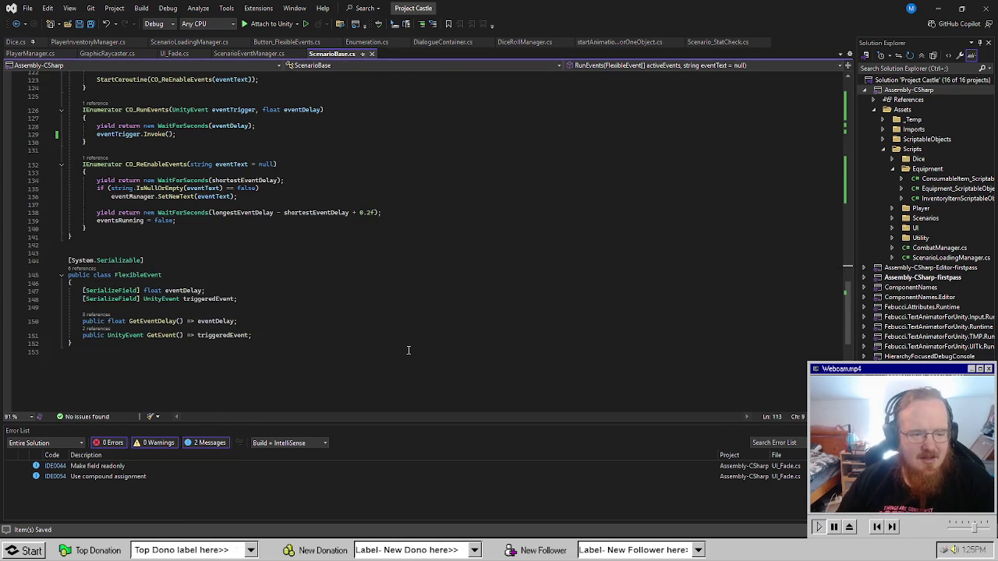
# Review ScenarioBase's GetEvent, FlexibleEvent and field declarations, then return to Unity.
pyautogui.click(406, 337)
pyautogui.scroll(4, 425, 353)
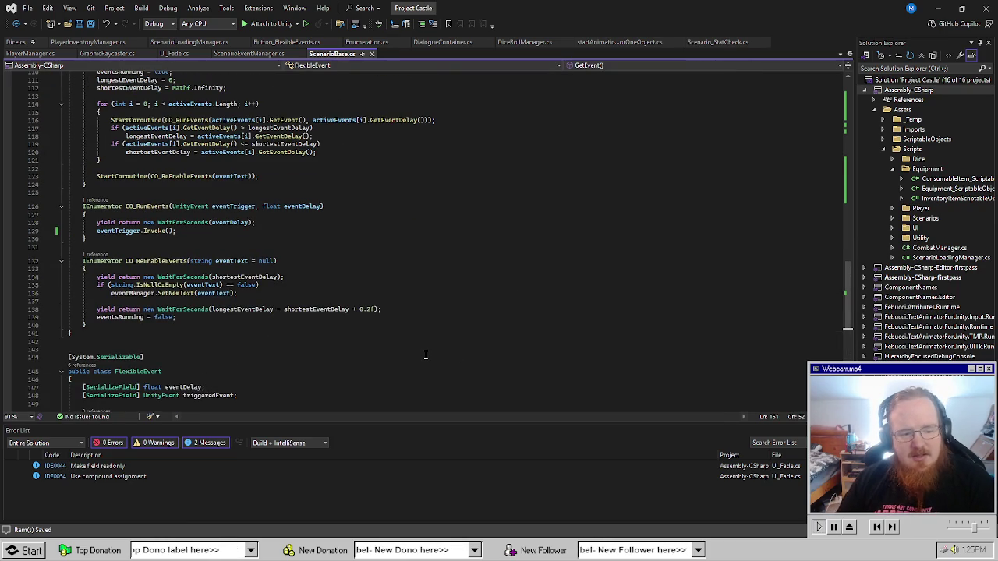
pyautogui.scroll(-4, 425, 355)
pyautogui.click(432, 344)
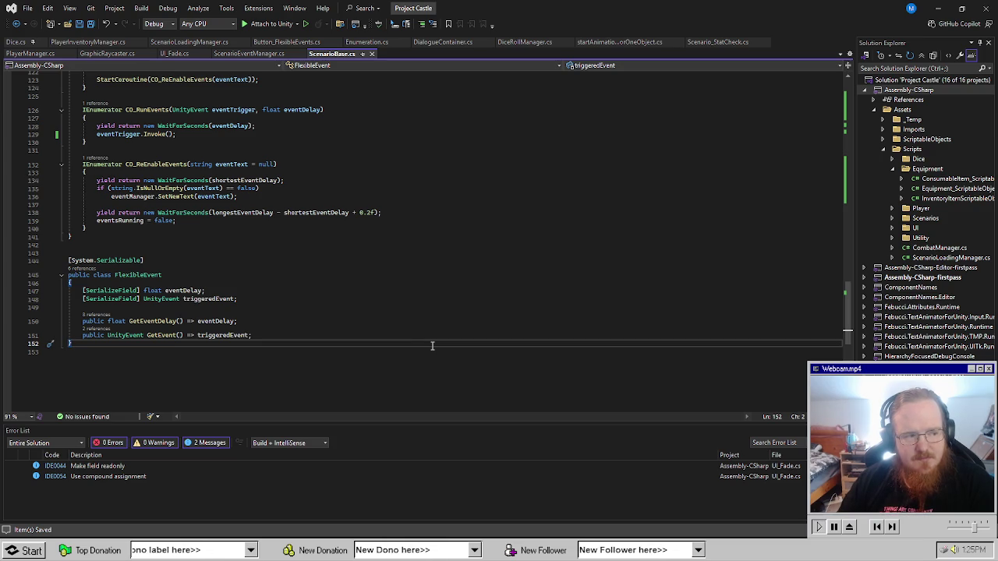
pyautogui.scroll(12, 413, 342)
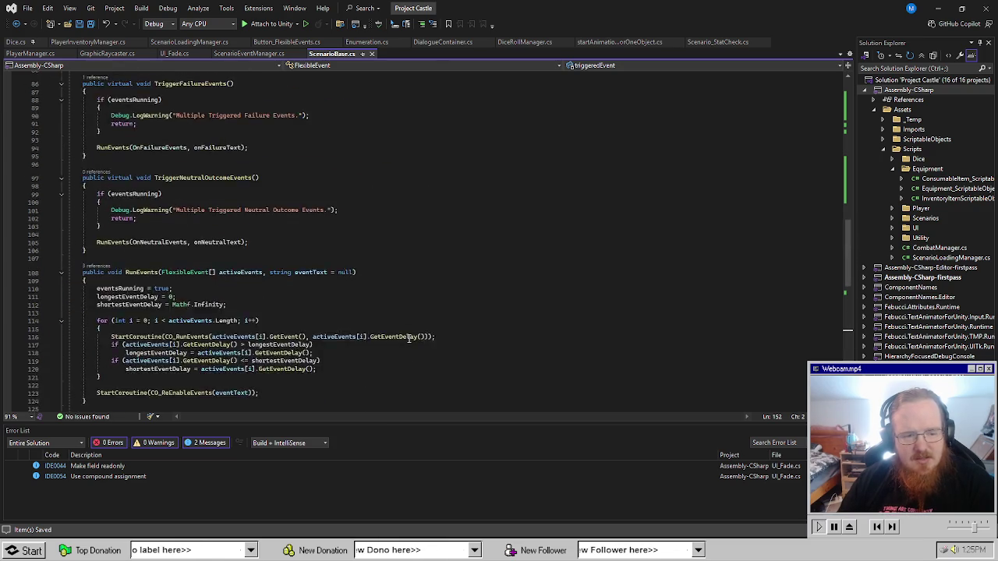
pyautogui.scroll(20, 409, 337)
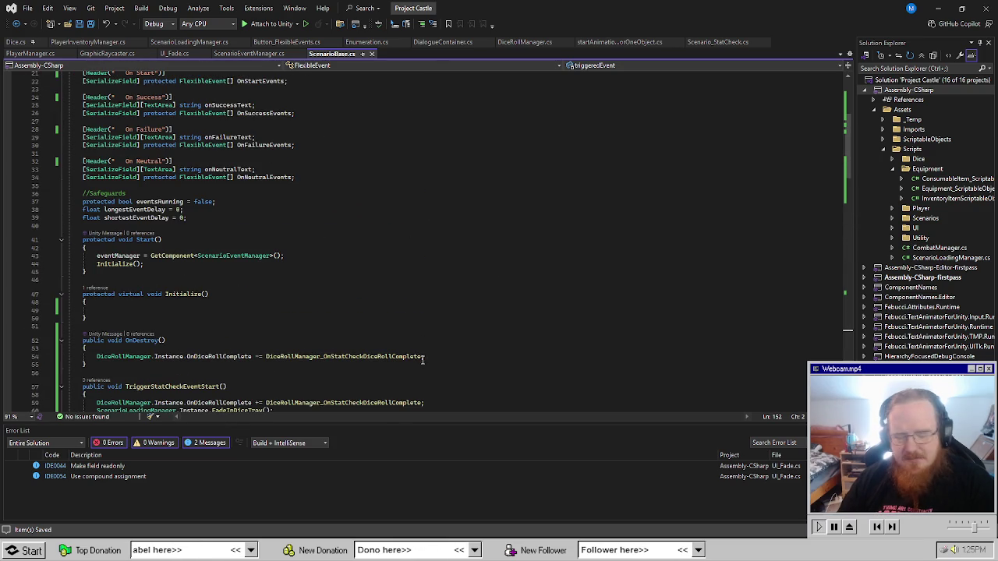
pyautogui.scroll(5, 392, 350)
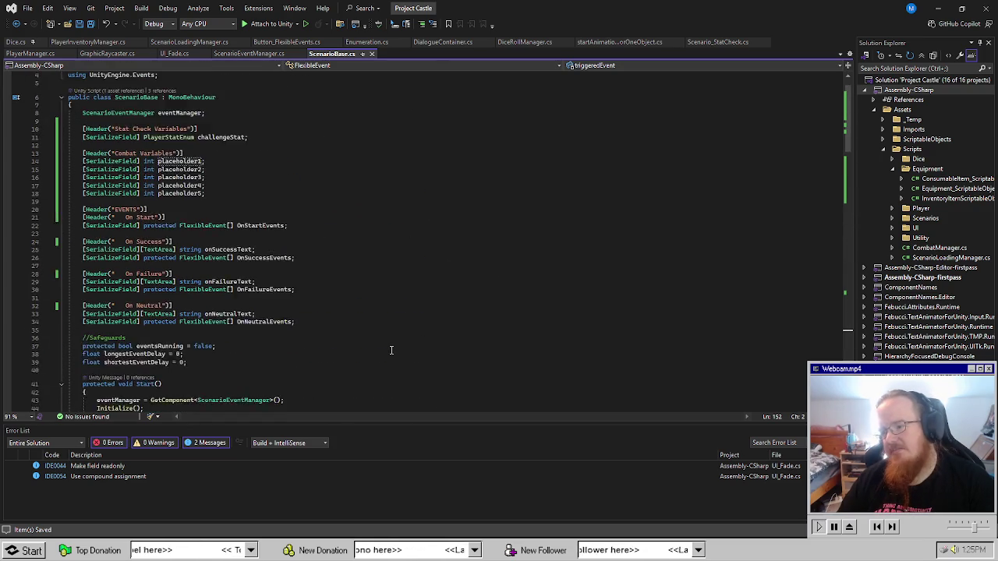
pyautogui.scroll(1, 392, 350)
pyautogui.scroll(-1, 392, 349)
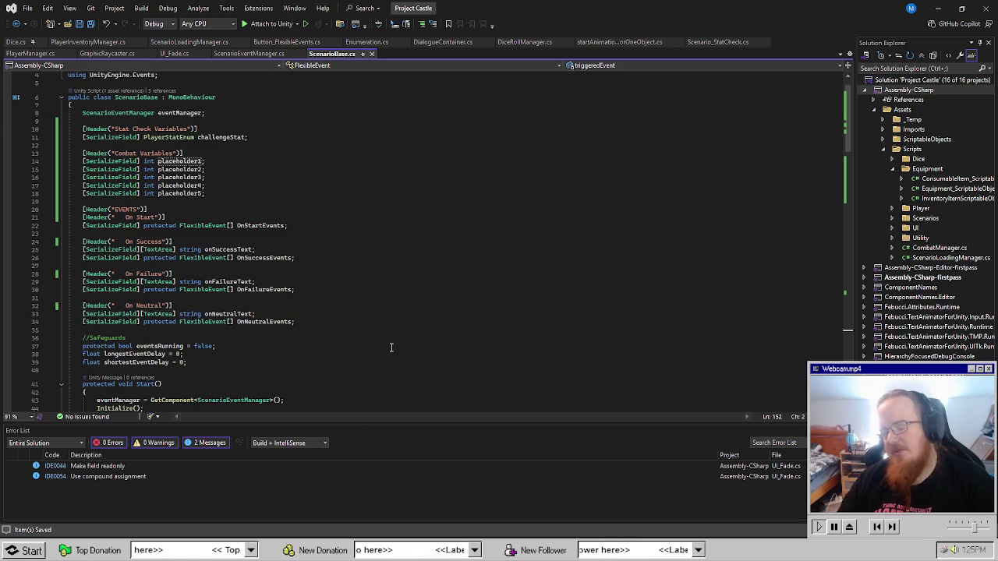
pyautogui.click(364, 331)
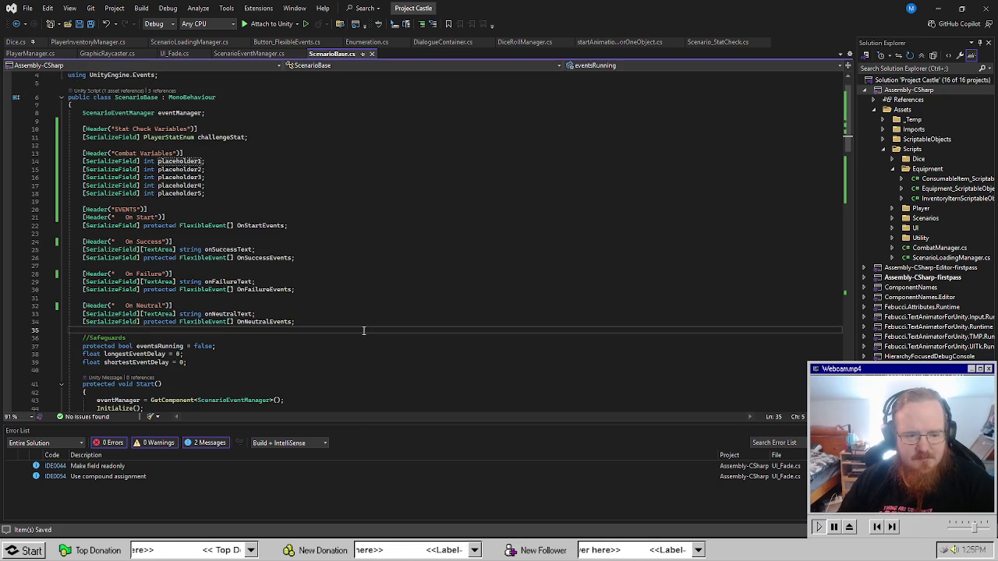
pyautogui.hotkey('alt', 'Tab')
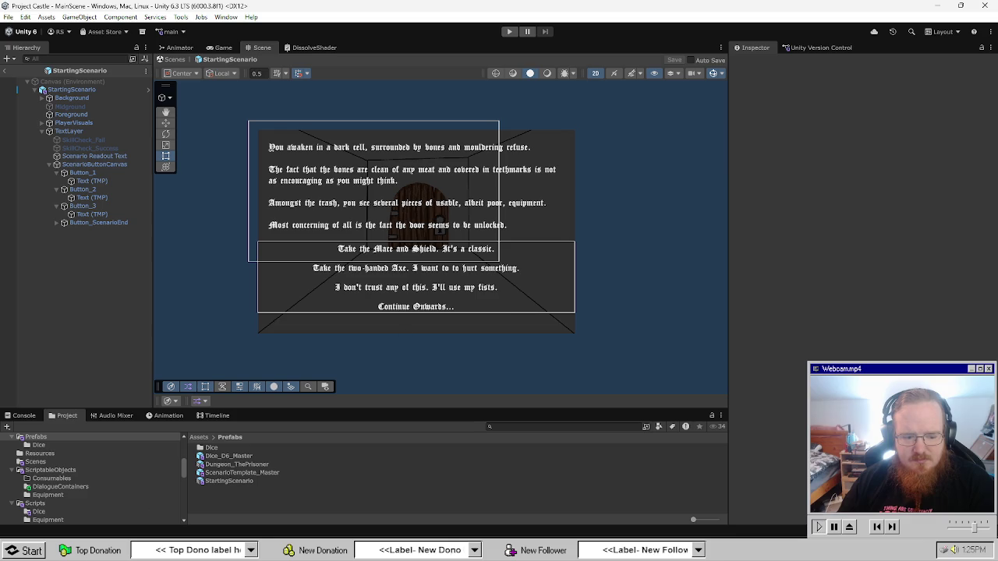
# Select ScenarioButtonCanvas and expand it to show its four choice buttons and Vertical Layout Group.
pyautogui.moveTo(179, 550)
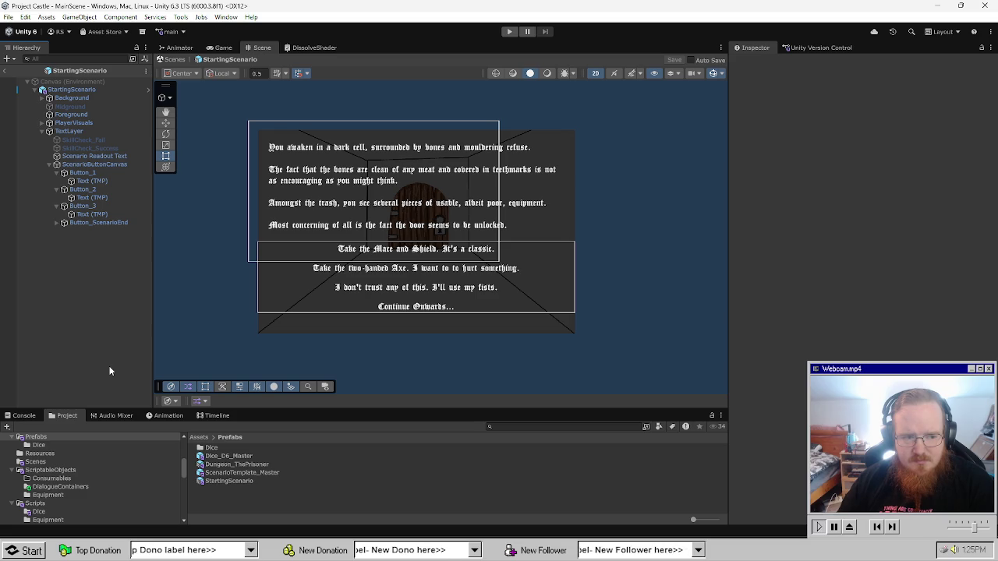
pyautogui.click(49, 165)
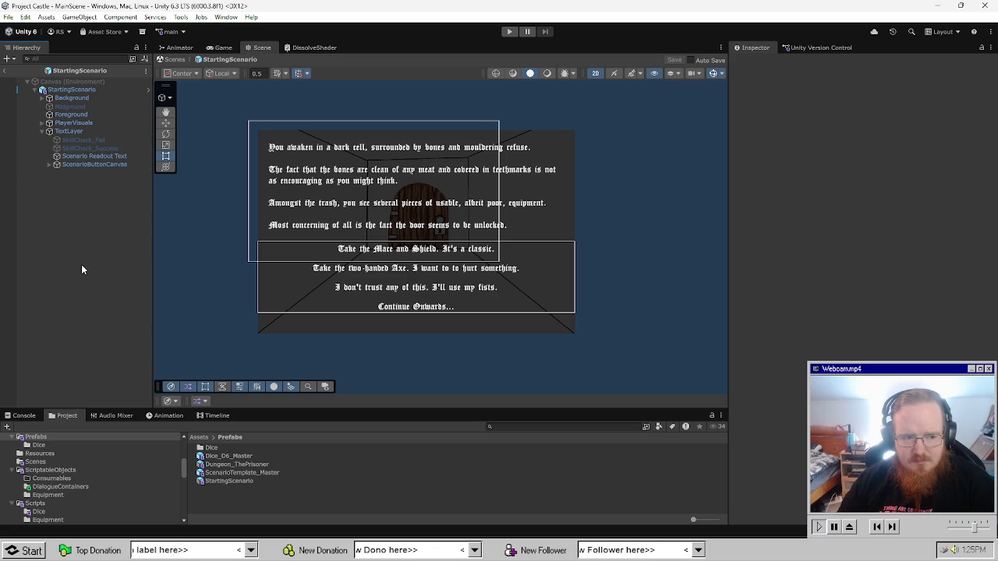
pyautogui.click(44, 165)
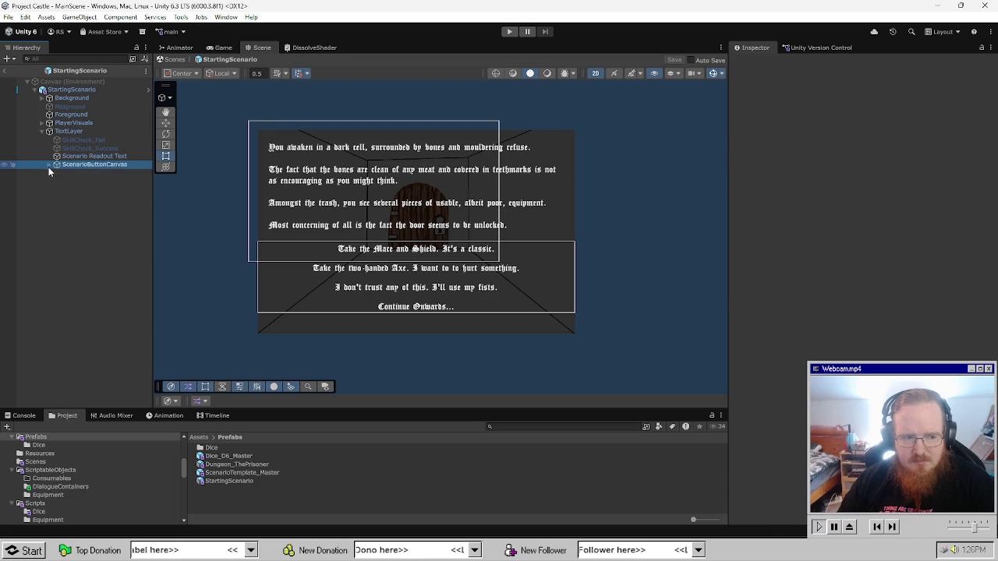
pyautogui.click(49, 164)
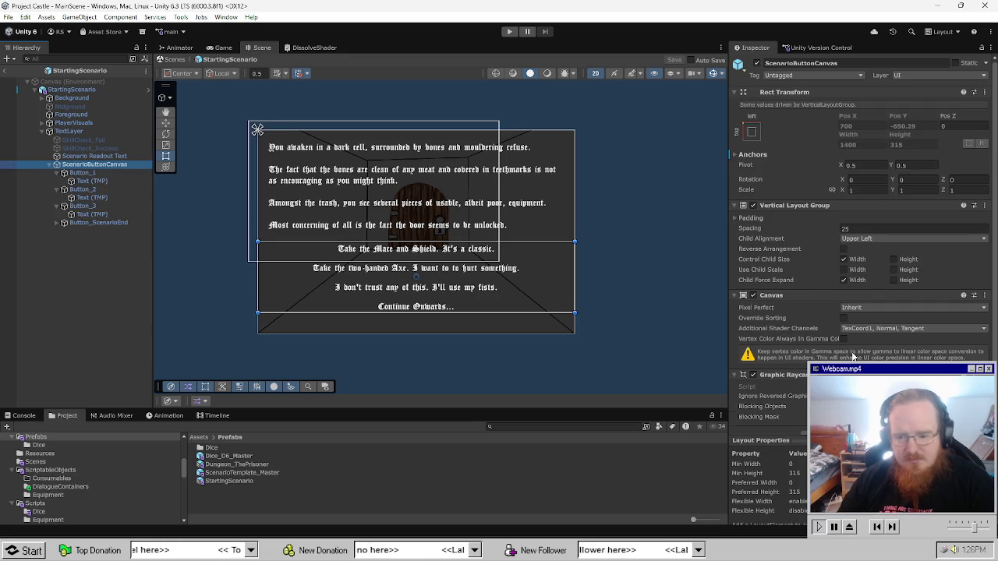
pyautogui.scroll(-1, 788, 265)
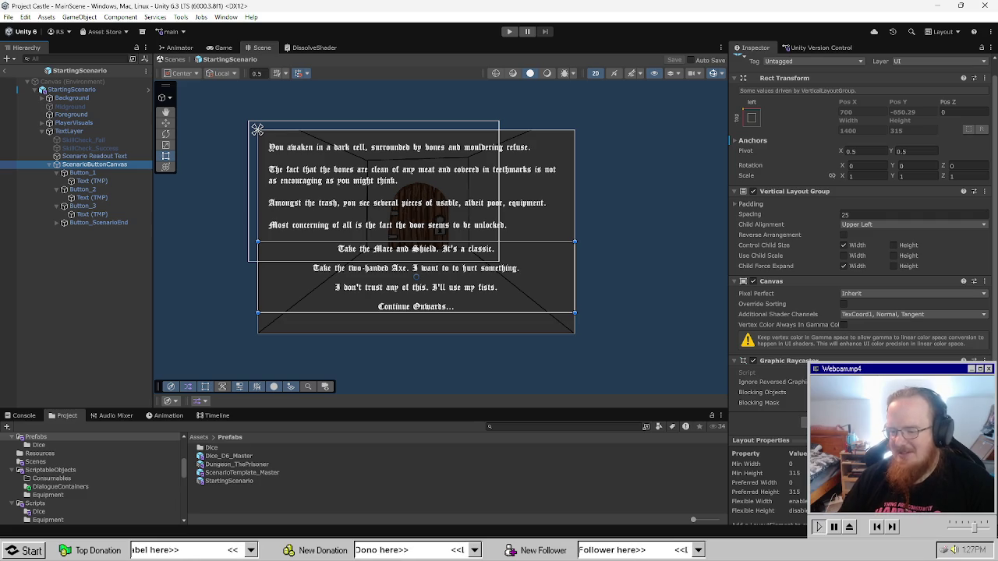
# Switch the stream to the be-right-back scene and then back to the coding scene.
pyautogui.click(30, 552)
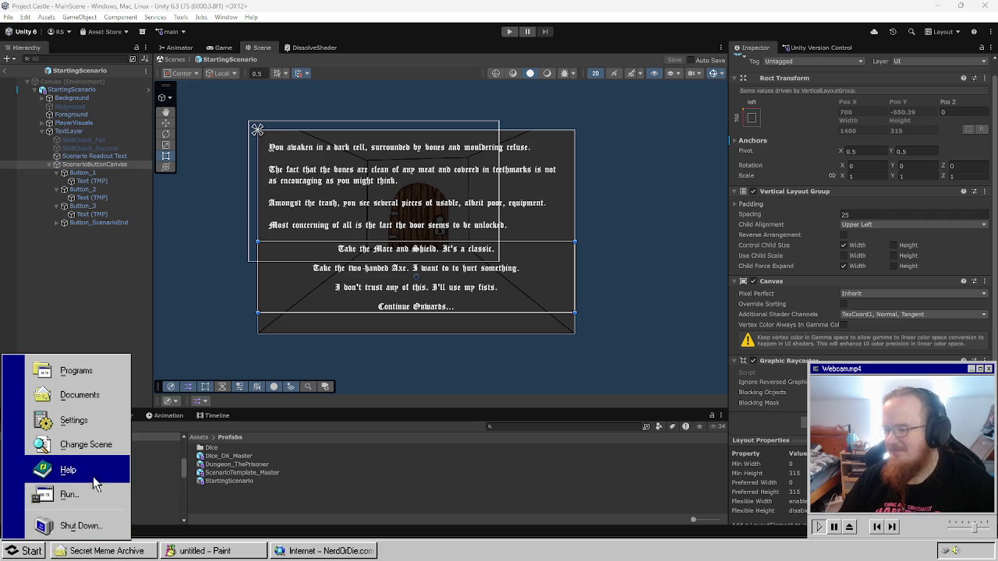
pyautogui.click(113, 459)
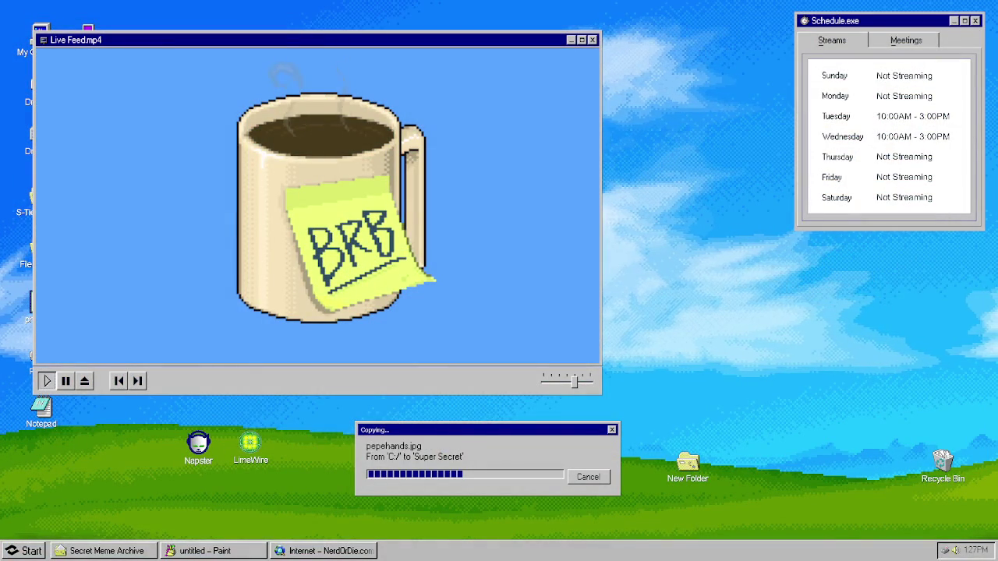
pyautogui.click(27, 551)
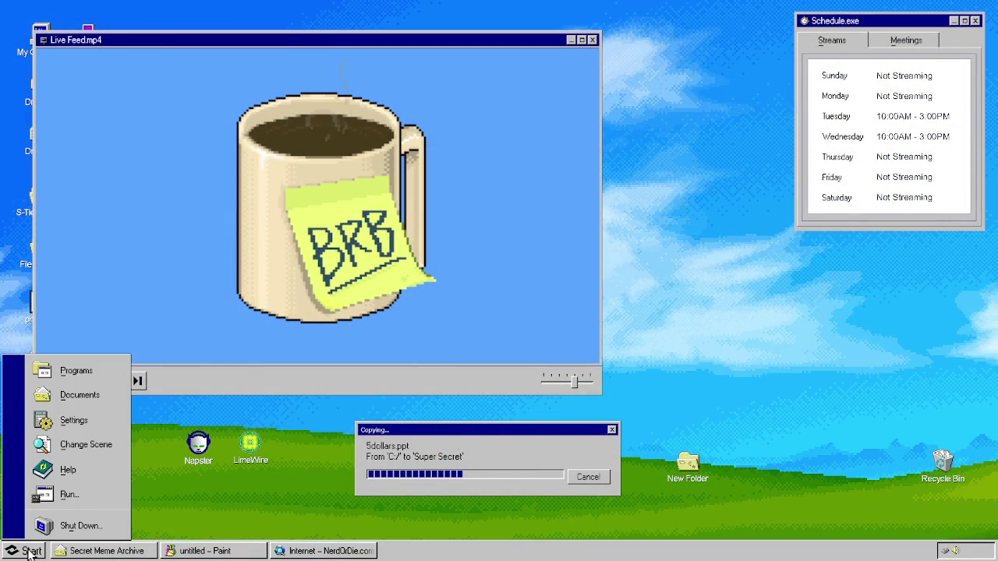
pyautogui.click(118, 447)
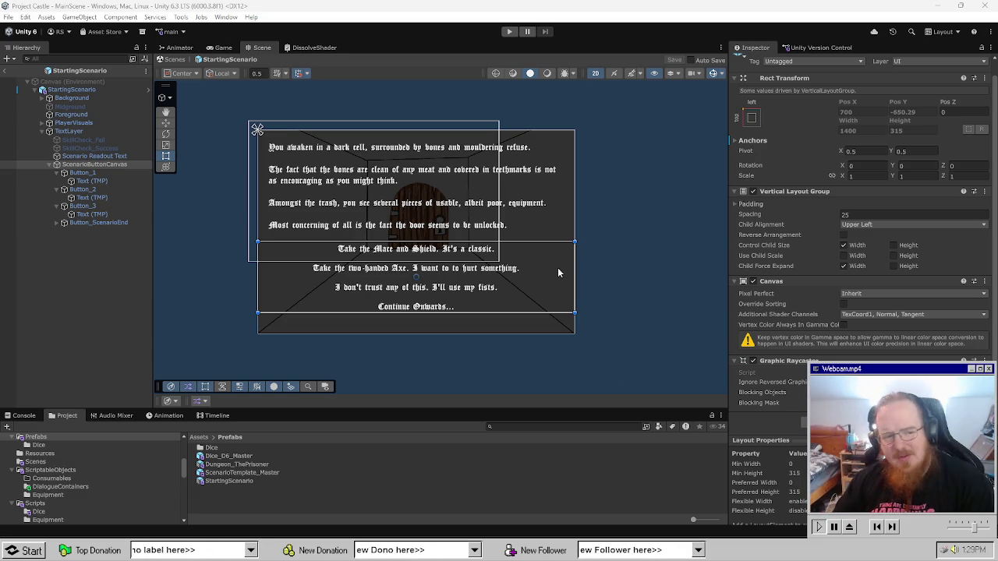
# Open StartingScenario's ScenarioEventManager script in Visual Studio.
pyautogui.click(103, 90)
pyautogui.scroll(-5, 776, 446)
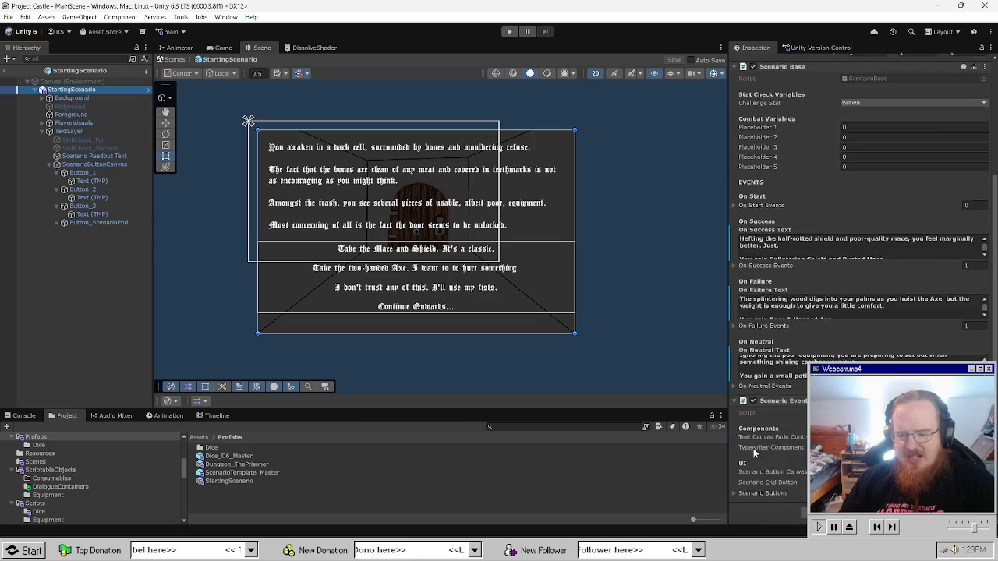
pyautogui.doubleClick(234, 465)
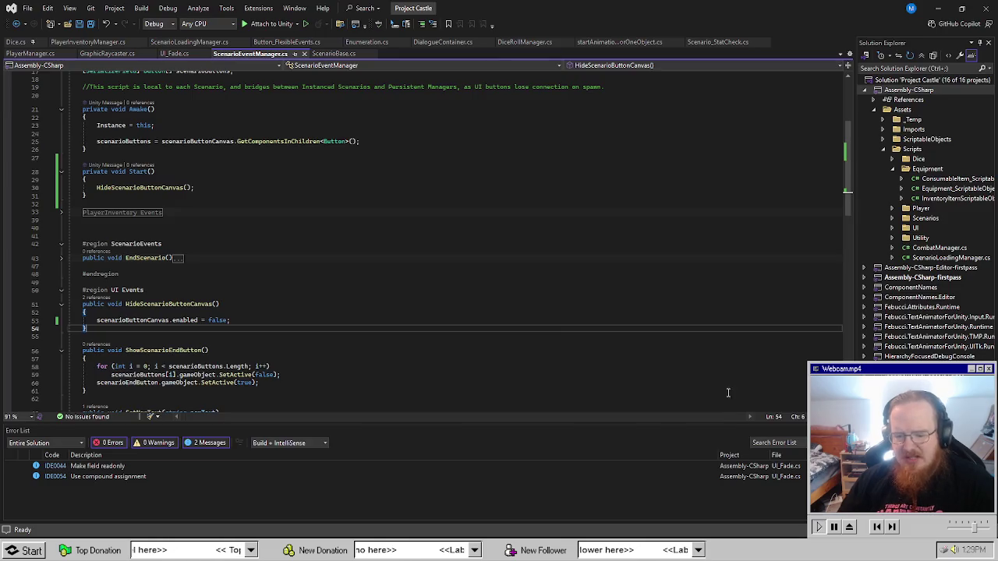
# Declare '[SerializeField] List<GameObject> activeScenarioButtons = new();' below scenarioButtons and save.
pyautogui.click(295, 231)
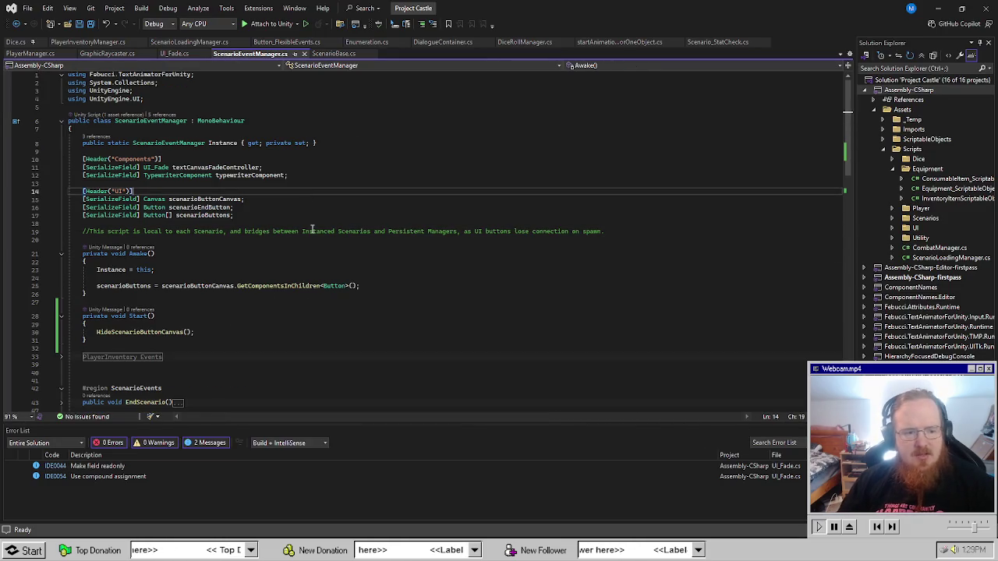
pyautogui.hotkey('ctrl', 's')
pyautogui.click(260, 224)
pyautogui.click(316, 216)
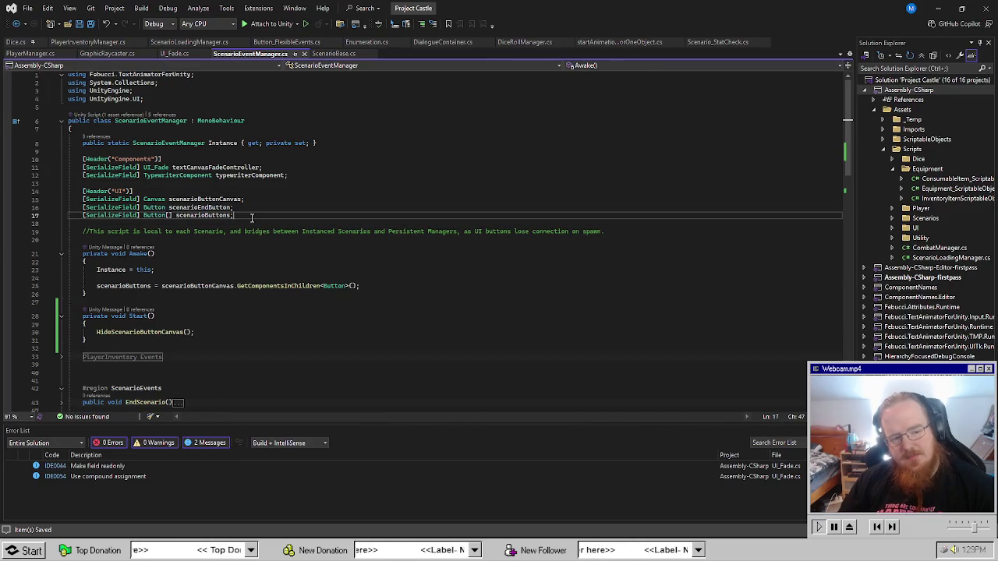
pyautogui.press('Return')
pyautogui.write('[SerializeField]')
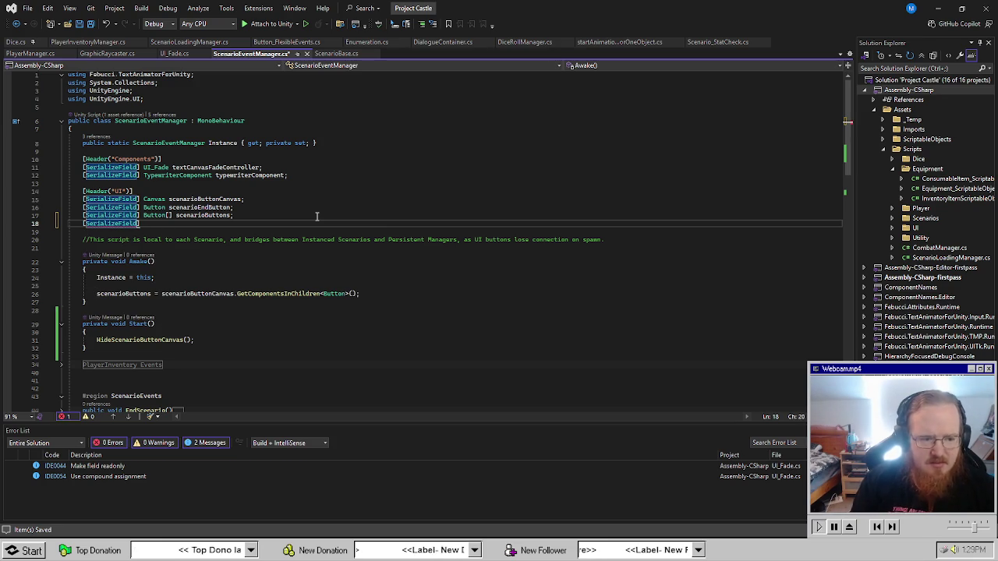
pyautogui.write(' List<>')
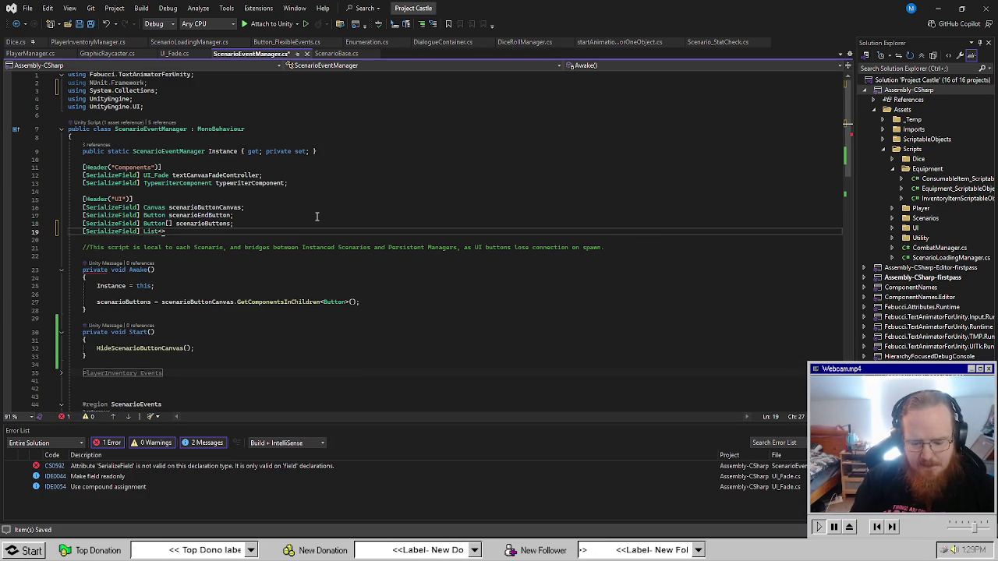
pyautogui.write('GameObject>')
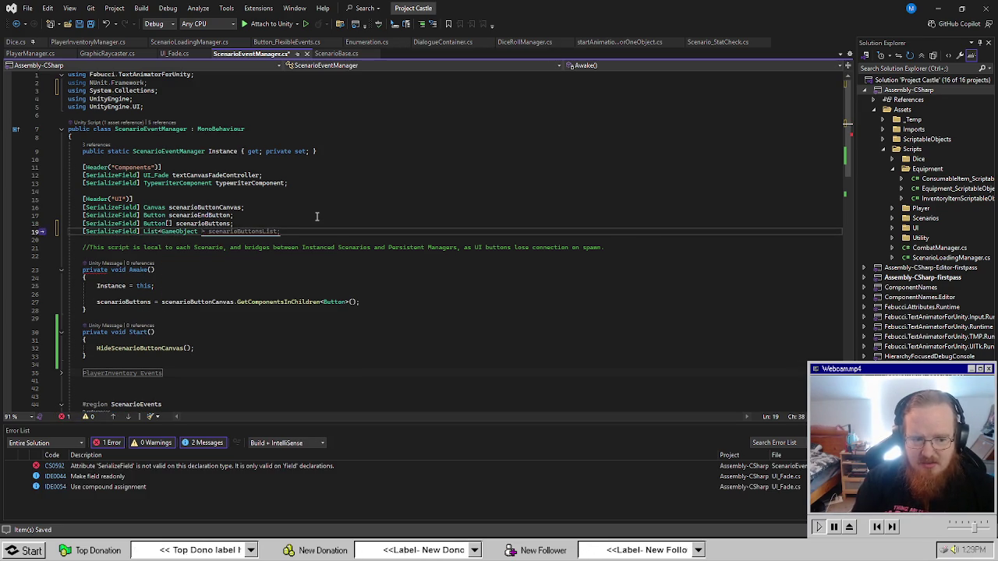
pyautogui.write(' activve')
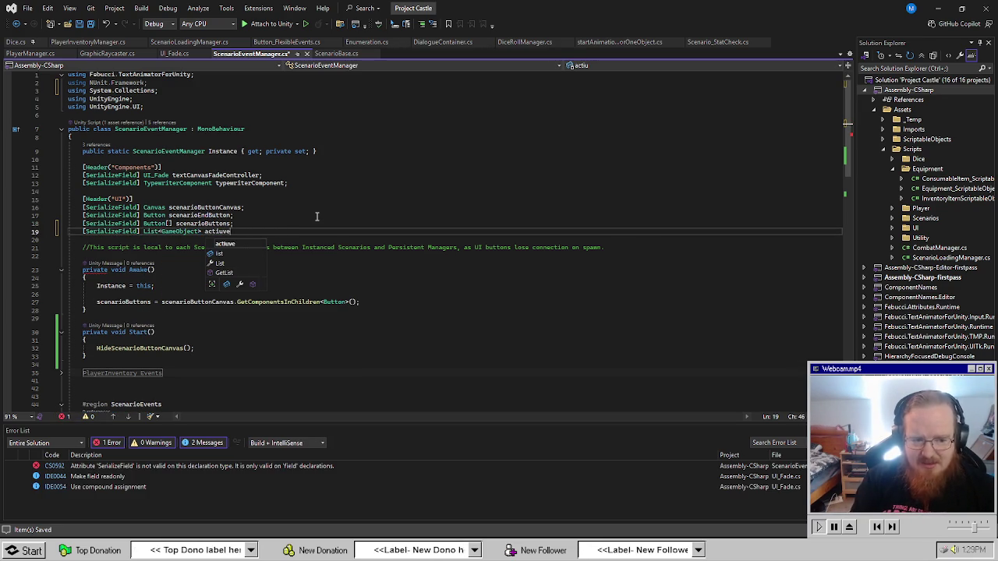
pyautogui.press('BackSpace')
pyautogui.press('BackSpace')
pyautogui.press('BackSpace')
pyautogui.write('veScena')
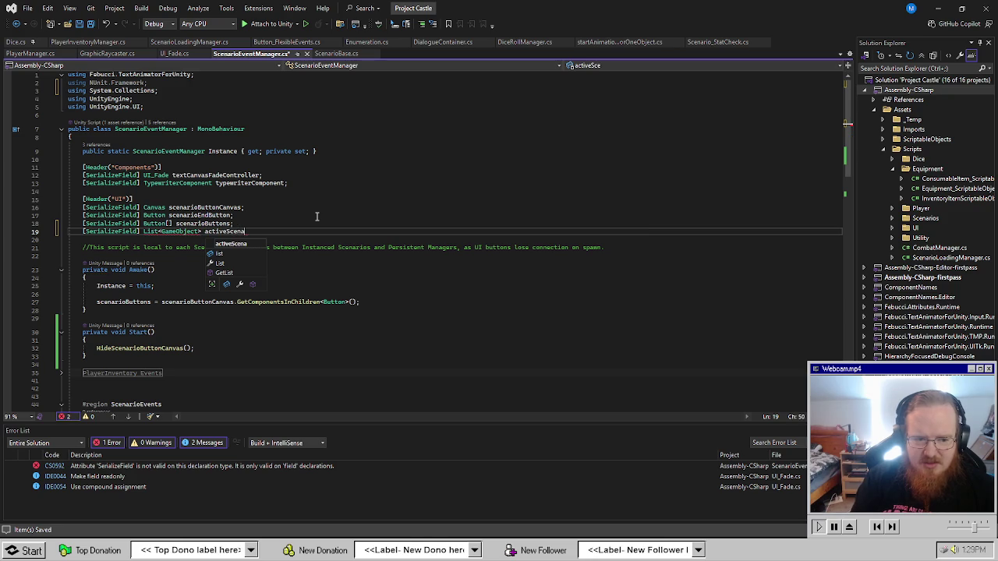
pyautogui.write('rioButtons;')
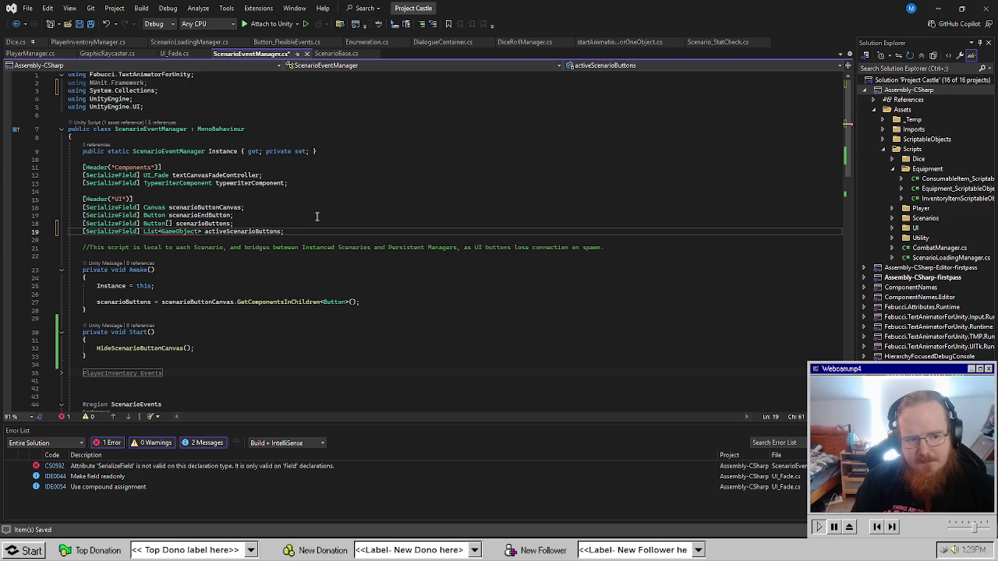
pyautogui.press('Left')
pyautogui.write('= new()')
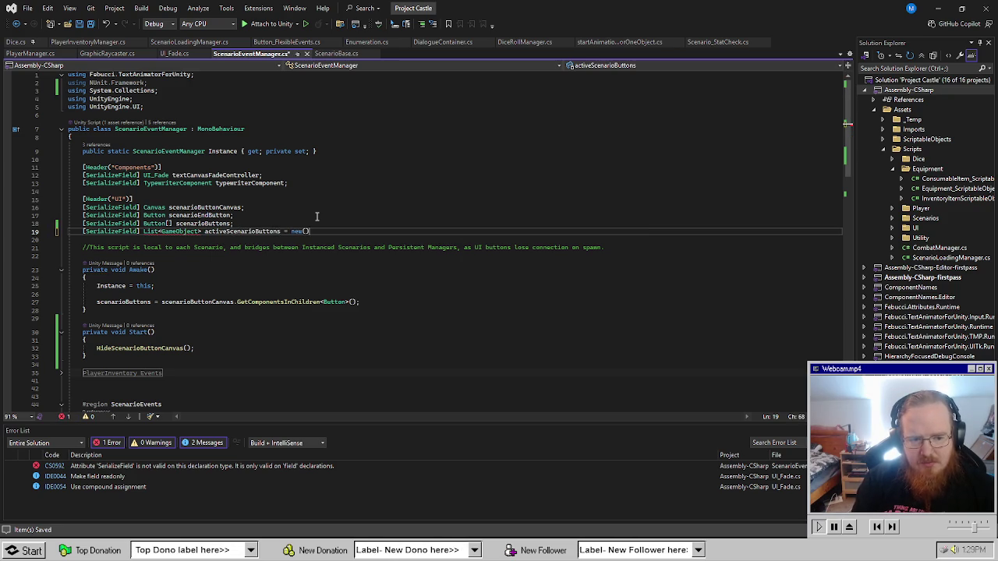
pyautogui.write(';')
pyautogui.hotkey('ctrl', 's')
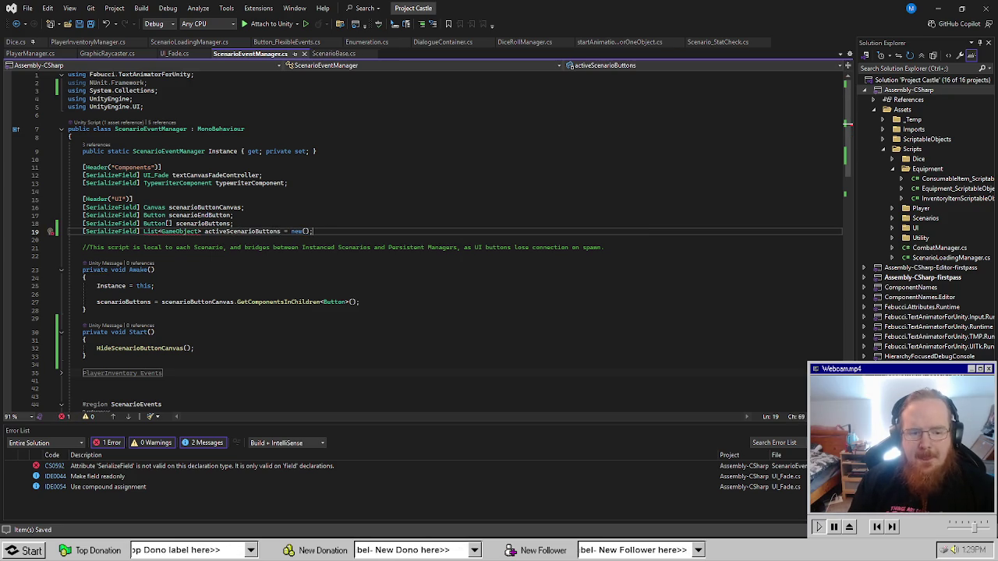
# Add 'using System.Collections.Generic;' via IntelliSense and delete the leftover List text.
pyautogui.click(208, 332)
pyautogui.click(345, 270)
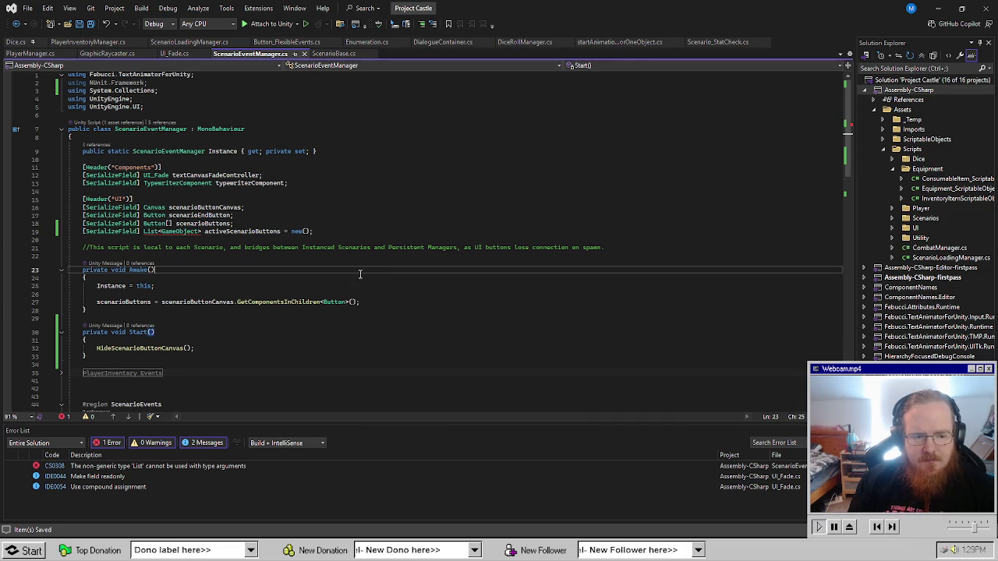
pyautogui.moveTo(186, 235)
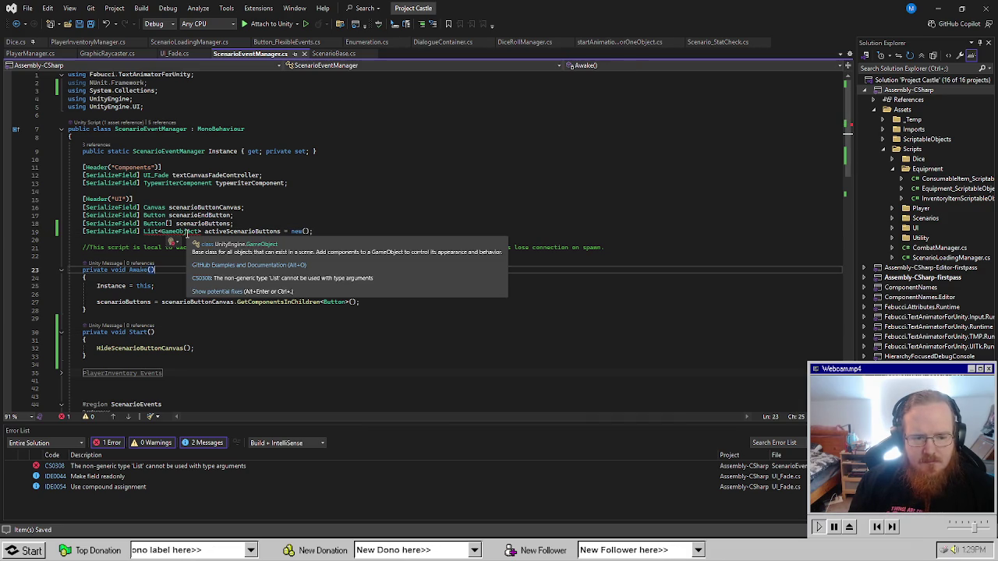
pyautogui.click(168, 239)
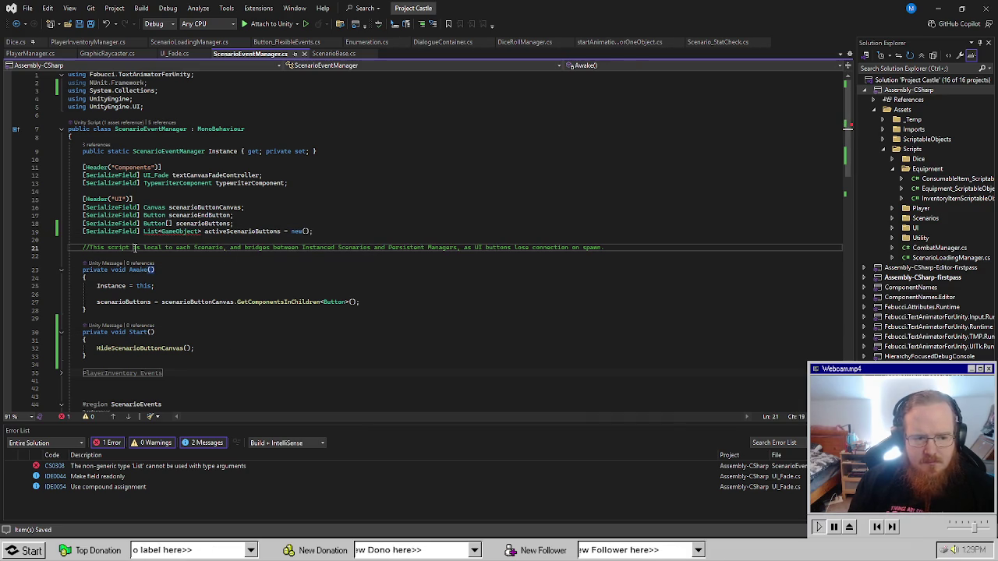
pyautogui.write('List<')
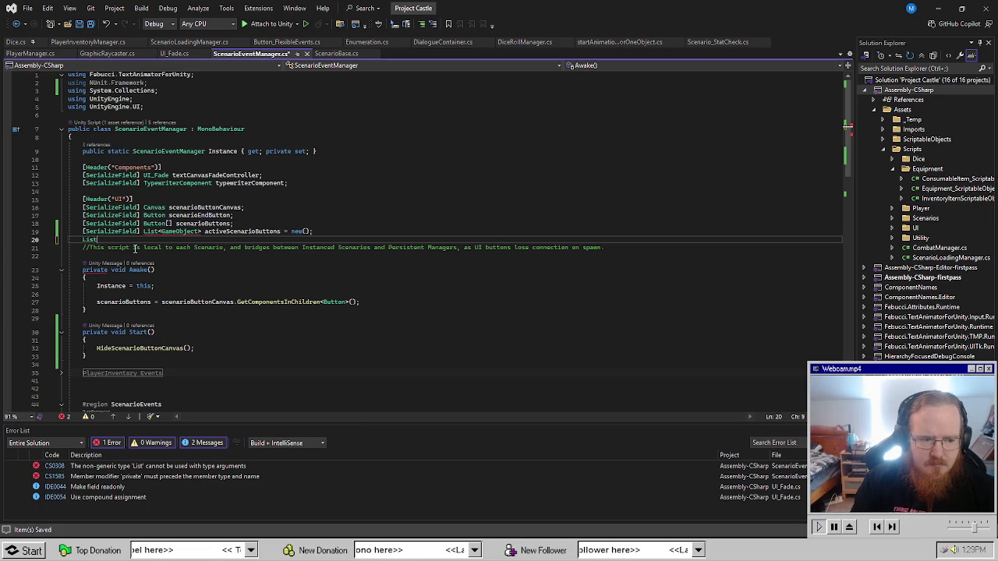
pyautogui.press('BackSpace')
pyautogui.press('BackSpace')
pyautogui.press('BackSpace')
pyautogui.write('KL')
pyautogui.press('BackSpace')
pyautogui.press('BackSpace')
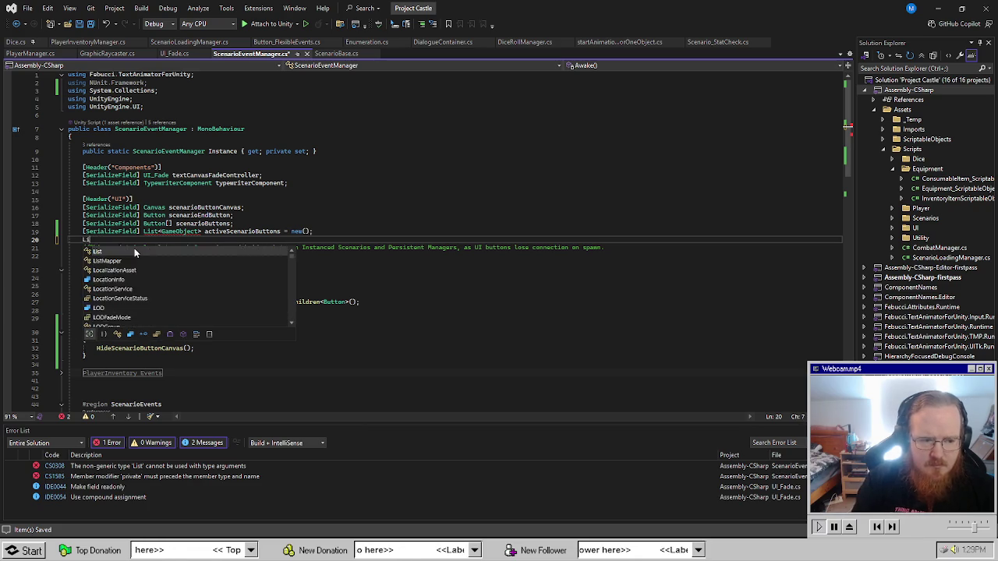
pyautogui.write('List')
pyautogui.press('Tab')
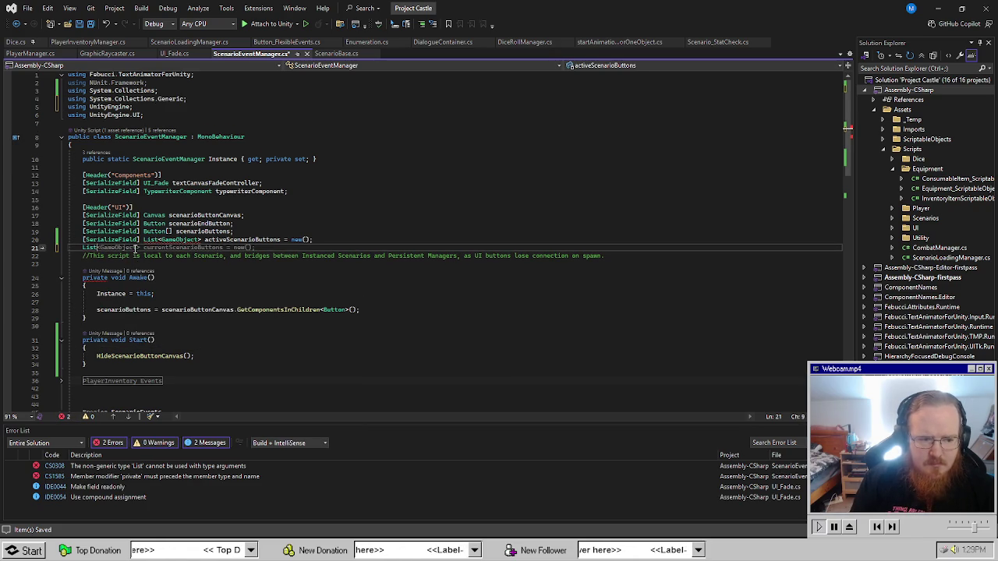
pyautogui.press('BackSpace')
pyautogui.press('BackSpace')
pyautogui.press('BackSpace')
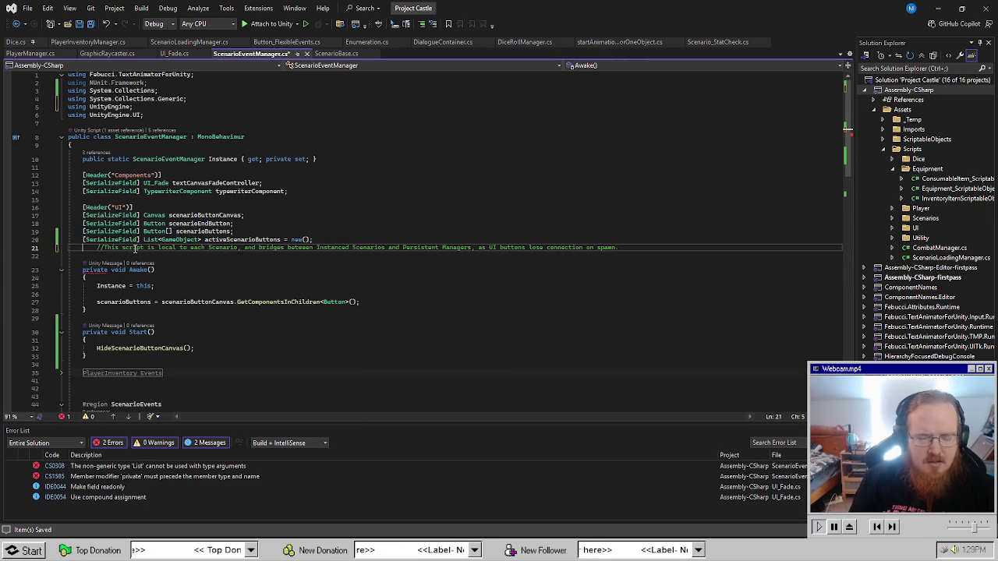
pyautogui.press('Down')
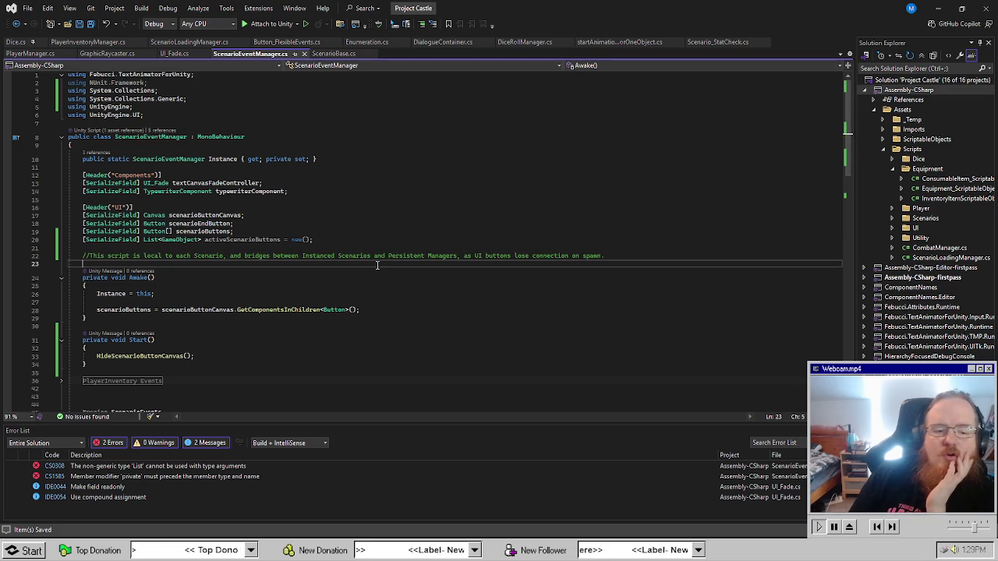
# Review the Awake method's Instance assignment.
pyautogui.click(402, 317)
pyautogui.click(398, 301)
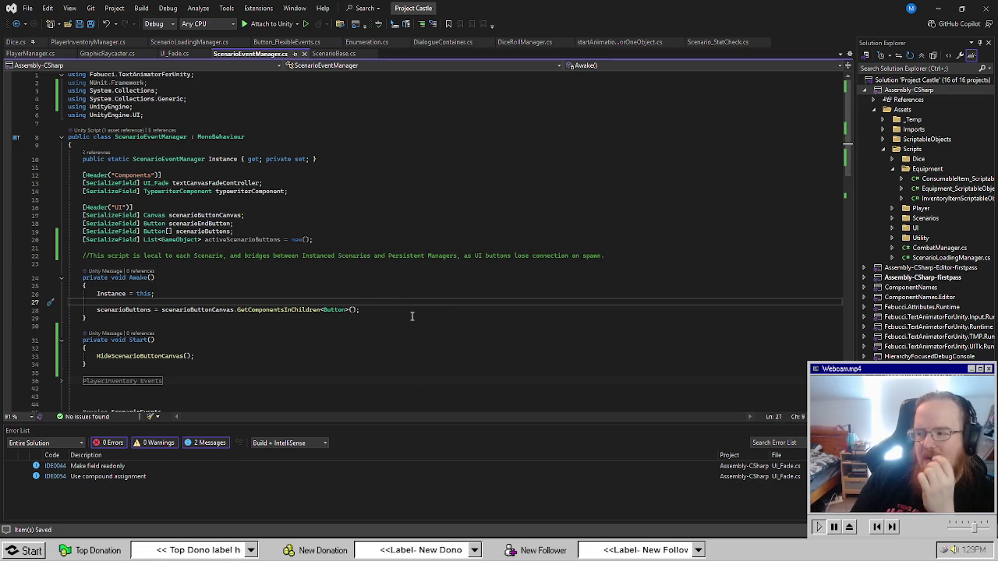
pyautogui.click(421, 287)
pyautogui.click(402, 294)
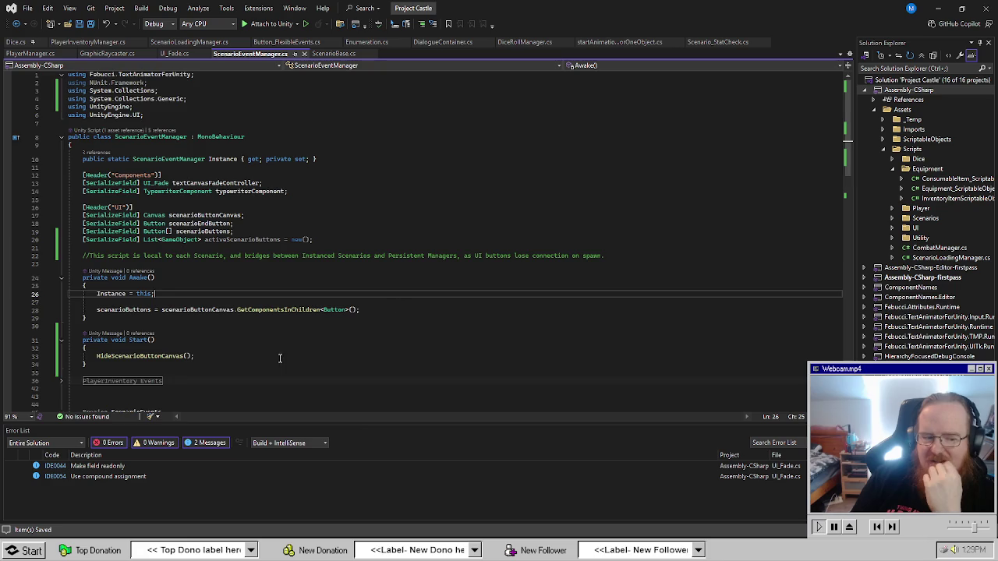
pyautogui.scroll(-8, 278, 358)
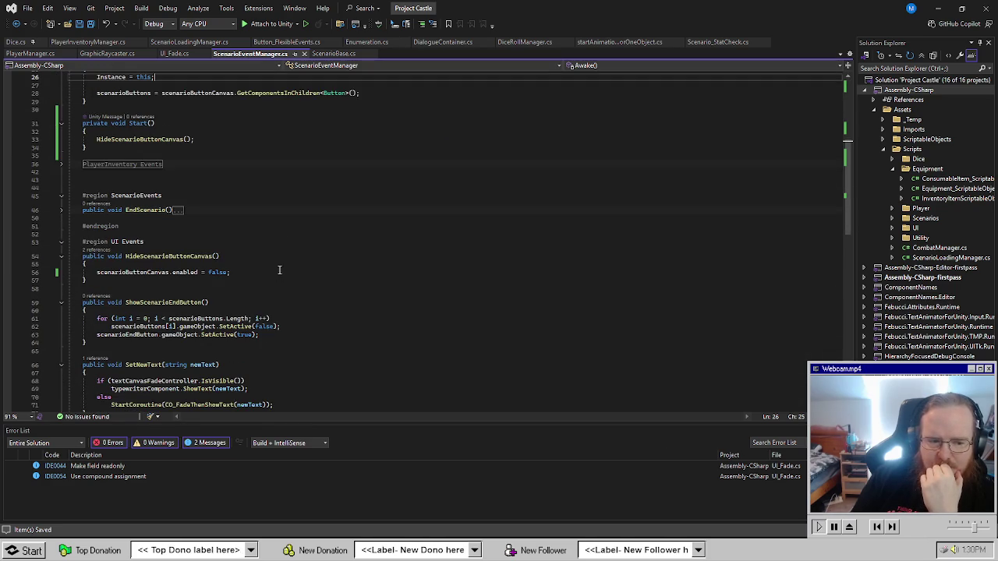
# Under the UI Events region, declare public void ShowScenarioButtonCanvas() and open its body.
pyautogui.click(280, 270)
pyautogui.scroll(-2, 308, 334)
pyautogui.click(289, 278)
pyautogui.scroll(5, 301, 316)
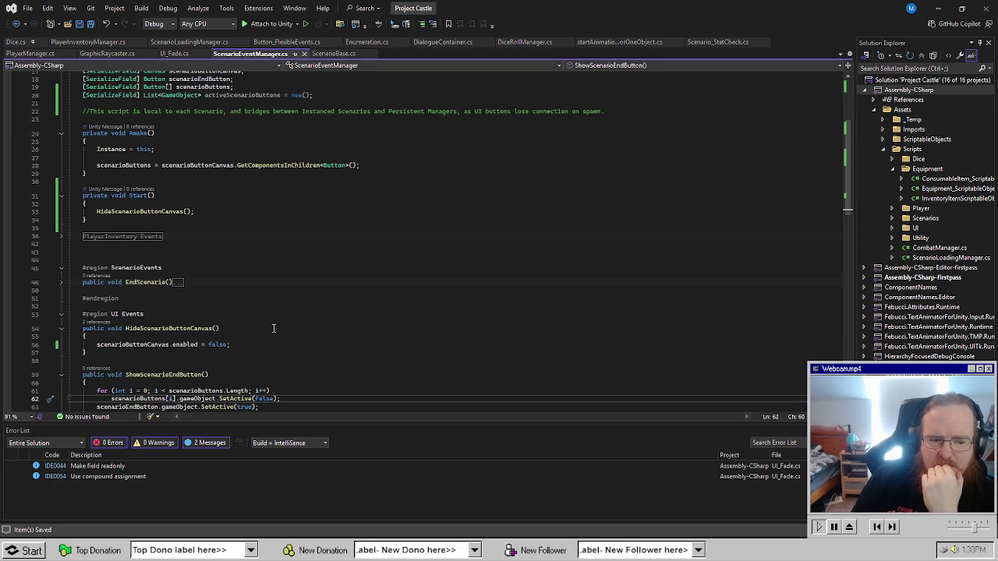
pyautogui.click(273, 328)
pyautogui.click(287, 314)
pyautogui.press('Return')
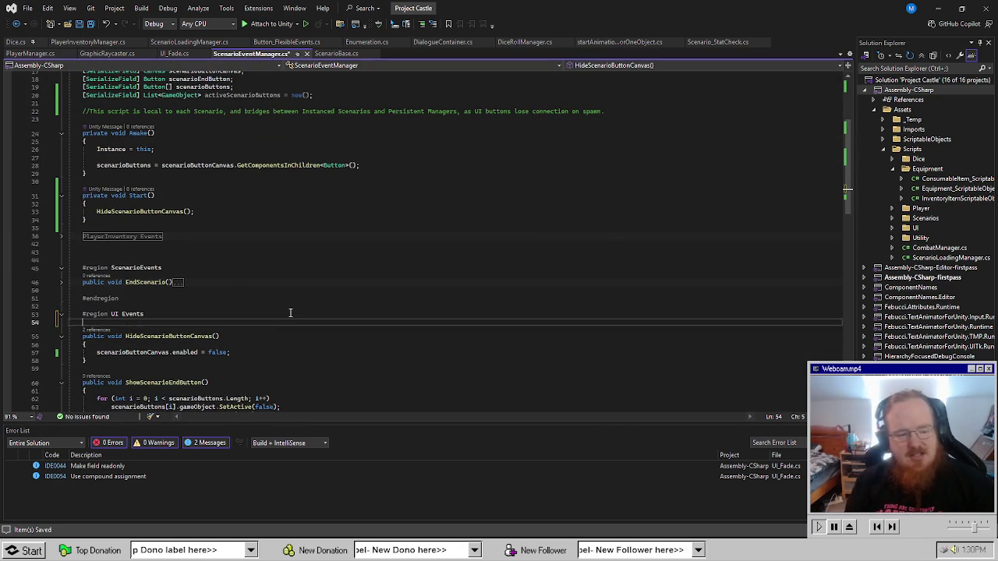
pyautogui.hotkey('ctrl', 'Return')
pyautogui.hotkey('ctrl', 'Return')
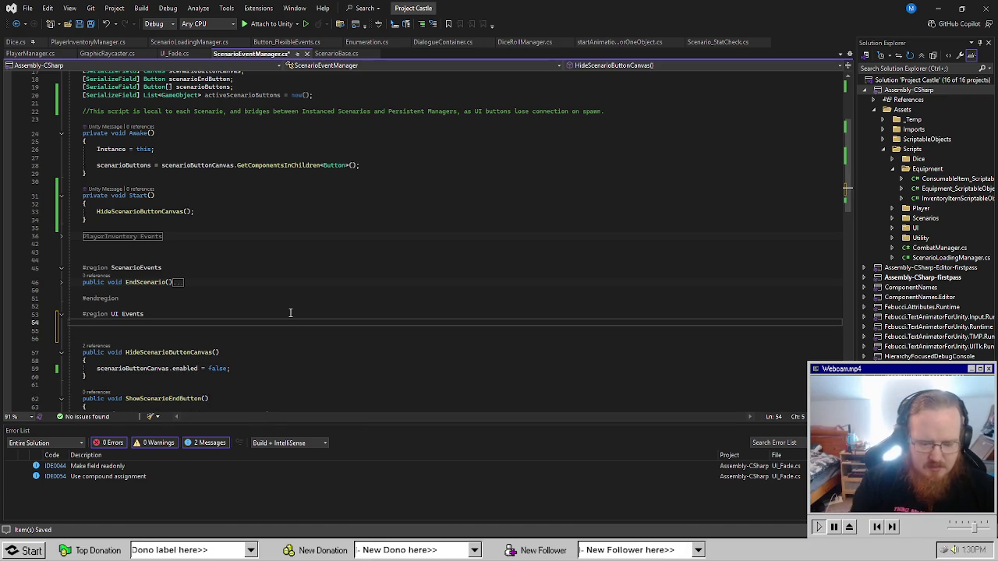
pyautogui.write('public void ShowSc')
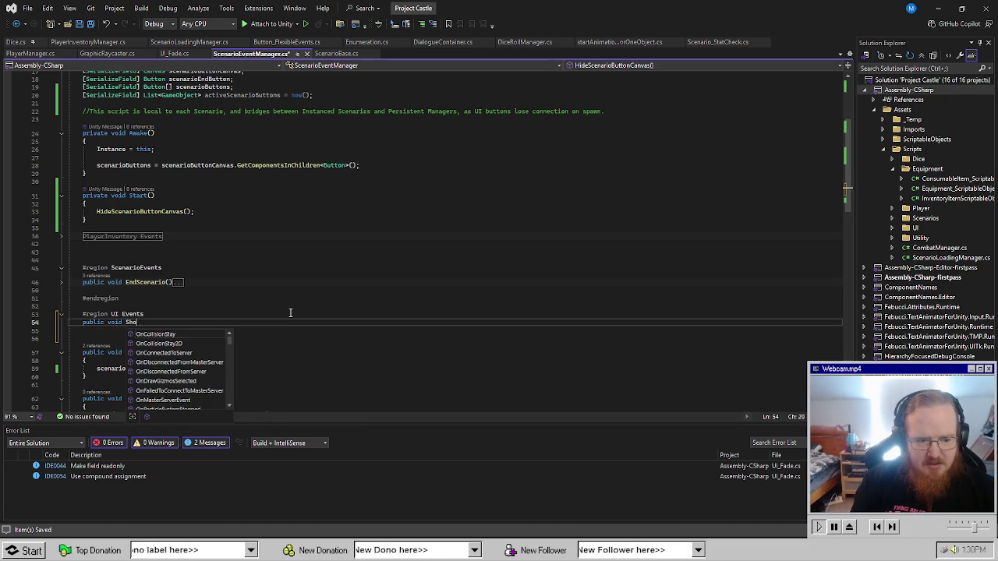
pyautogui.write('enario')
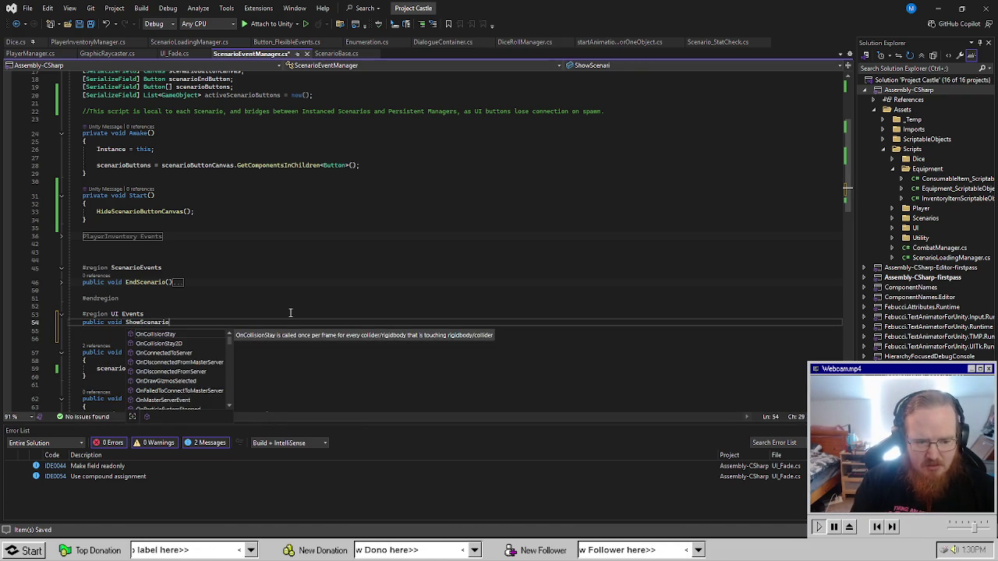
pyautogui.write('ButtonCanvas()')
pyautogui.press('Return')
pyautogui.write('{')
pyautogui.press('Return')
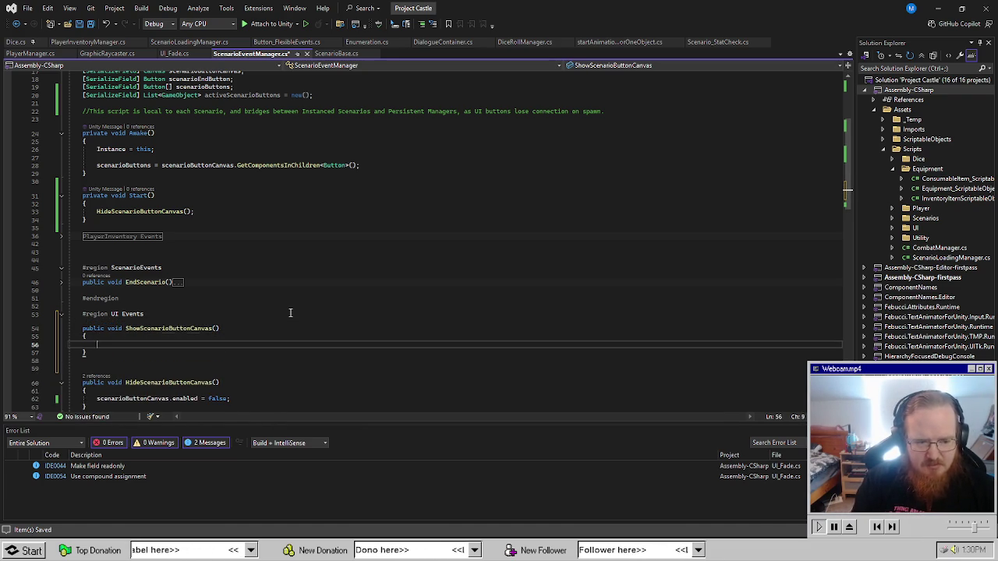
# Add a foreach loop over activeScenarioButtons inside the method.
pyautogui.write('foreach')
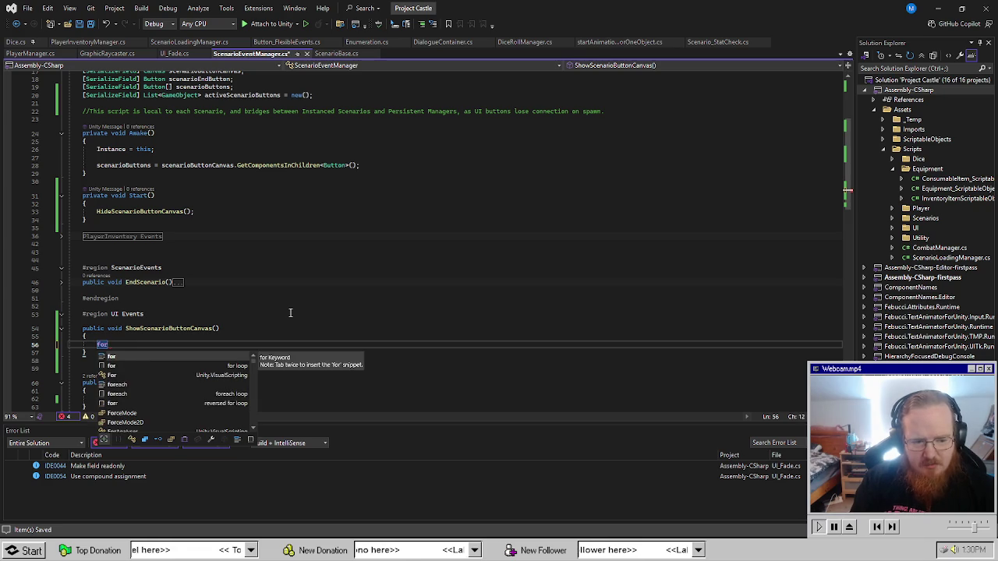
pyautogui.press('Tab')
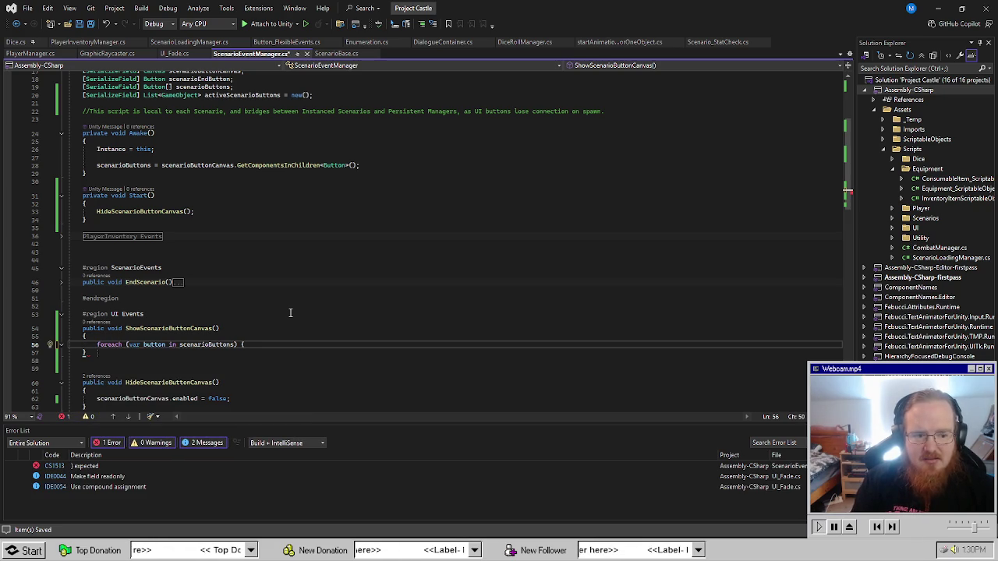
pyautogui.doubleClick(156, 343)
pyautogui.write('GameObject')
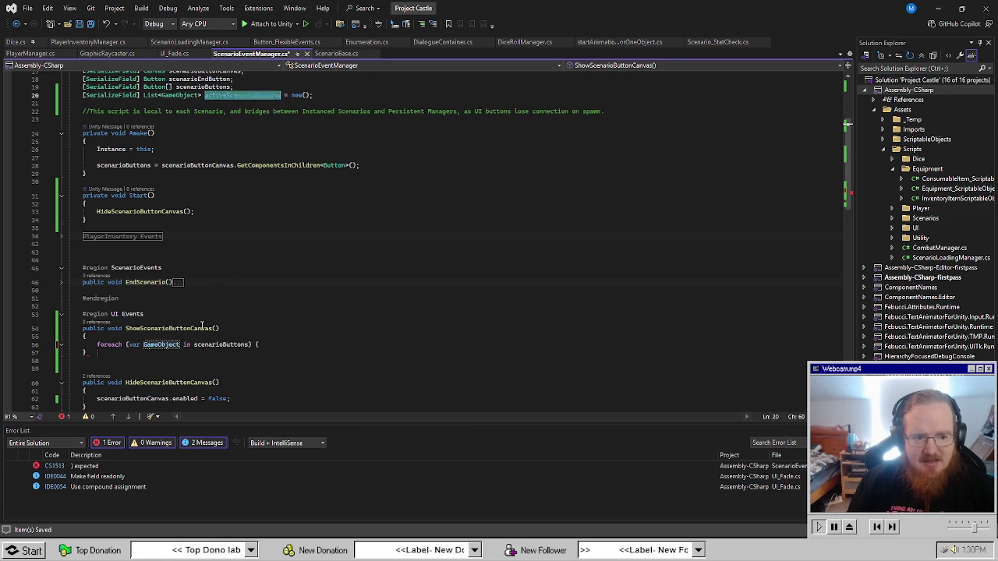
pyautogui.click(211, 344)
pyautogui.write('activeScenarioButtons')
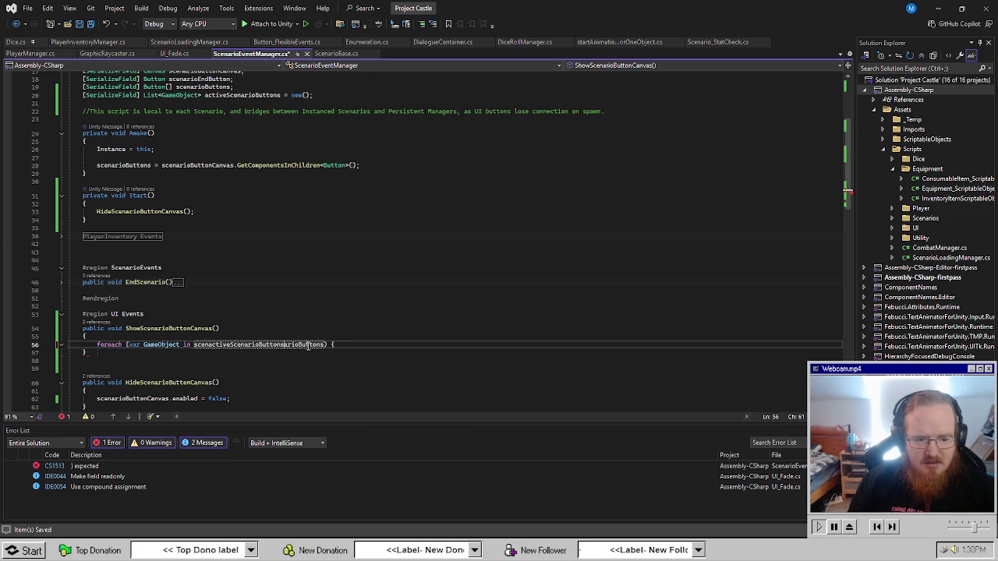
pyautogui.doubleClick(275, 345)
pyautogui.write('activeScenarioButtons')
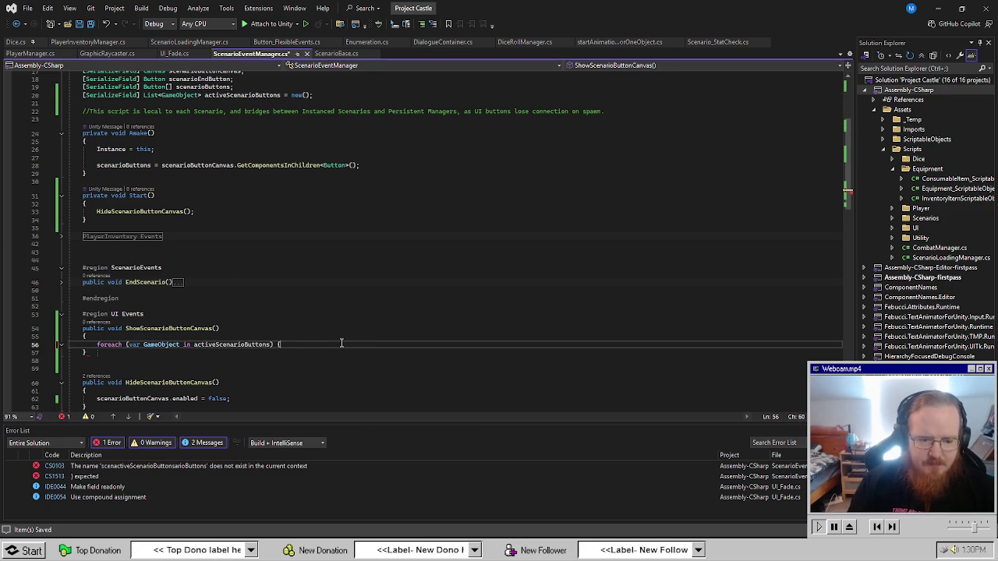
pyautogui.press('Return')
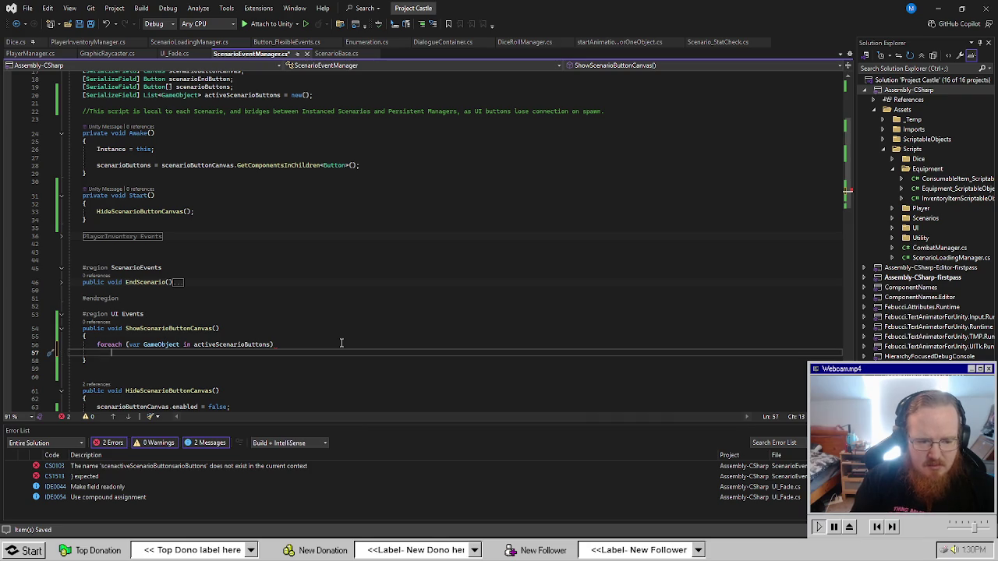
# Make the loop variable GameObject button and call button.SetActive(true) in the body.
pyautogui.doubleClick(156, 344)
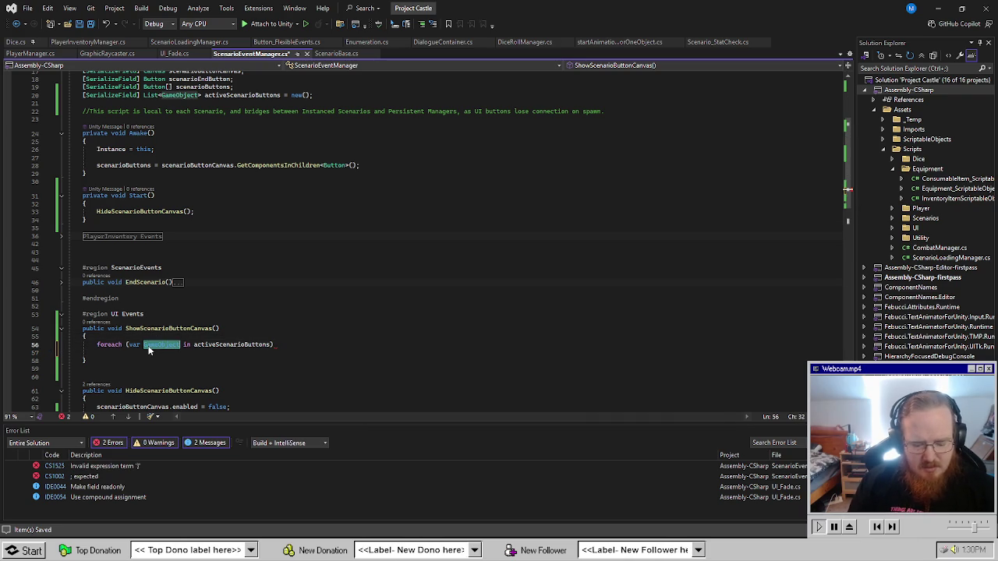
pyautogui.hotkey('ctrl', 'c')
pyautogui.doubleClick(132, 343)
pyautogui.hotkey('ctrl', 'v')
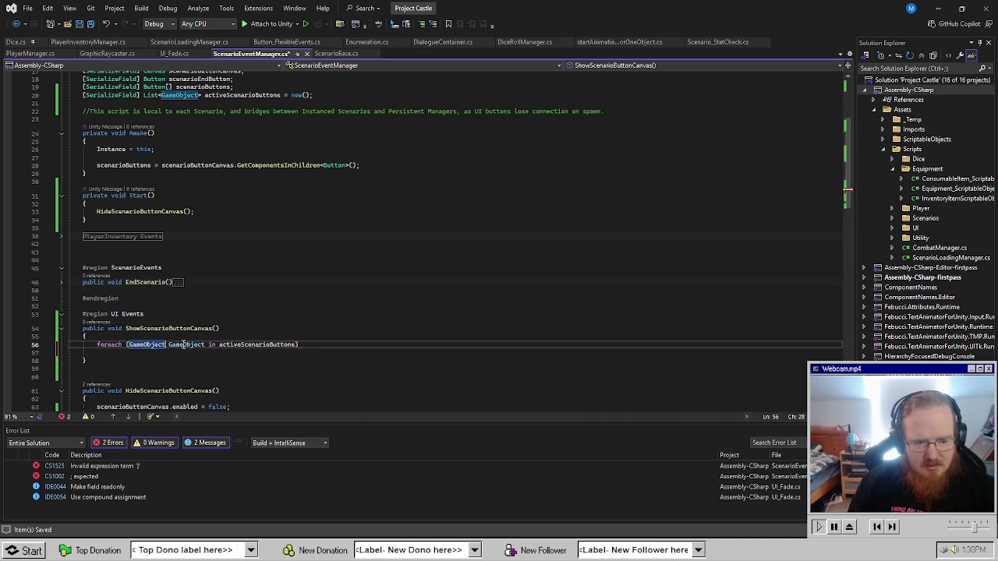
pyautogui.doubleClick(187, 344)
pyautogui.write('button')
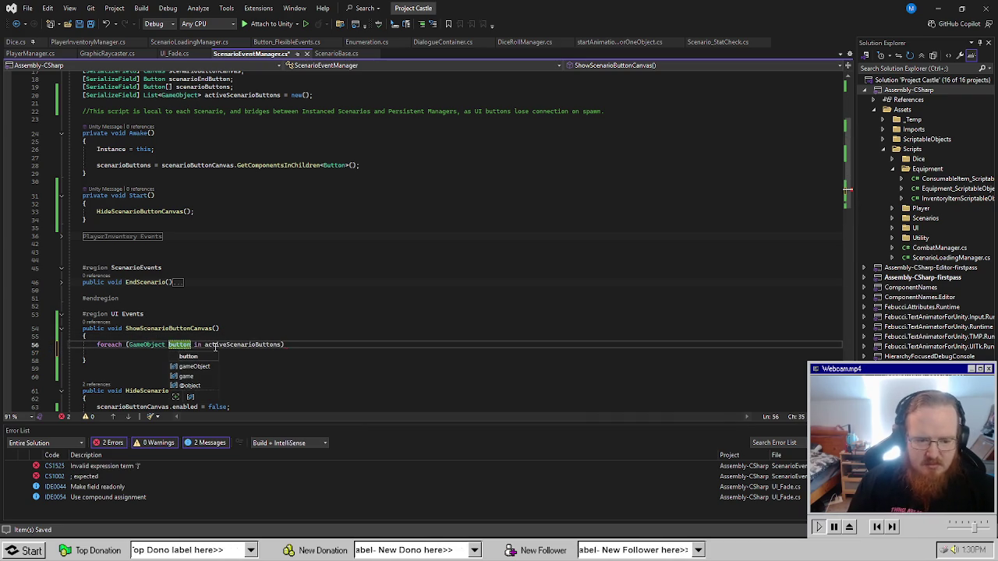
pyautogui.click(274, 353)
pyautogui.click(275, 348)
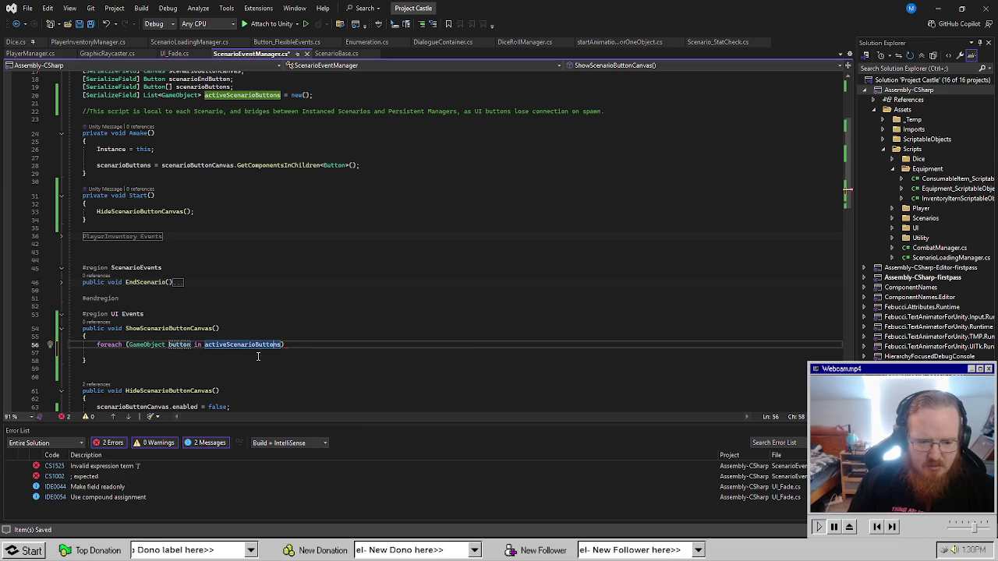
pyautogui.click(258, 353)
pyautogui.write('utton.SetActive')
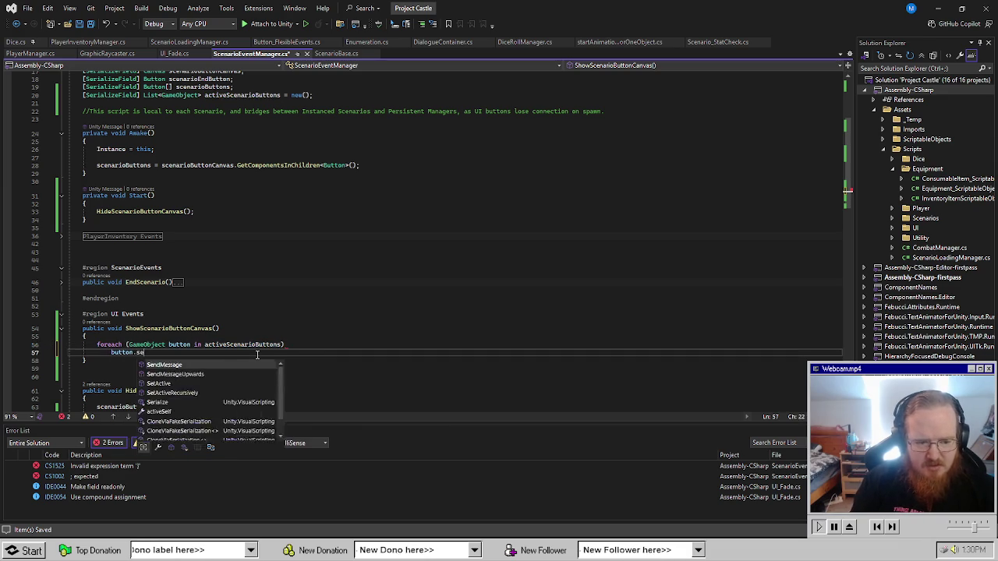
pyautogui.write('(true);')
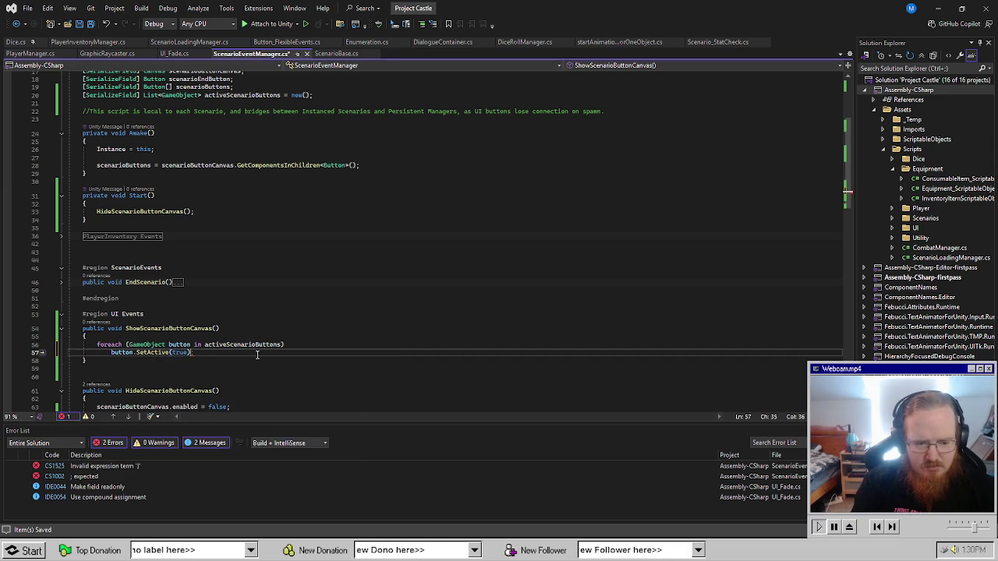
# After the loop, add activeScenarioButtons.Clear();.
pyautogui.press('Return')
pyautogui.press('Return')
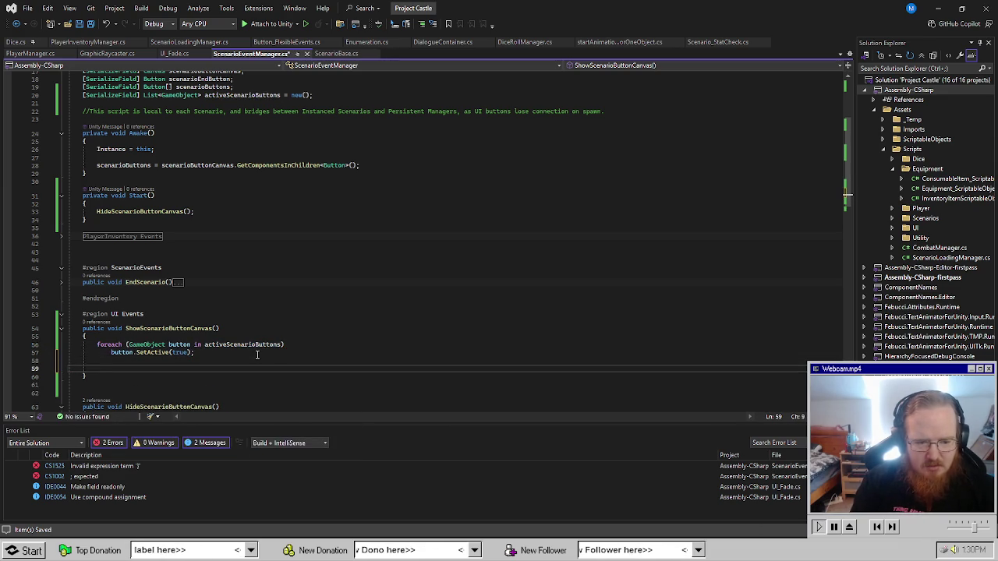
pyautogui.write('activeScenarioButtons.Cl')
pyautogui.press('Tab')
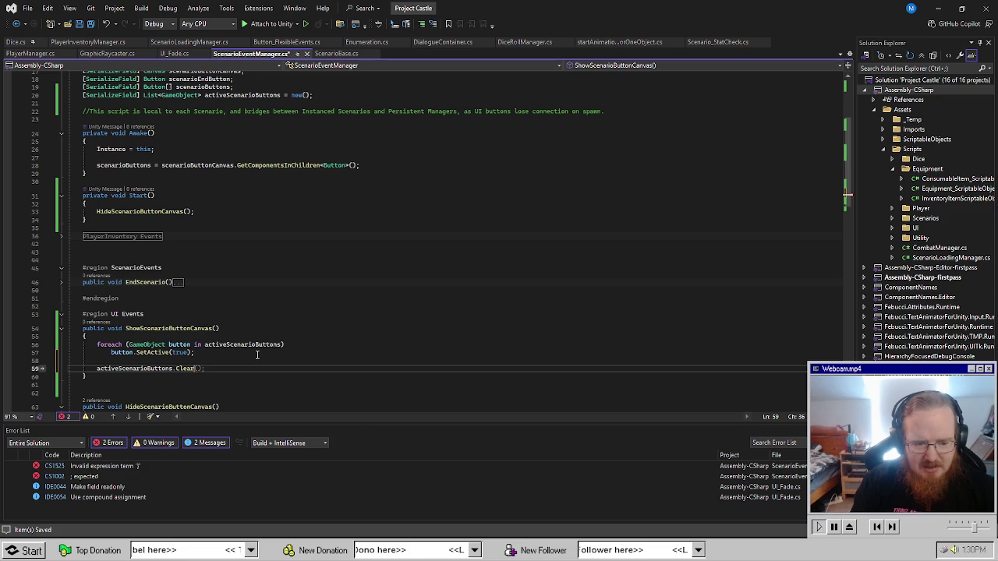
pyautogui.write(';')
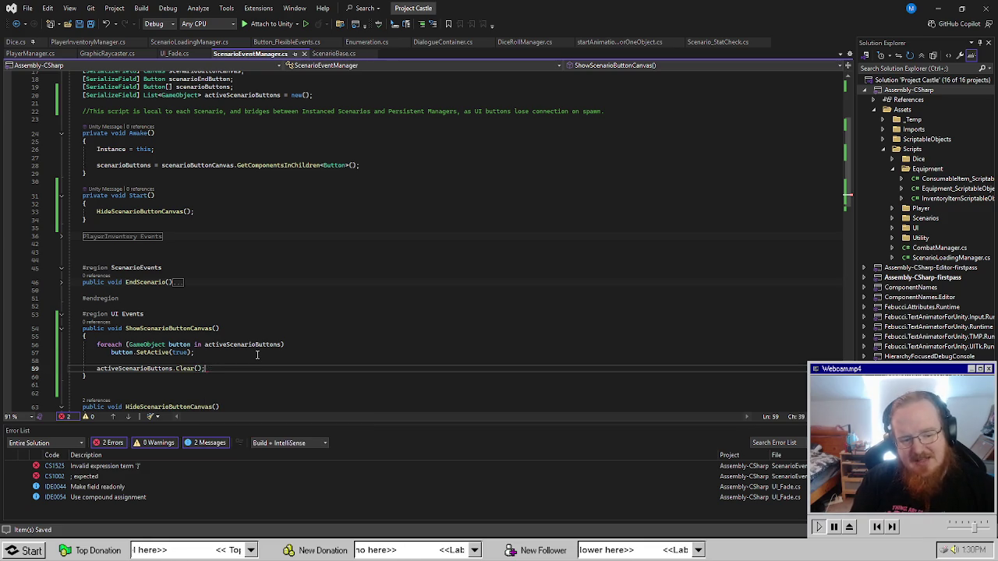
pyautogui.click(228, 345)
pyautogui.press('Down')
pyautogui.press('Down')
pyautogui.press('Down')
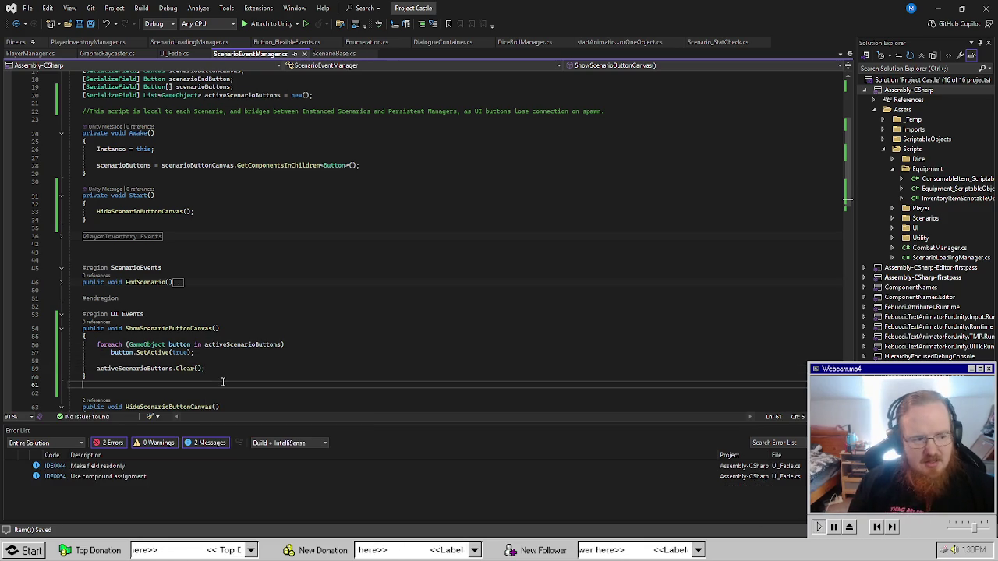
pyautogui.scroll(-2, 215, 364)
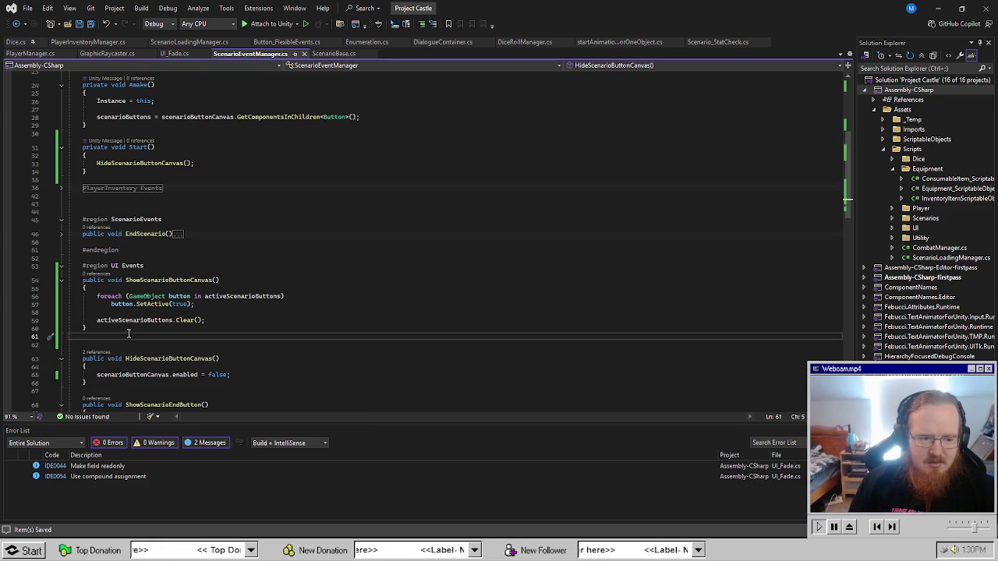
# Declare a new IEnumerator ShowScenarioButtonCanvas() method below the existing one.
pyautogui.press('Return')
pyautogui.press('Return')
pyautogui.press('Up')
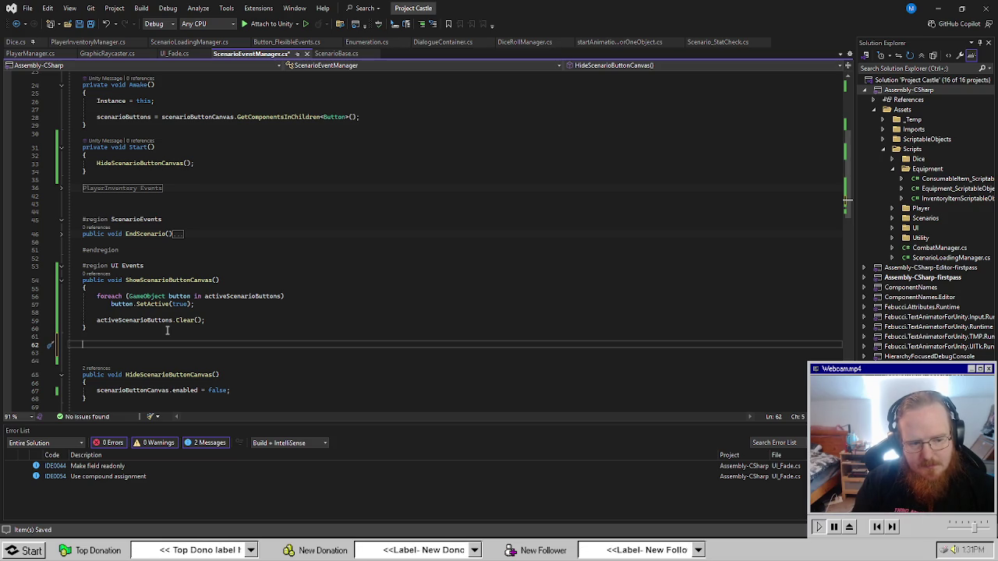
pyautogui.write('CO_ShowButton')
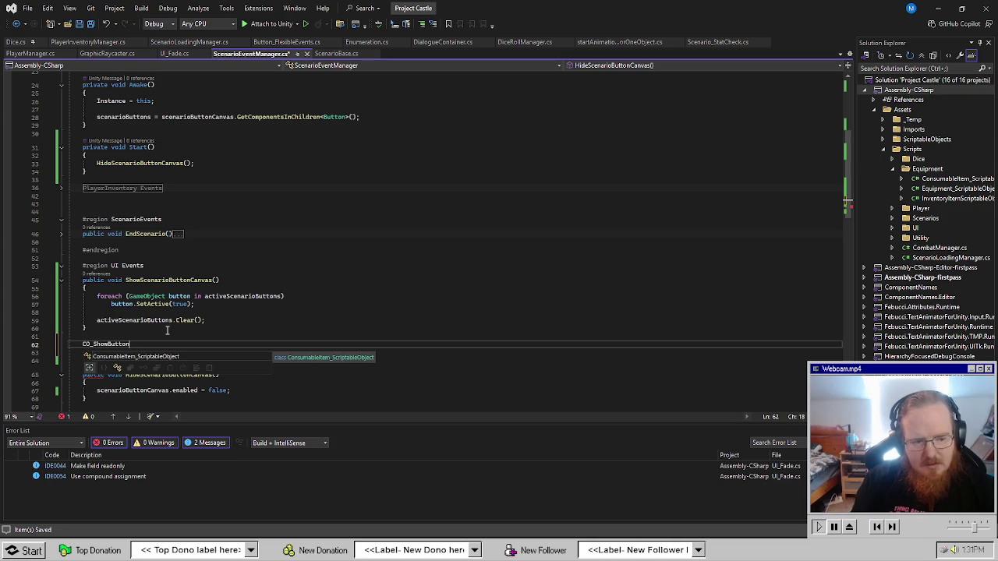
pyautogui.press('BackSpace')
pyautogui.press('BackSpace')
pyautogui.press('BackSpace')
pyautogui.write('Ienum')
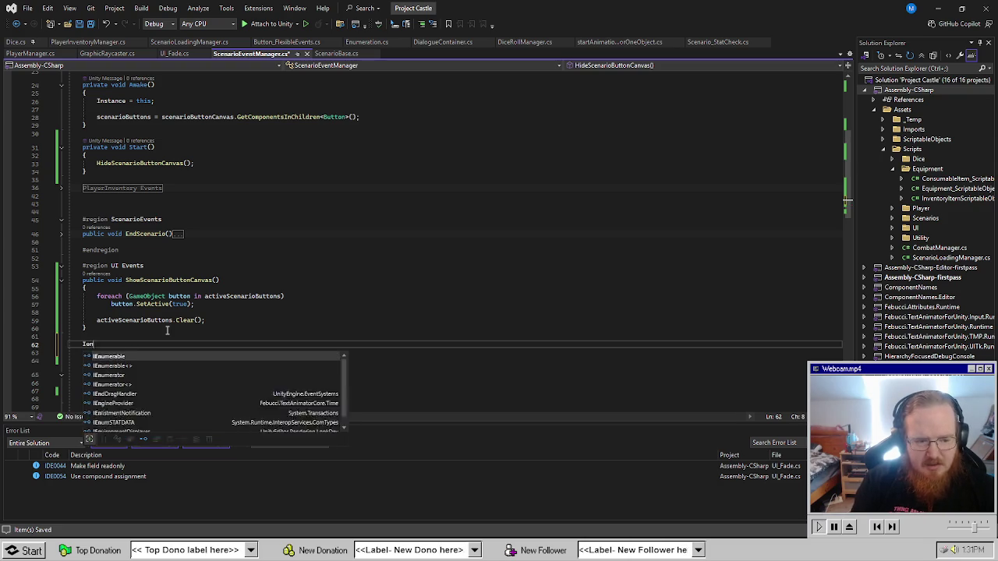
pyautogui.write('erator ')
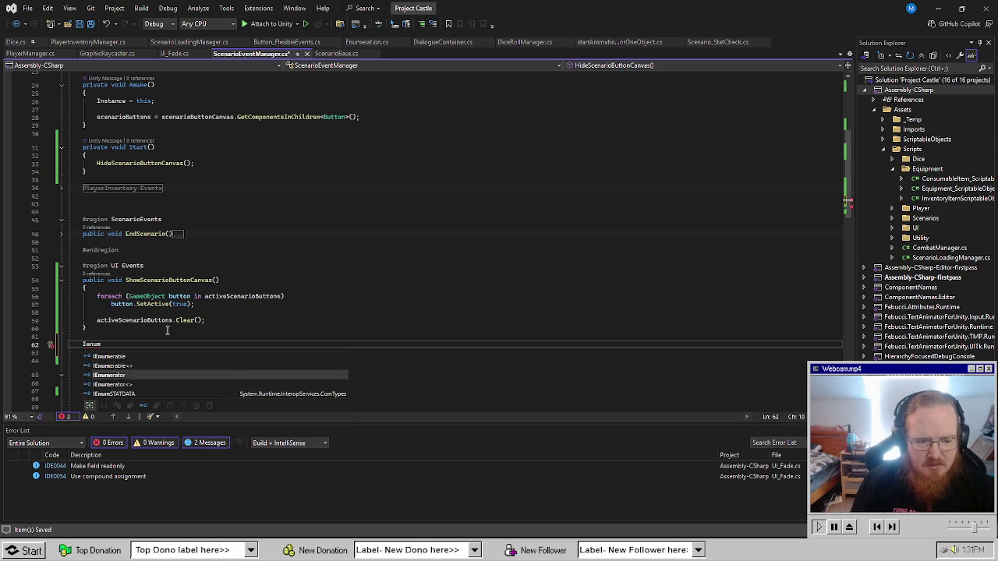
pyautogui.write('ShowScenar')
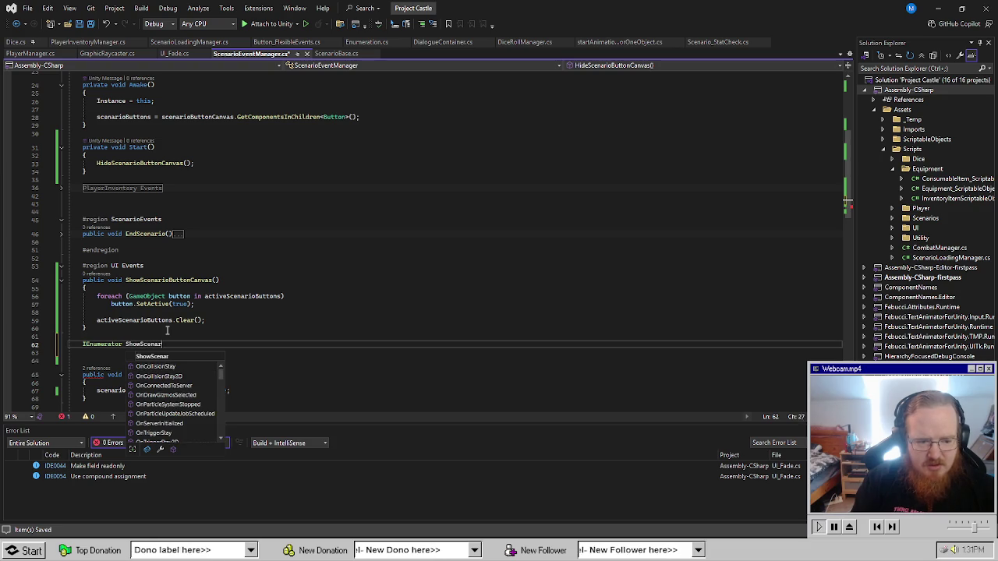
pyautogui.write('ioBu')
pyautogui.write('ttonCanvas()')
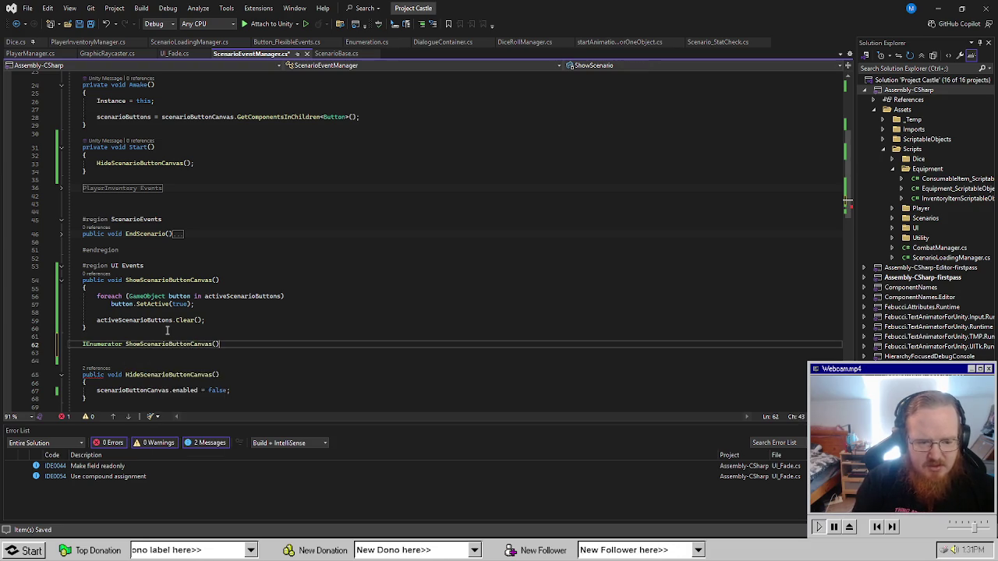
pyautogui.press('Return')
pyautogui.write('{')
pyautogui.press('Return')
# Move the button loop and Clear call into the IEnumerator body.
pyautogui.moveTo(221, 322); pyautogui.dragTo(86, 295)
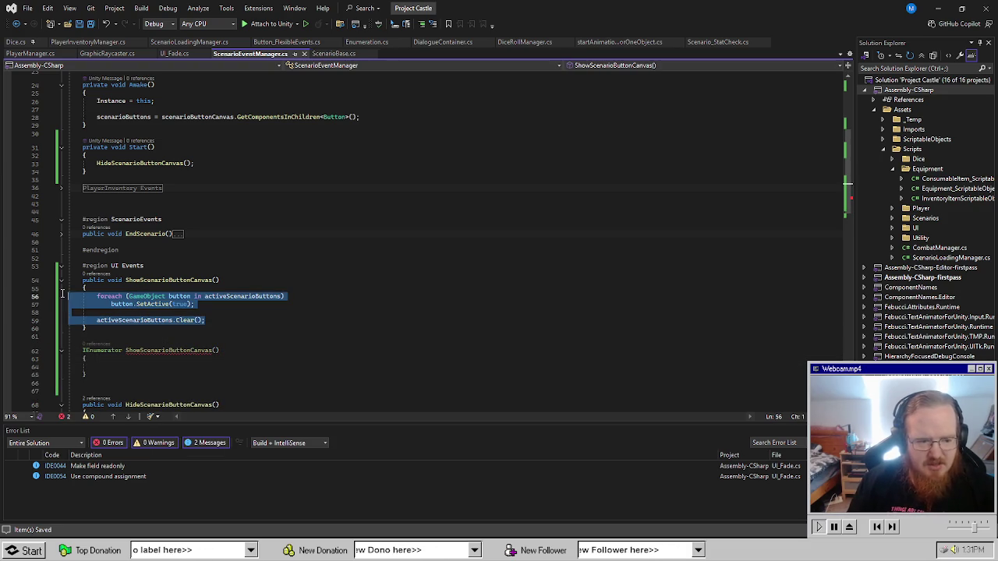
pyautogui.hotkey('ctrl', 'x')
pyautogui.click(203, 344)
pyautogui.hotkey('ctrl', 'v')
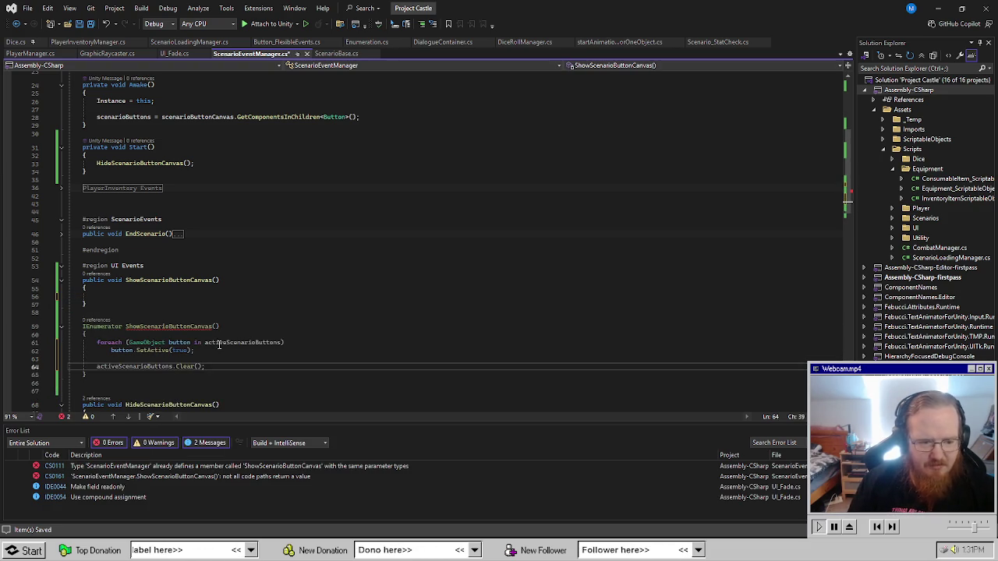
pyautogui.click(131, 342)
pyautogui.hotkey('ctrl', 'Return')
pyautogui.hotkey('ctrl', 'Return')
# Add a for loop up to activeScenarioButtons.Count that yields new WaitForSeconds(0.5f).
pyautogui.write('for')
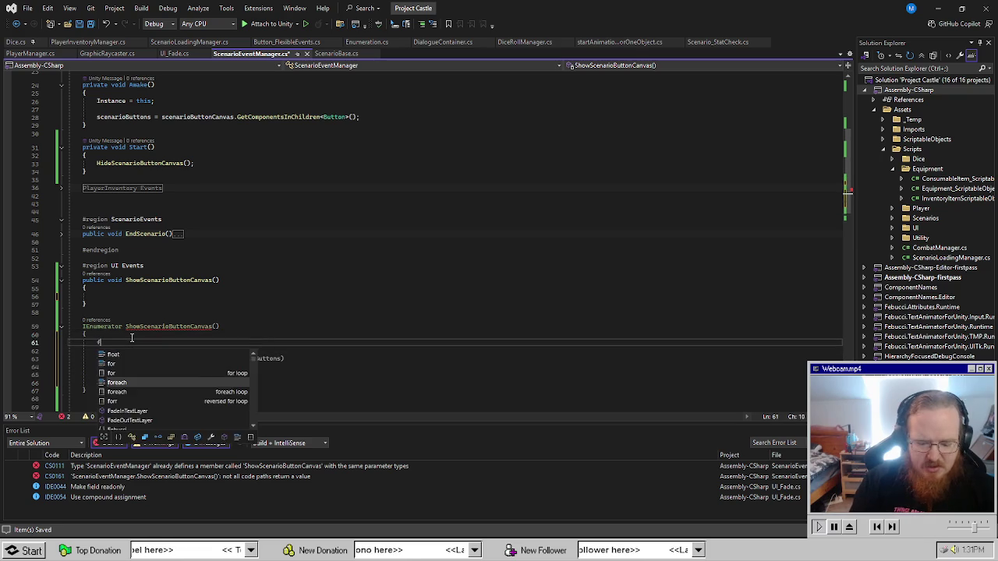
pyautogui.press('Tab')
pyautogui.press('Tab')
pyautogui.write('activeScenarioButtons.Count')
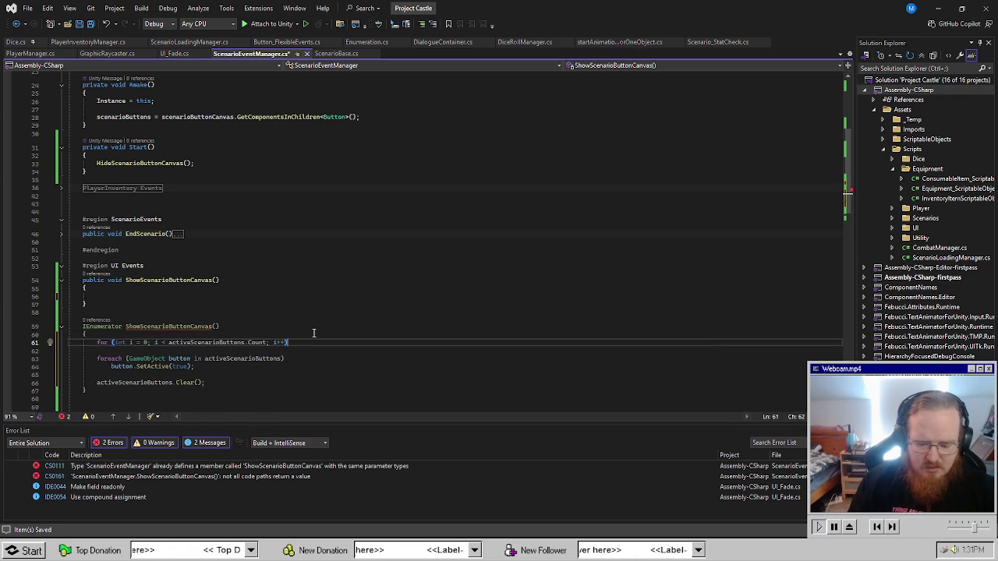
pyautogui.press('Return')
pyautogui.write('{')
pyautogui.press('Return')
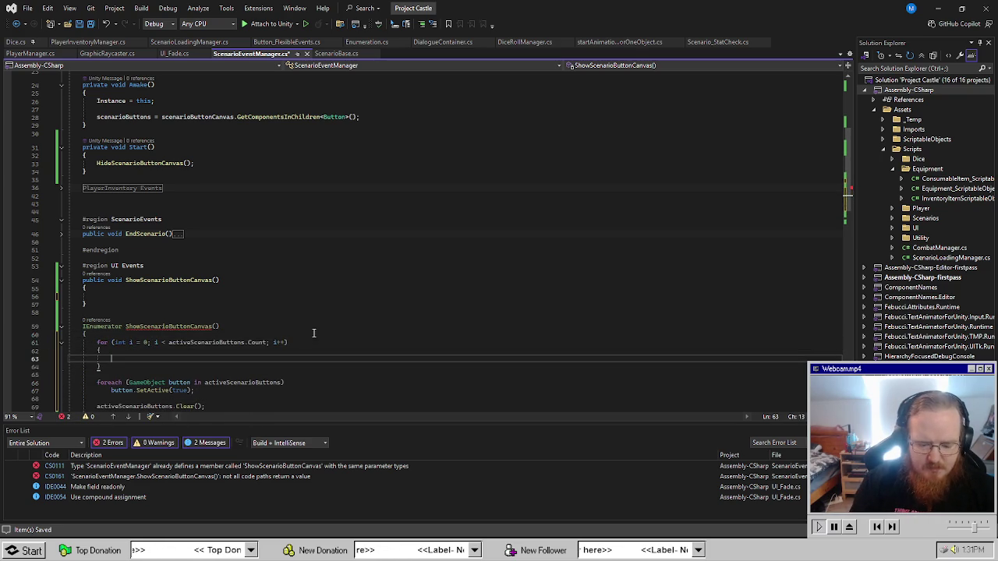
pyautogui.write('yield ret')
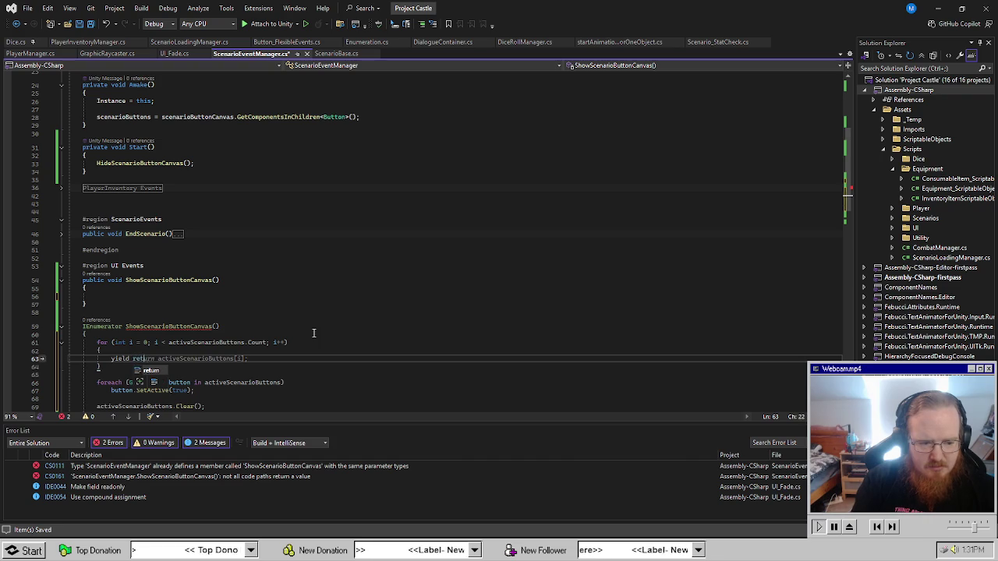
pyautogui.write('urn new waitfr')
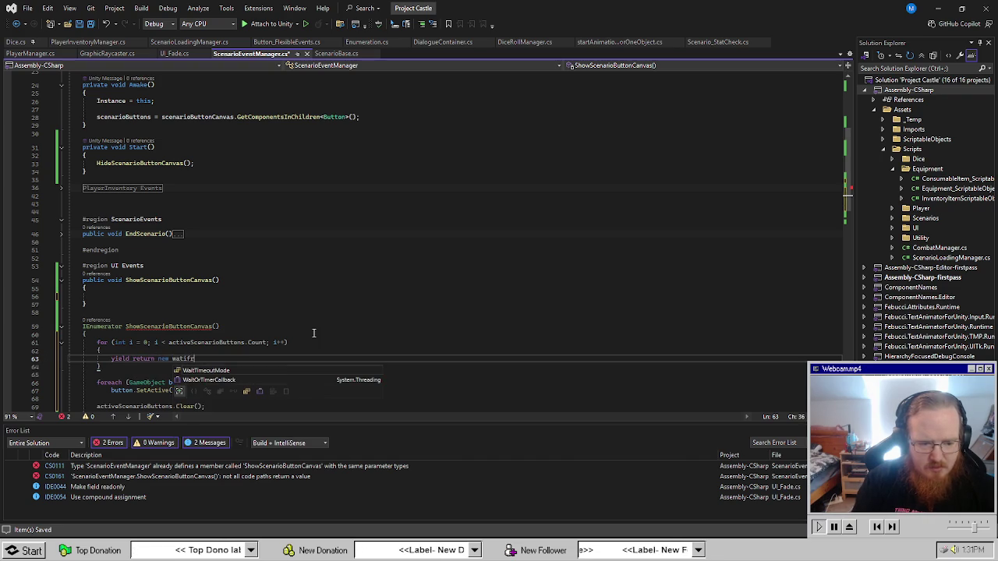
pyautogui.press('BackSpace')
pyautogui.write('orse')
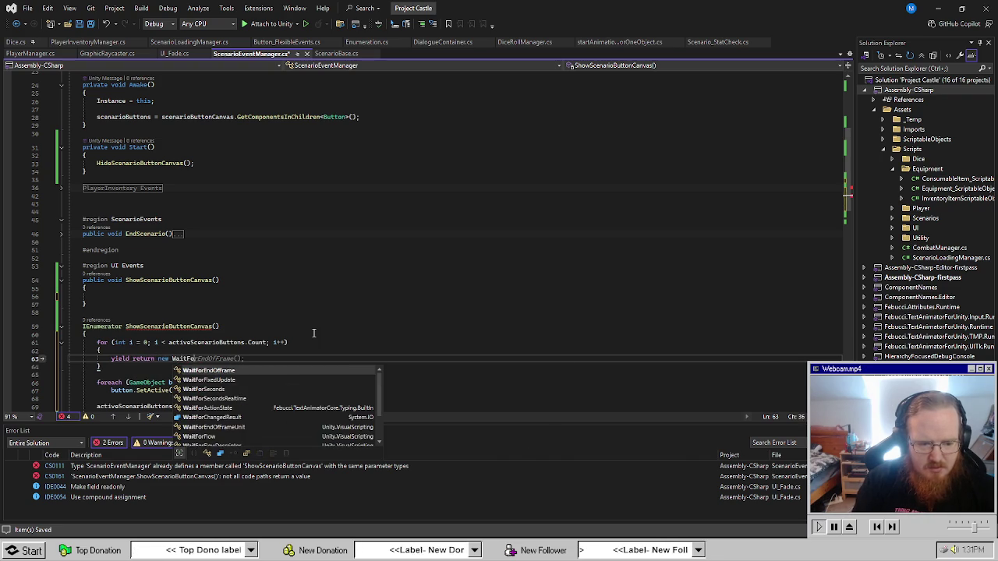
pyautogui.write('ocnds')
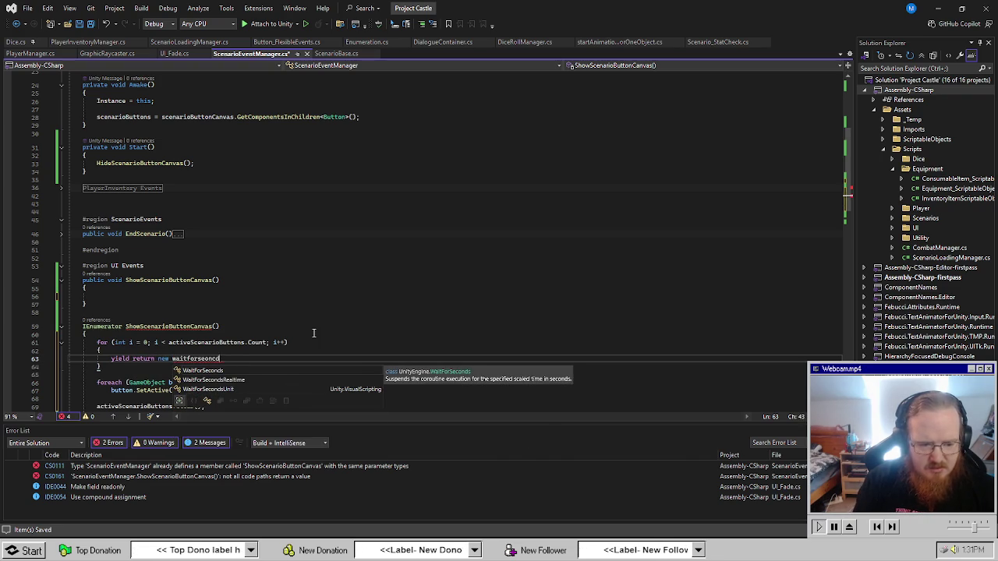
pyautogui.write('cnds')
pyautogui.press('Tab')
pyautogui.write('(')
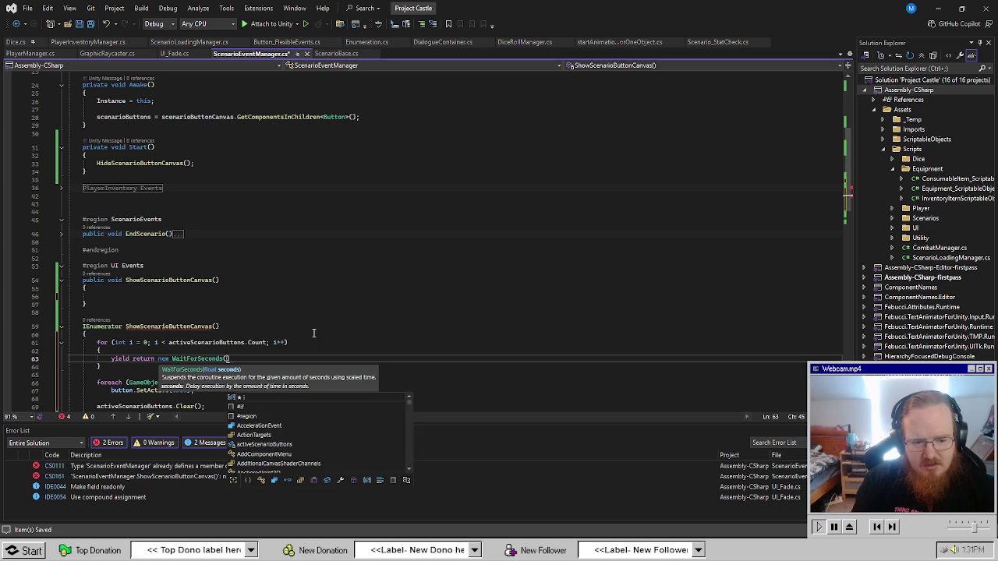
pyautogui.write('0.5f);')
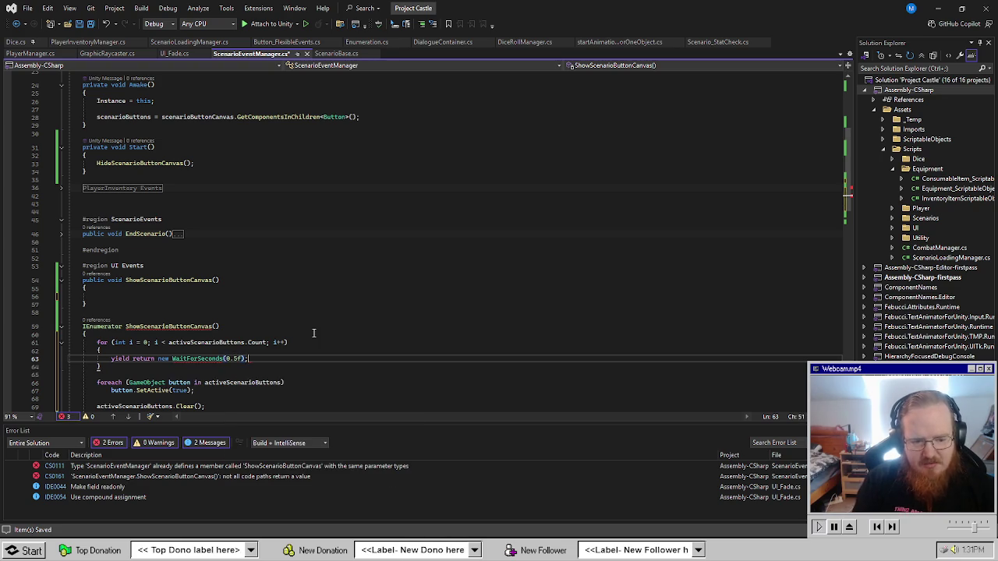
pyautogui.press('Down')
pyautogui.press('Down')
pyautogui.press('Down')
pyautogui.press('Down')
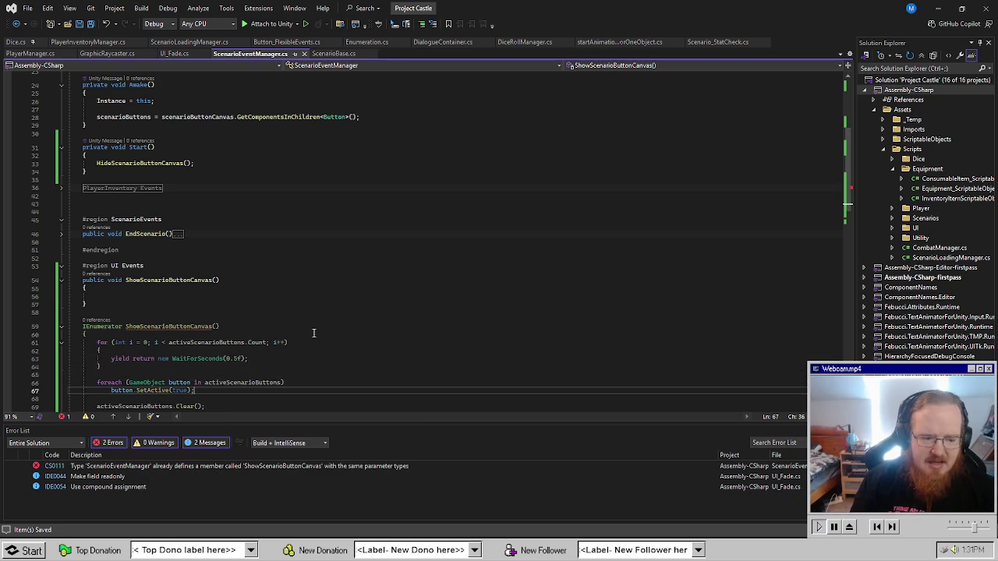
# Move the SetActive line into the for loop as activeScenarioButtons[i].SetActive(true).
pyautogui.press('End')
pyautogui.hotkey('alt', 'Up')
pyautogui.hotkey('alt', 'Up')
pyautogui.hotkey('alt', 'Up')
pyautogui.doubleClick(171, 344)
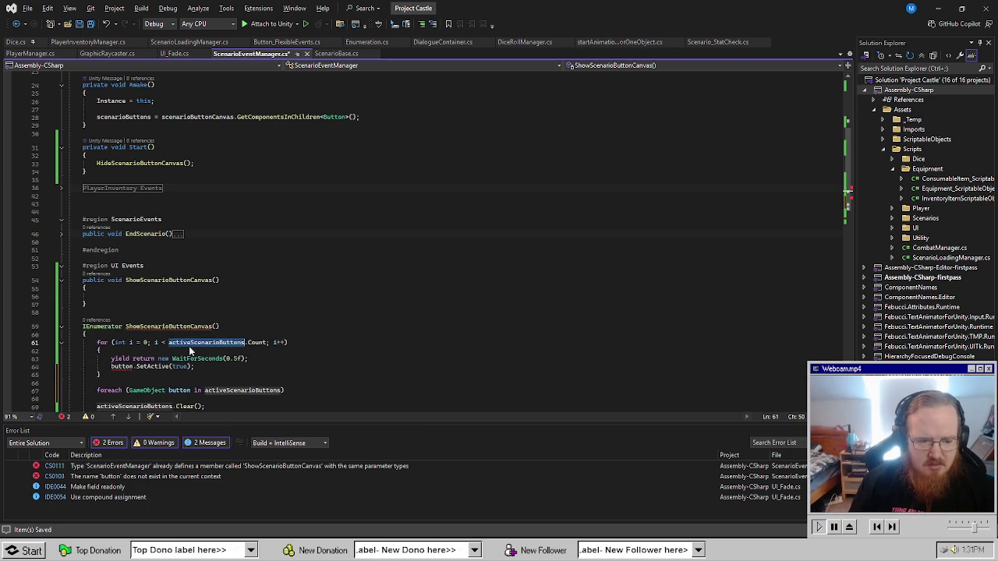
pyautogui.hotkey('ctrl', 'c')
pyautogui.doubleClick(123, 366)
pyautogui.hotkey('ctrl', 'v')
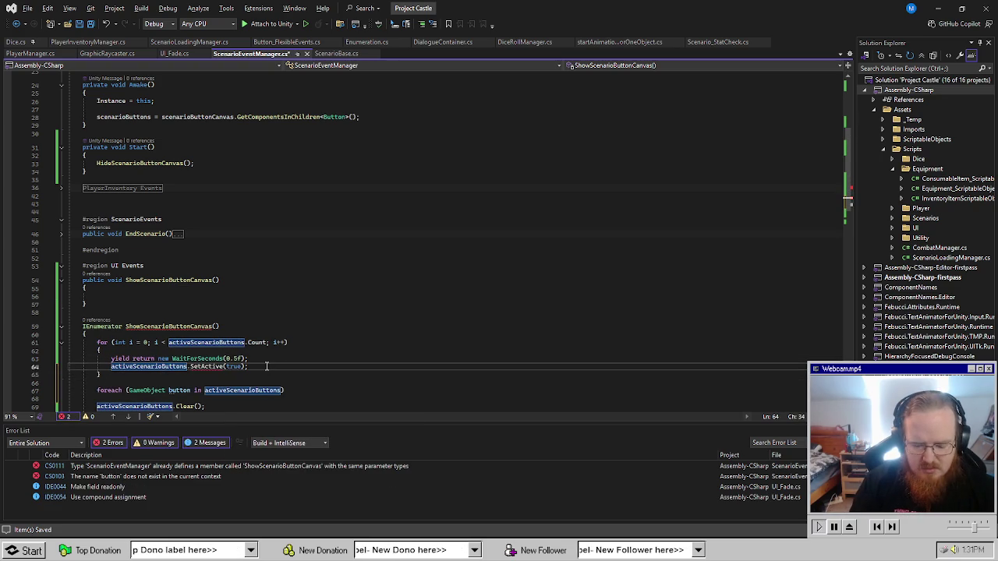
pyautogui.write('[i]')
pyautogui.press('End')
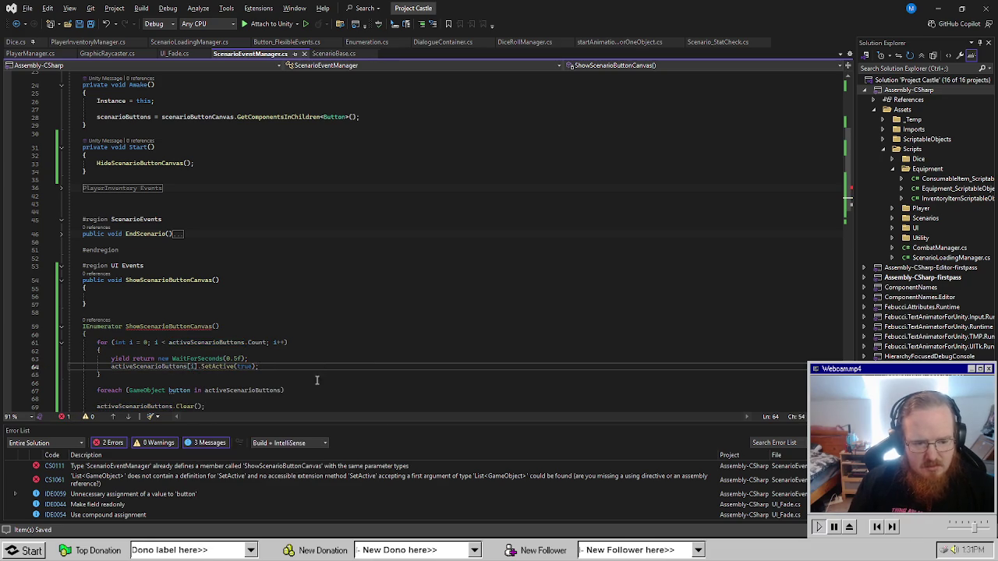
pyautogui.scroll(-2, 316, 379)
pyautogui.moveTo(93, 360); pyautogui.dragTo(95, 336)
# Remove the leftover foreach and call StartCoroutine(ShowScenarioButtonCanvas()) in the void method.
pyautogui.press('Delete')
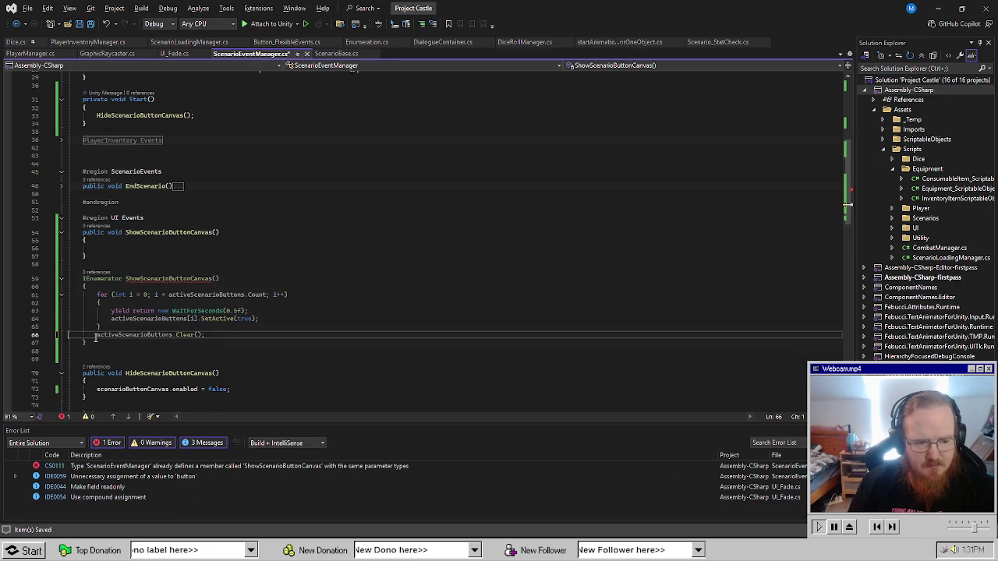
pyautogui.click(138, 248)
pyautogui.write('Start')
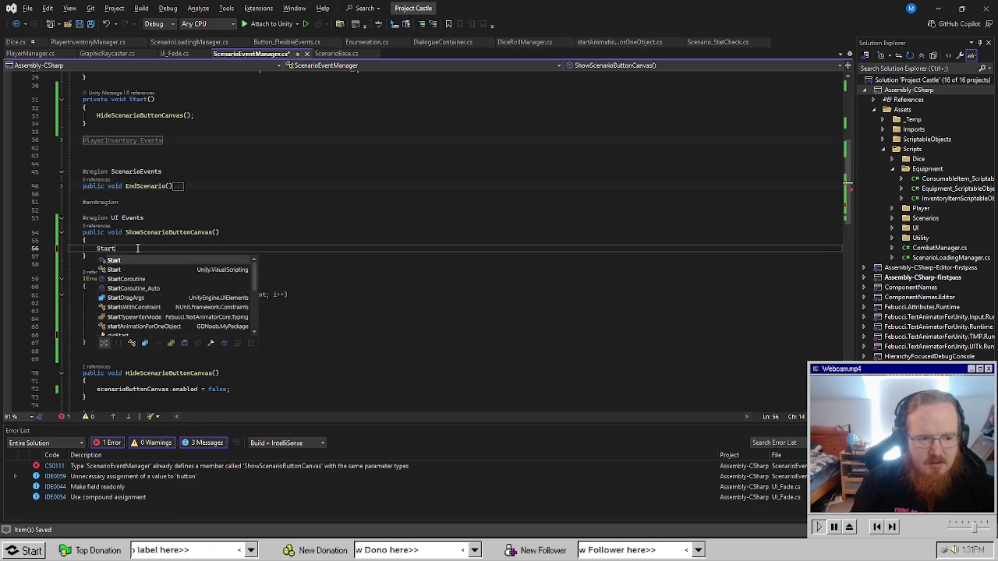
pyautogui.write('Coroutine(ShowScenarioButtonCanvas')
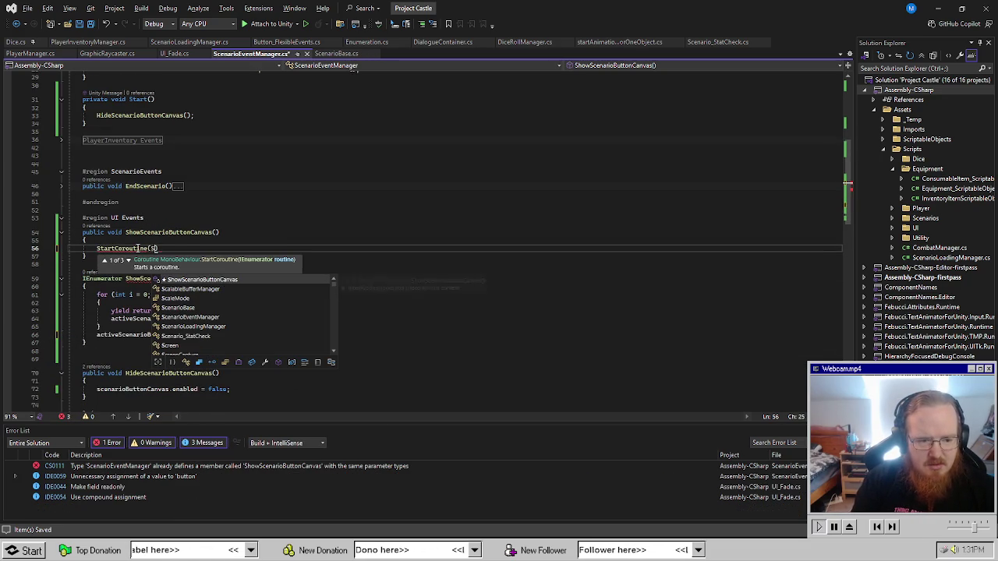
pyautogui.write(')())')
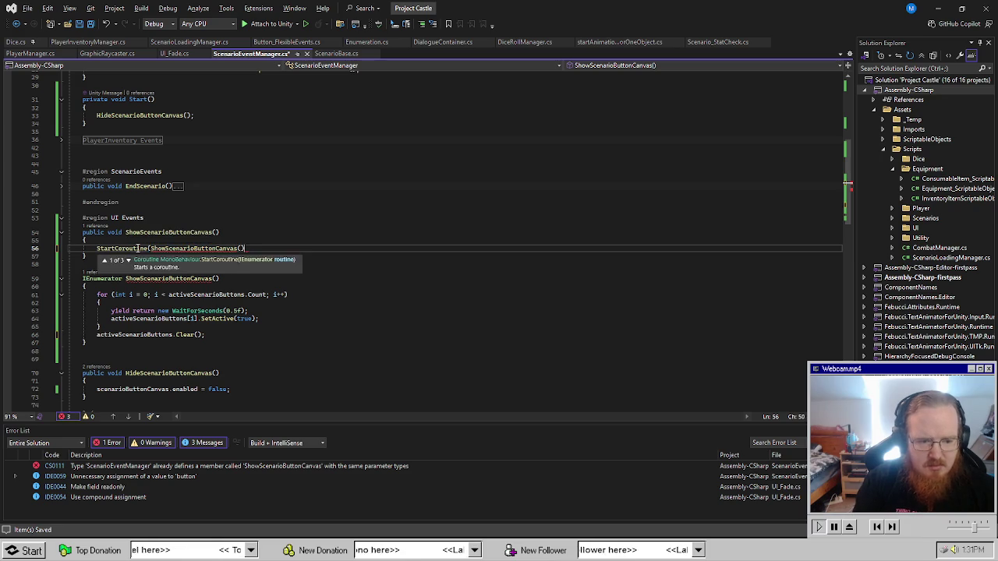
pyautogui.hotkey('ctrl', 'r')
pyautogui.hotkey('ctrl', 'r')
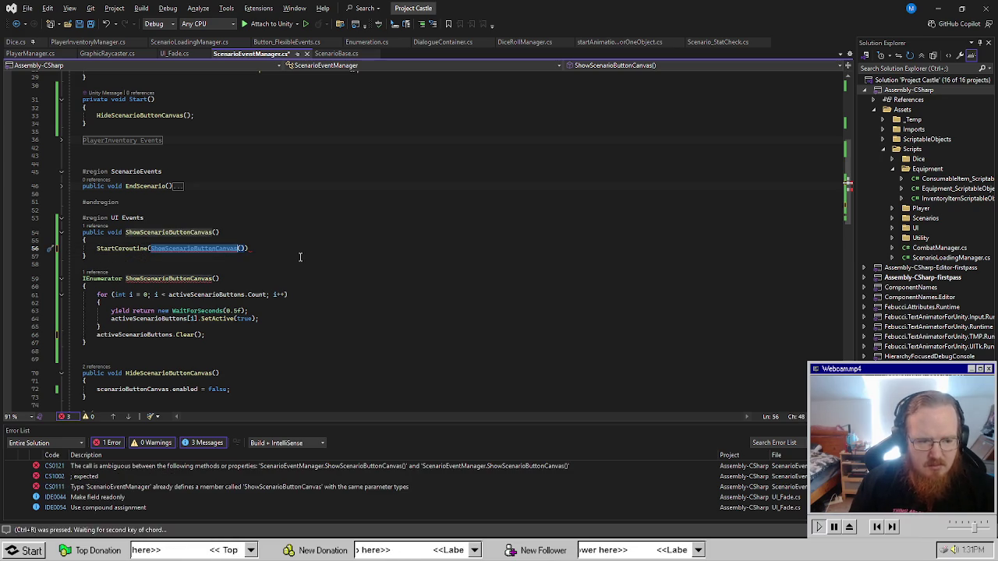
pyautogui.press('Return')
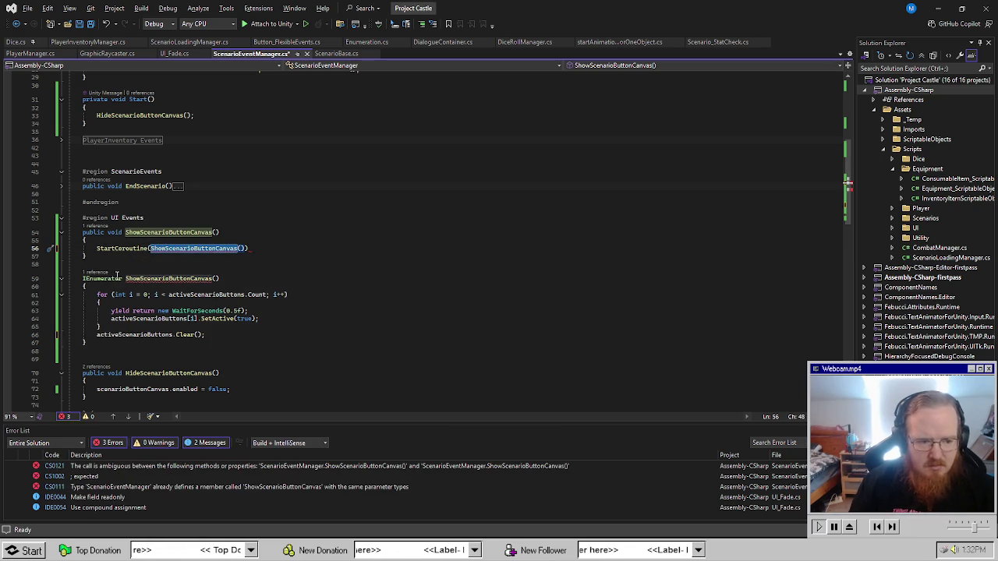
# Rename the coroutine to CO_ShowScenarioButtonCanvas across all references.
pyautogui.click(125, 278)
pyautogui.write('CO_')
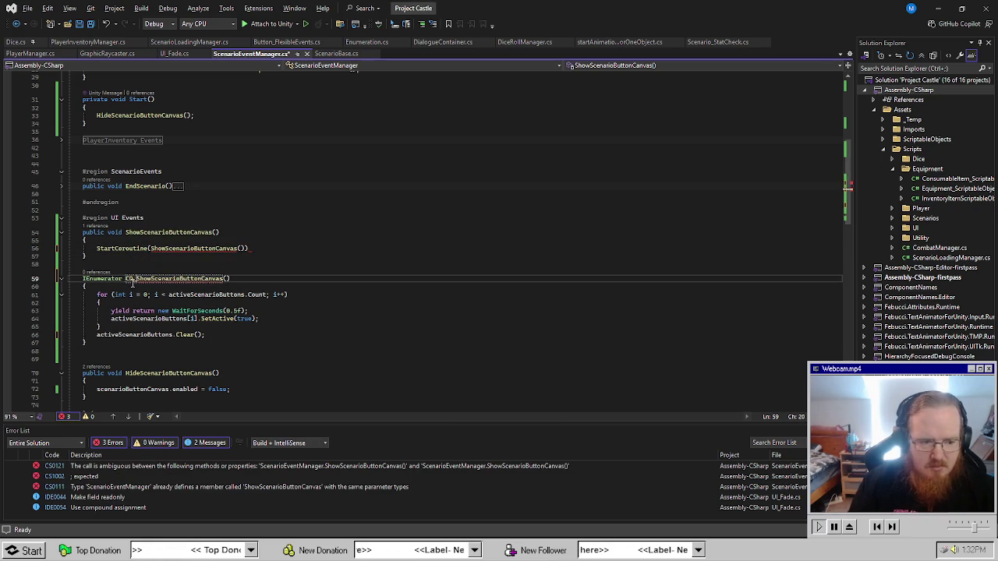
pyautogui.hotkey('ctrl', 'r')
pyautogui.hotkey('ctrl', 'r')
pyautogui.press('Return')
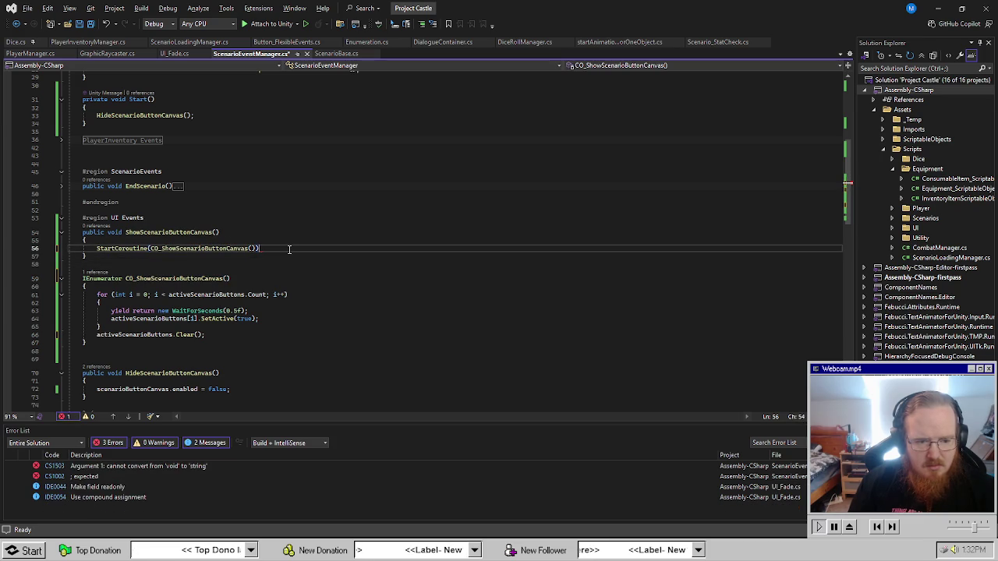
# Save the script and return to the Unity Editor.
pyautogui.click(289, 248)
pyautogui.hotkey('ctrl', 's')
pyautogui.click(301, 331)
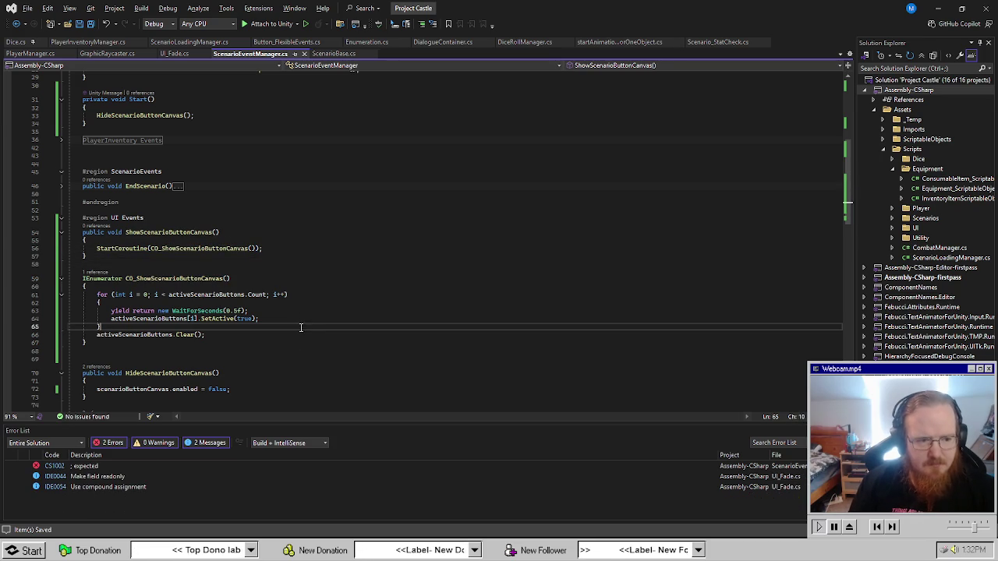
pyautogui.click(357, 268)
pyautogui.hotkey('alt', 'Tab')
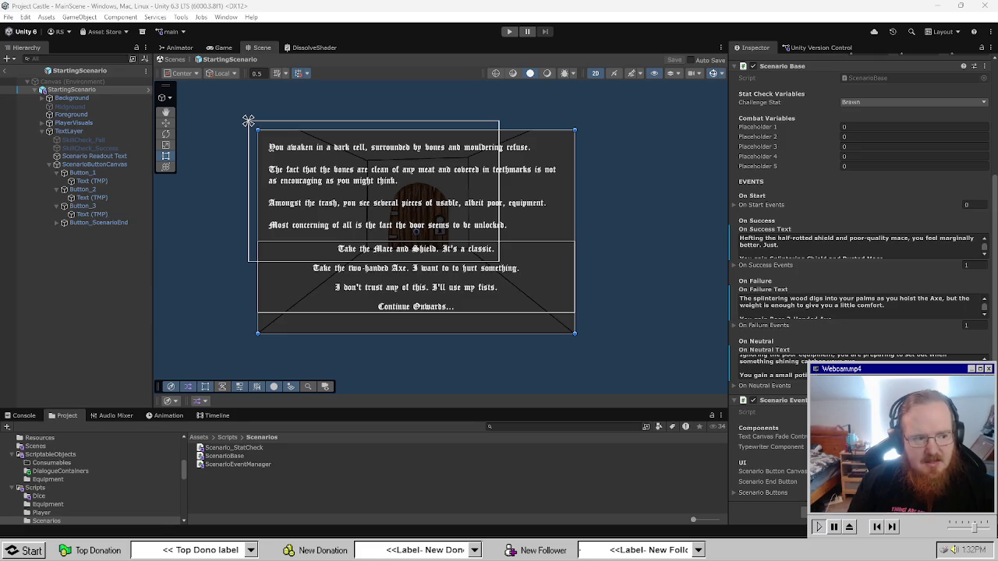
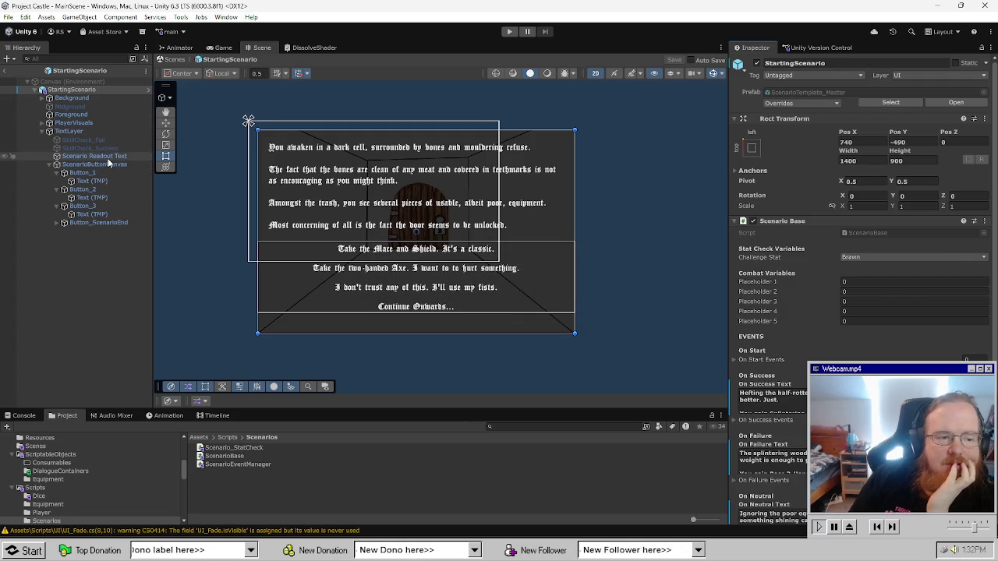
# Check Scenario Readout Text's On Text Showed event, then open ScenarioEventManager.cs in Visual Studio.
pyautogui.click(94, 156)
pyautogui.scroll(-15, 859, 316)
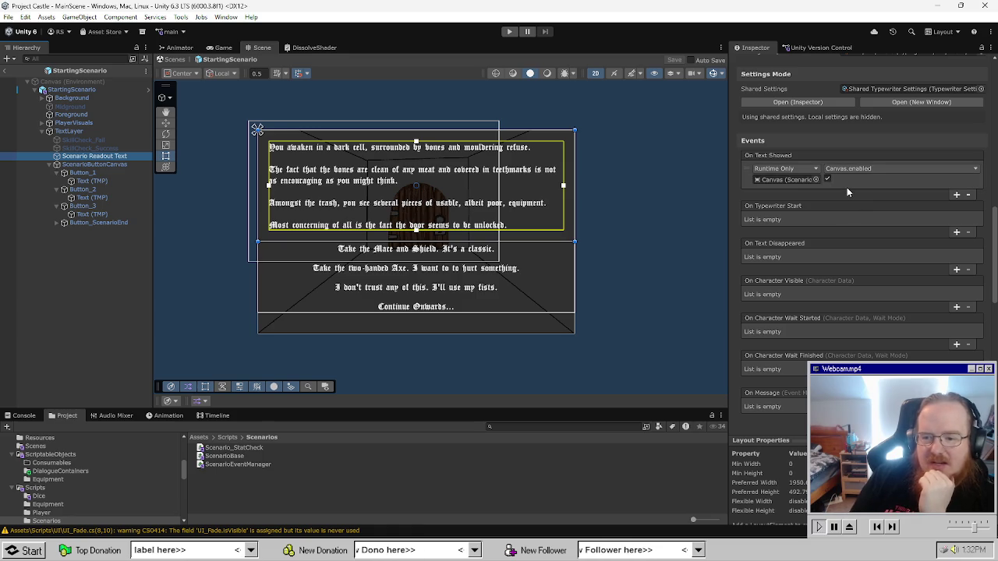
pyautogui.doubleClick(238, 464)
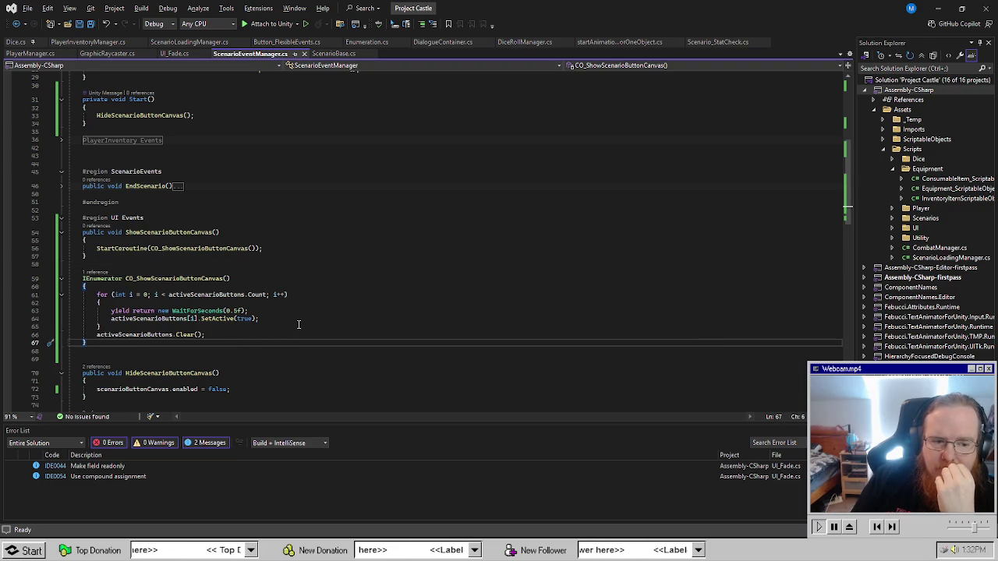
# Make room in ShowScenarioButtonCanvas and review where scenarioButtons is used.
pyautogui.click(310, 244)
pyautogui.press('Return')
pyautogui.press('Return')
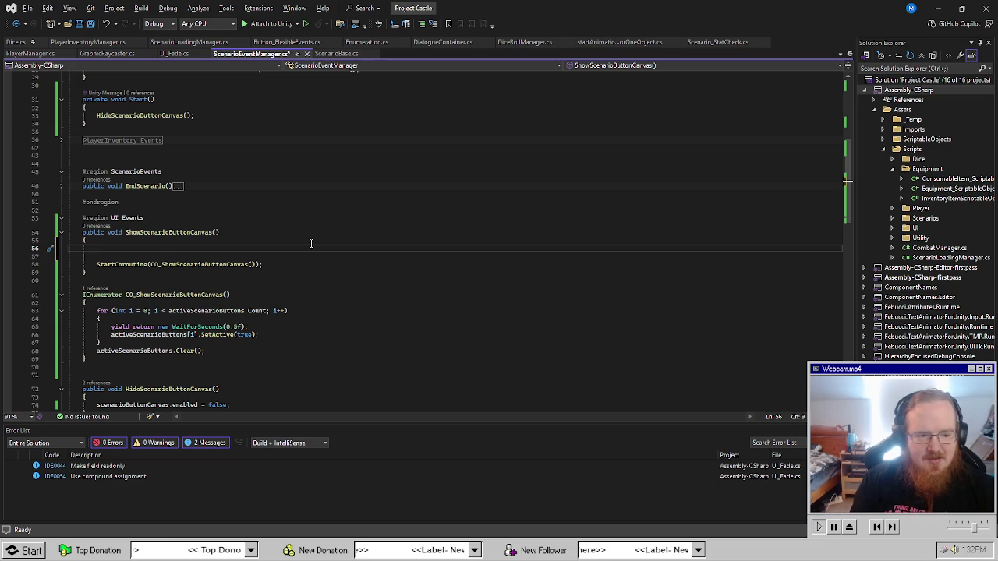
pyautogui.press('Delete')
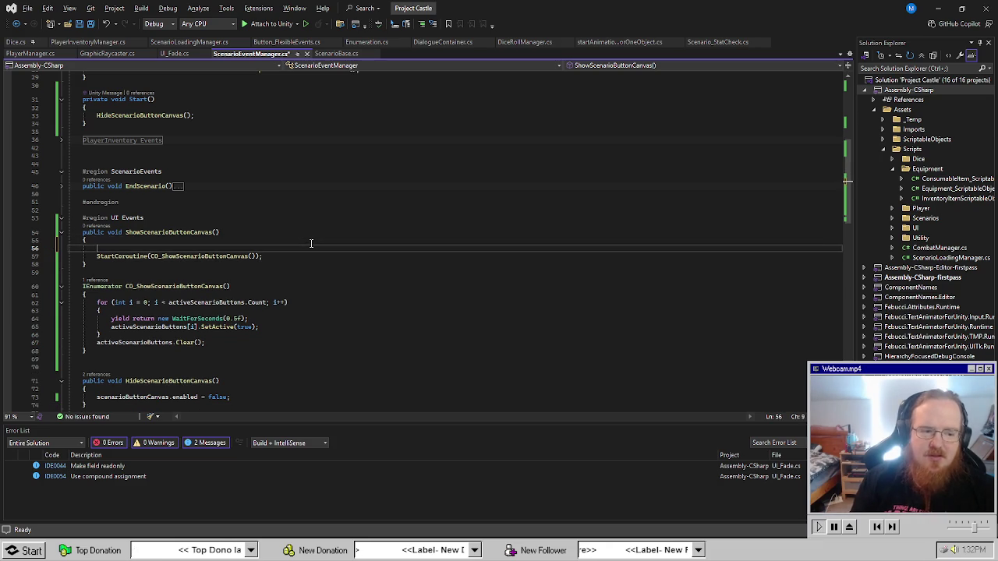
pyautogui.scroll(4, 307, 245)
pyautogui.scroll(1, 308, 244)
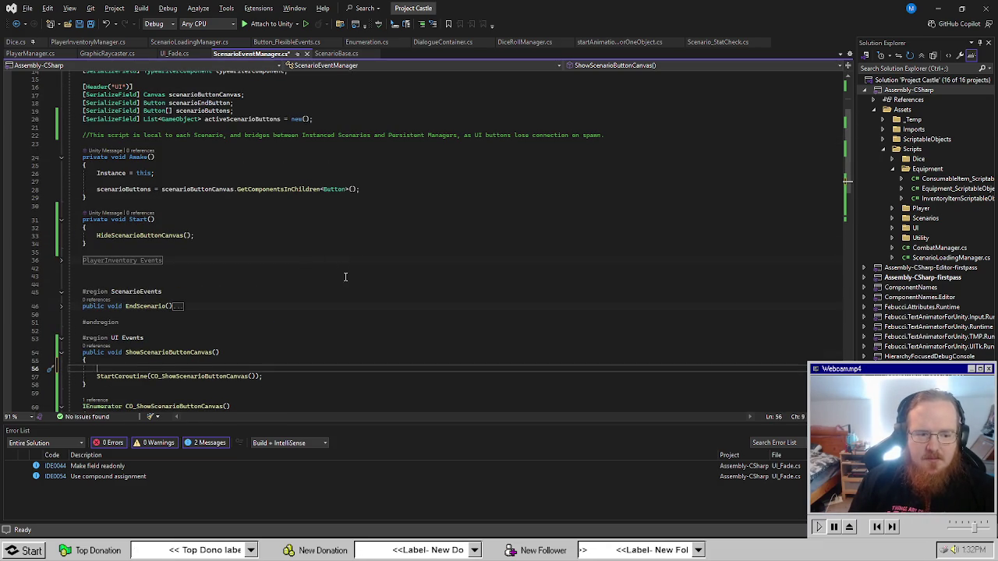
pyautogui.scroll(3, 345, 277)
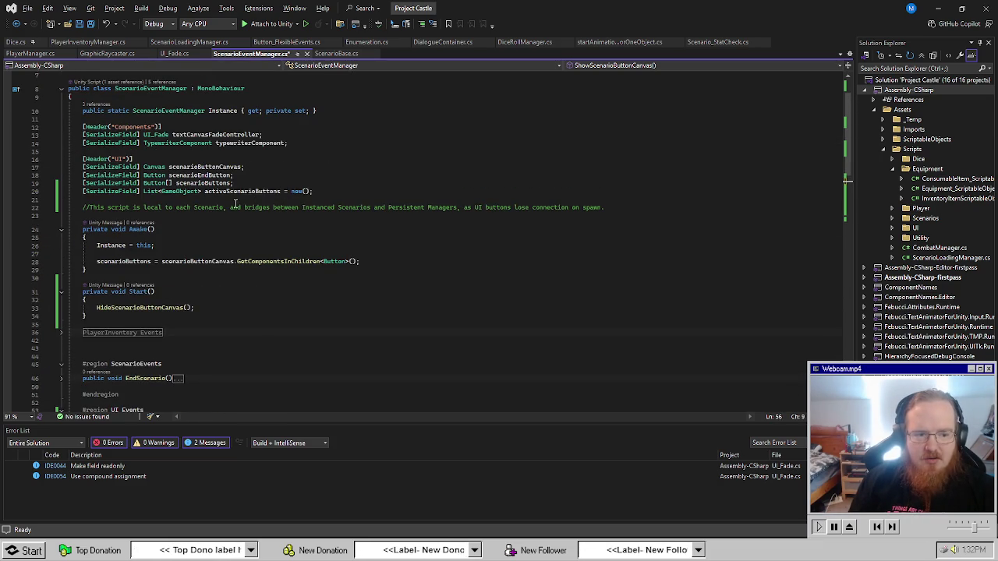
pyautogui.click(209, 186)
pyautogui.scroll(-5, 145, 332)
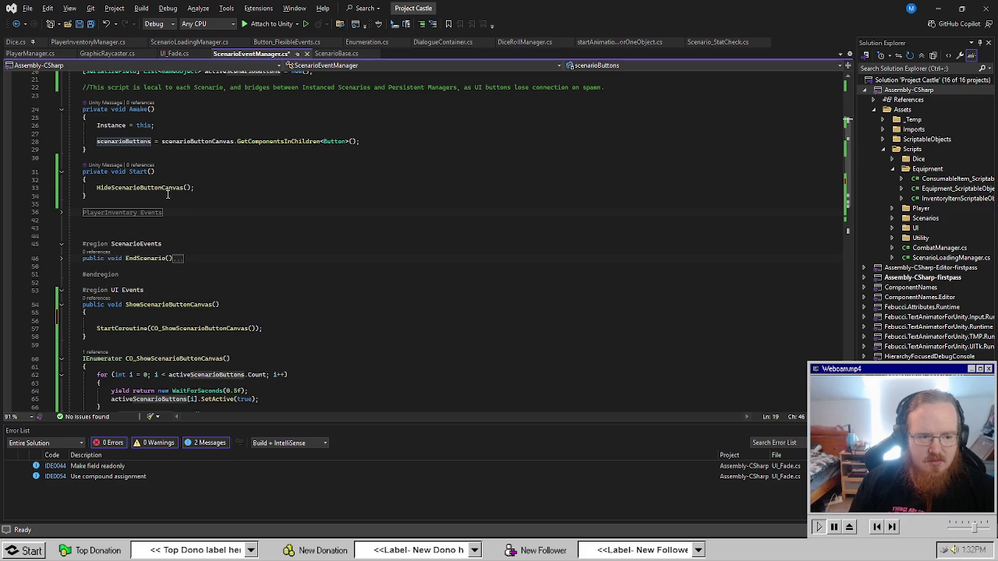
pyautogui.click(139, 206)
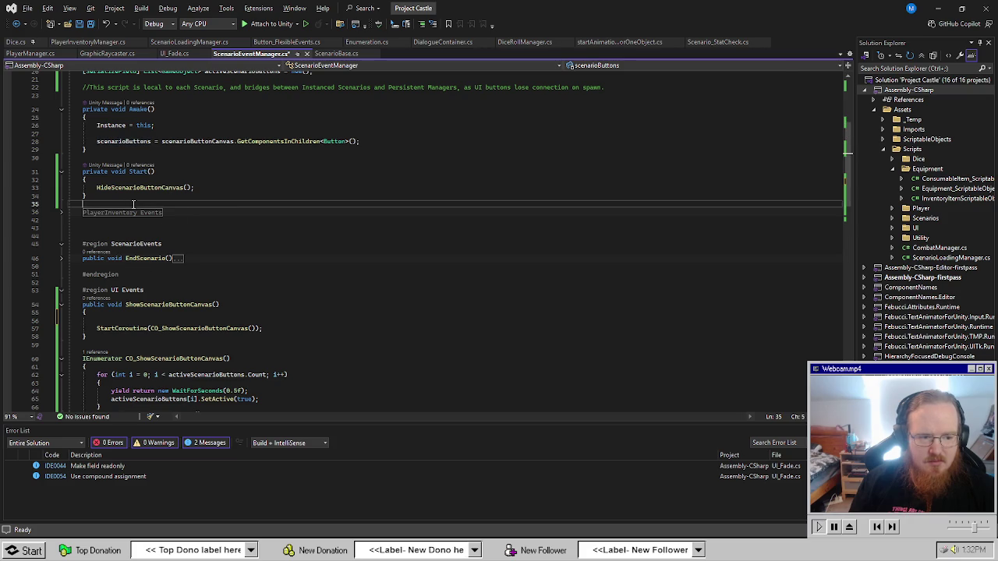
pyautogui.click(153, 312)
# Start ShowScenarioButtonCanvas with a for loop over scenarioButtons.Length.
pyautogui.press('Return')
pyautogui.write('for (int i = 0;')
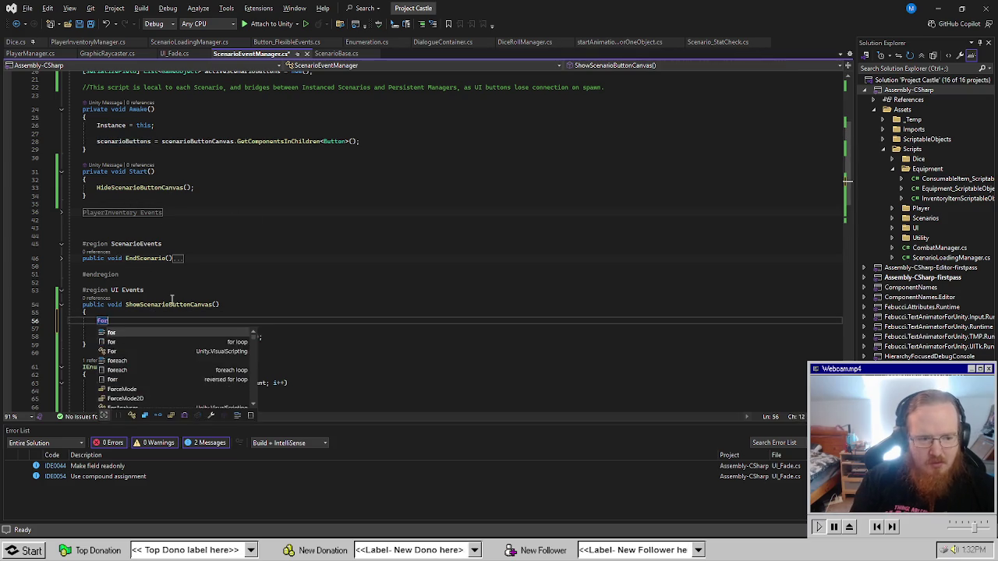
pyautogui.scroll(6, 173, 299)
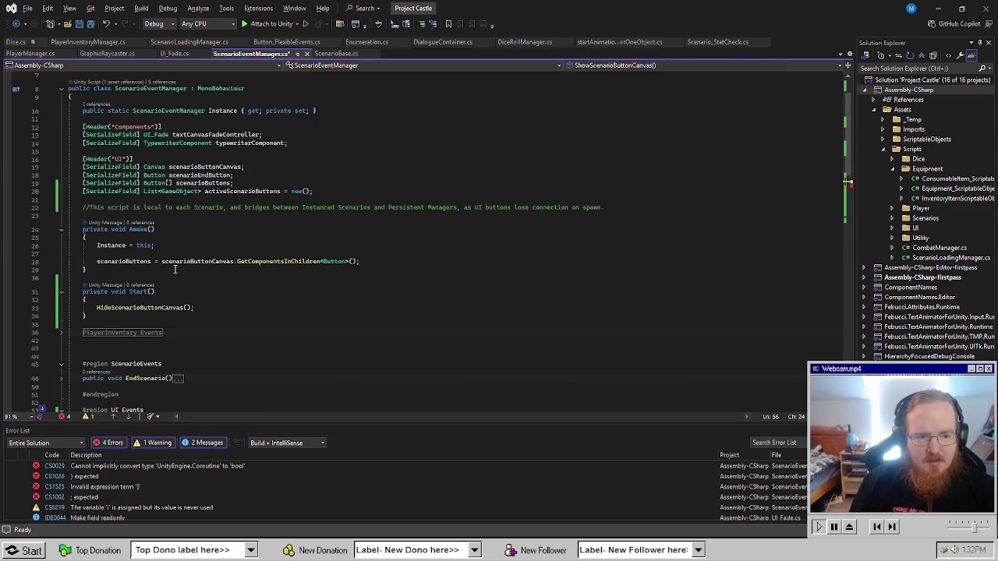
pyautogui.scroll(1, 234, 305)
pyautogui.scroll(-7, 242, 307)
pyautogui.press('Tab')
pyautogui.scroll(-1, 243, 307)
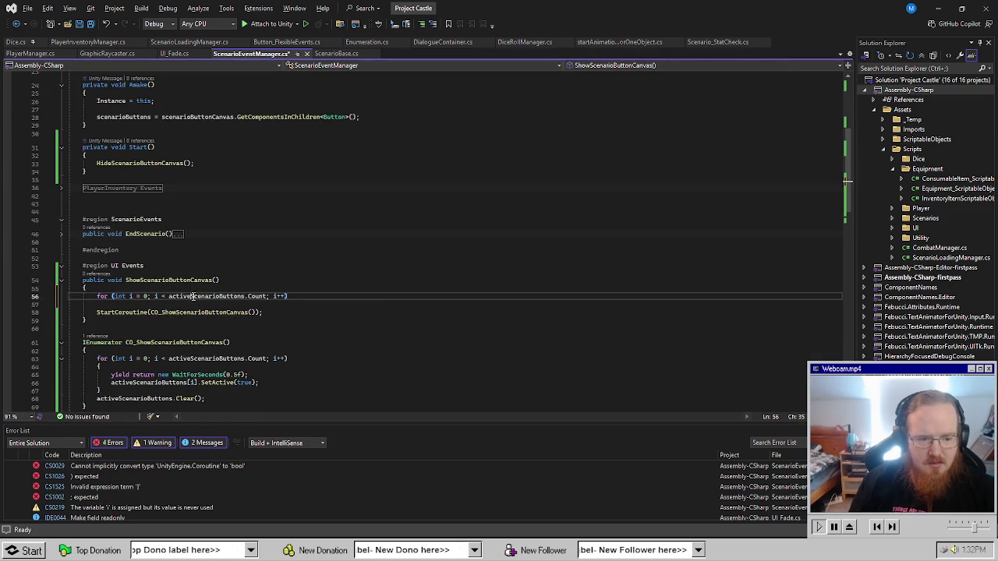
pyautogui.doubleClick(192, 297)
pyautogui.write('sce')
pyautogui.press('Down')
pyautogui.press('Tab')
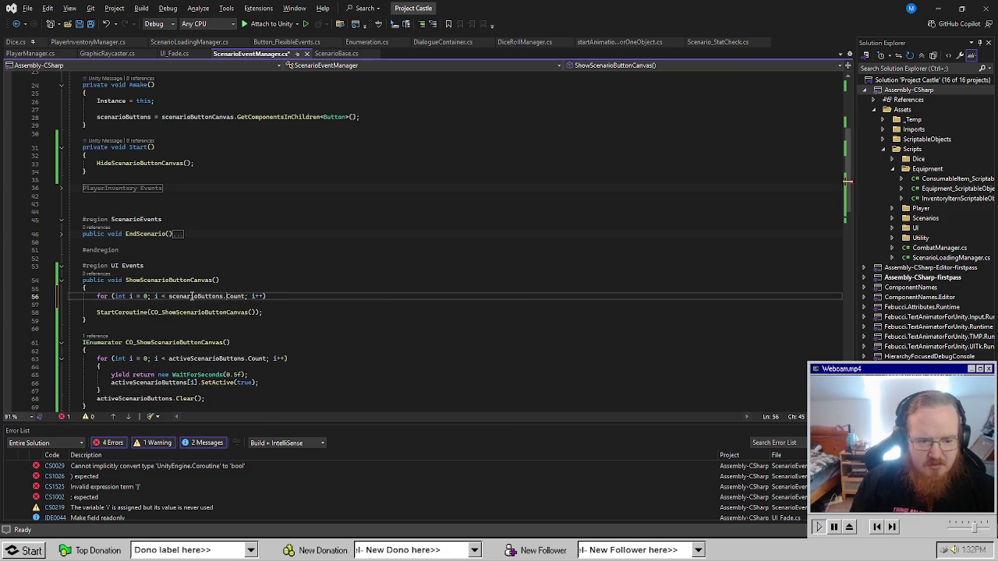
pyautogui.write('Length')
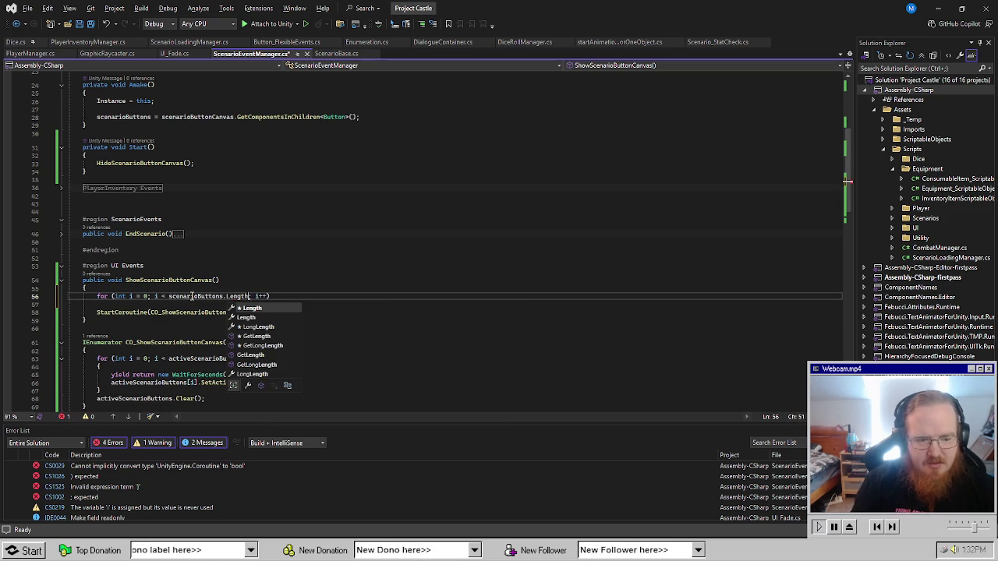
pyautogui.press('Tab')
# Make the loop call scenarioButtons[i].gameObject.SetActive(false), then save the script.
pyautogui.press('End')
pyautogui.scroll(4, 300, 246)
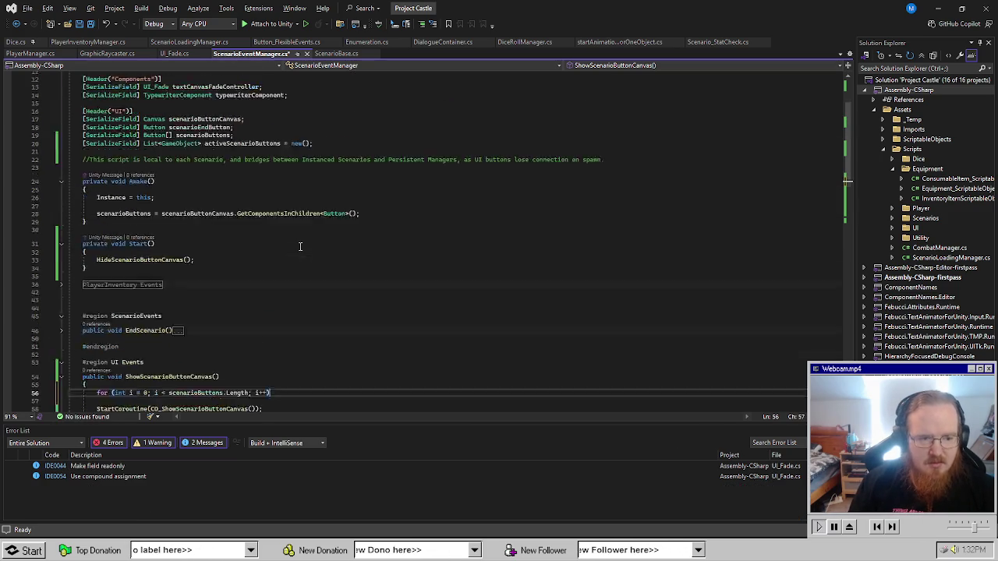
pyautogui.scroll(-5, 300, 275)
pyautogui.press('Return')
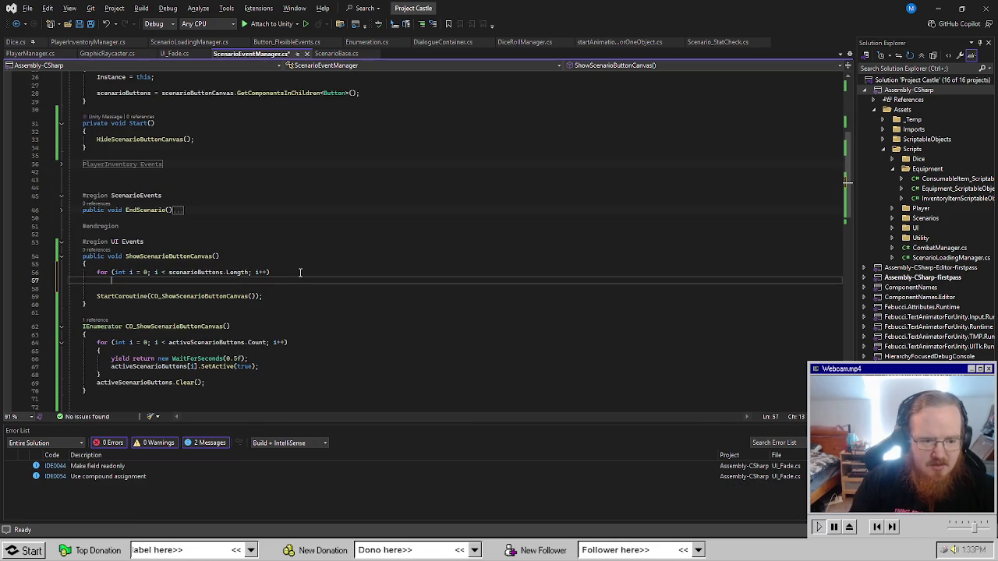
pyautogui.write('scenarioButtons[i].gameObject.SetActive(false);')
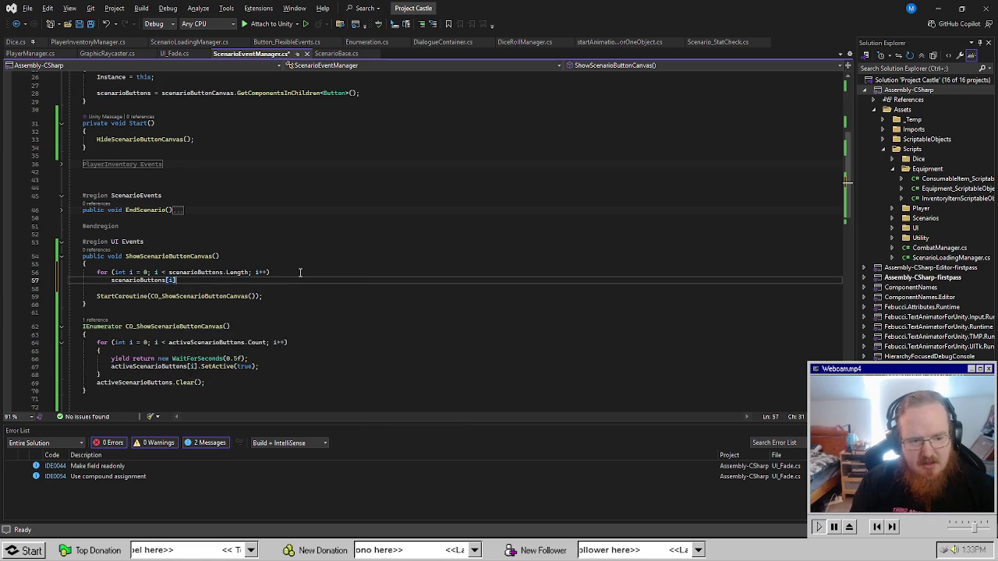
pyautogui.hotkey('ctrl', 's')
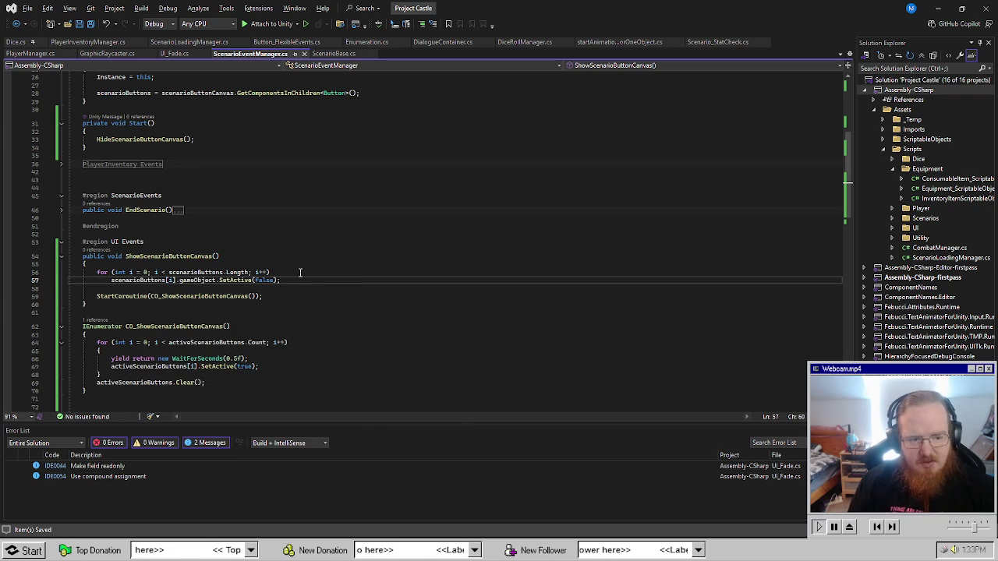
# Add scenarioButtonCanvas.enabled = true; after the loop and review the surrounding method and region.
pyautogui.press('Return')
pyautogui.press('Return')
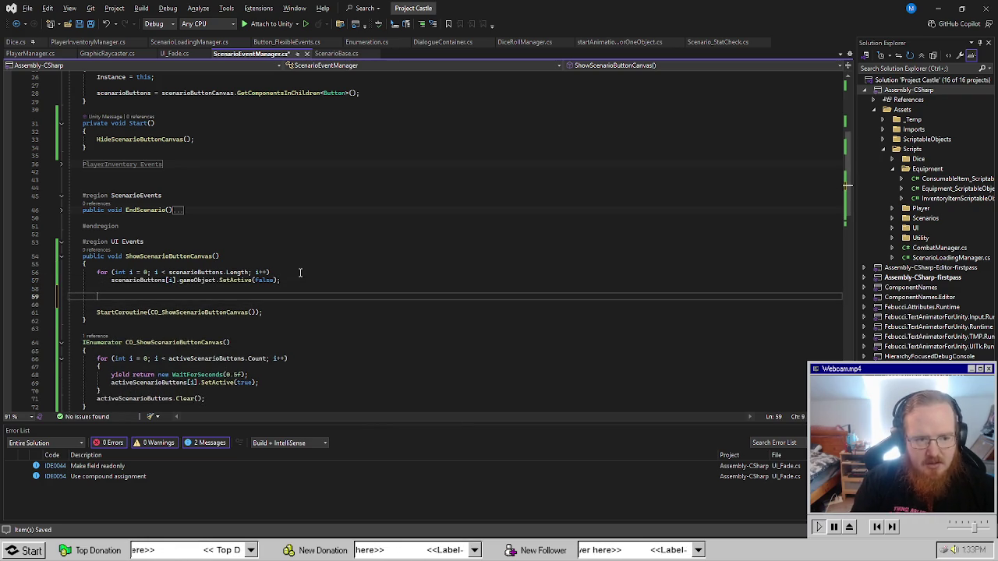
pyautogui.write('sce')
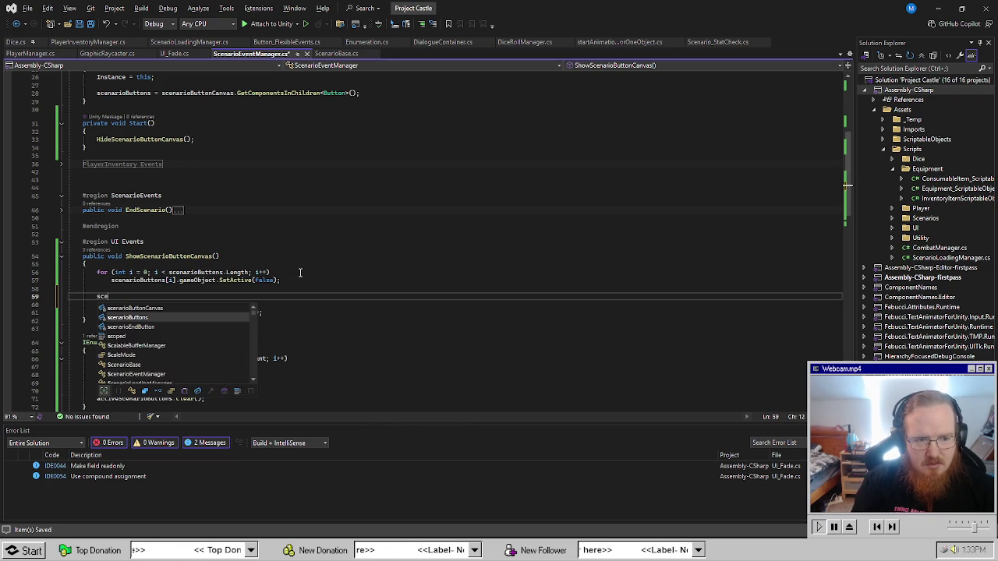
pyautogui.write('narioButtonCanvas.e')
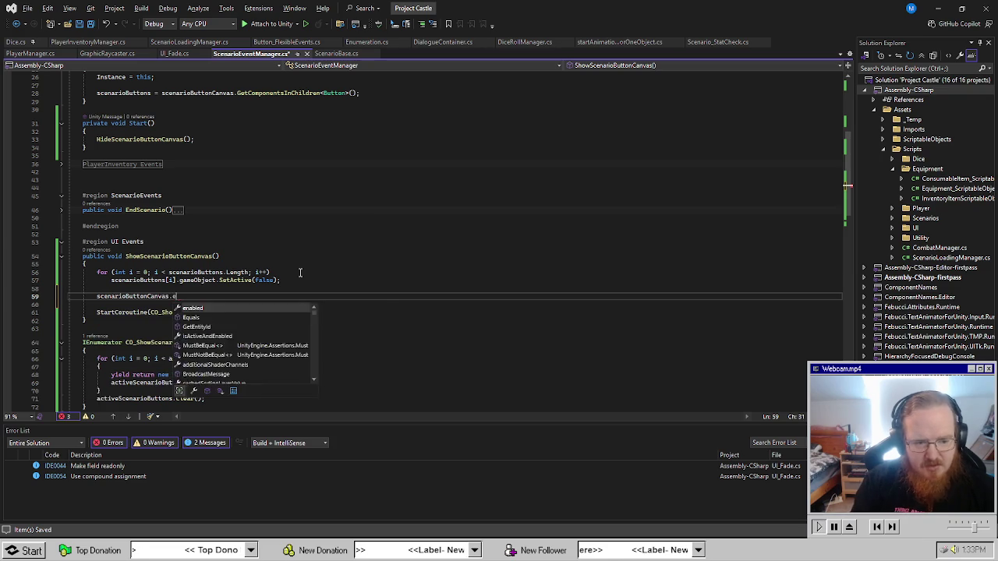
pyautogui.write('nabled = true;')
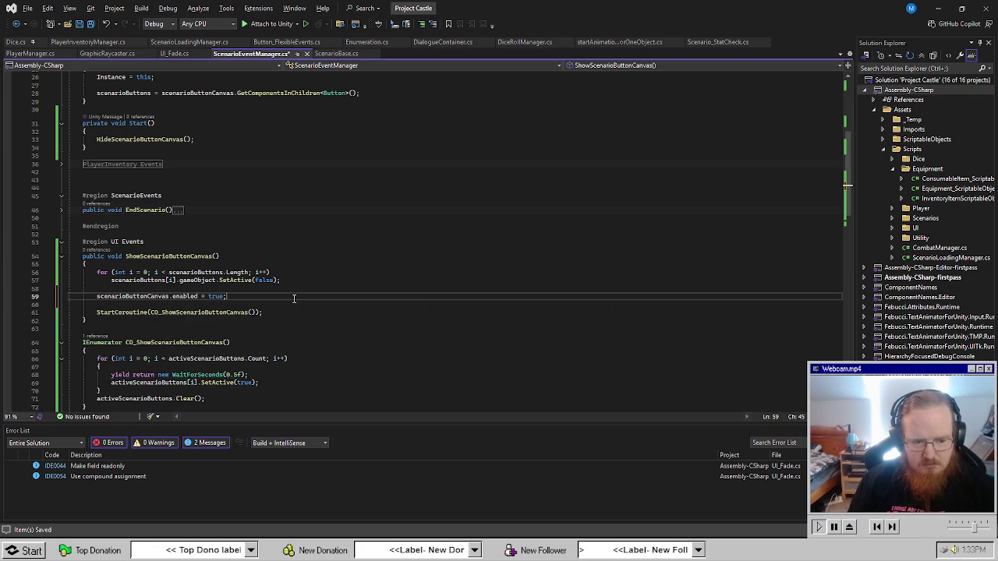
pyautogui.click(319, 351)
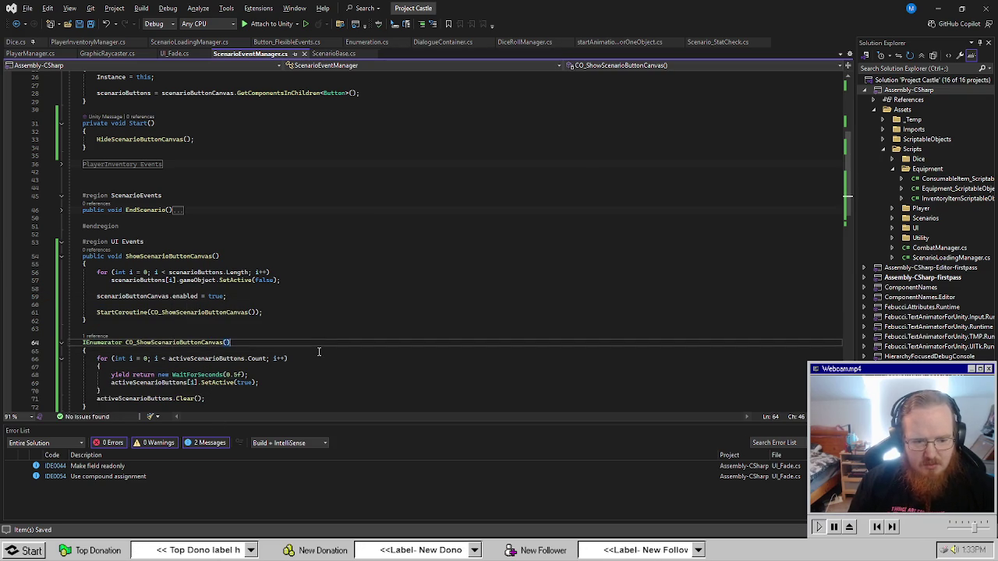
pyautogui.scroll(9, 319, 352)
pyautogui.scroll(-8, 327, 347)
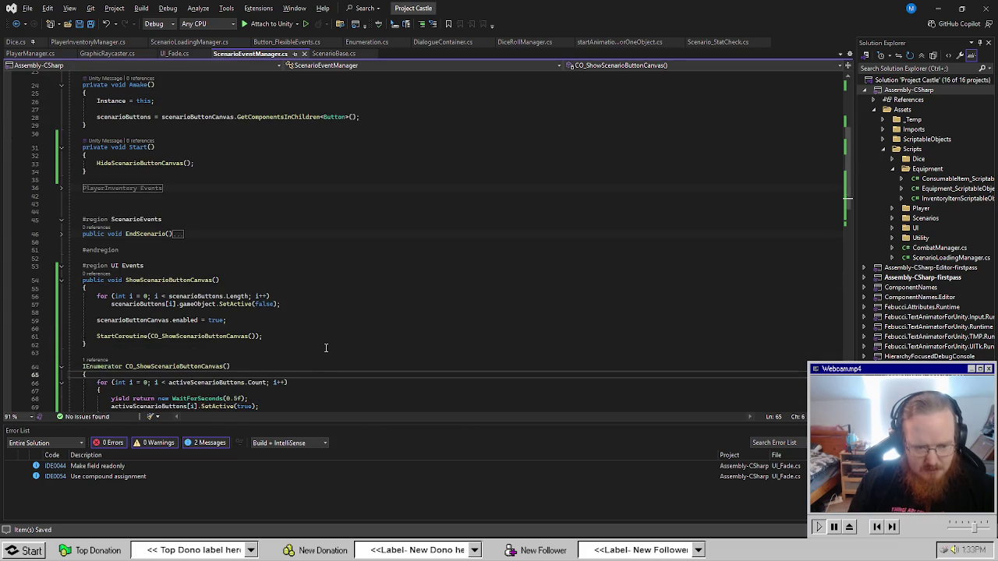
pyautogui.click(333, 344)
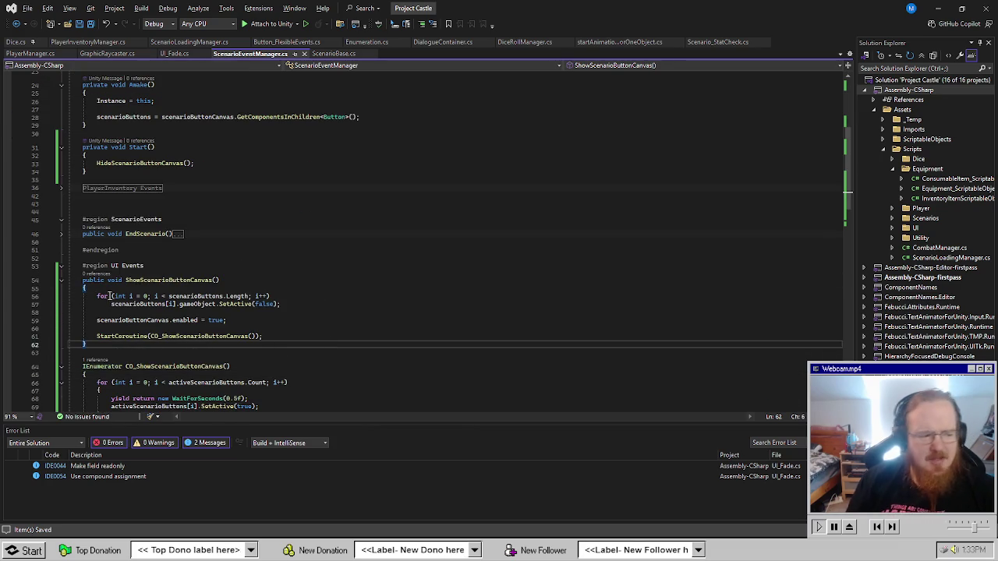
pyautogui.click(330, 252)
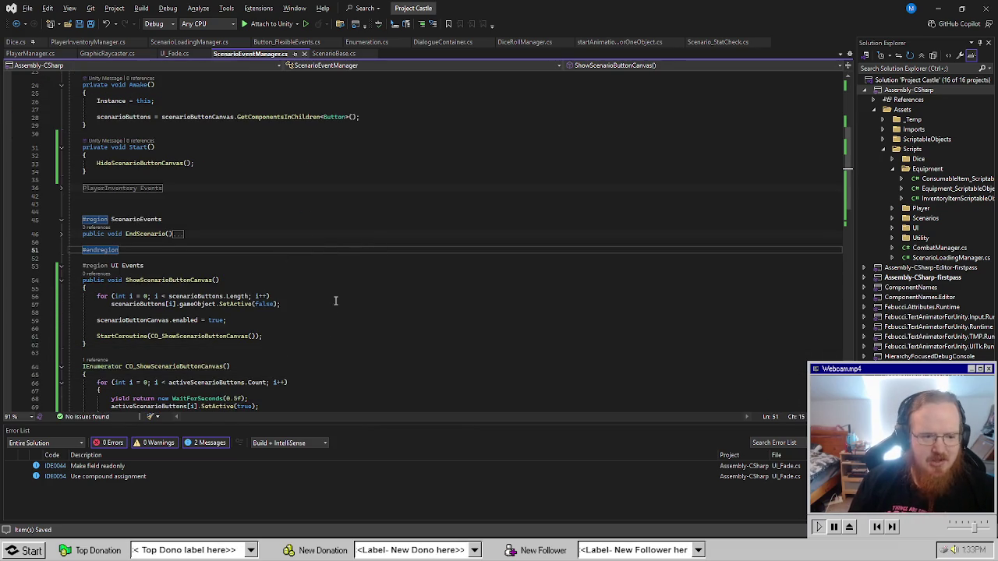
pyautogui.click(337, 202)
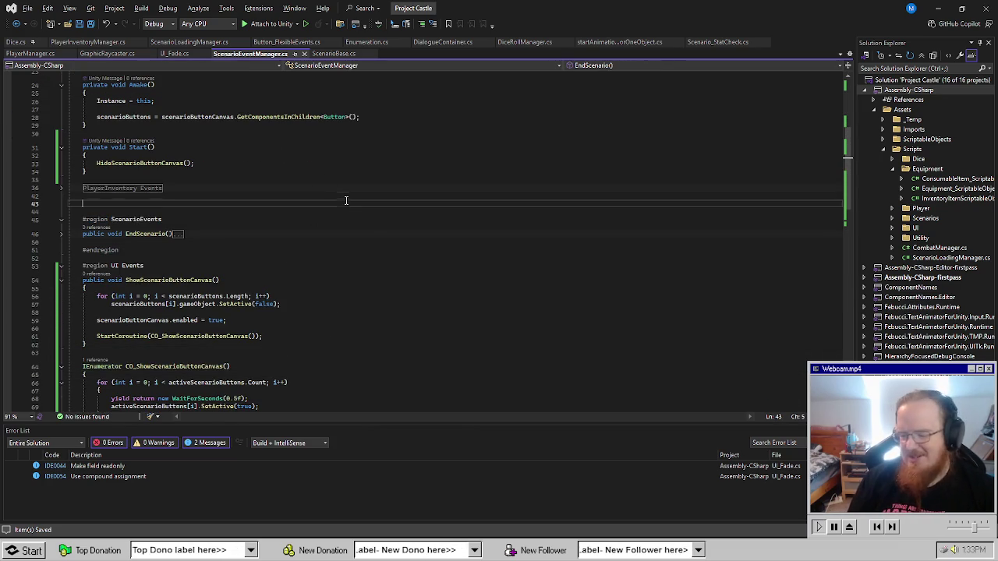
pyautogui.click(372, 320)
pyautogui.scroll(-3, 354, 300)
pyautogui.click(347, 278)
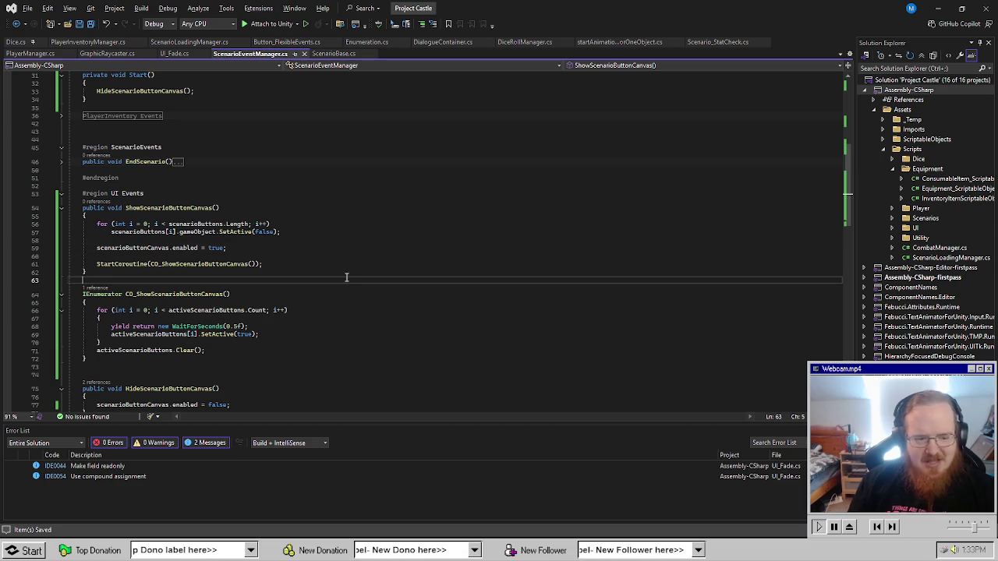
pyautogui.click(371, 219)
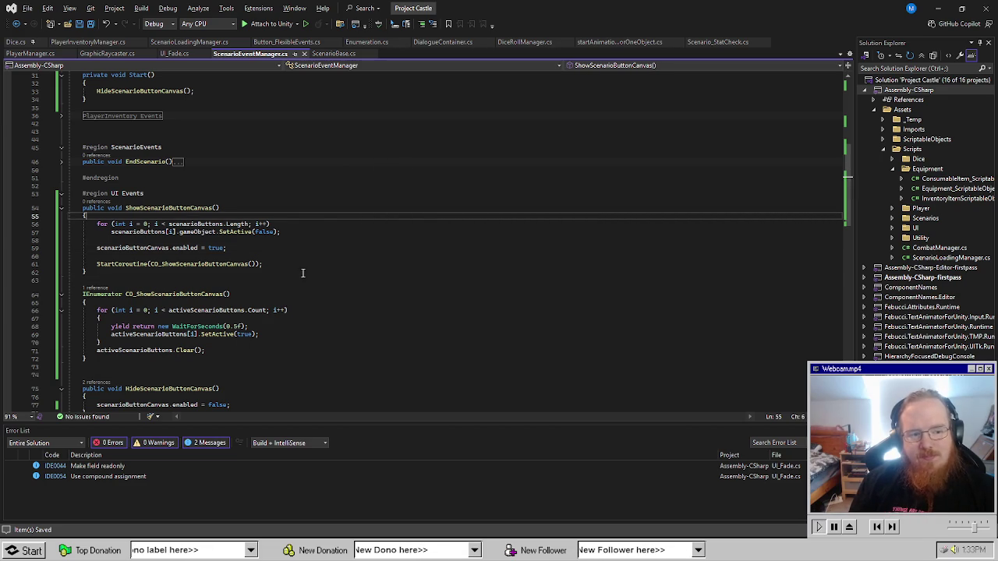
pyautogui.click(334, 178)
# Set On Text Showed to call StartingScenario's ScenarioEventManager.ShowScenarioButtonCanvas and save the scene.
pyautogui.hotkey('alt', 'Tab')
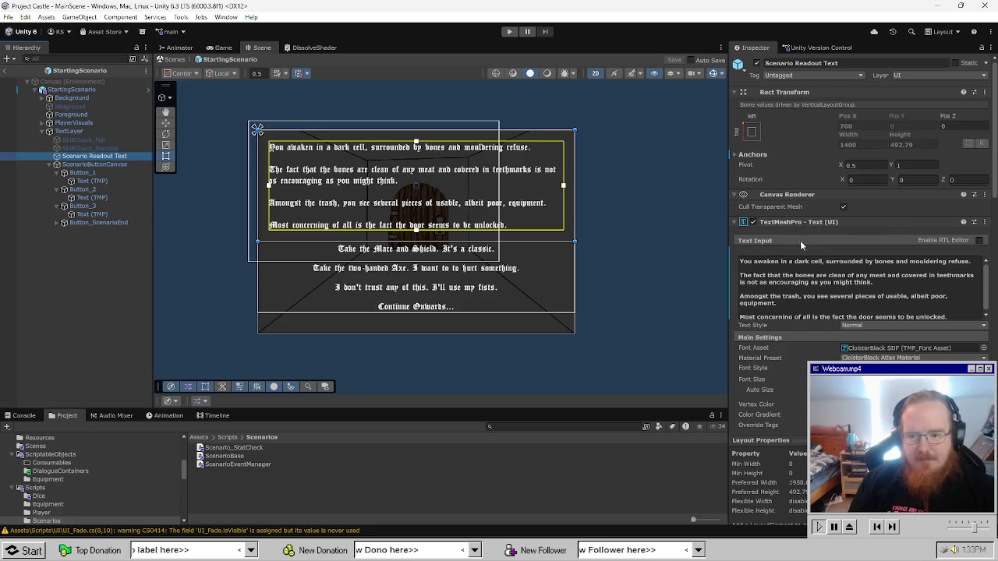
pyautogui.scroll(-12, 786, 332)
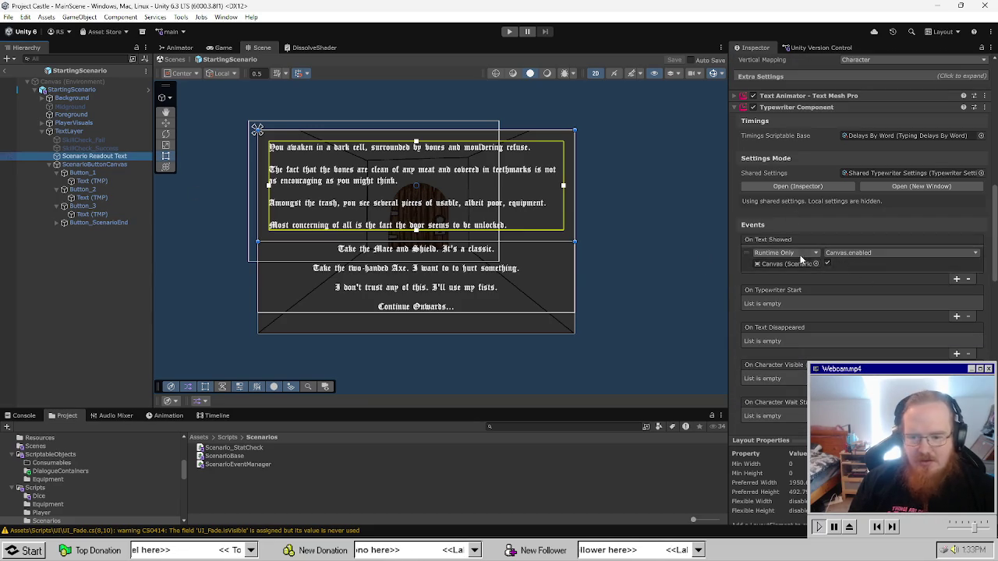
pyautogui.click(782, 265)
pyautogui.moveTo(784, 269); pyautogui.dragTo(784, 269)
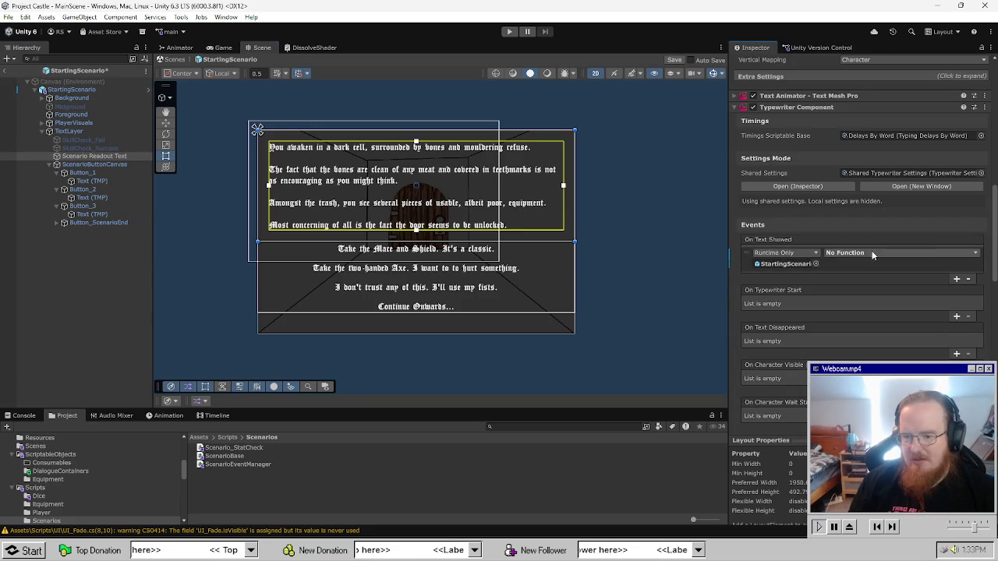
pyautogui.click(901, 253)
pyautogui.moveTo(897, 321)
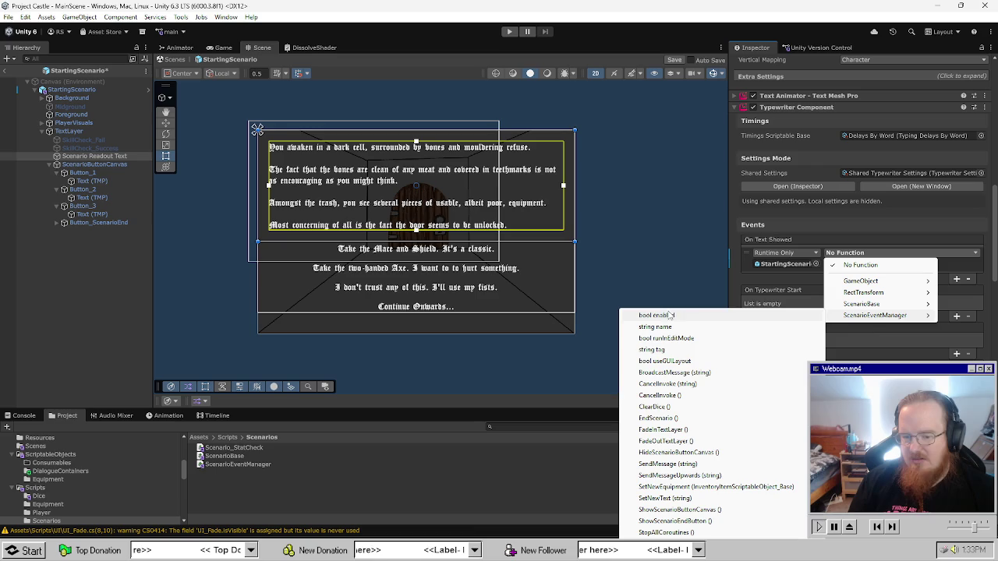
pyautogui.click(702, 510)
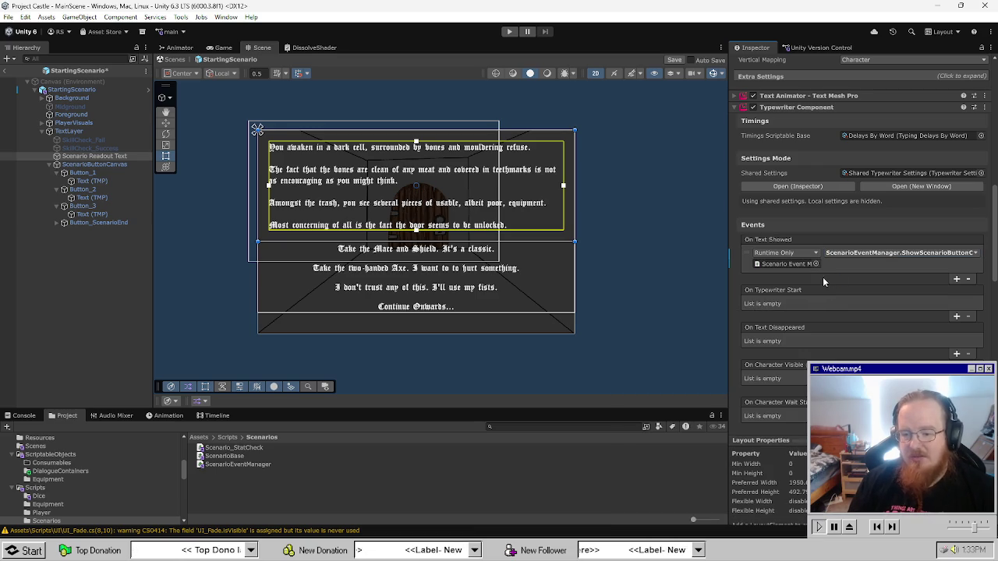
pyautogui.hotkey('ctrl', 's')
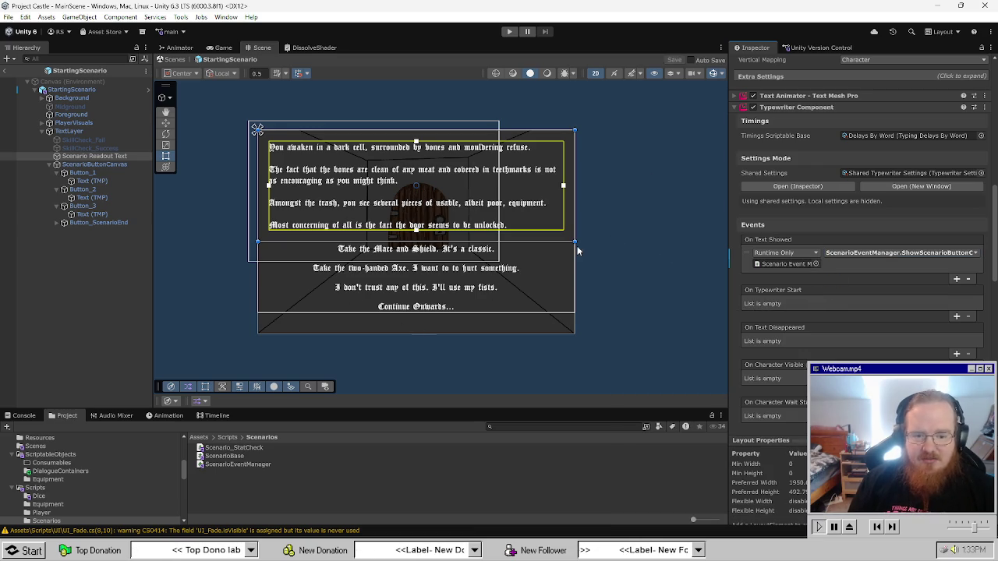
# Add three Active Scenario Buttons entries on StartingScenario and assign Button_1, Button_2 and Button_3.
pyautogui.click(72, 89)
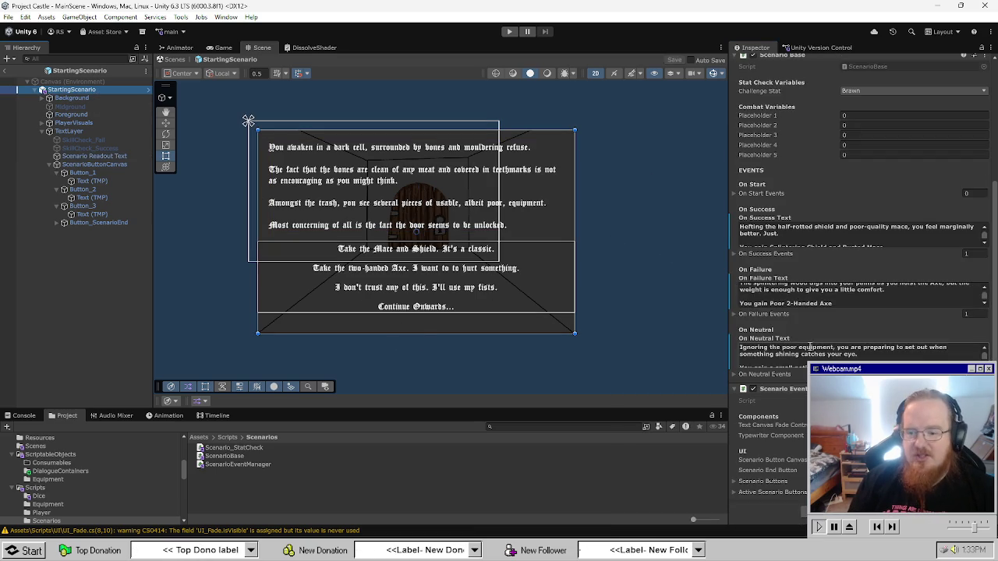
pyautogui.scroll(-5, 811, 367)
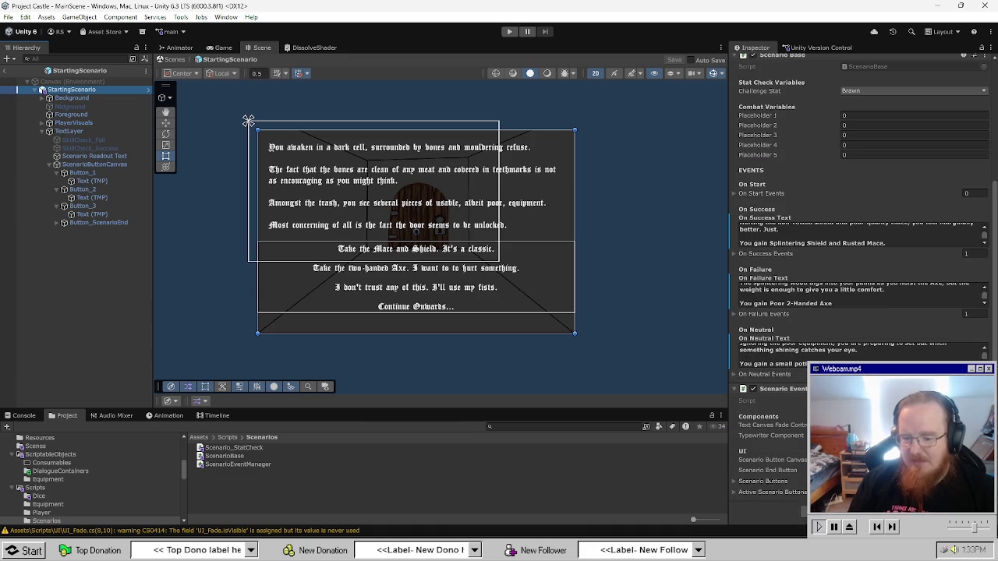
pyautogui.click(738, 492)
pyautogui.scroll(-1, 738, 468)
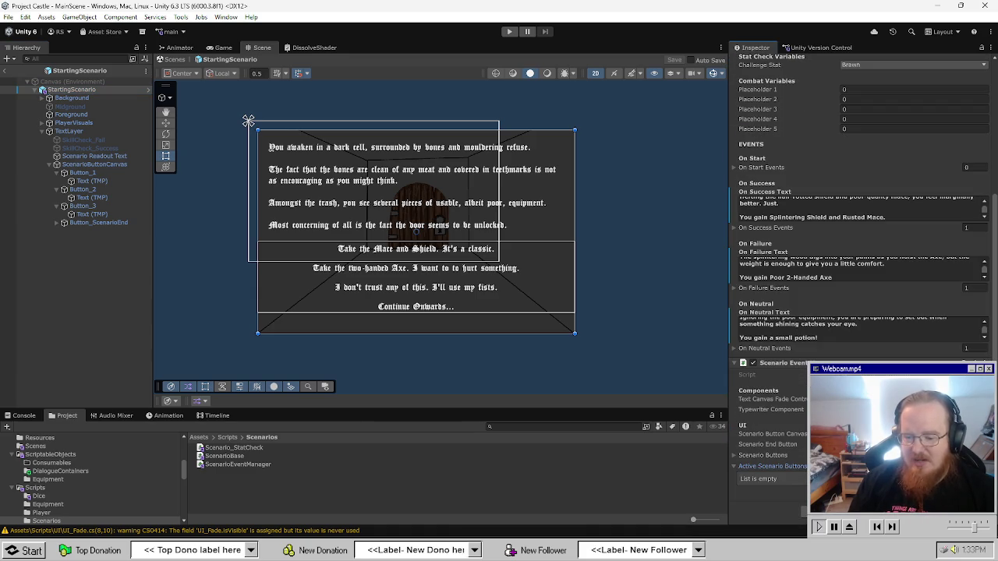
pyautogui.click(969, 492)
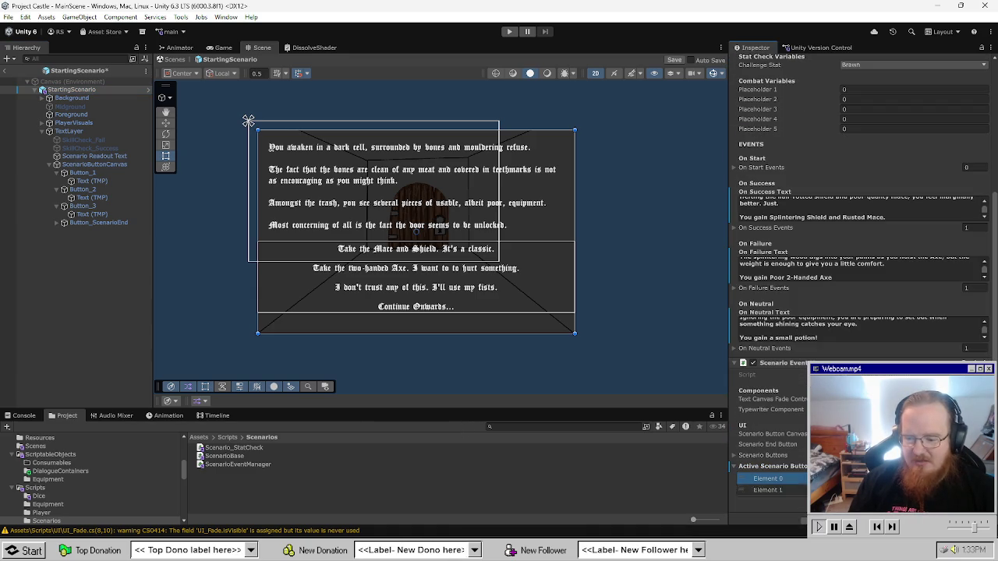
pyautogui.click(969, 493)
pyautogui.click(969, 504)
pyautogui.moveTo(80, 173); pyautogui.dragTo(858, 478)
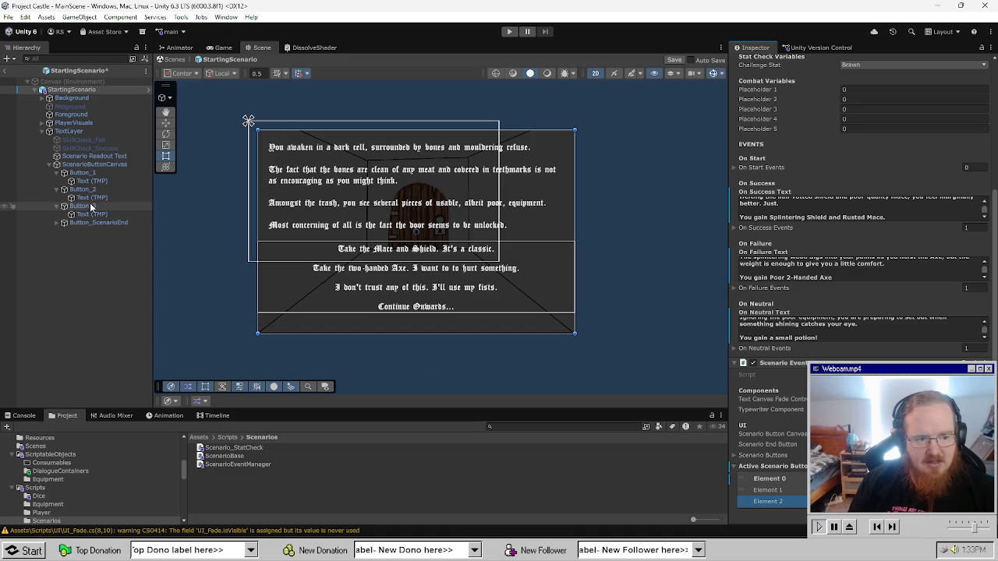
pyautogui.moveTo(82, 189); pyautogui.dragTo(771, 490)
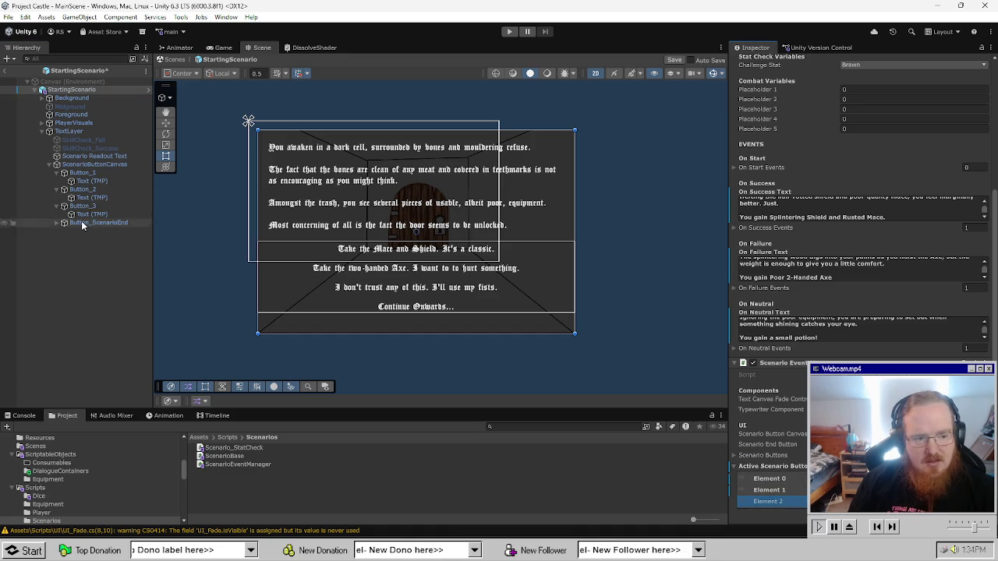
pyautogui.moveTo(86, 205); pyautogui.dragTo(772, 501)
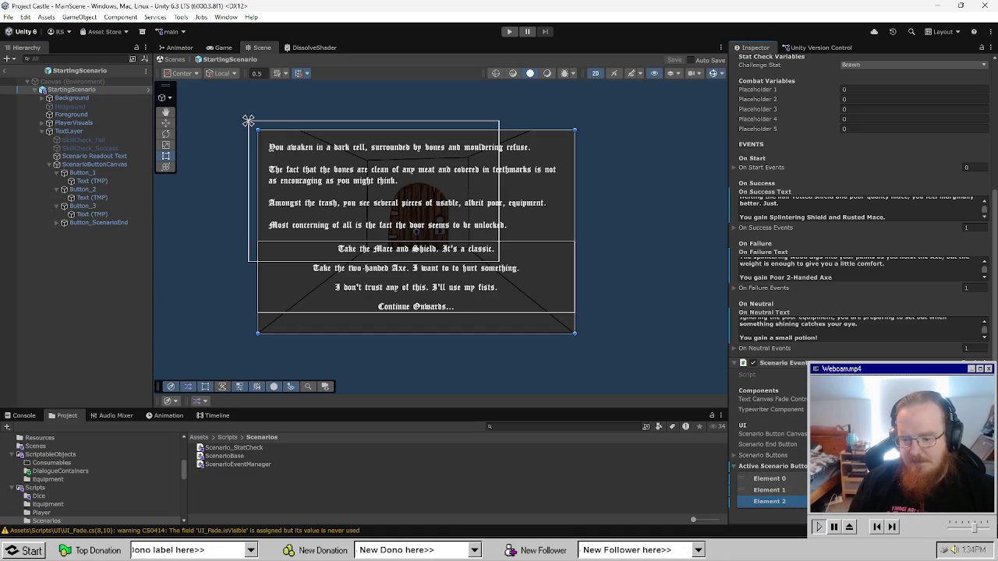
# Select the scenario buttons and inspect the Button_ScenarioEnd object.
pyautogui.click(95, 172)
pyautogui.keyDown('shift'); pyautogui.click(90, 197); pyautogui.keyUp('shift')
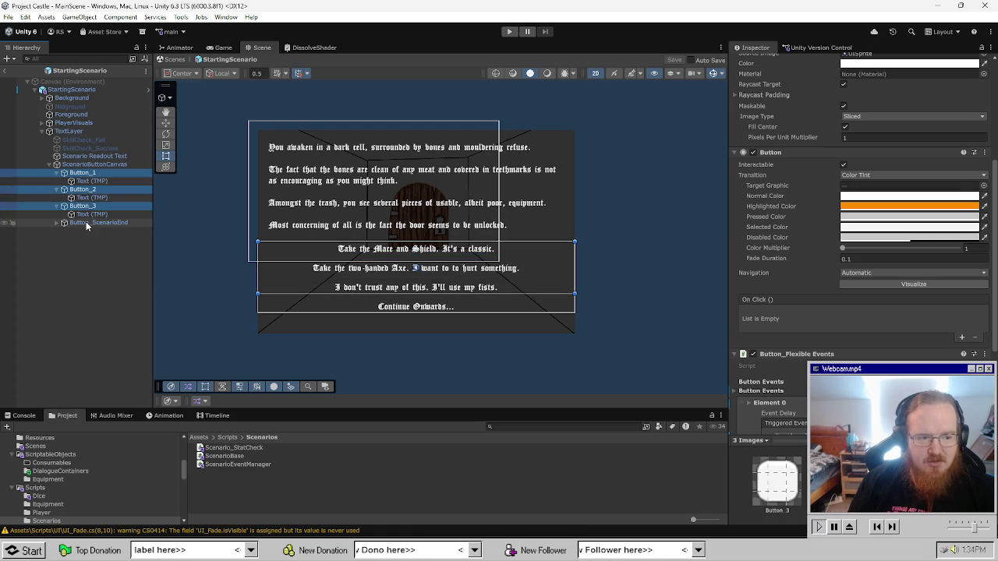
pyautogui.click(73, 282)
pyautogui.click(101, 223)
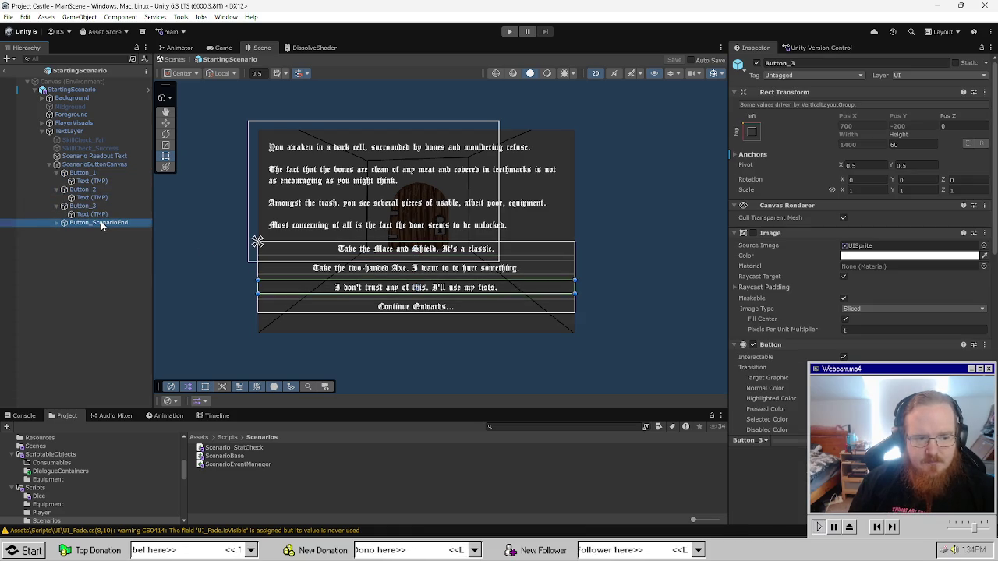
pyautogui.scroll(-5, 861, 234)
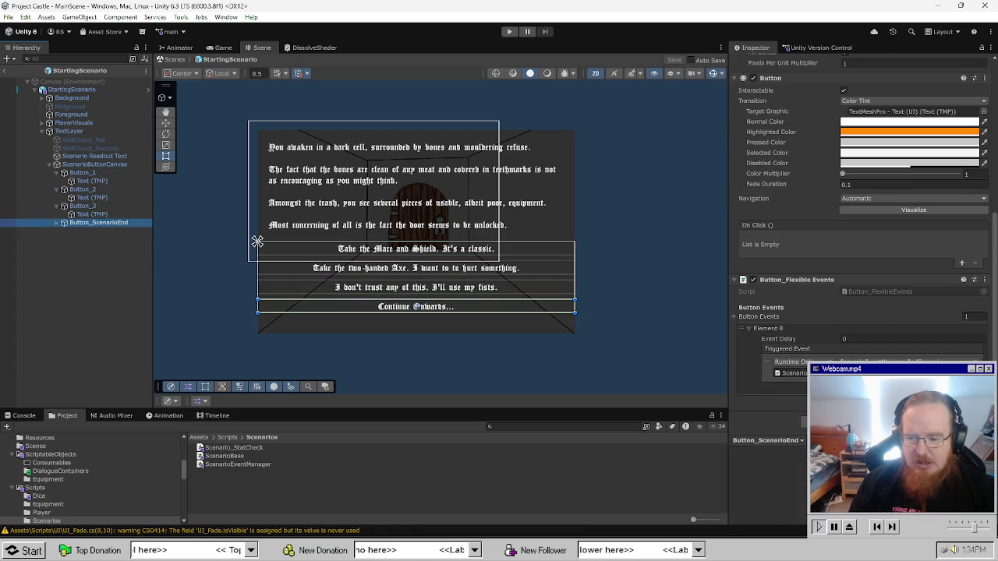
pyautogui.moveTo(178, 546)
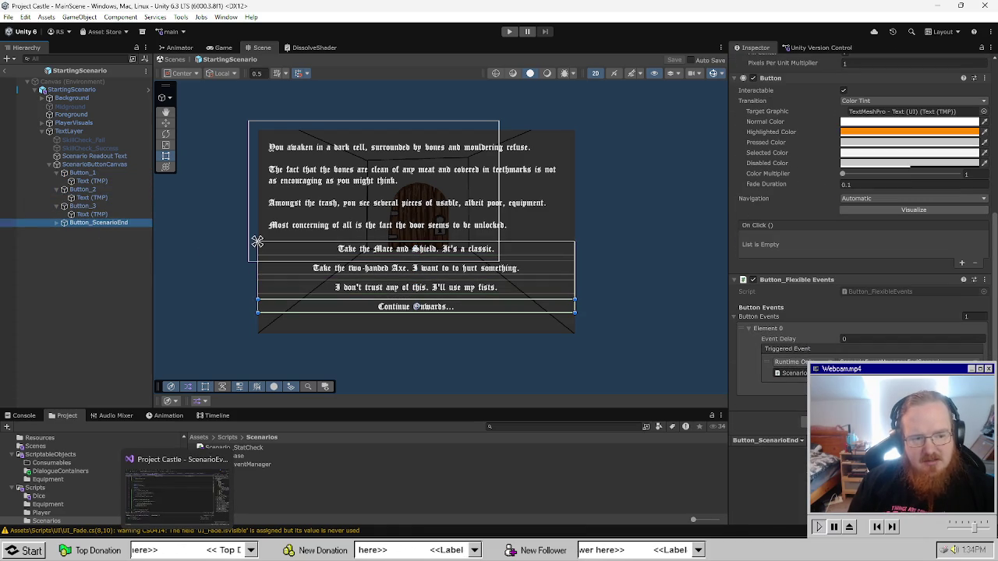
pyautogui.click(178, 487)
# Write a public method taking GameObject incomingButton that calls activeScenarioButtons.Add(incomingButton).
pyautogui.click(268, 302)
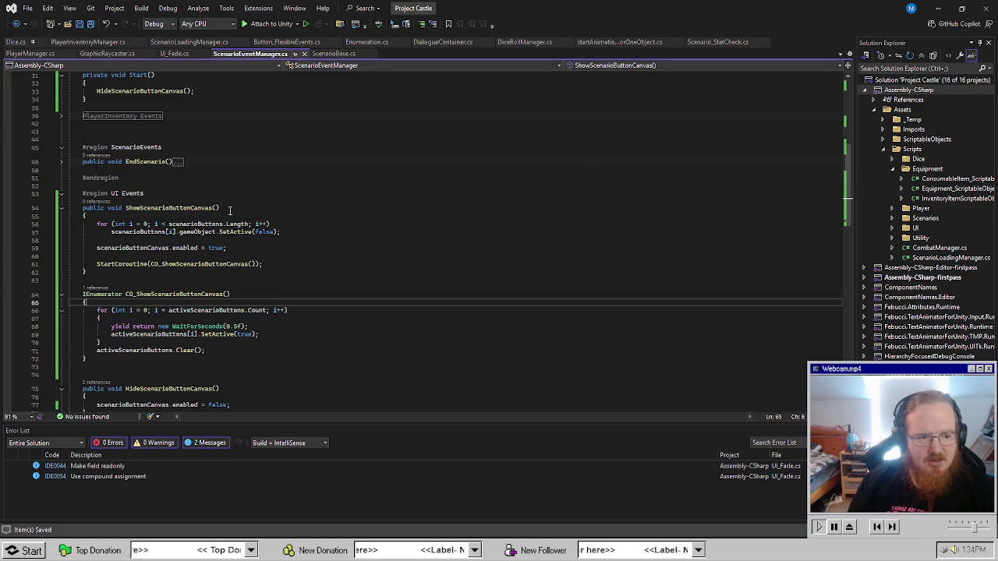
pyautogui.click(248, 195)
pyautogui.press('Return')
pyautogui.write('pu')
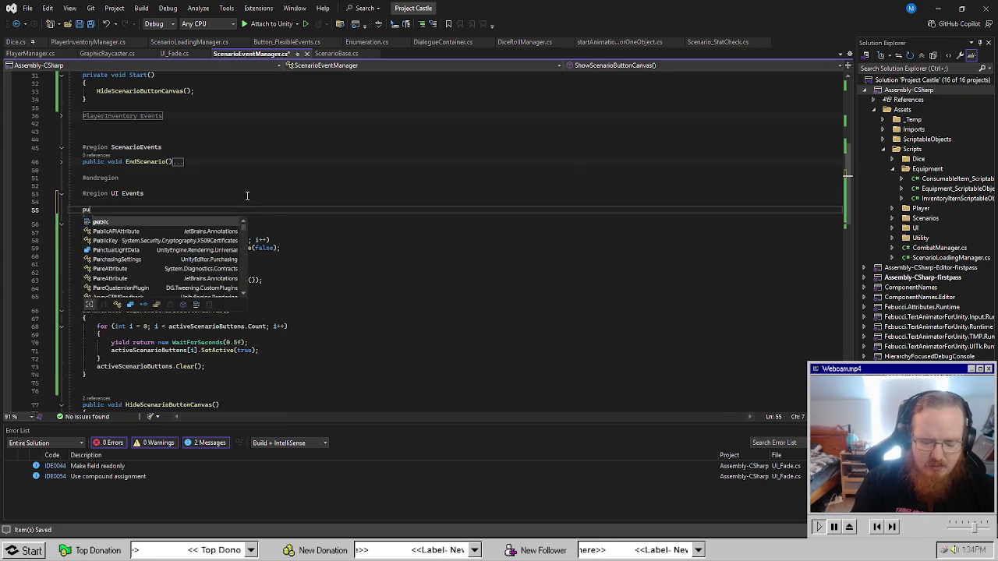
pyautogui.write('blic void AddTo')
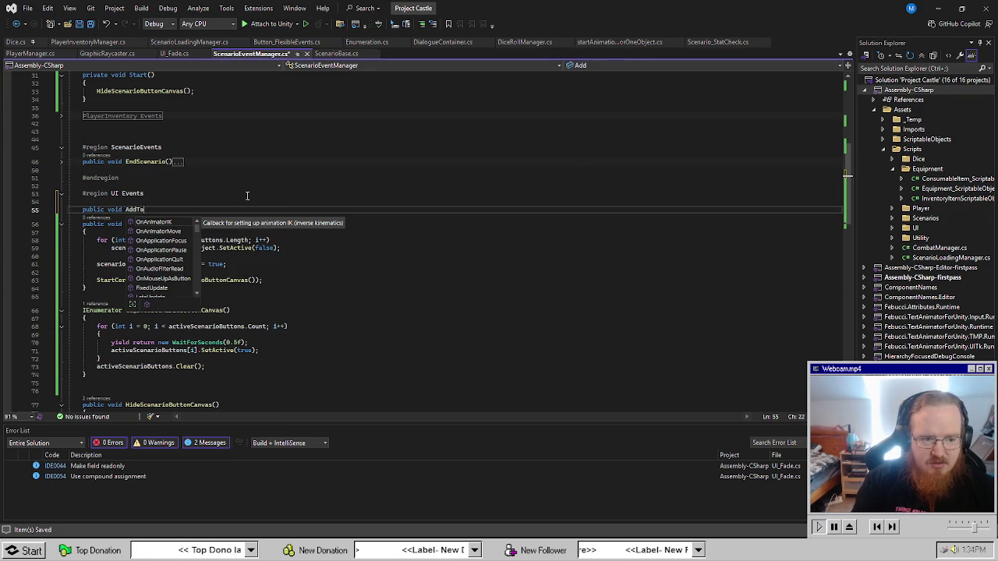
pyautogui.press('BackSpace')
pyautogui.press('BackSpace')
pyautogui.press('BackSpace')
pyautogui.write('r')
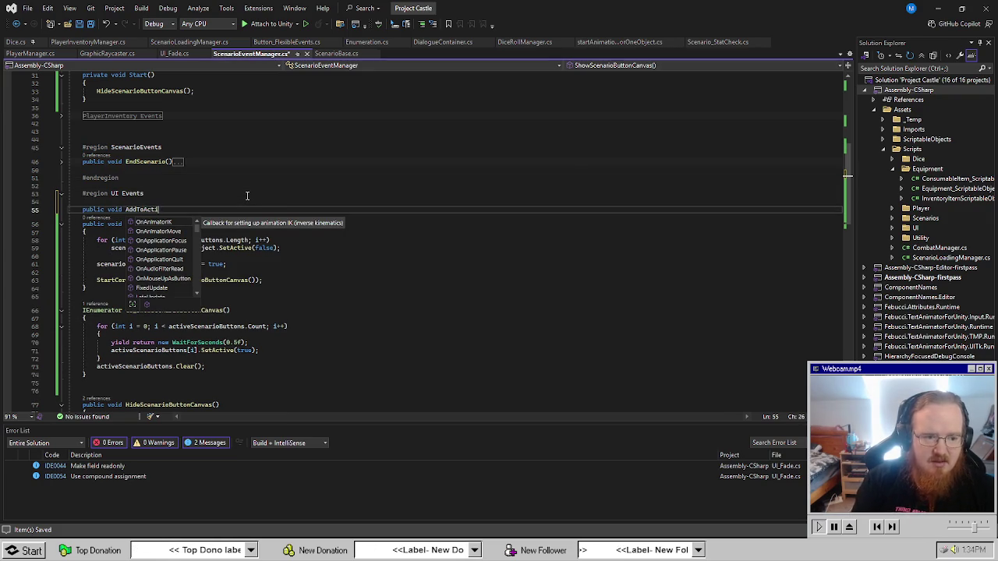
pyautogui.write('(')
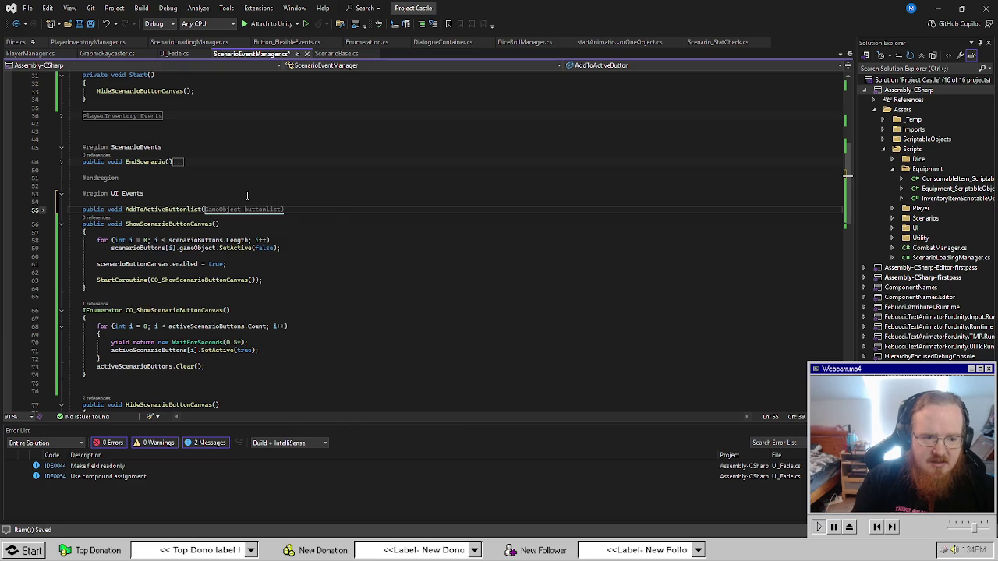
pyautogui.press('Tab')
pyautogui.write('incomingBu')
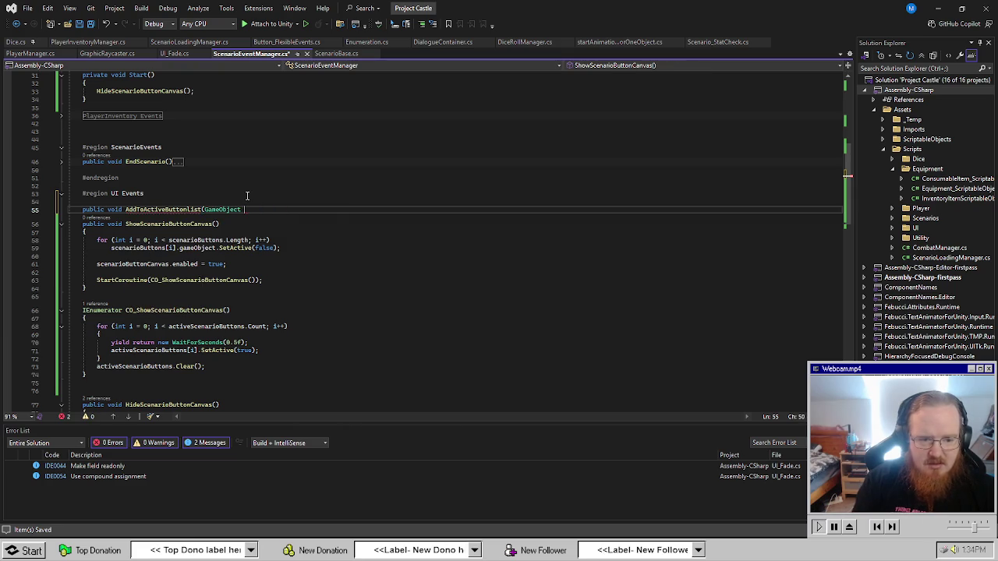
pyautogui.write('tton)')
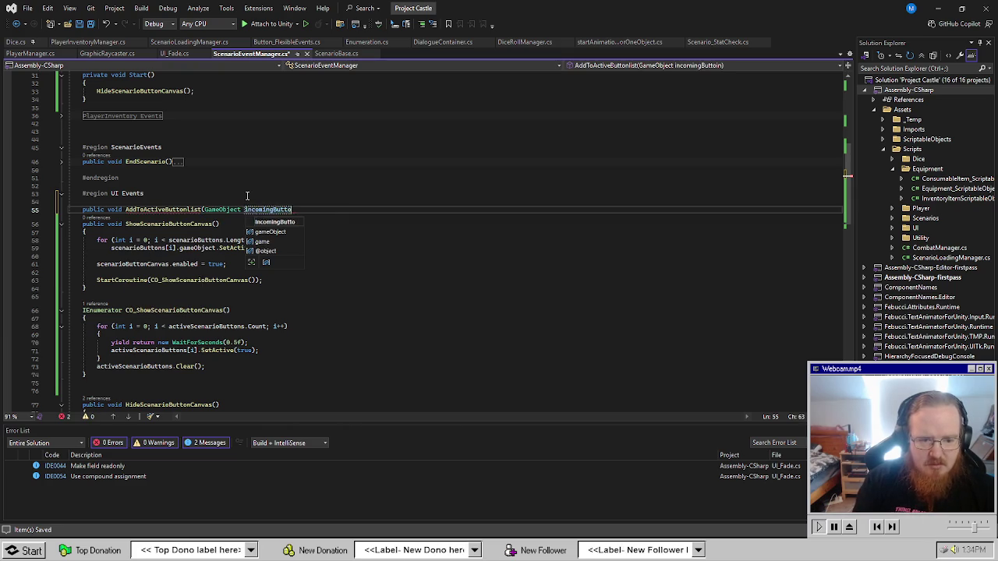
pyautogui.press('Return')
pyautogui.write('{')
pyautogui.press('Return')
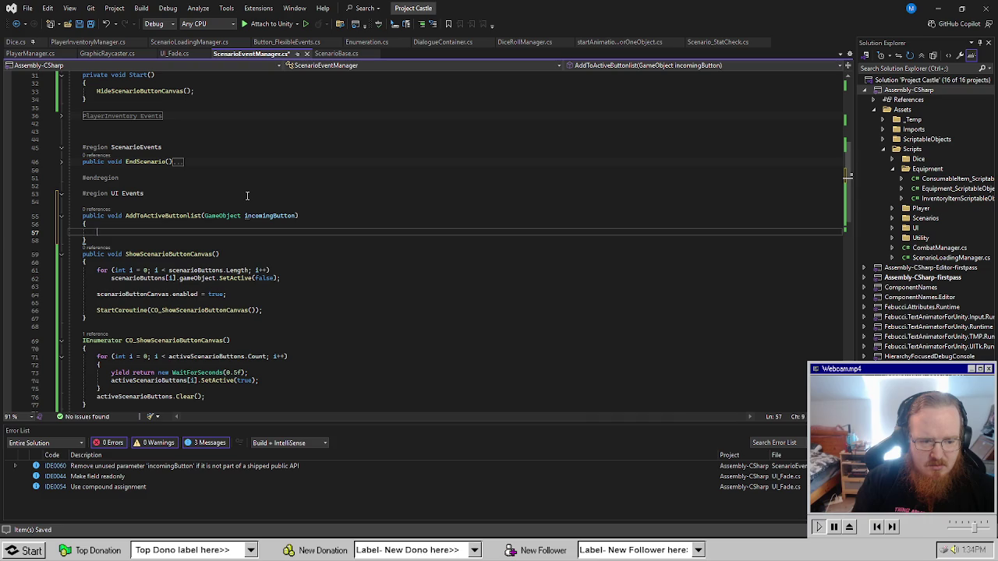
pyautogui.write('activeScenarioButtons.Add(incomingButton);')
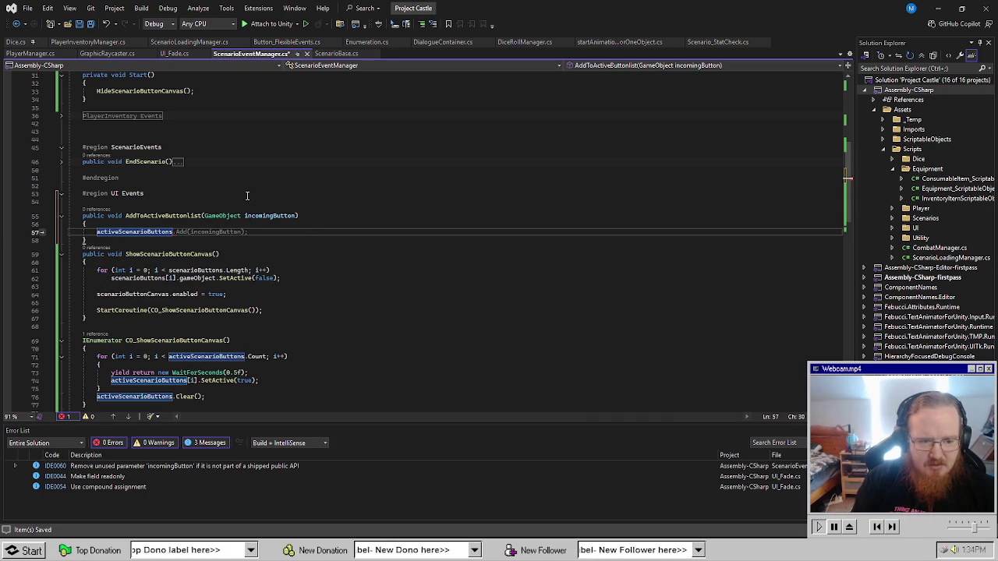
# Rename the method to AddToActiveScenarioButtons and collapse it into an '=>' expression body.
pyautogui.click(172, 216)
pyautogui.hotkey('ctrl', 'r')
pyautogui.hotkey('ctrl', 'r')
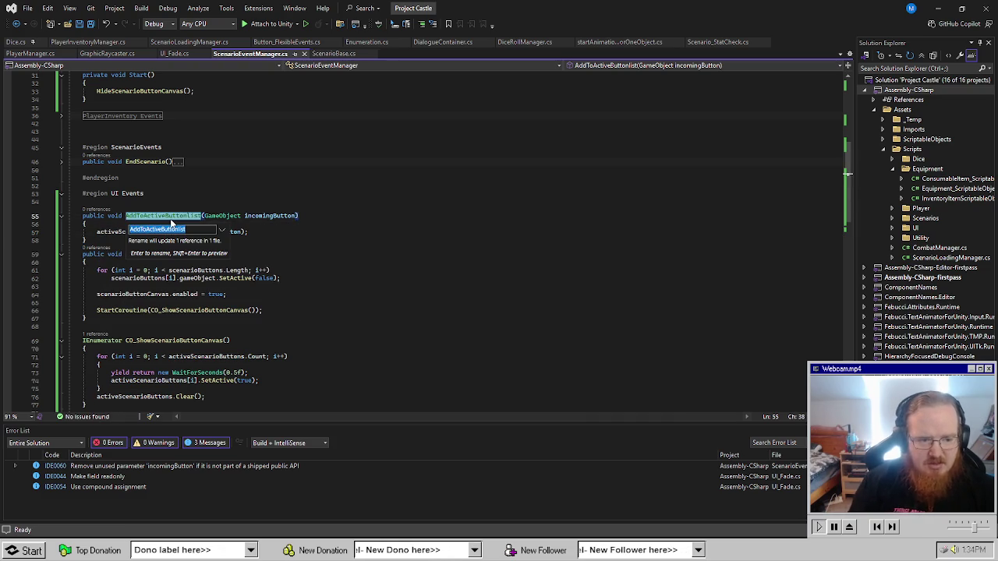
pyautogui.write('AddToActive')
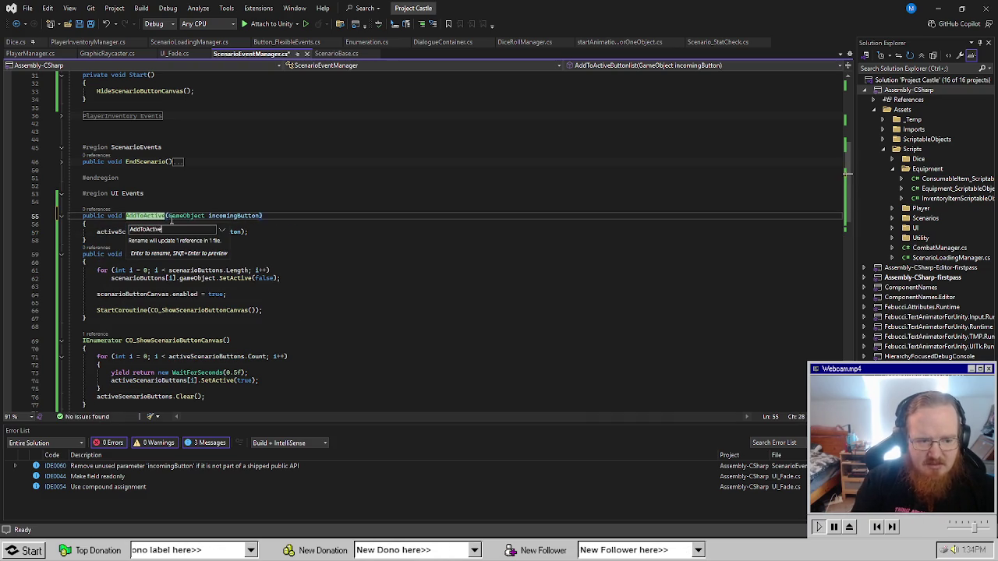
pyautogui.write('ScenarioButtons')
pyautogui.press('Return')
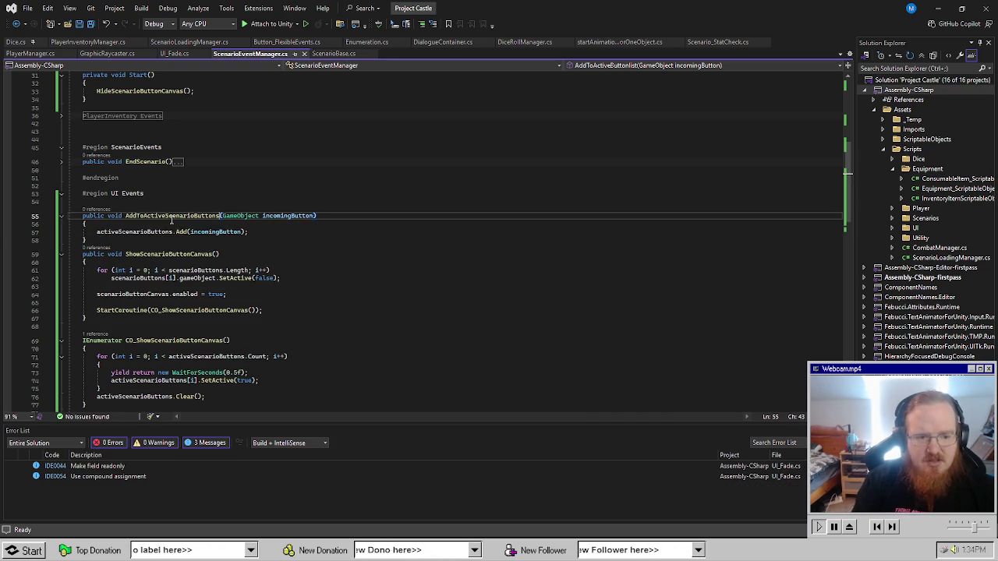
pyautogui.click(353, 216)
pyautogui.write('=>')
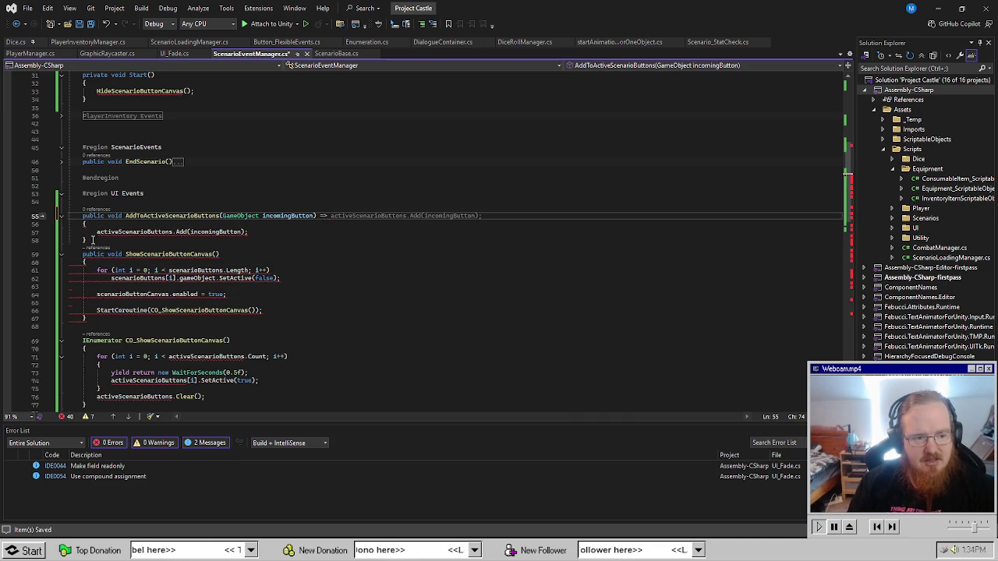
pyautogui.click(92, 231)
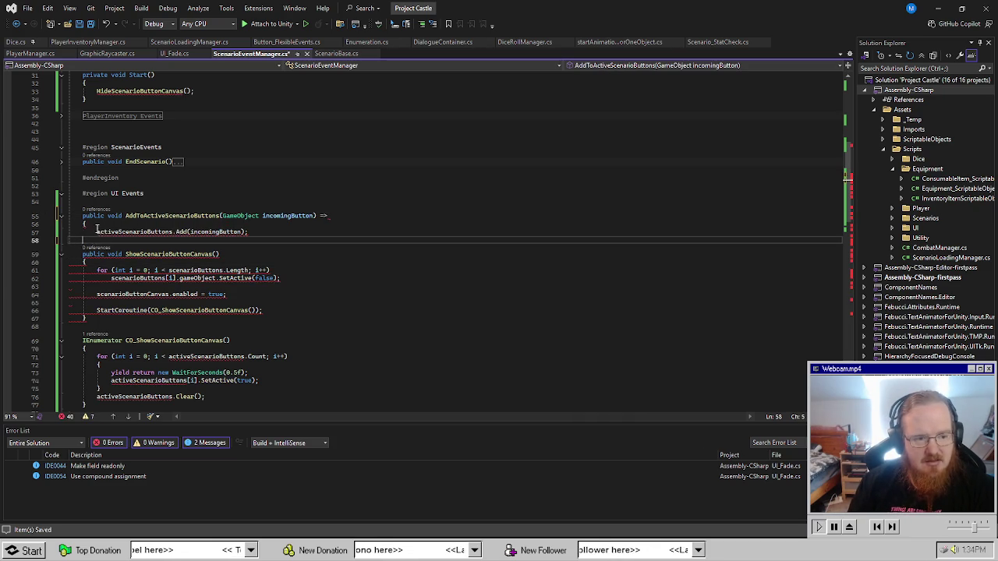
pyautogui.press('BackSpace')
pyautogui.press('BackSpace')
pyautogui.press('BackSpace')
# Review ShowScenarioButtonCanvas's loop and the coroutine that follows it.
pyautogui.click(579, 275)
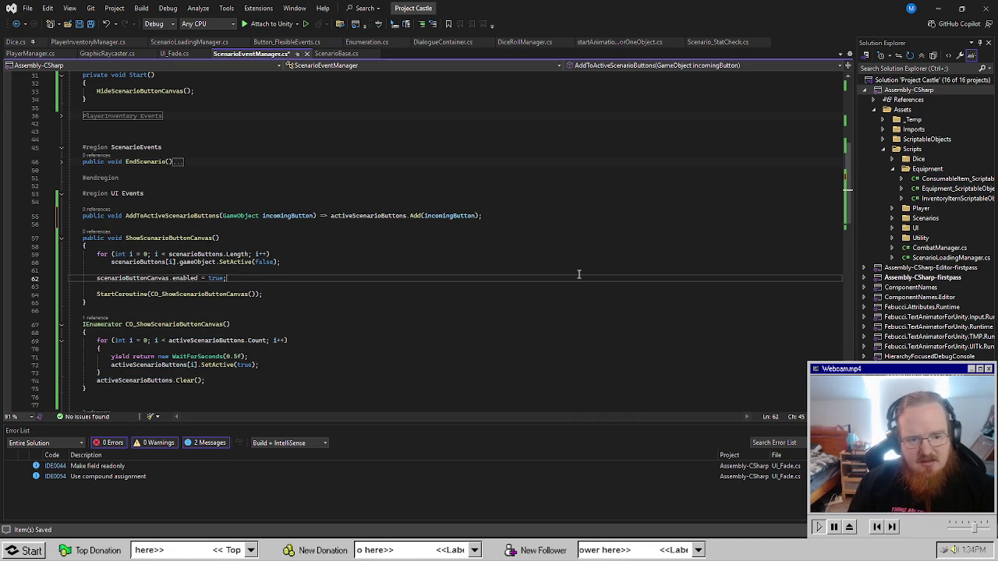
pyautogui.click(566, 271)
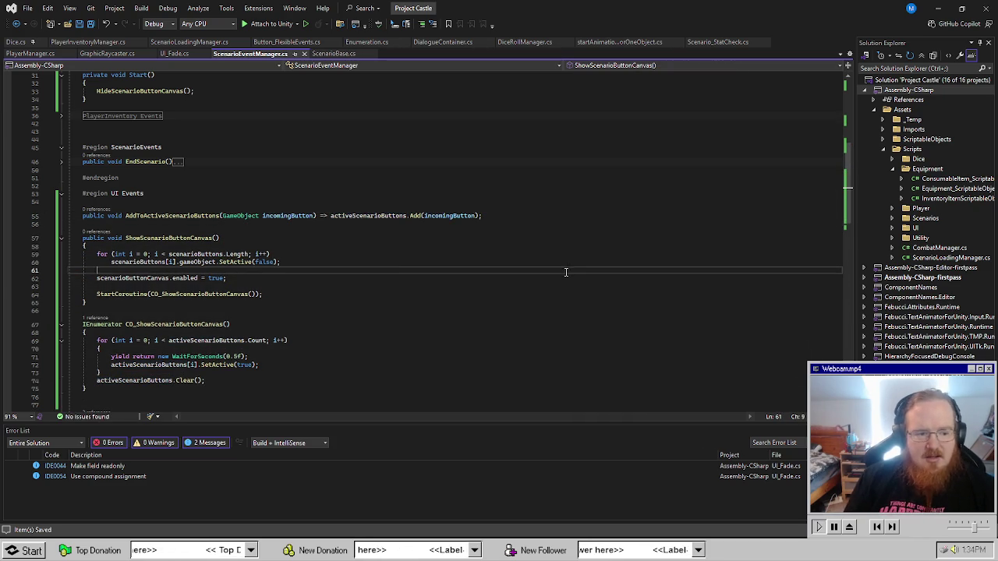
pyautogui.click(444, 260)
pyautogui.click(521, 310)
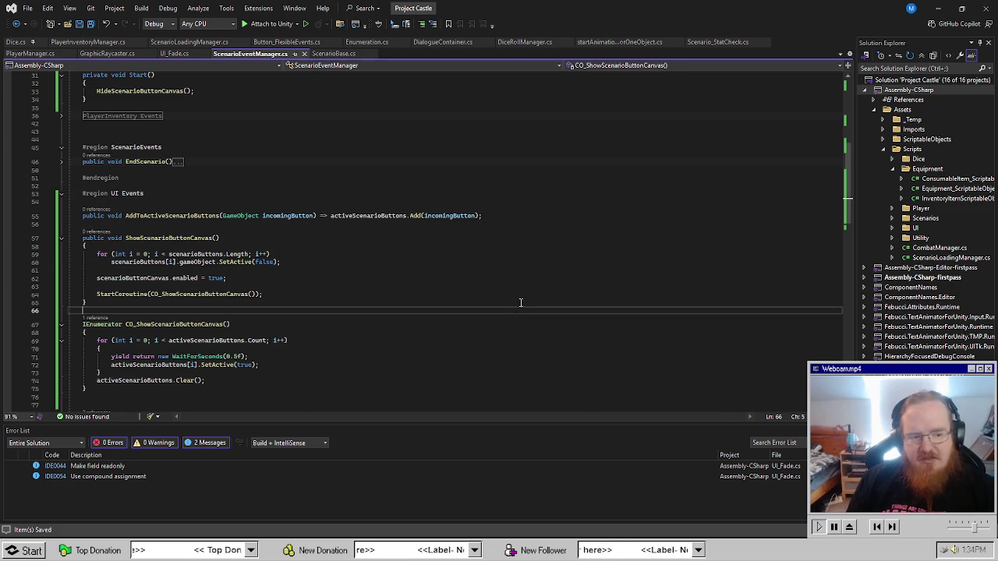
pyautogui.click(379, 318)
pyautogui.click(197, 218)
pyautogui.click(86, 302)
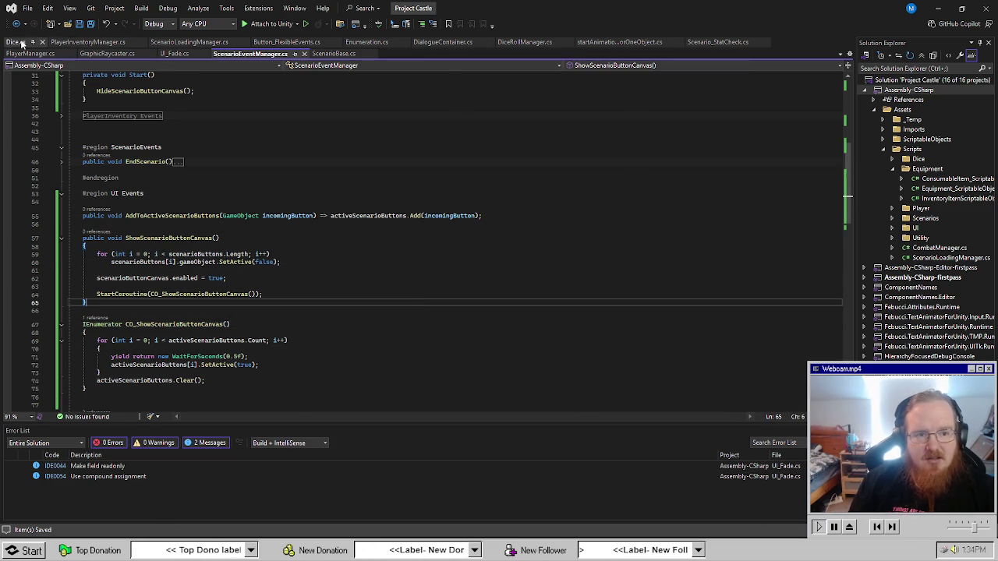
pyautogui.click(331, 53)
pyautogui.scroll(-12, 328, 304)
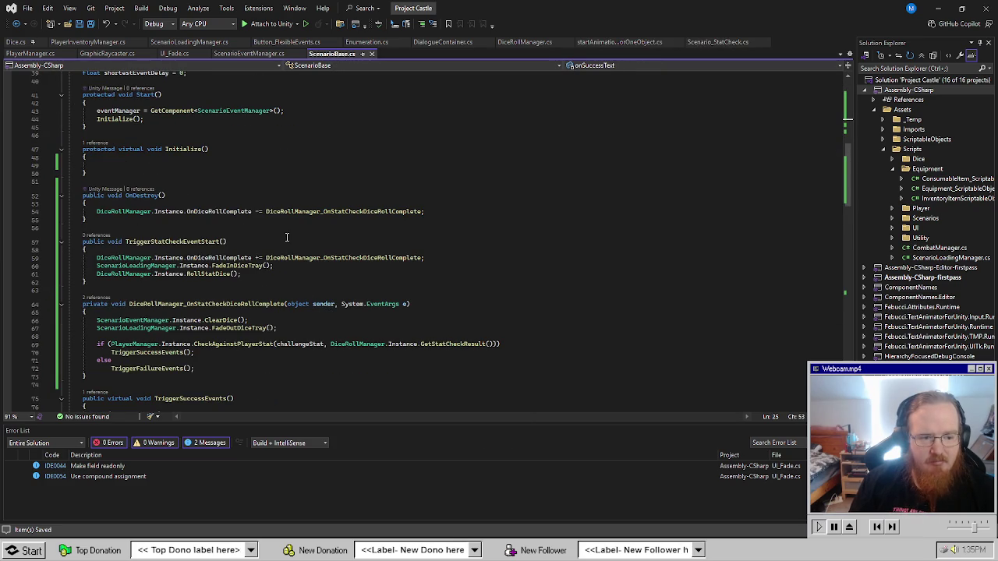
pyautogui.scroll(-16, 287, 237)
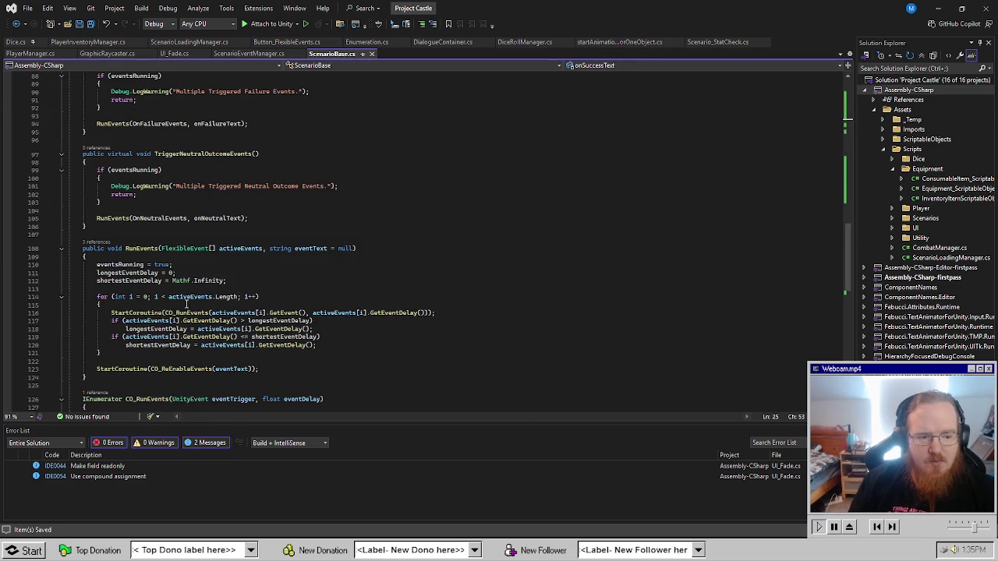
pyautogui.scroll(-3, 186, 304)
pyautogui.click(298, 296)
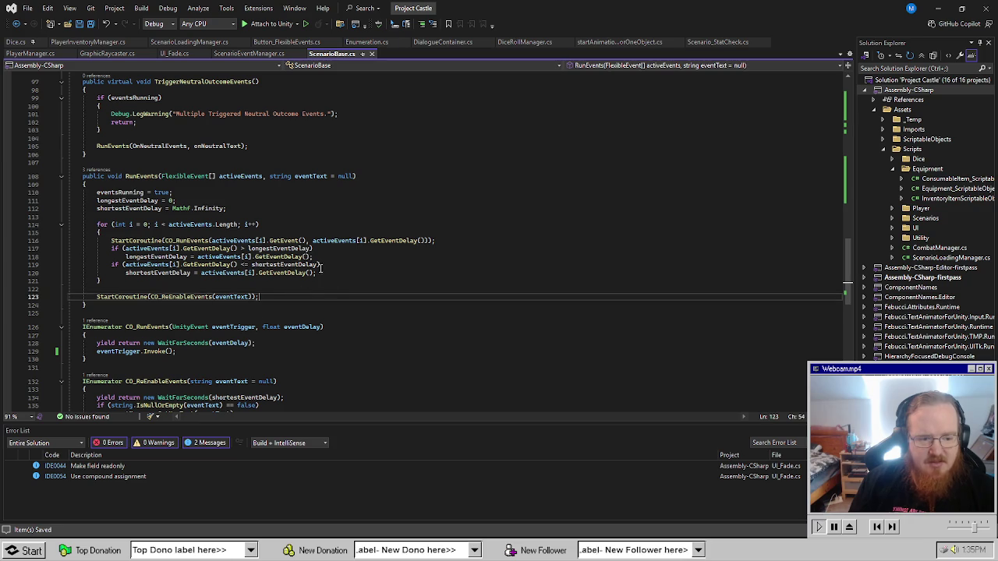
pyautogui.click(341, 208)
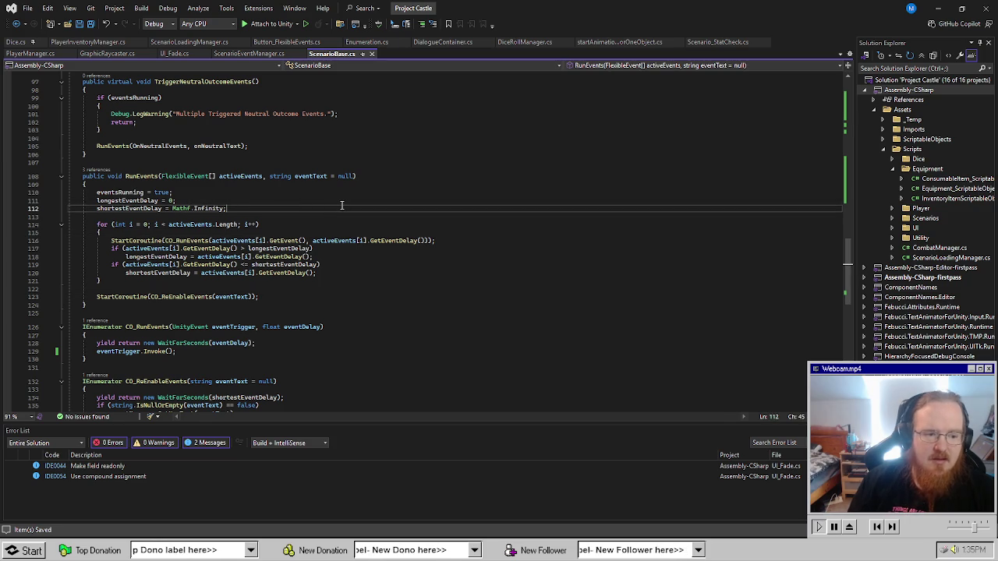
pyautogui.press('Return')
pyautogui.press('Return')
pyautogui.write('AddToActiveScenarioButtons')
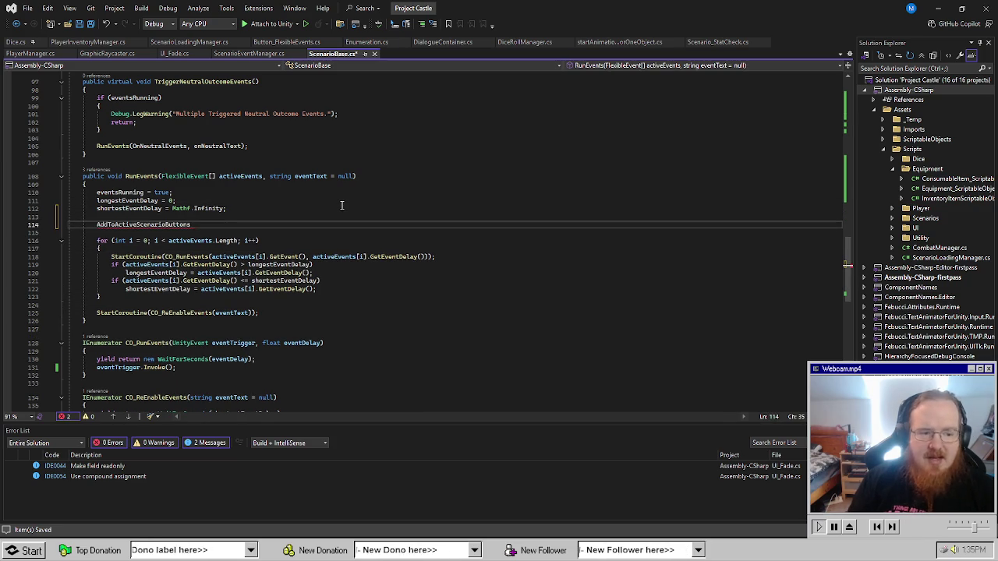
pyautogui.write('(endsc')
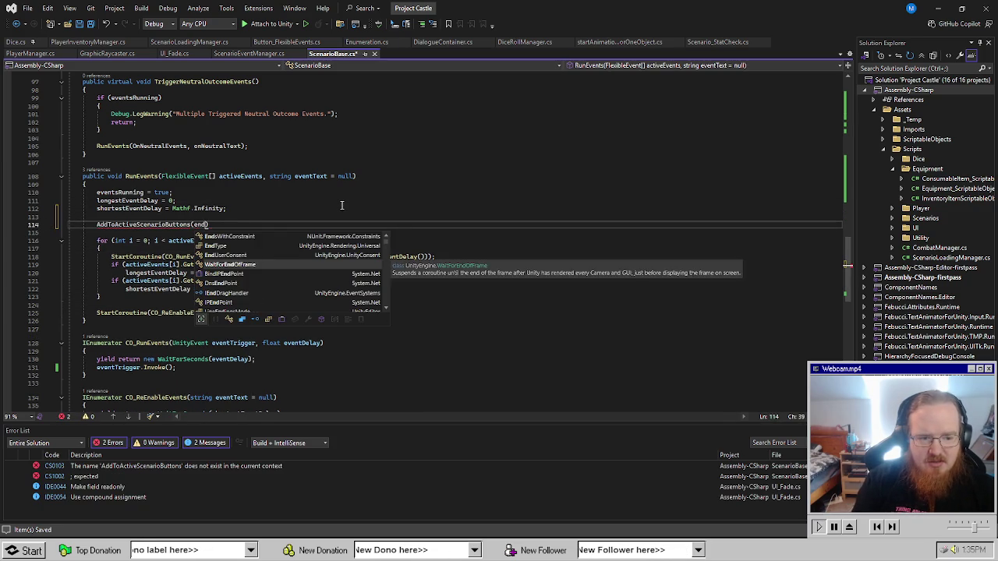
pyautogui.press('BackSpace')
pyautogui.press('BackSpace')
pyautogui.press('BackSpace')
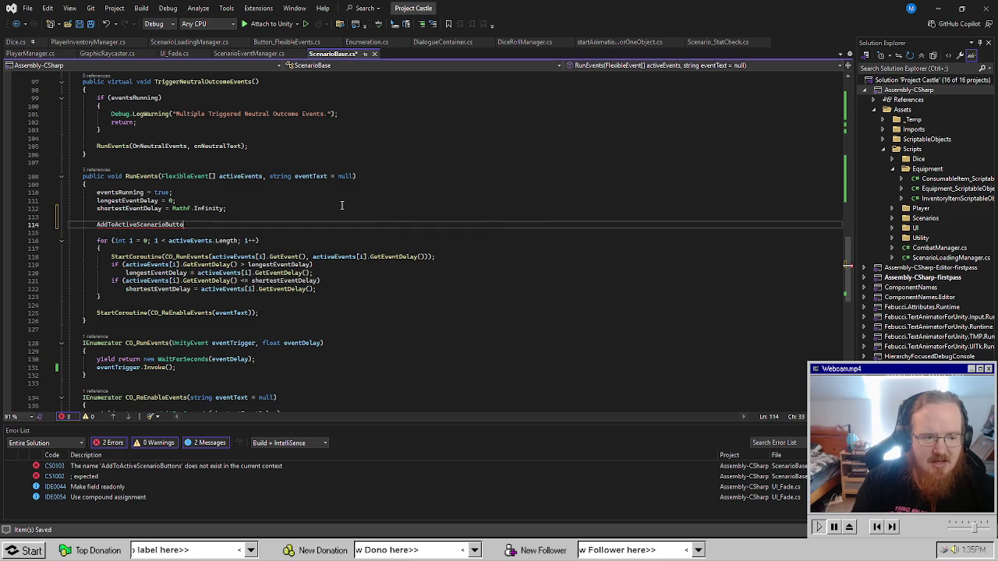
pyautogui.press('BackSpace')
pyautogui.press('BackSpace')
pyautogui.press('BackSpace')
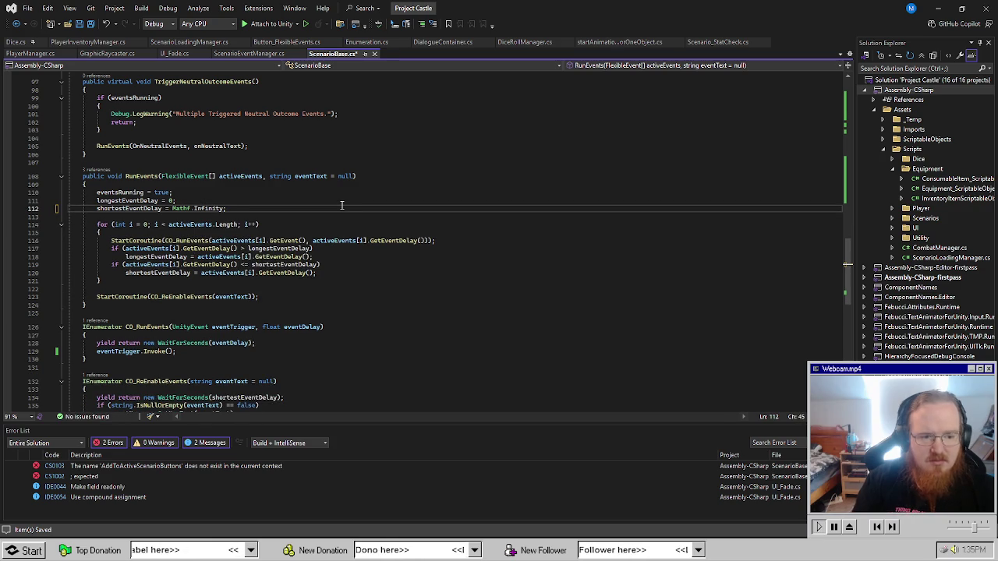
pyautogui.scroll(20, 337, 205)
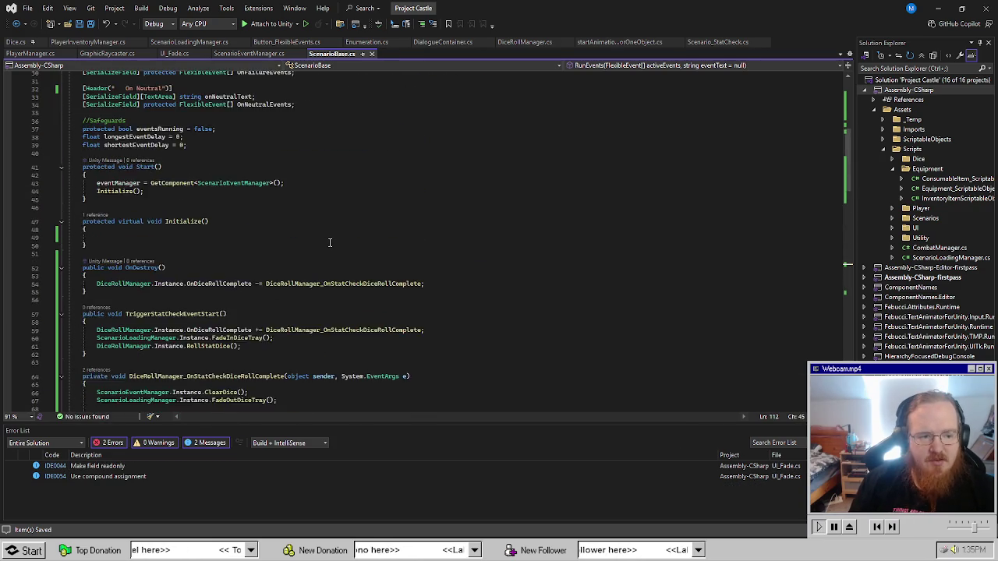
pyautogui.scroll(4, 284, 309)
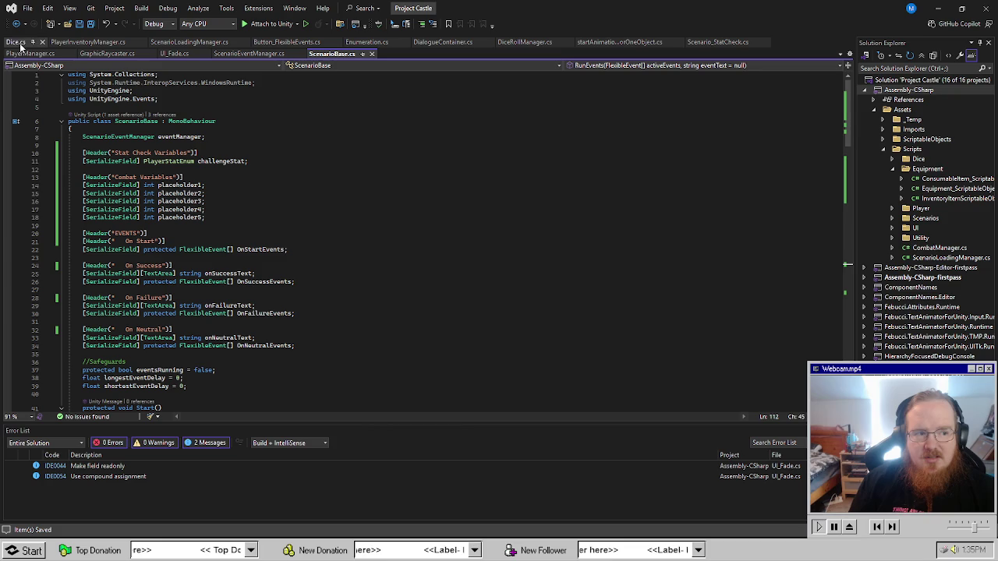
pyautogui.click(248, 53)
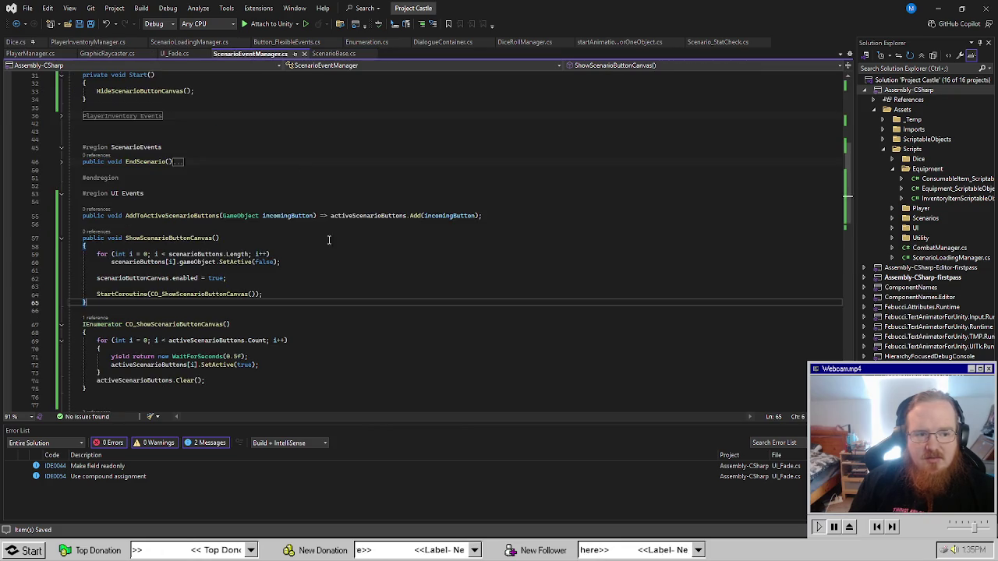
pyautogui.scroll(10, 328, 239)
pyautogui.click(262, 191)
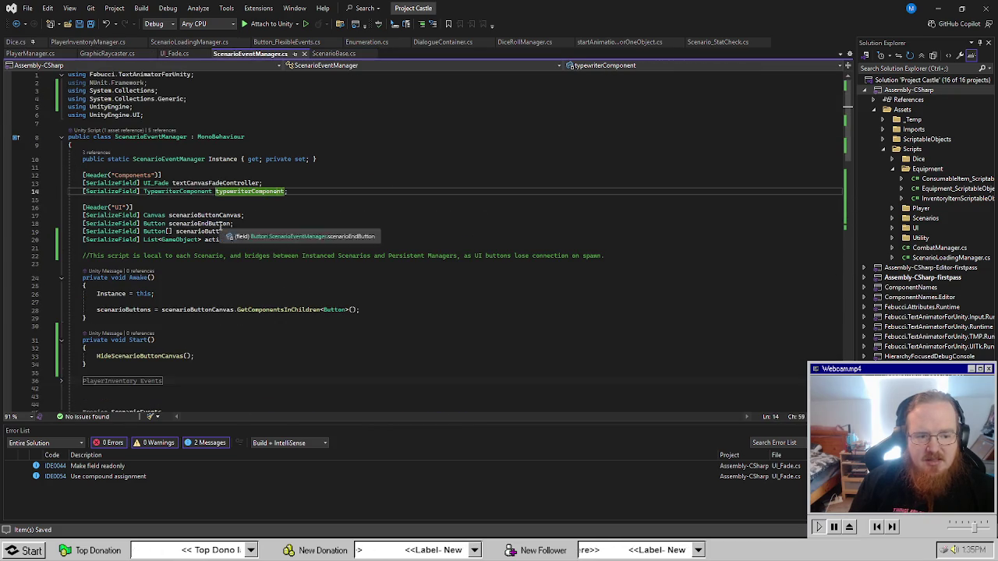
pyautogui.click(220, 225)
pyautogui.scroll(-20, 366, 332)
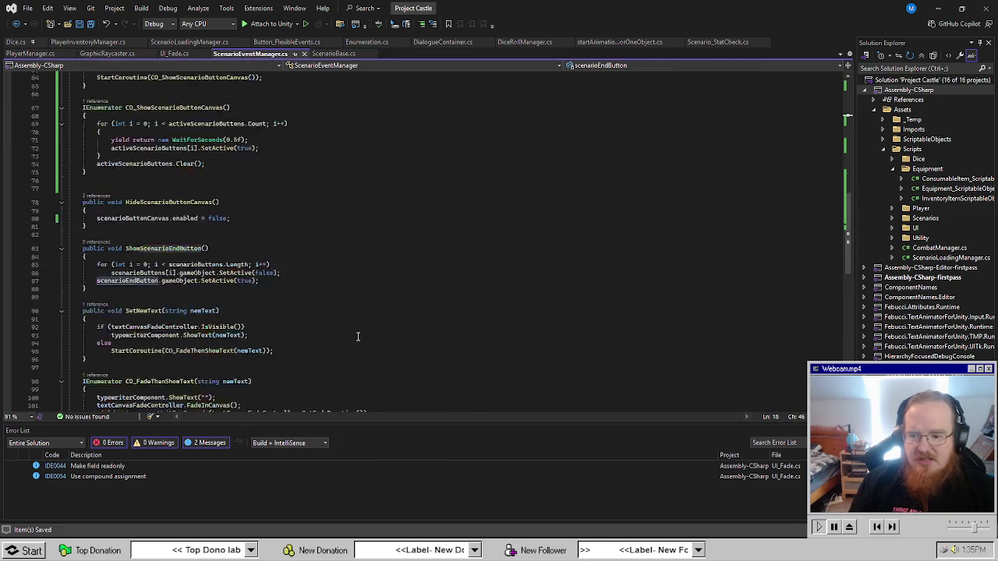
pyautogui.scroll(4, 298, 293)
pyautogui.click(297, 290)
pyautogui.scroll(-5, 311, 366)
pyautogui.click(332, 265)
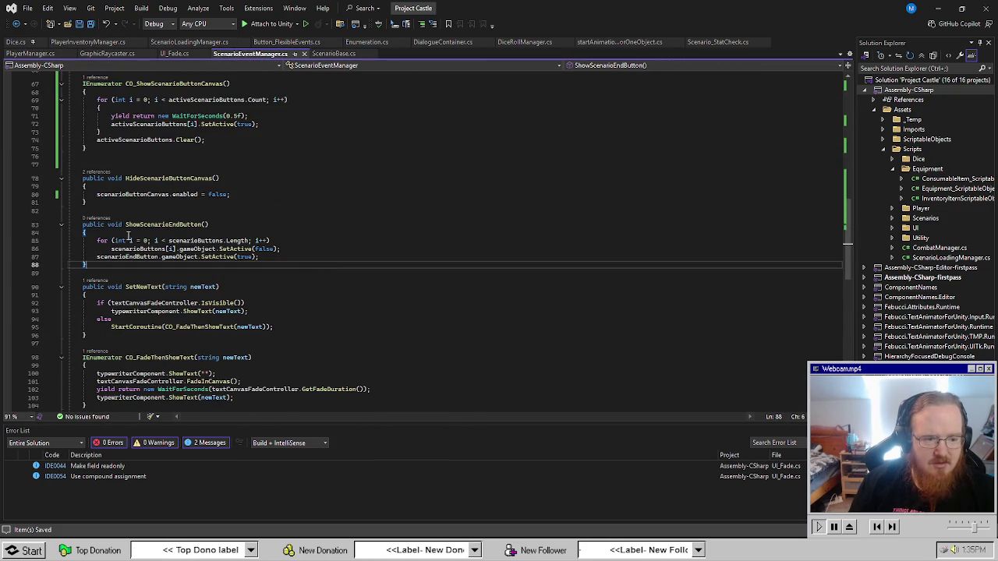
pyautogui.click(281, 275)
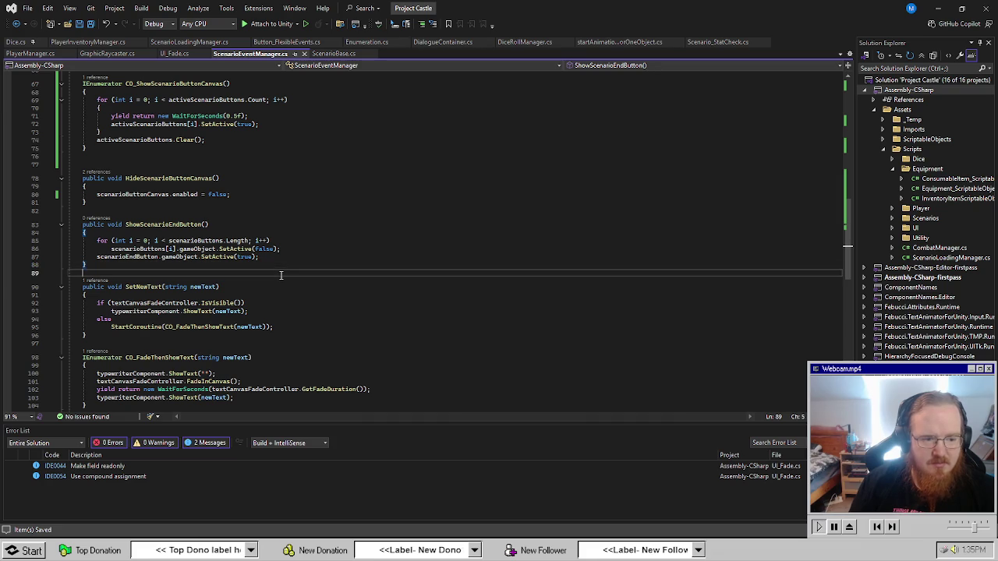
# Delete the old ShowScenarioEndButton method and open a blank line after CO_ShowScenarioButtonCanvas.
pyautogui.click(324, 264)
pyautogui.moveTo(119, 270)
pyautogui.mouseDown()
pyautogui.moveTo(109, 238)
pyautogui.moveTo(69, 210)
pyautogui.mouseUp()
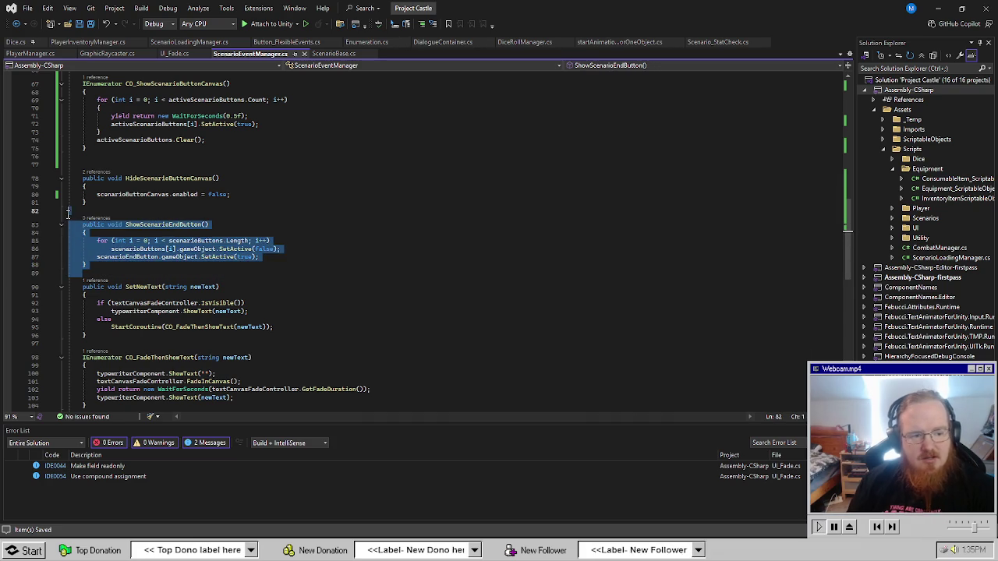
pyautogui.press('Delete')
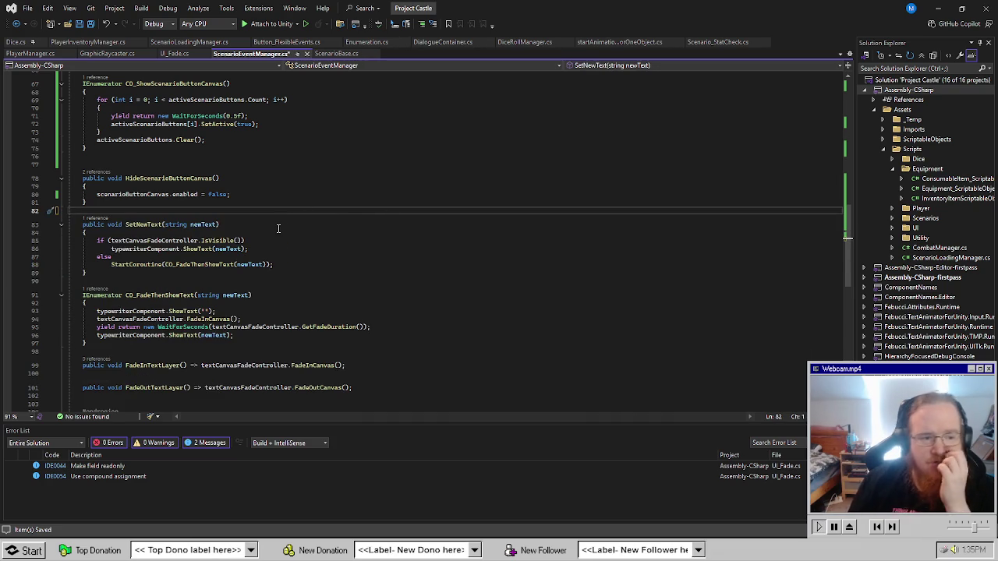
pyautogui.scroll(4, 266, 241)
pyautogui.click(133, 260)
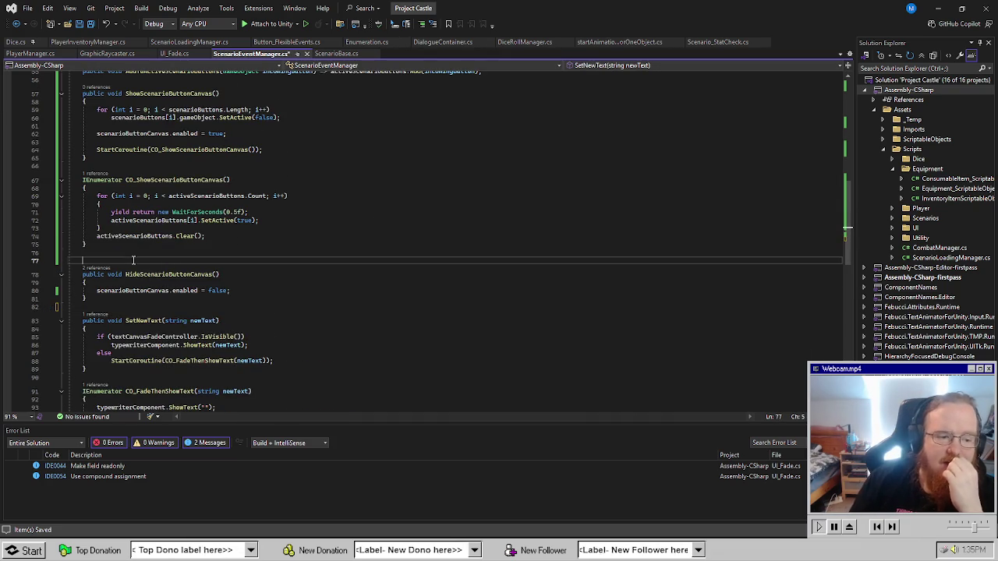
pyautogui.press('Return')
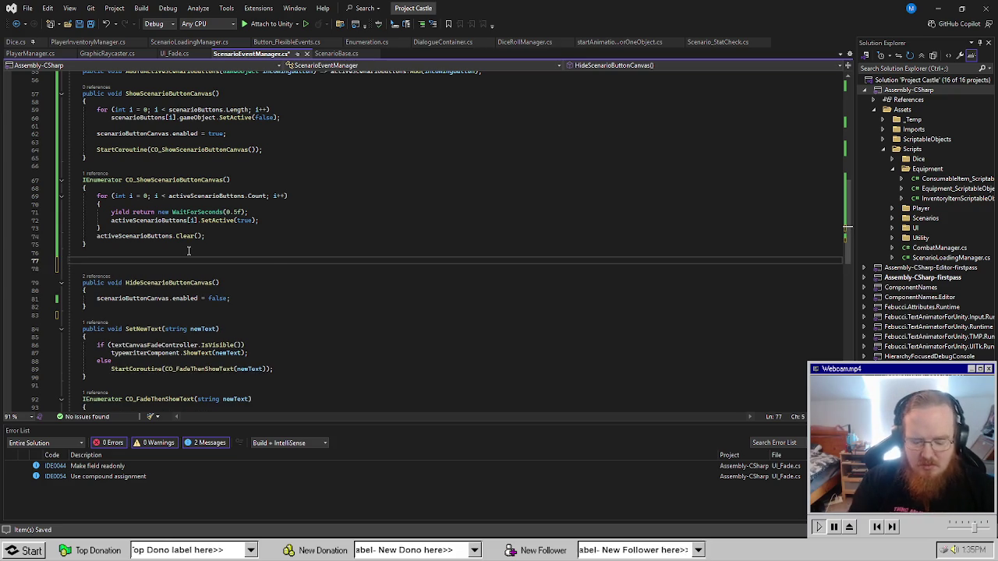
# Write public void SetupScenarioEndButton() => activeScenarioButtons.Add(scenarioEndButton).
pyautogui.write('public void ')
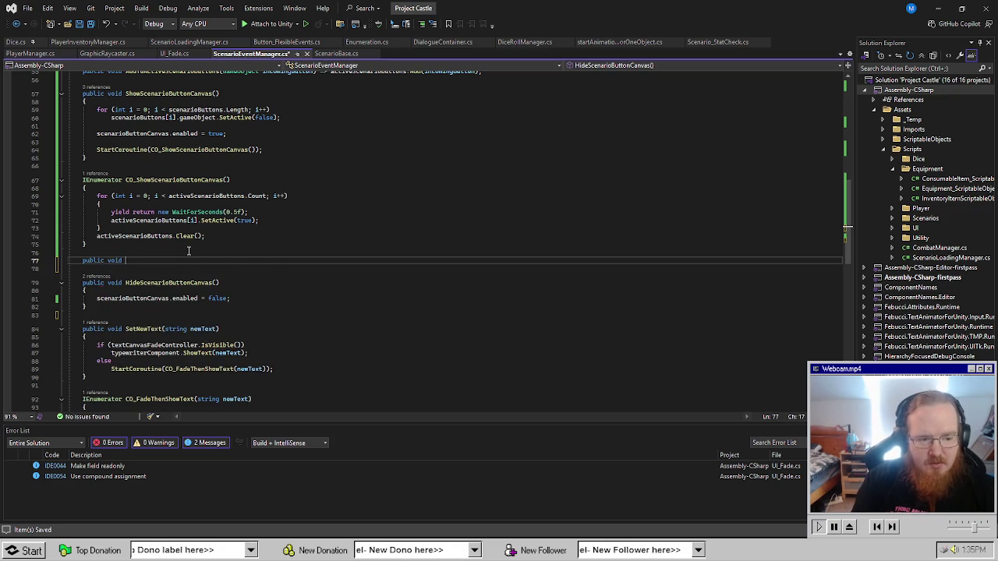
pyautogui.write('SetupSce')
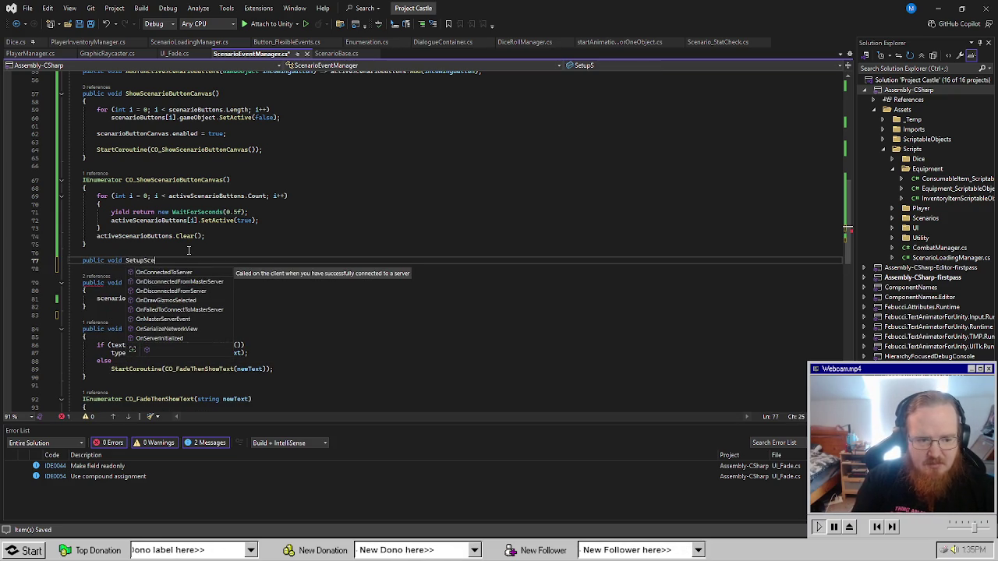
pyautogui.write('narioEndButton() =')
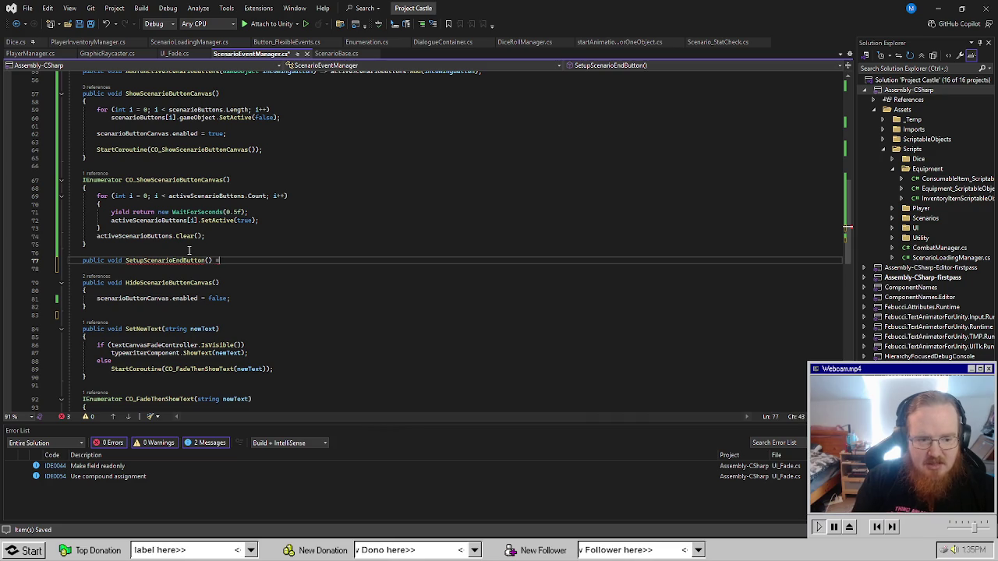
pyautogui.write('> activeScenarioButtons.Ad')
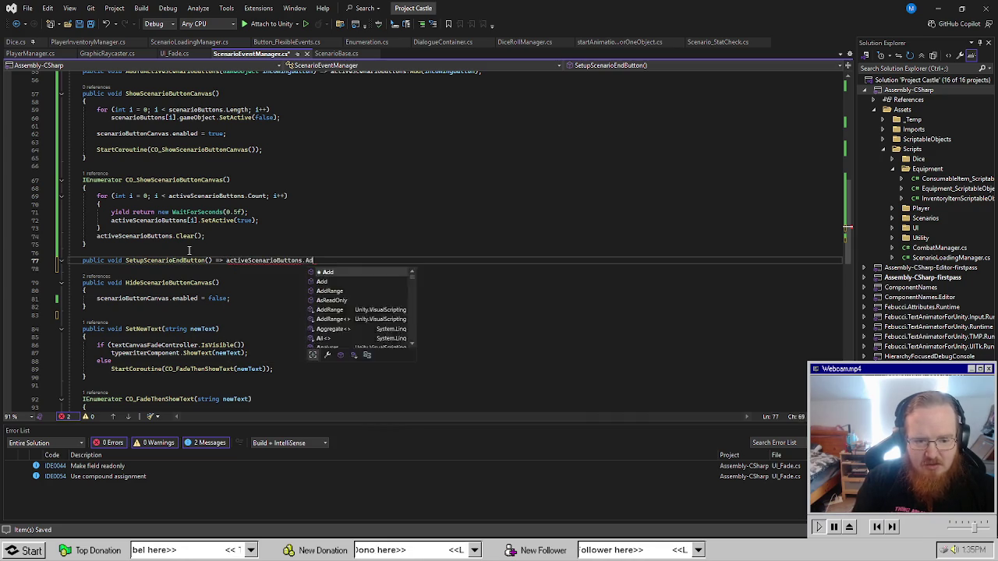
pyautogui.press('Tab')
pyautogui.write('(scena')
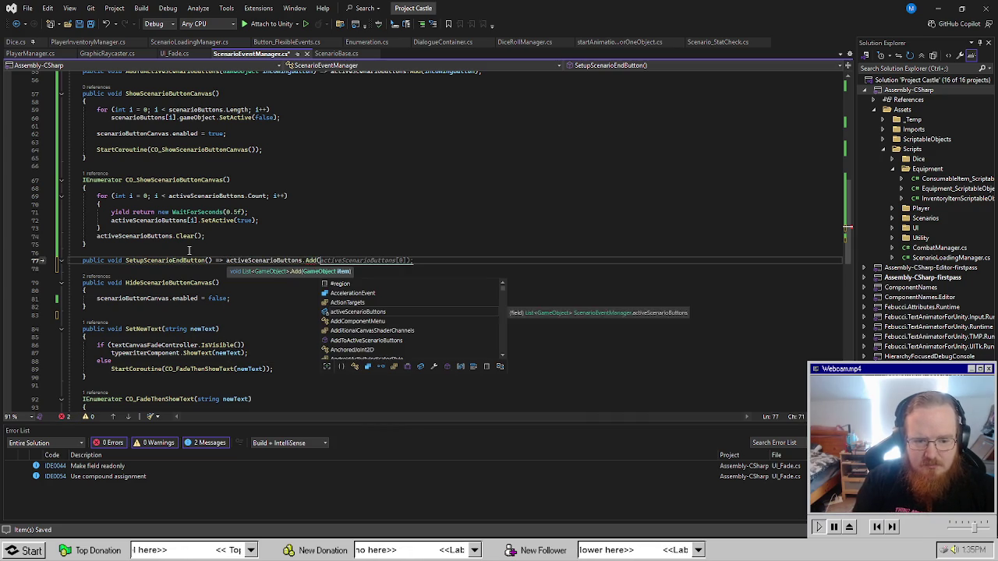
pyautogui.write('rioE')
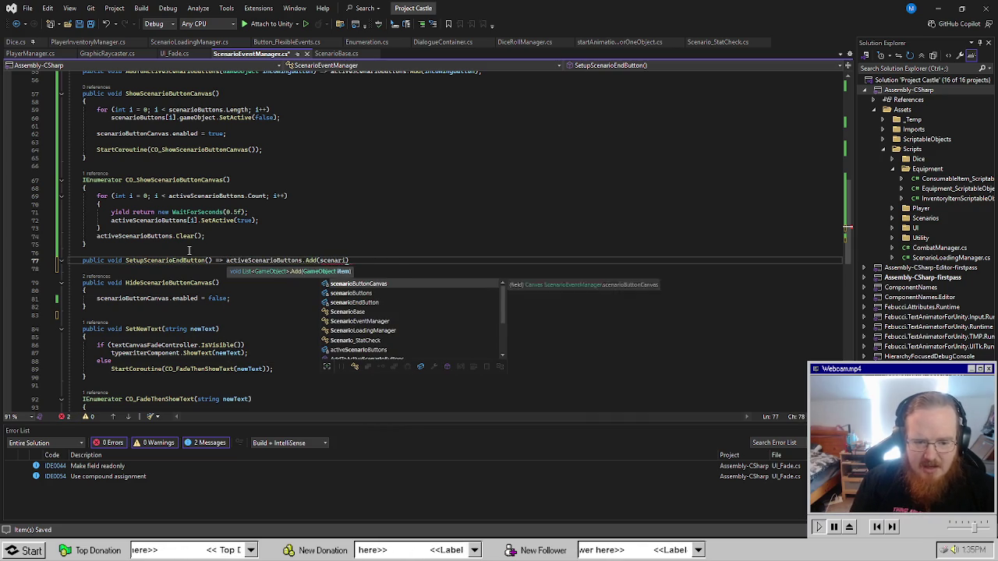
pyautogui.press('Tab')
pyautogui.write(')')
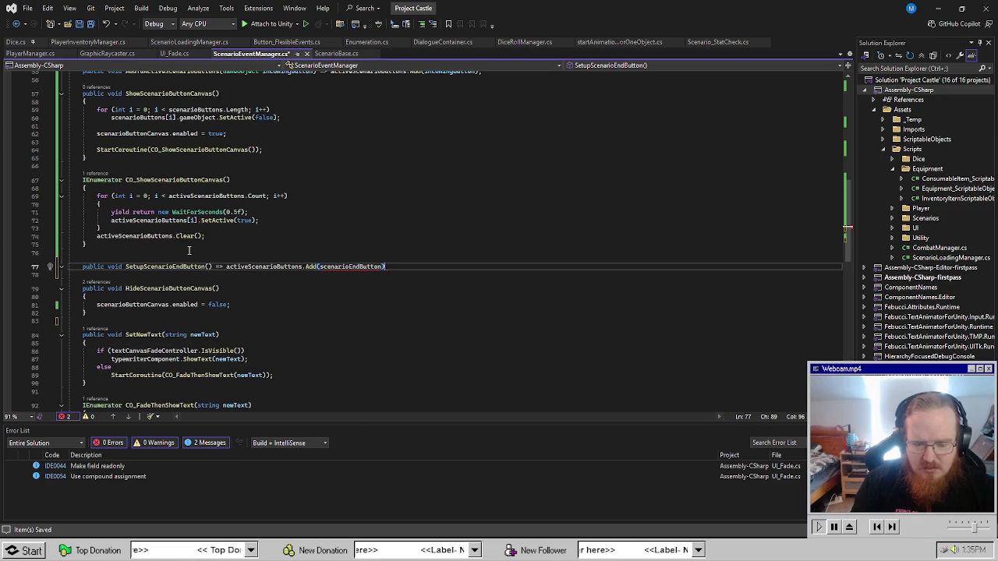
# Fix the type error by passing scenarioEndButton.gameObject and confirm no errors remain.
pyautogui.click(320, 300)
pyautogui.moveTo(353, 271)
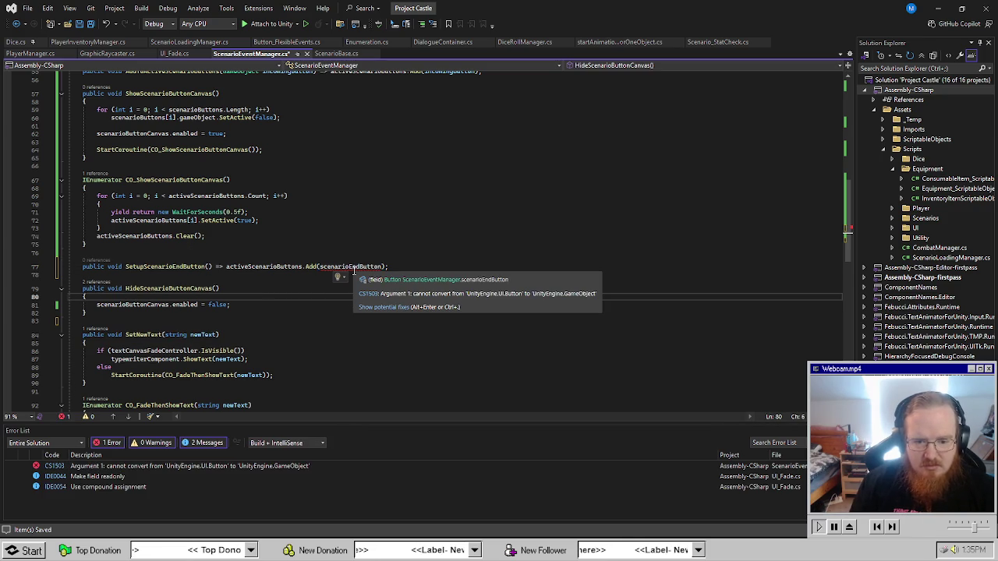
pyautogui.click(383, 268)
pyautogui.write('.gam')
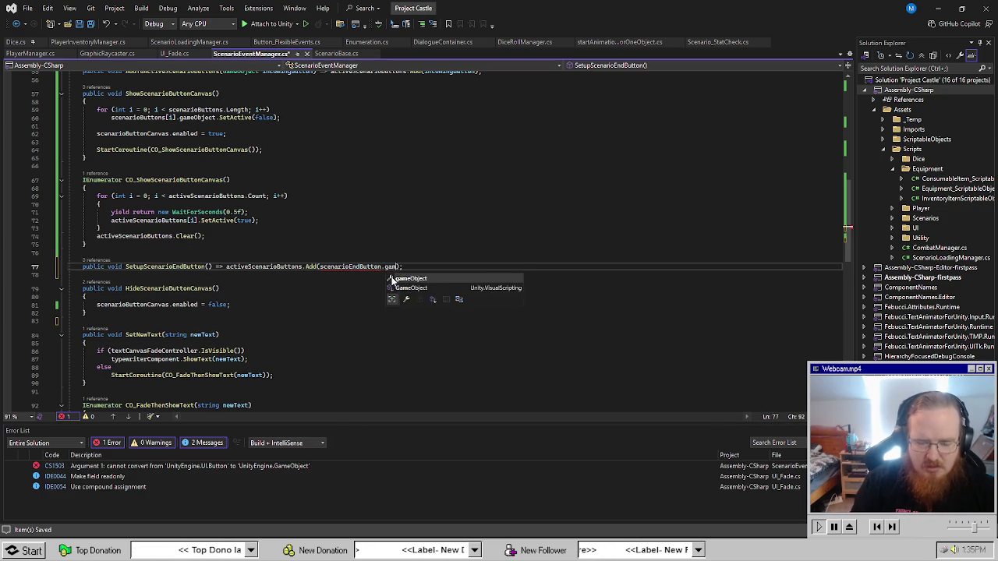
pyautogui.press('Tab')
pyautogui.press('Up')
pyautogui.press('Up')
pyautogui.press('Up')
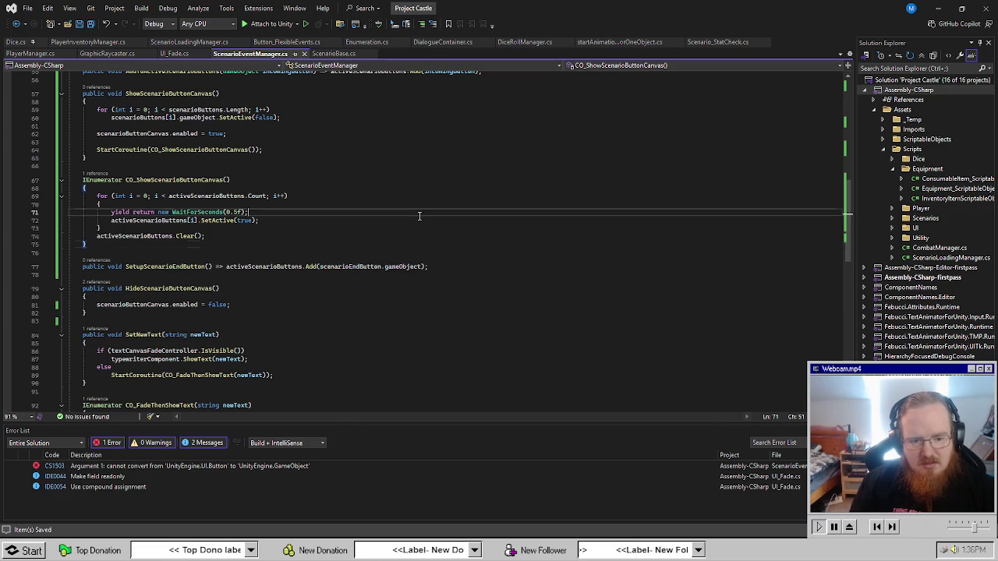
pyautogui.click(456, 239)
pyautogui.click(409, 276)
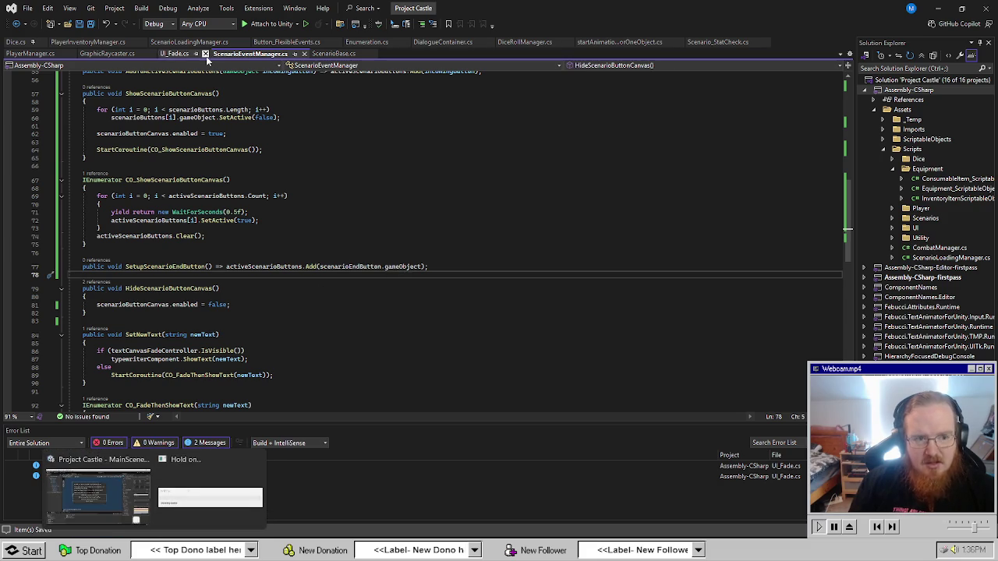
# In ScenarioBase.cs RunEvents, add ScenarioEventManager.Instance.SetupScenarioEndButton(); after line 112.
pyautogui.click(333, 54)
pyautogui.click(343, 314)
pyautogui.scroll(-20, 312, 327)
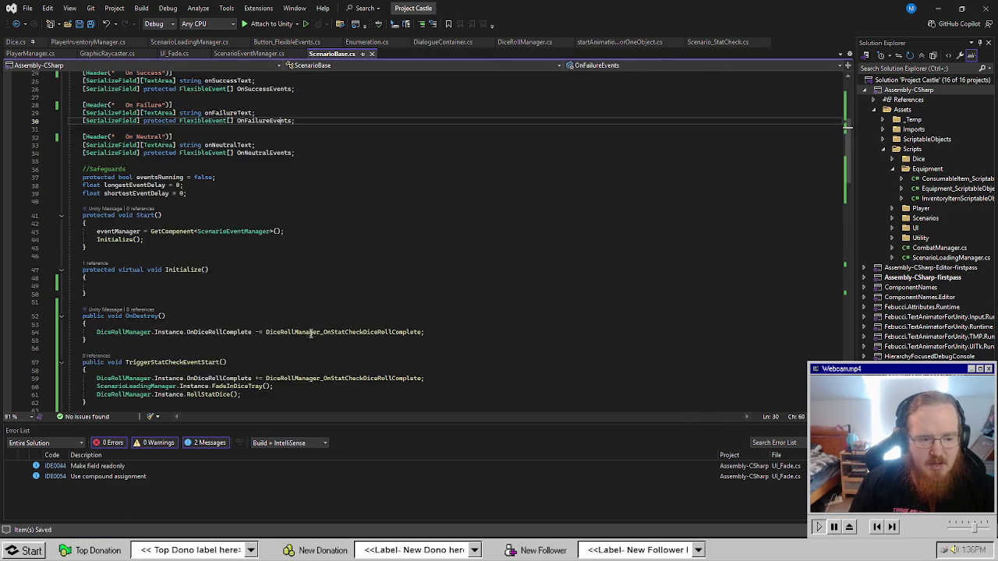
pyautogui.scroll(-6, 270, 301)
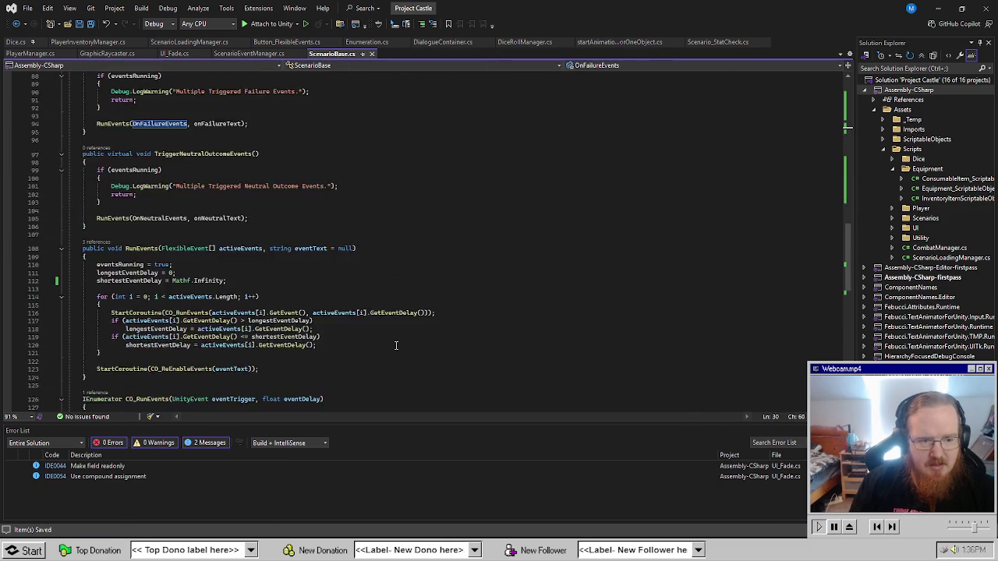
pyautogui.scroll(9, 254, 269)
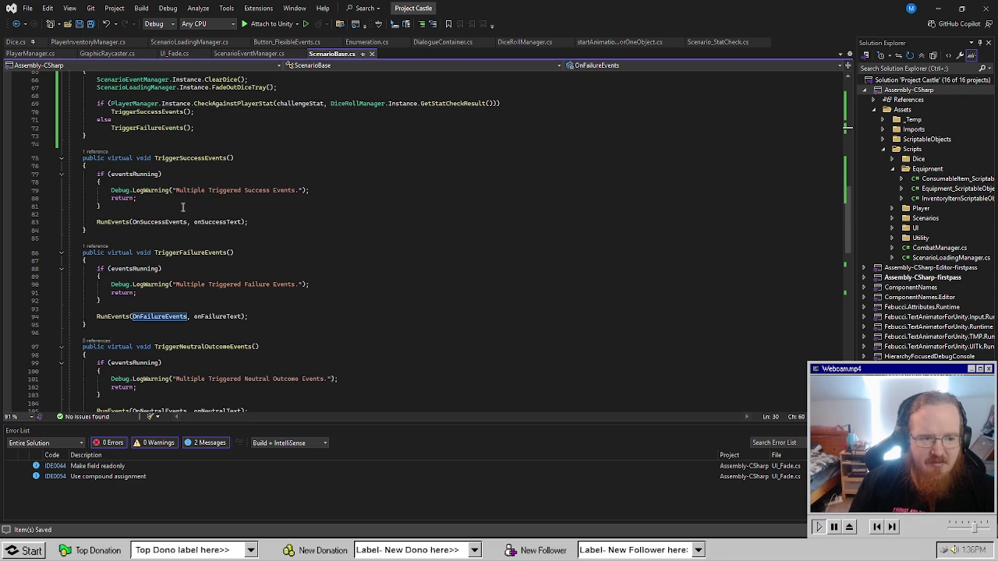
pyautogui.scroll(-9, 195, 170)
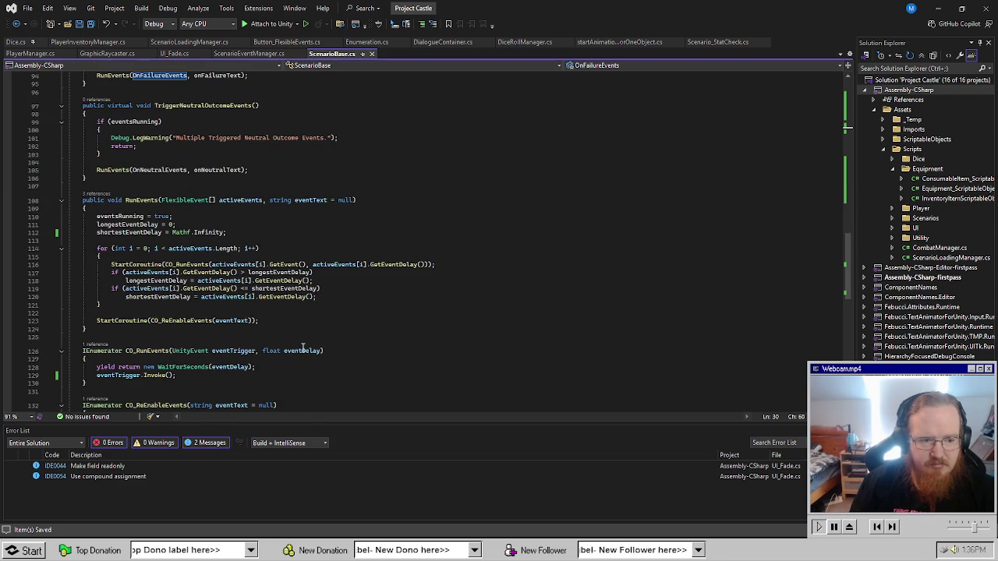
pyautogui.scroll(-6, 302, 349)
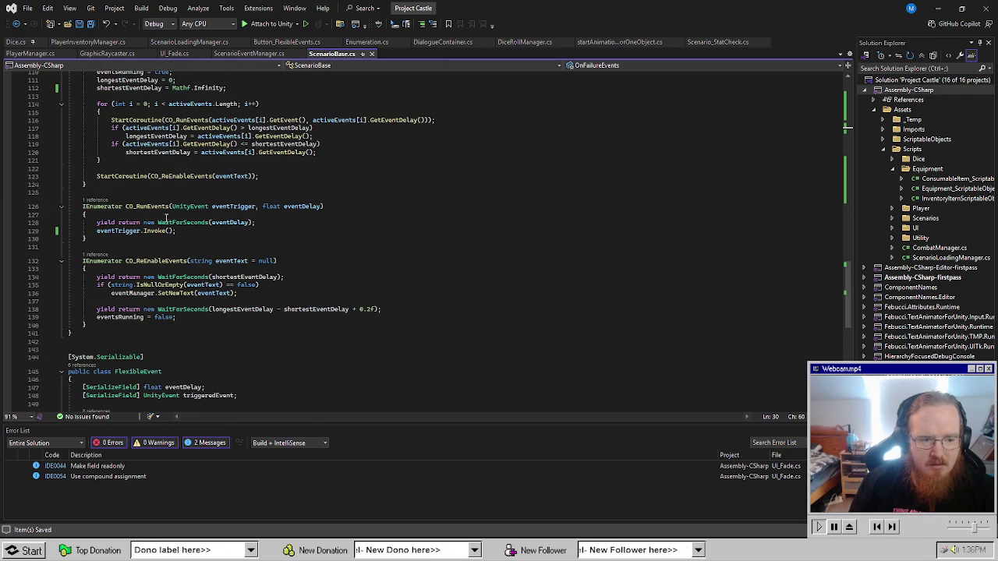
pyautogui.click(164, 209)
pyautogui.scroll(4, 312, 291)
pyautogui.click(321, 188)
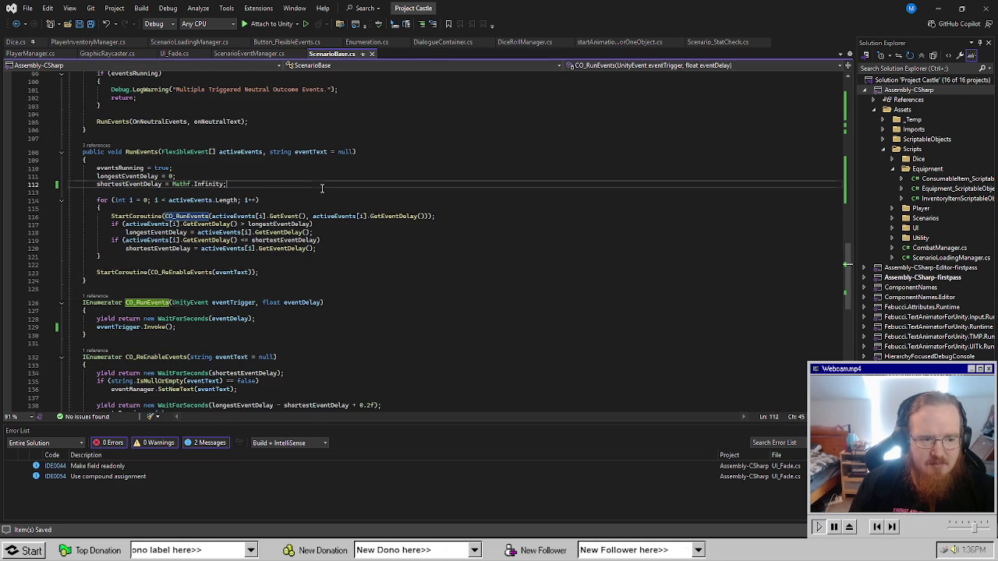
pyautogui.press('Return')
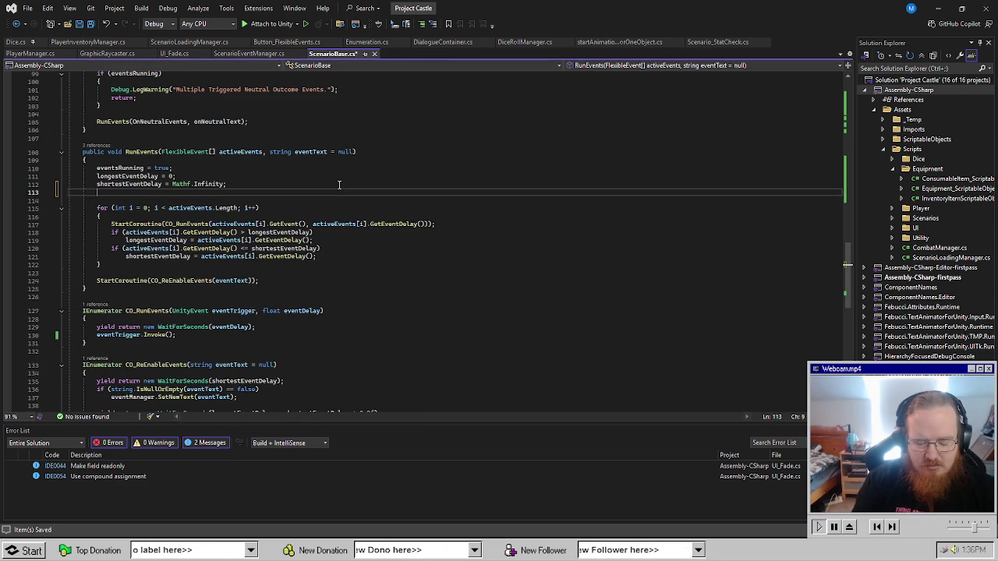
pyautogui.write('ScenarioEventManager')
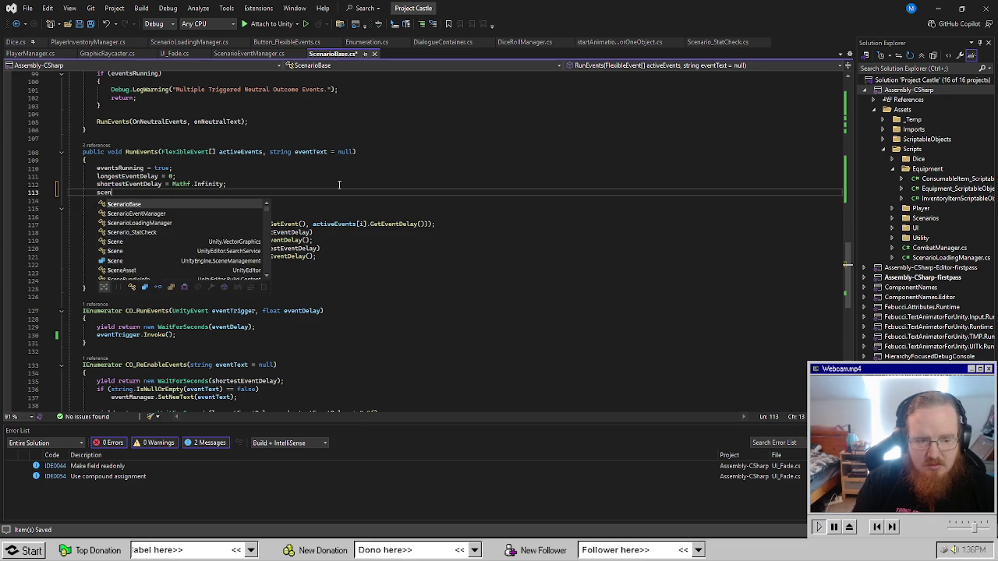
pyautogui.write('.I')
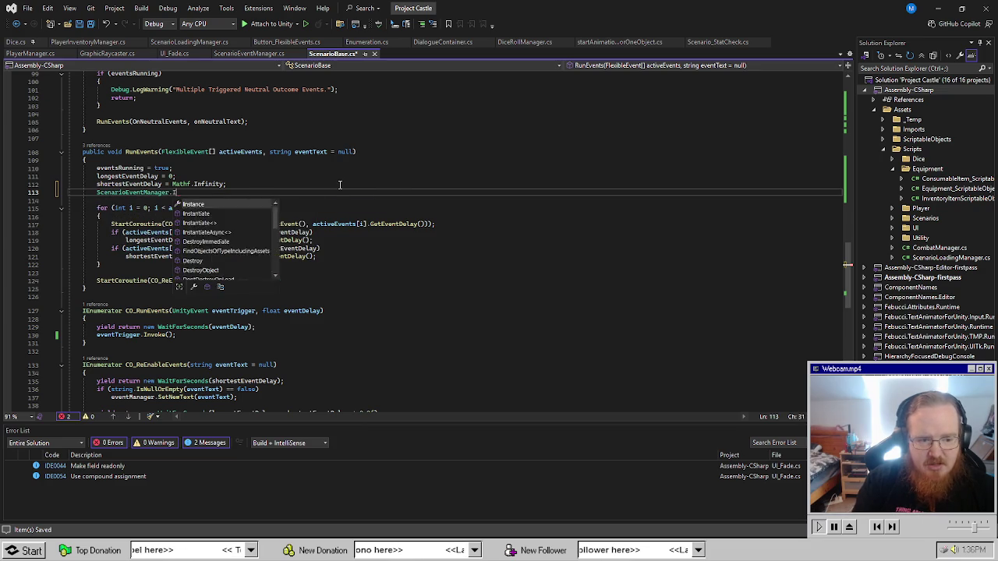
pyautogui.write('nstance.Setup')
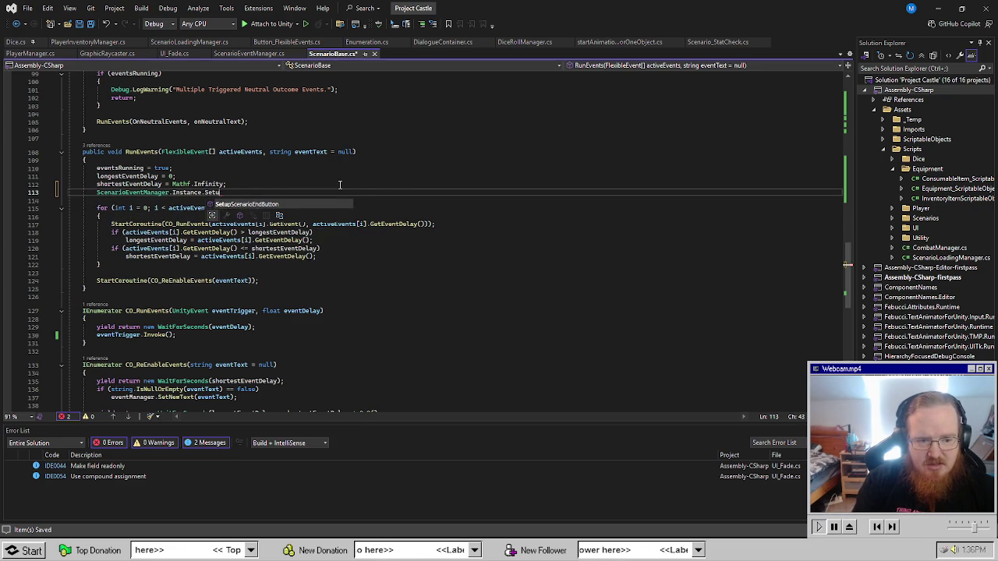
pyautogui.press('Tab')
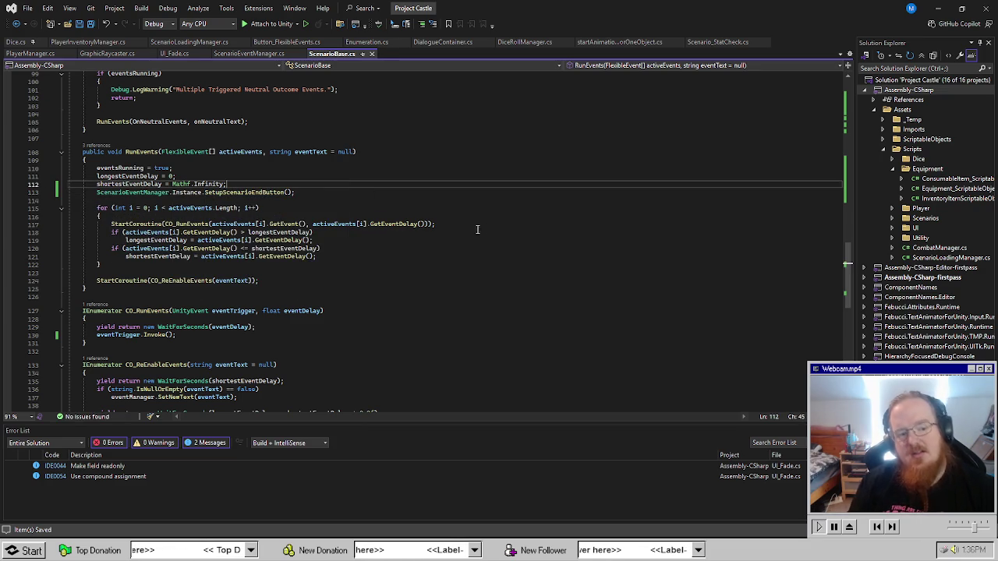
pyautogui.click(477, 224)
# Review the code in Visual Studio, then check the end button's Event Delay value.
pyautogui.moveTo(155, 550)
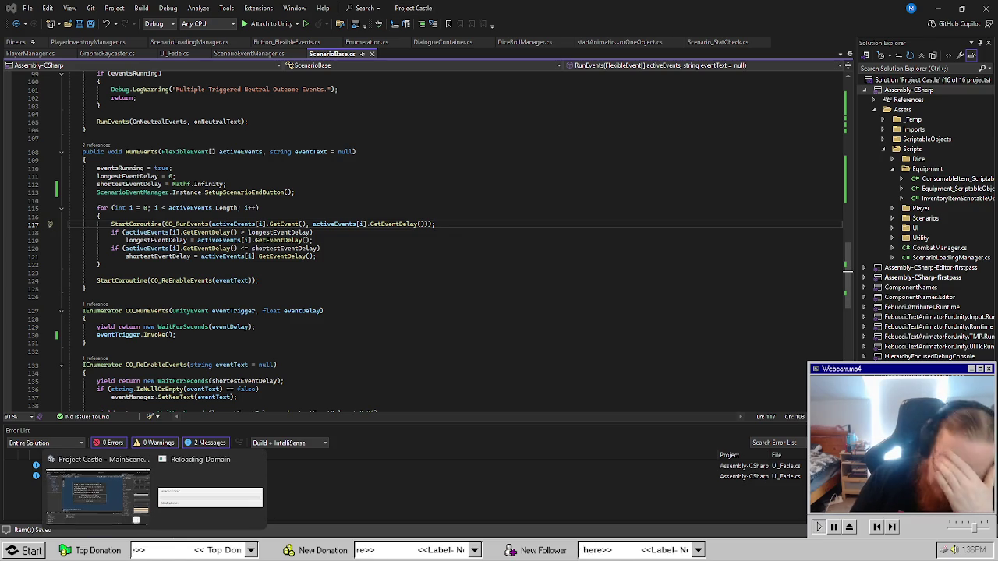
pyautogui.click(123, 513)
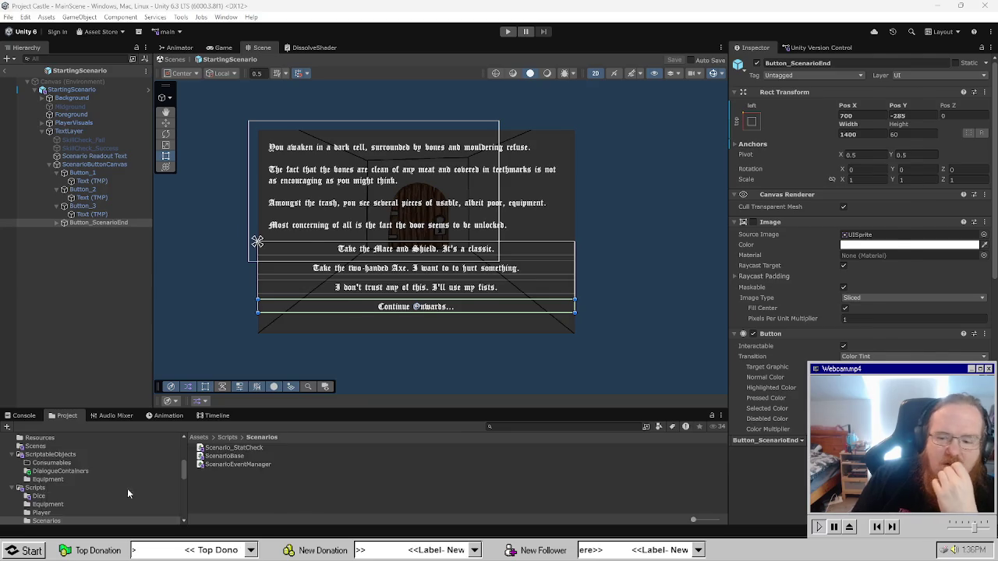
pyautogui.hotkey('alt', 'Tab')
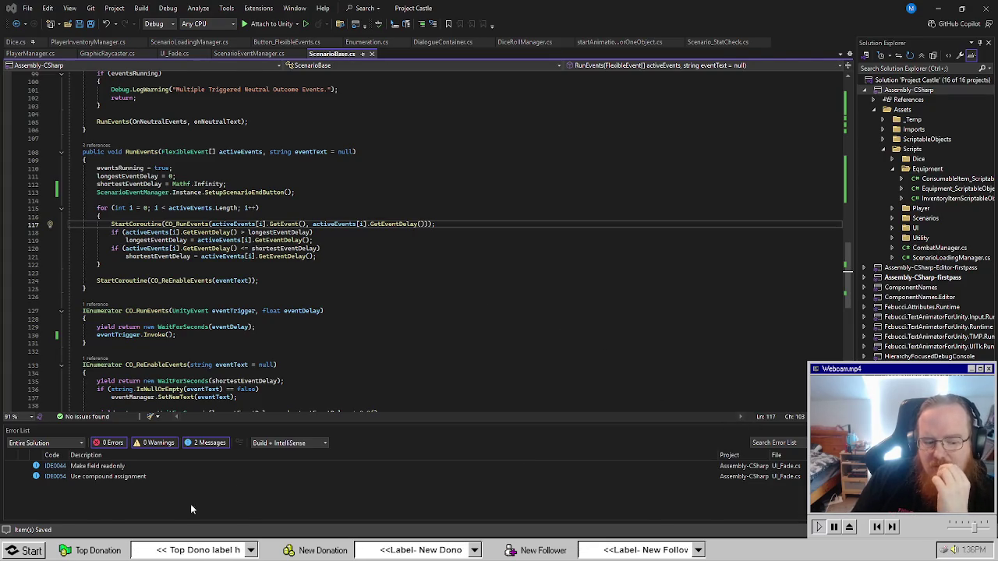
pyautogui.hotkey('alt', 'Tab')
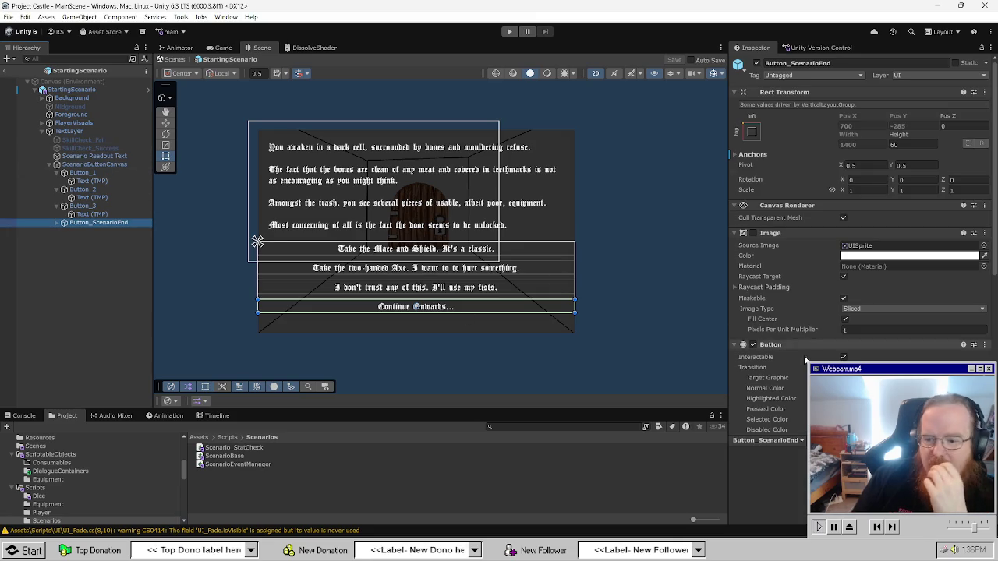
pyautogui.scroll(-5, 842, 322)
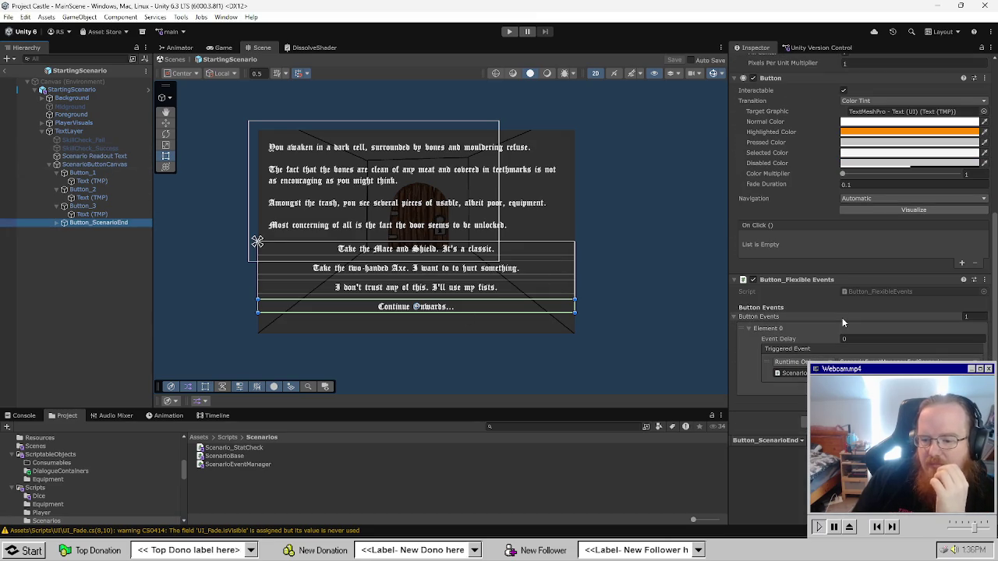
pyautogui.click(869, 338)
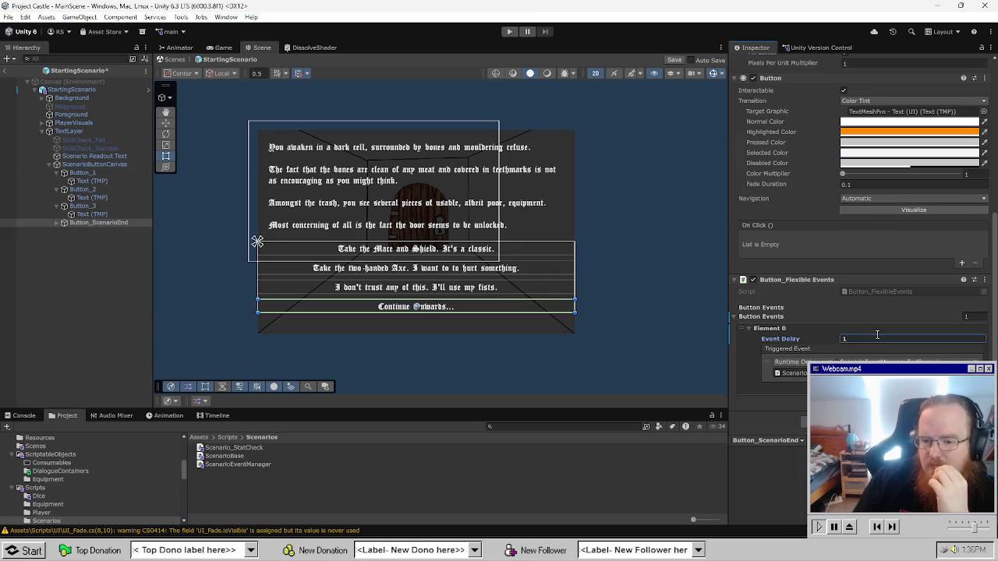
pyautogui.scroll(3, 832, 314)
pyautogui.scroll(4, 828, 308)
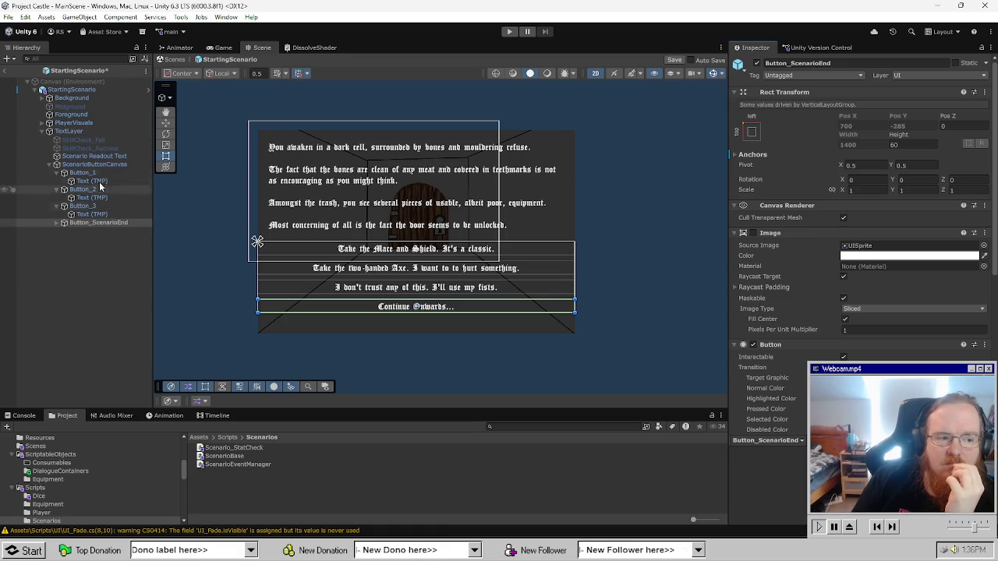
# Select StartingScenario to show its Scenario Event Manager and enter Play mode.
pyautogui.click(92, 130)
pyautogui.click(87, 91)
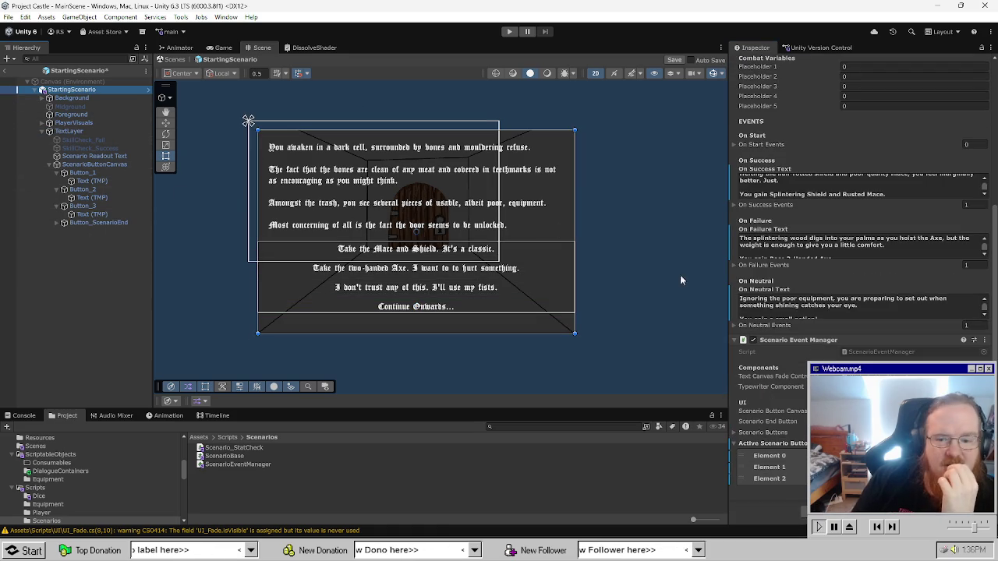
pyautogui.scroll(-2, 857, 234)
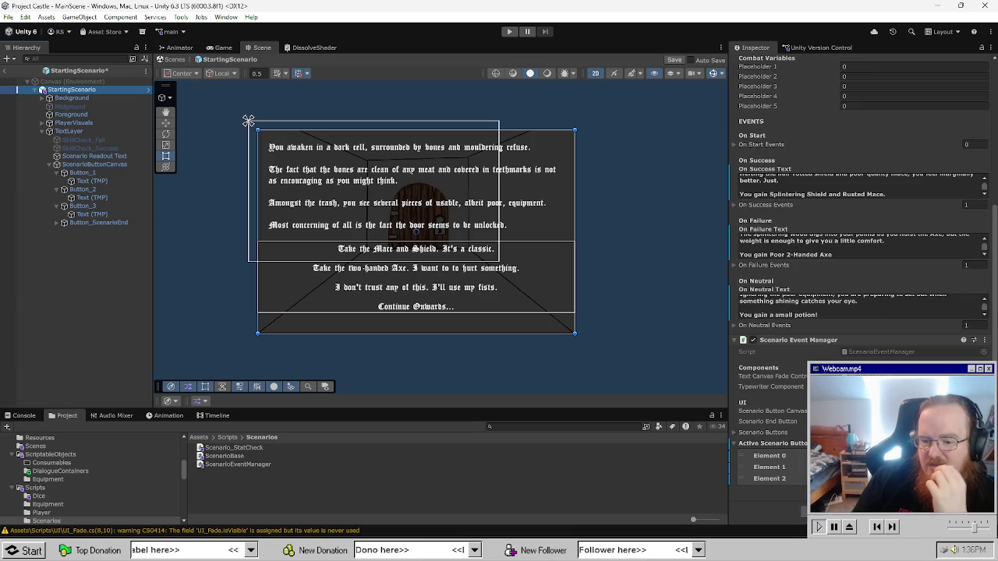
pyautogui.click(509, 32)
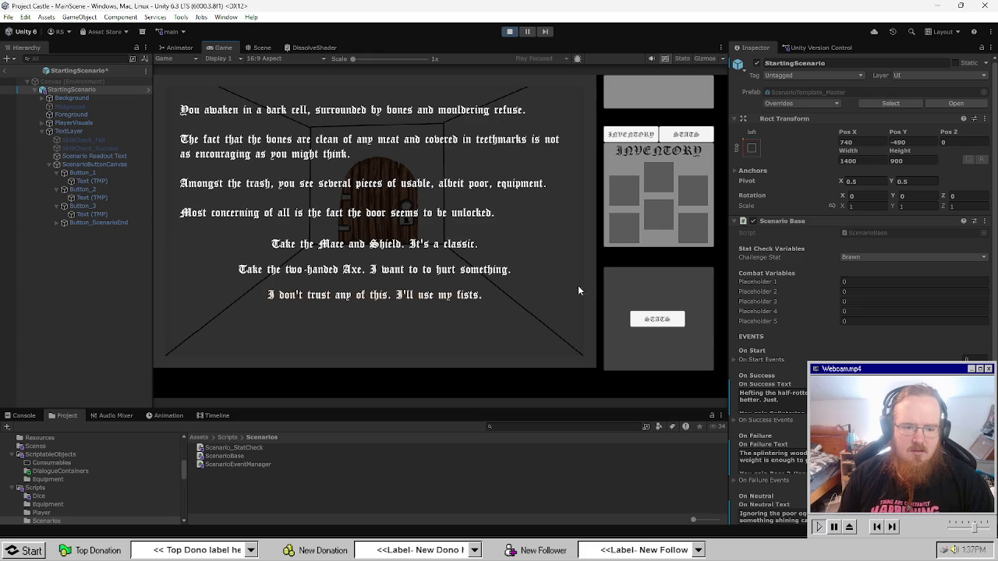
# Take the Mace and Shield, continue onwards, ignore the corridor voice, then stop playing.
pyautogui.click(449, 246)
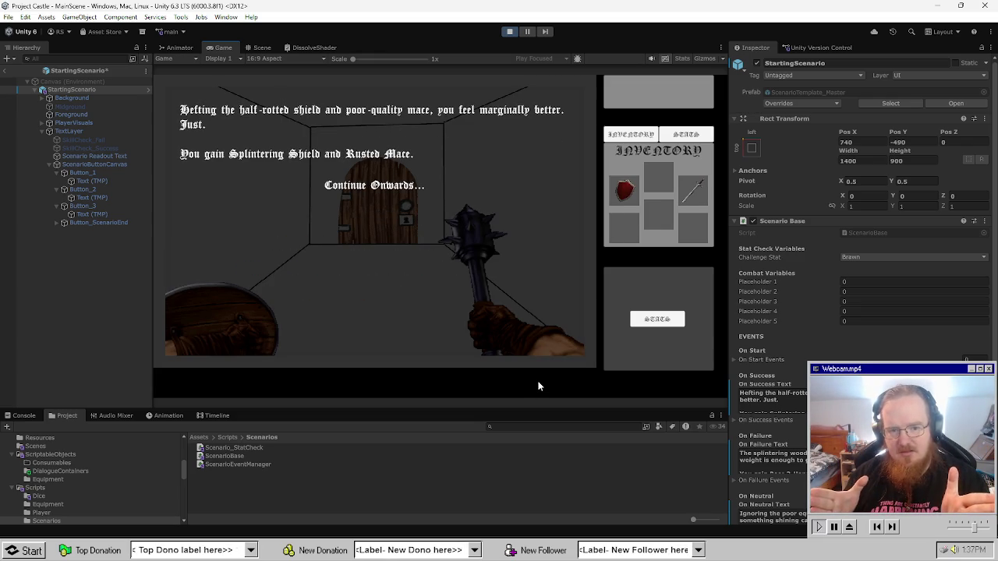
pyautogui.click(390, 180)
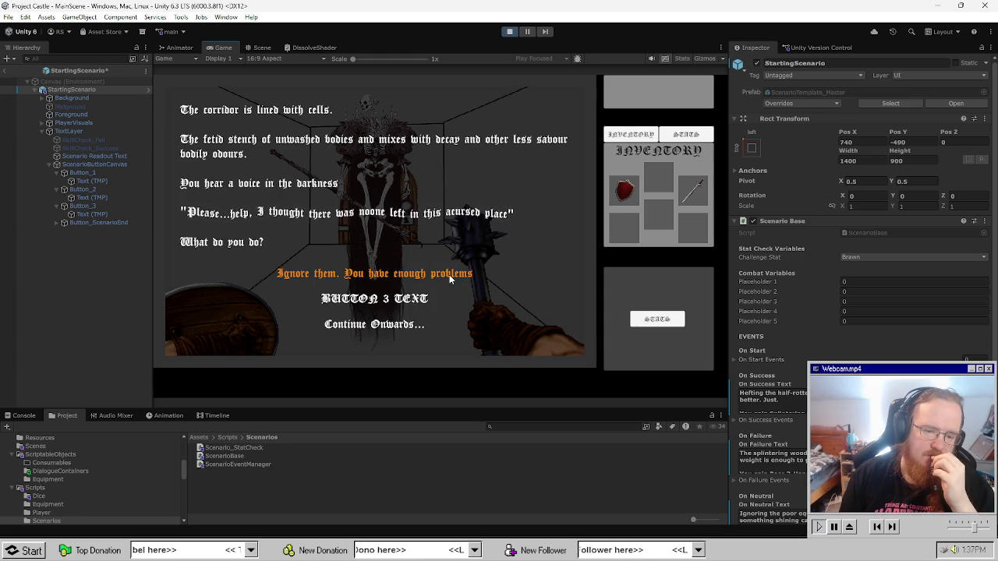
pyautogui.click(449, 274)
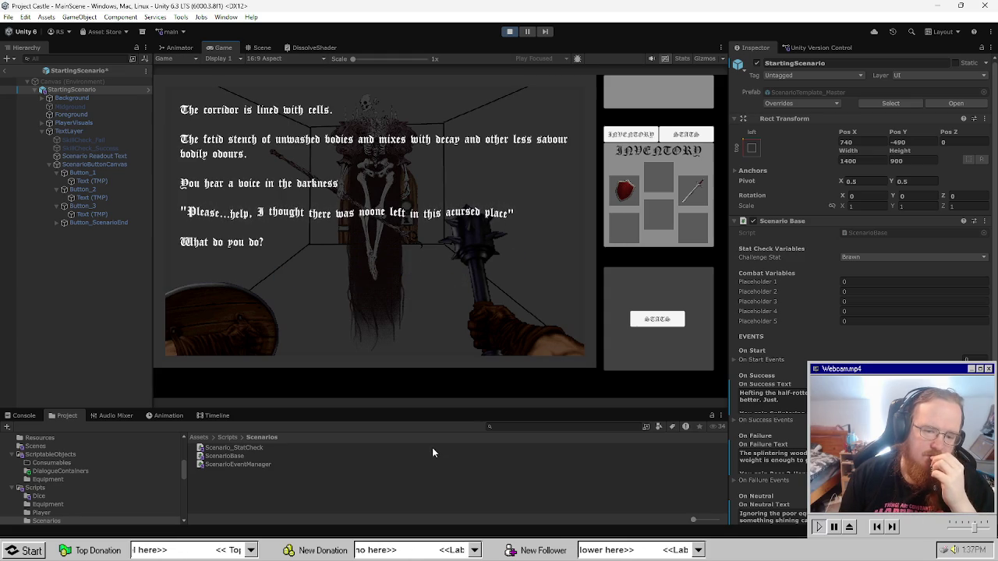
pyautogui.click(510, 32)
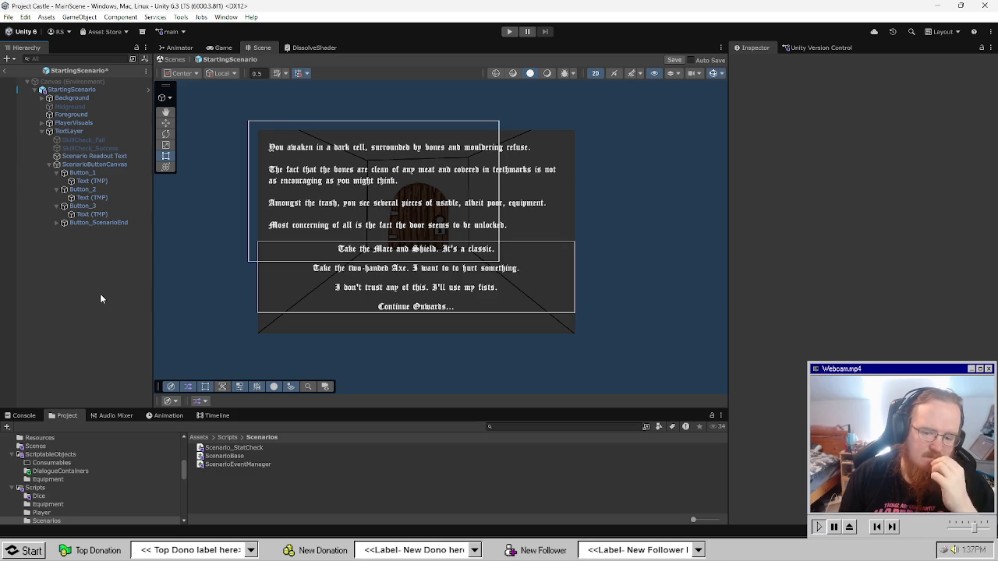
# Save the StartingScenario prefab and exit back to MainScene.
pyautogui.hotkey('ctrl', 's')
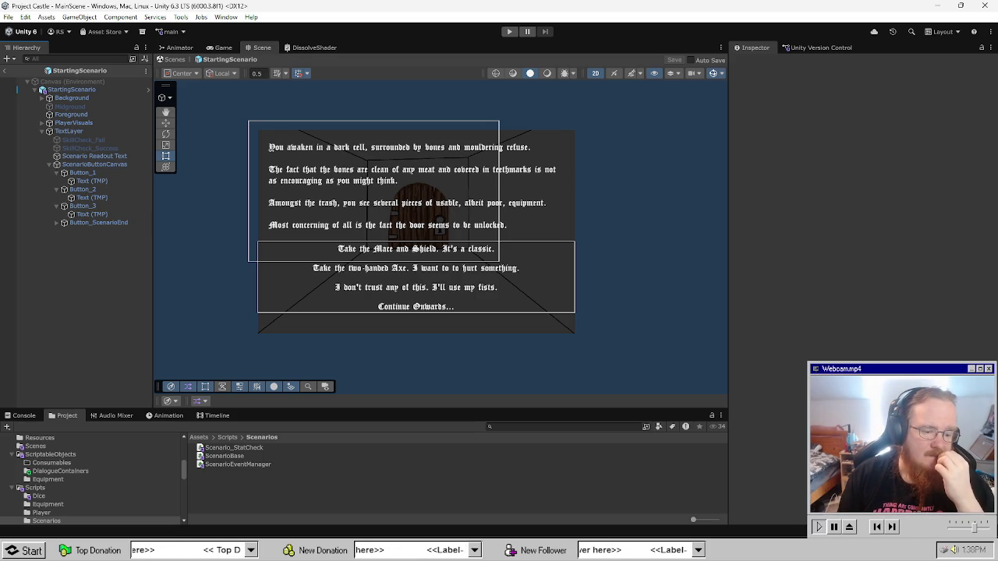
pyautogui.click(41, 131)
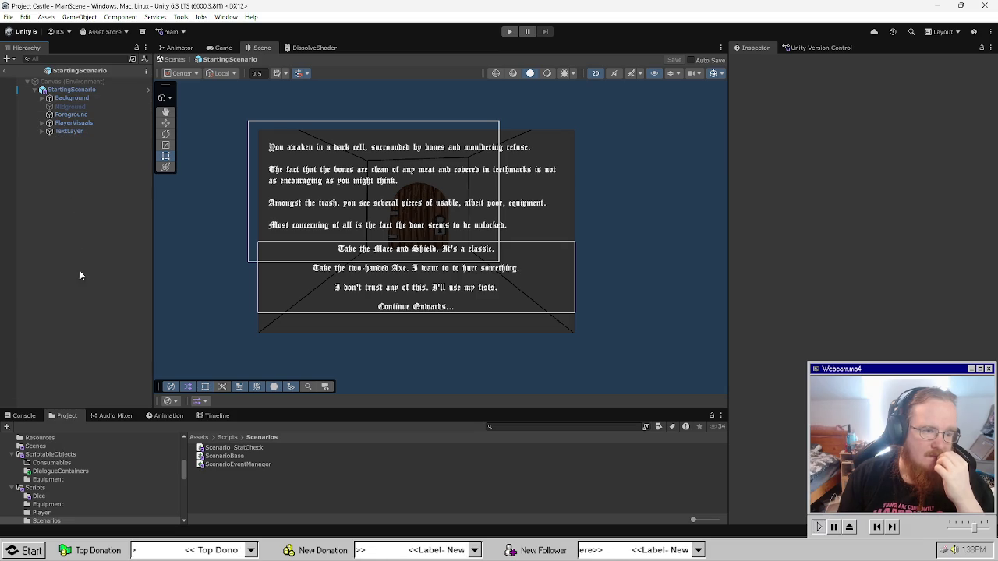
pyautogui.click(6, 71)
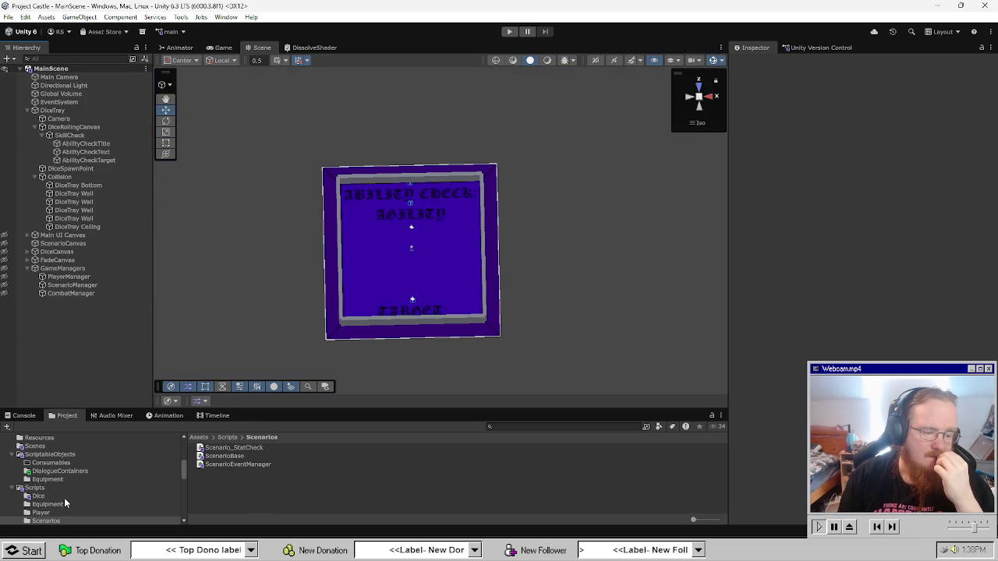
# Collapse the Dice folder and show the Prefabs folder in the Project window.
pyautogui.scroll(-10, 64, 497)
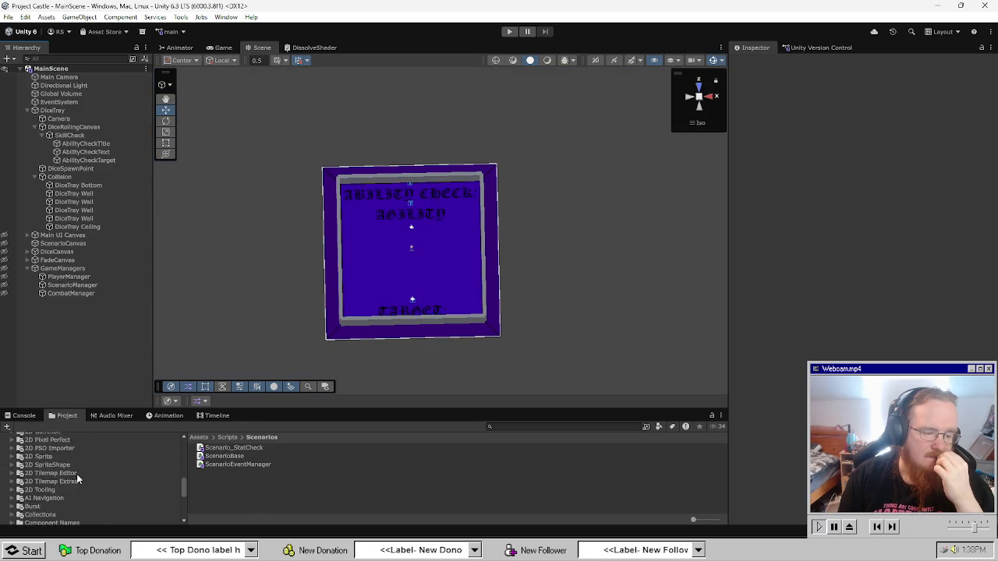
pyautogui.scroll(8, 86, 514)
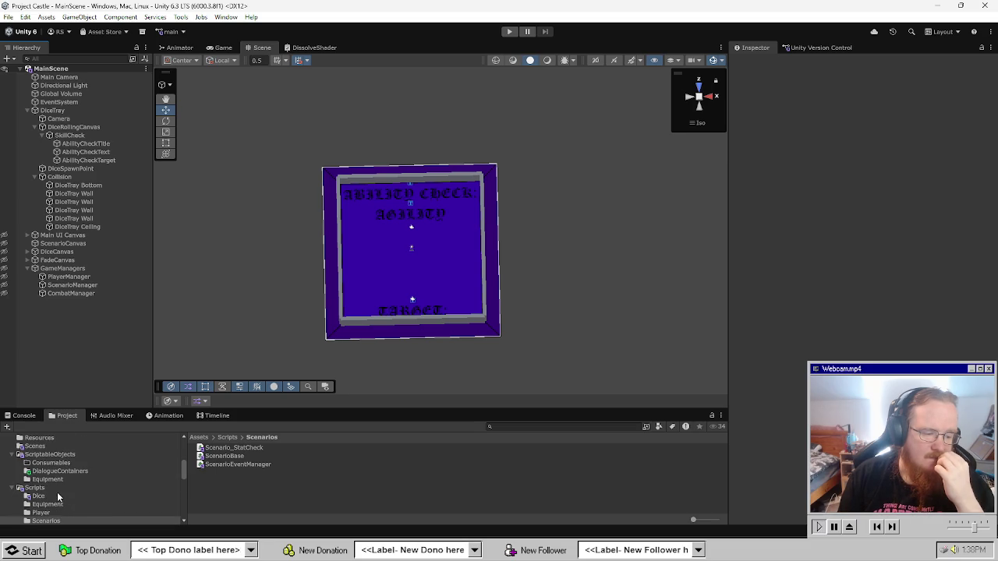
pyautogui.scroll(3, 59, 491)
pyautogui.scroll(2, 82, 499)
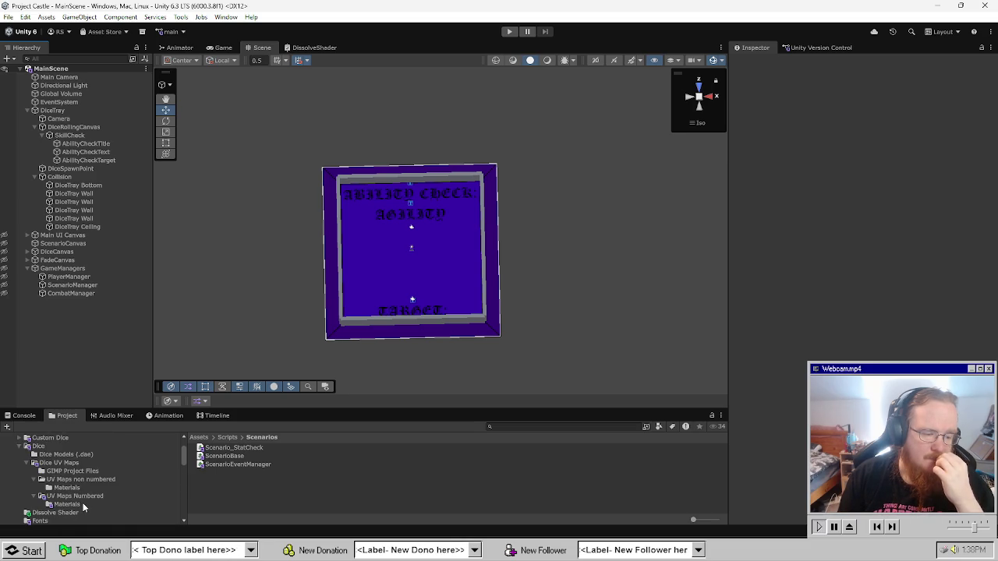
pyautogui.click(21, 447)
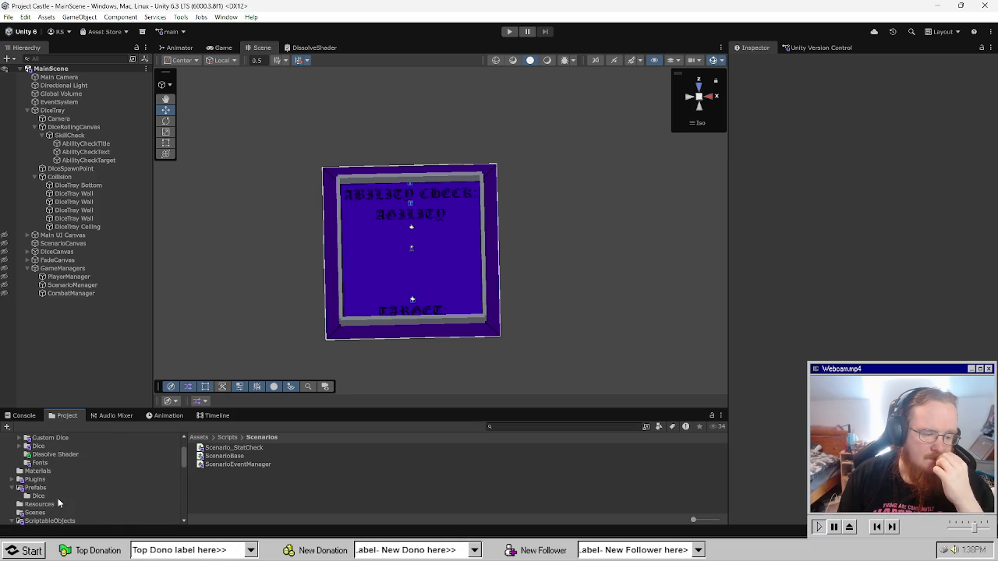
pyautogui.click(35, 488)
# Open ScenarioTemplate_Master and open PlayerVisuals' PlayerEquipmentVisual script in Visual Studio.
pyautogui.click(250, 474)
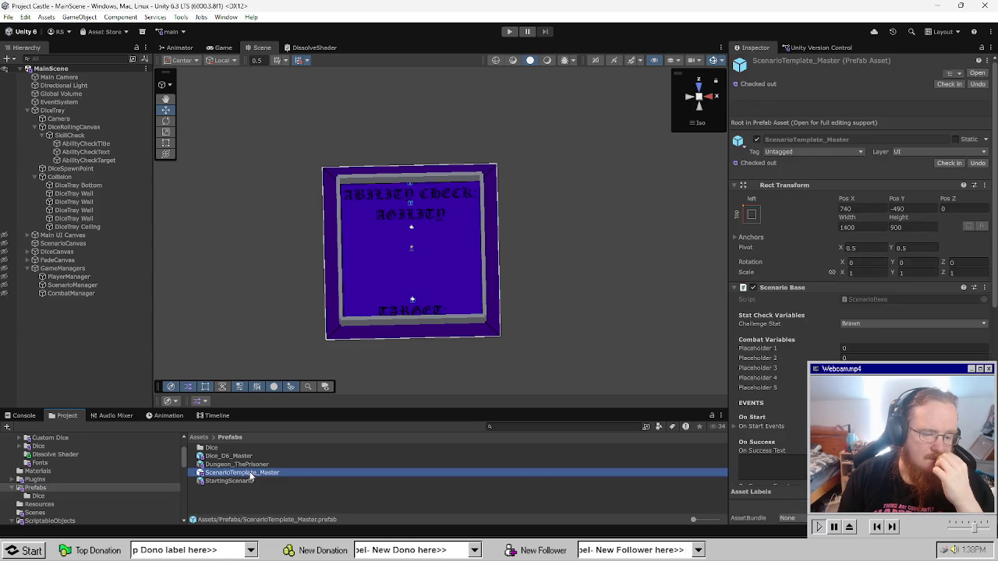
pyautogui.doubleClick(250, 474)
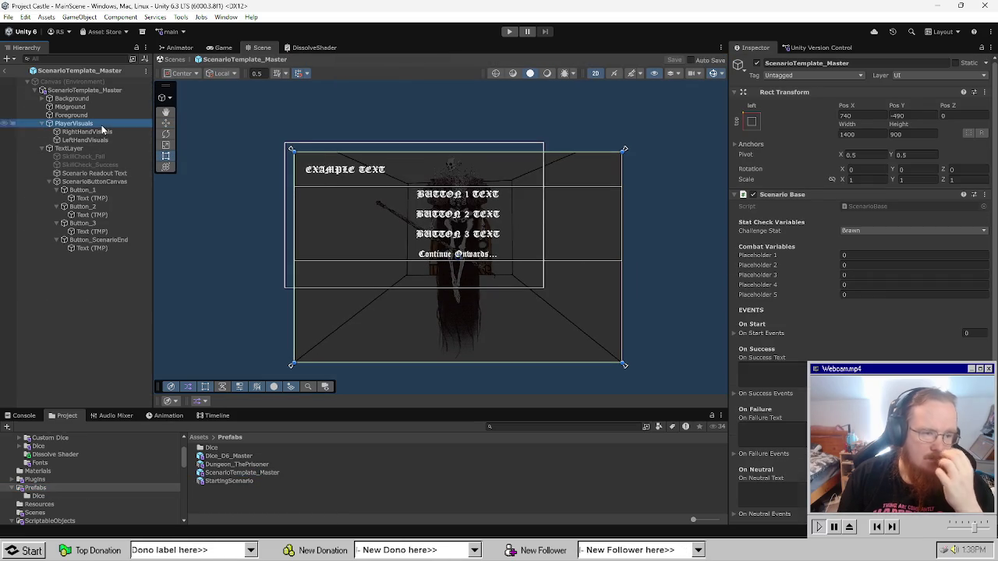
pyautogui.click(102, 125)
pyautogui.scroll(-5, 857, 234)
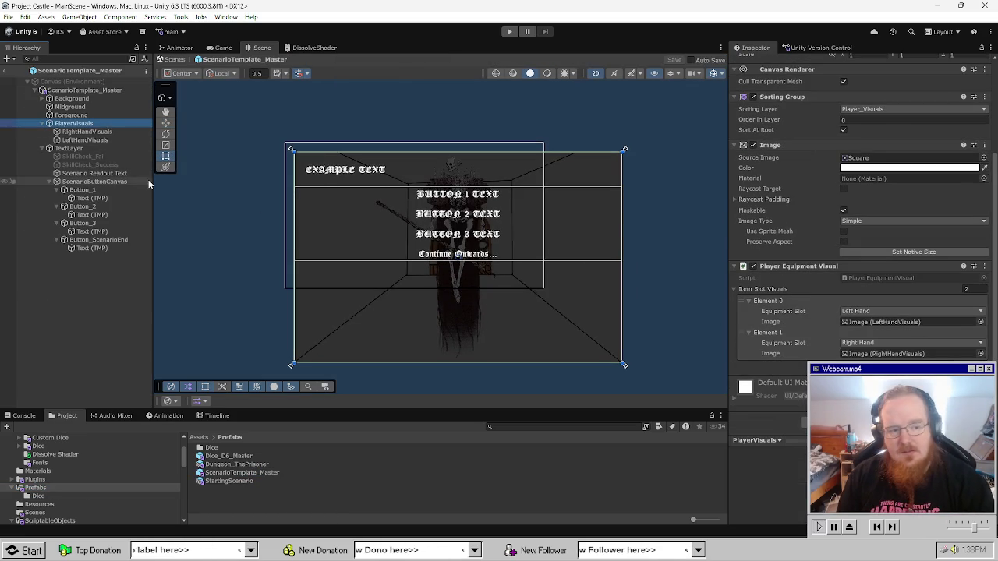
pyautogui.click(87, 131)
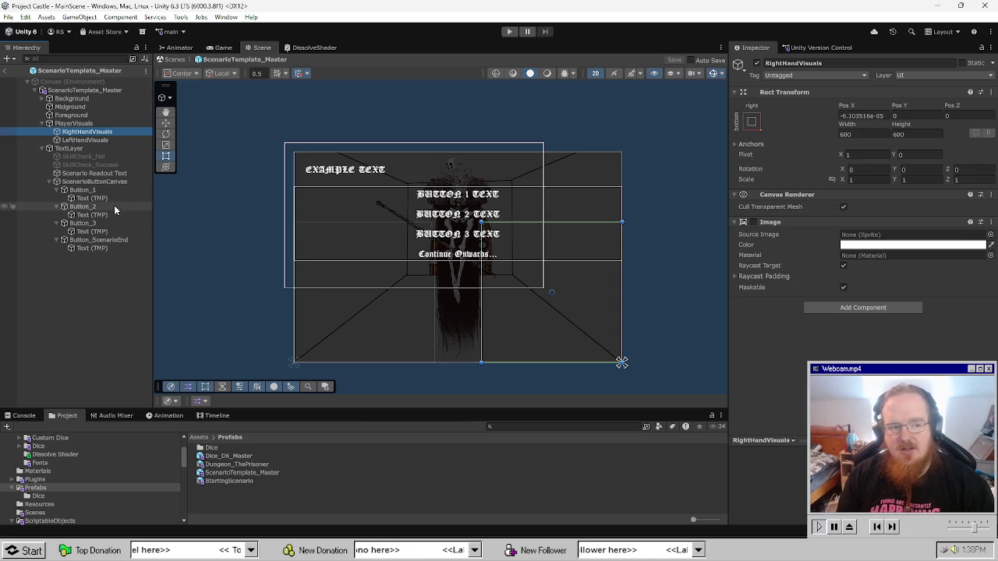
pyautogui.click(99, 122)
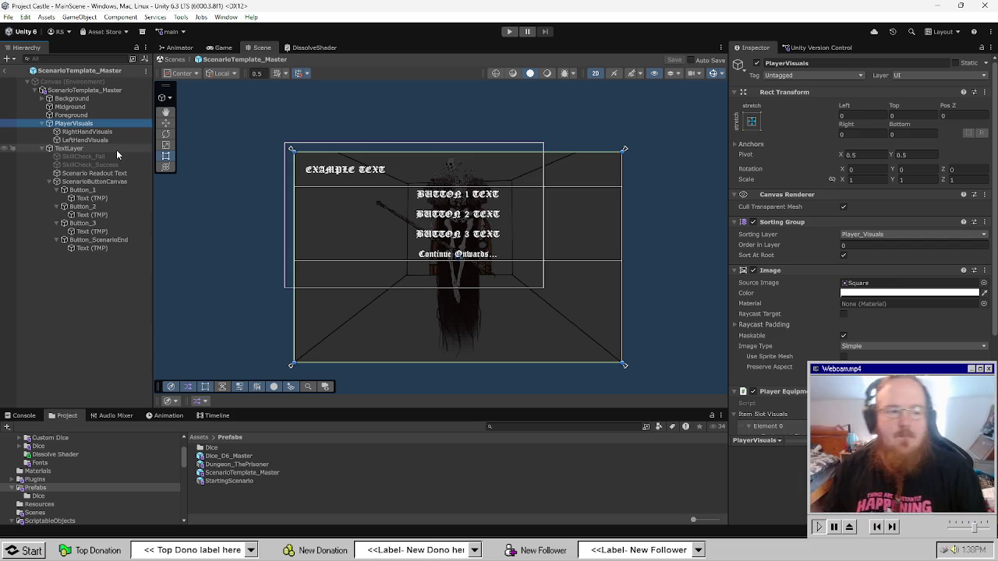
pyautogui.scroll(-3, 824, 316)
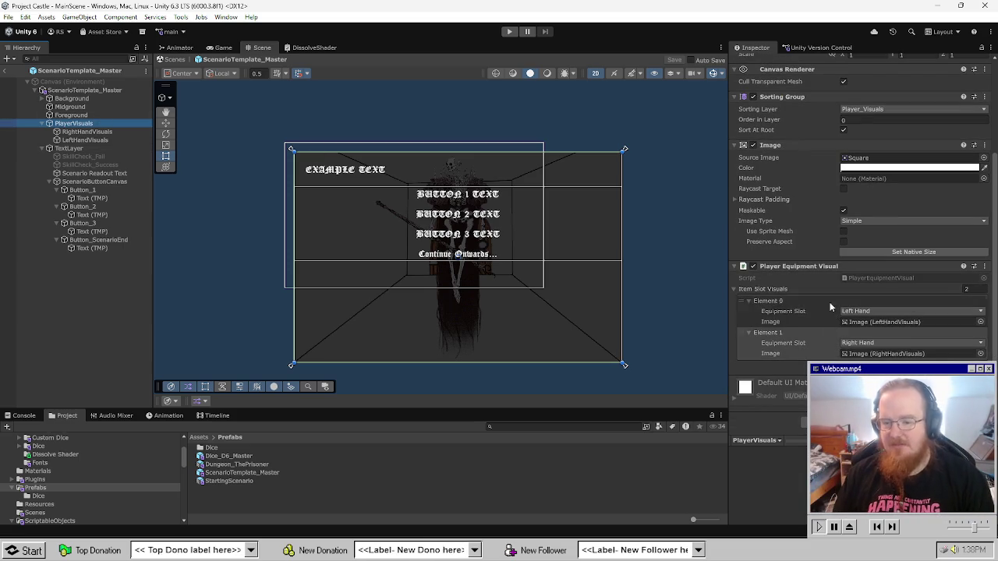
pyautogui.doubleClick(866, 279)
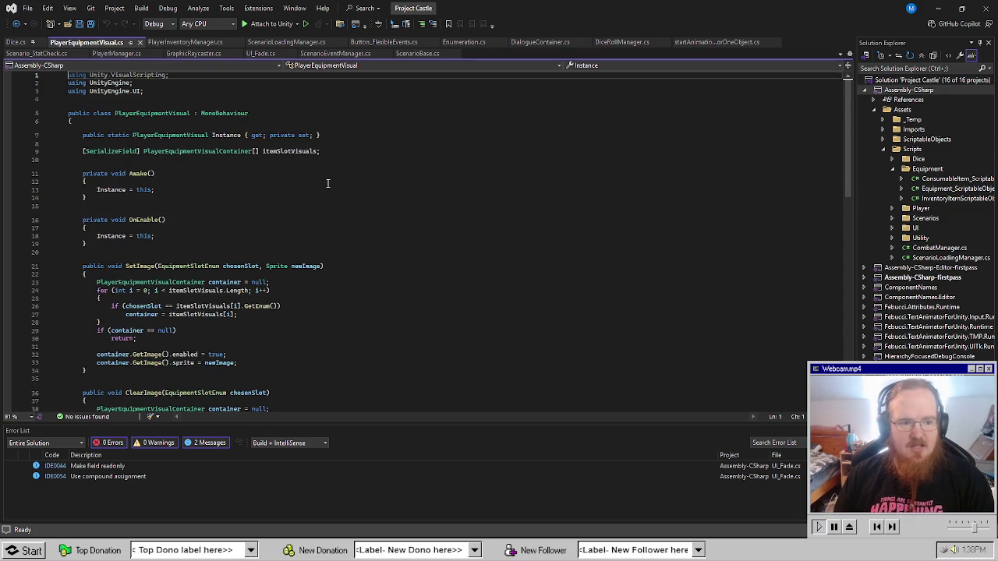
pyautogui.click(353, 160)
pyautogui.press('Return')
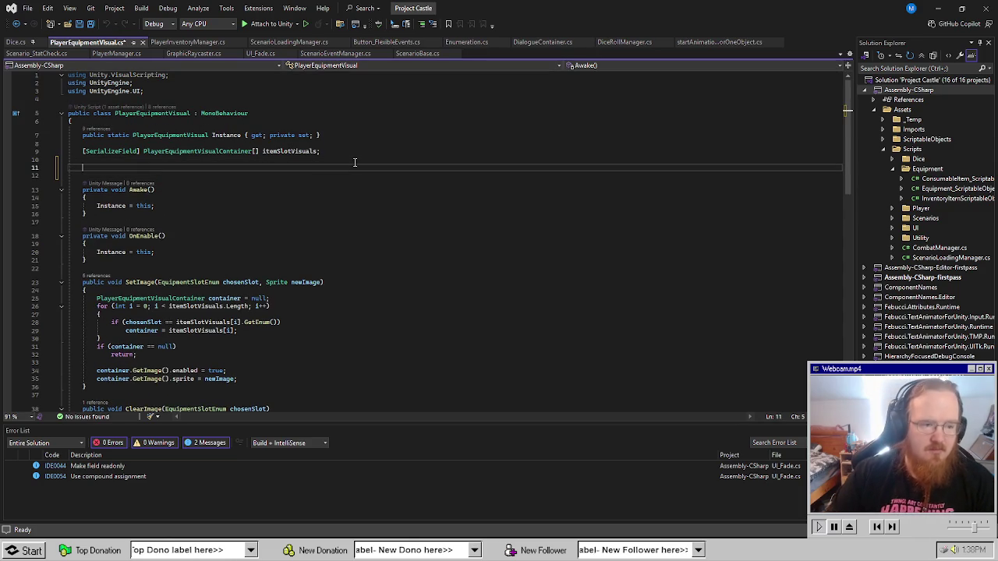
pyautogui.write('[S')
pyautogui.press('Down')
pyautogui.press('Down')
pyautogui.press('Down')
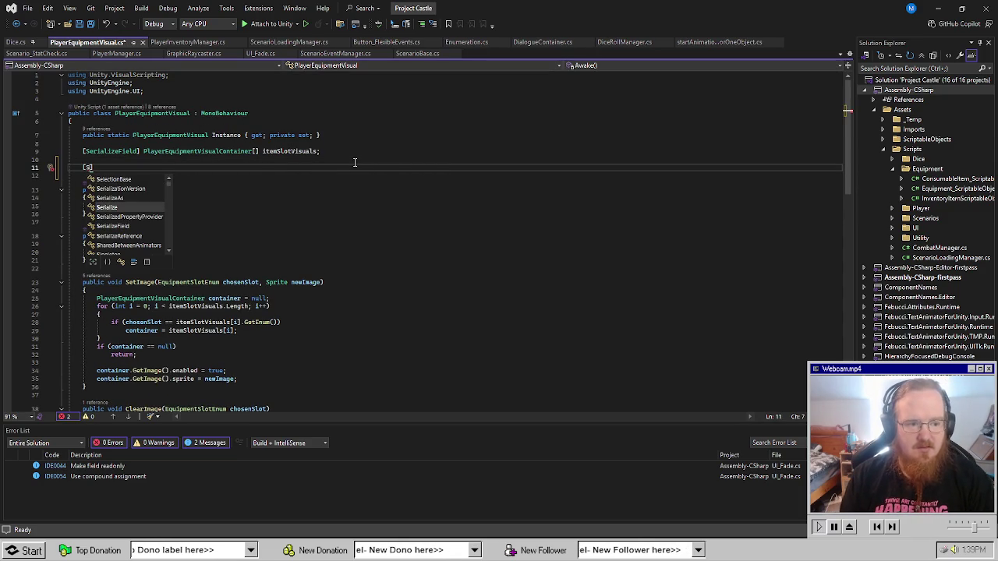
pyautogui.press('Right')
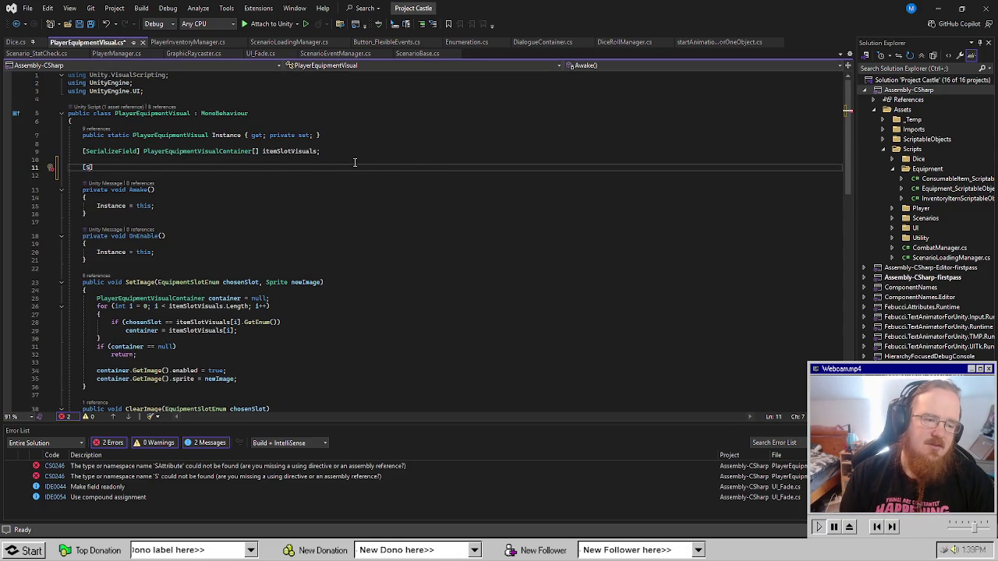
pyautogui.write('era')
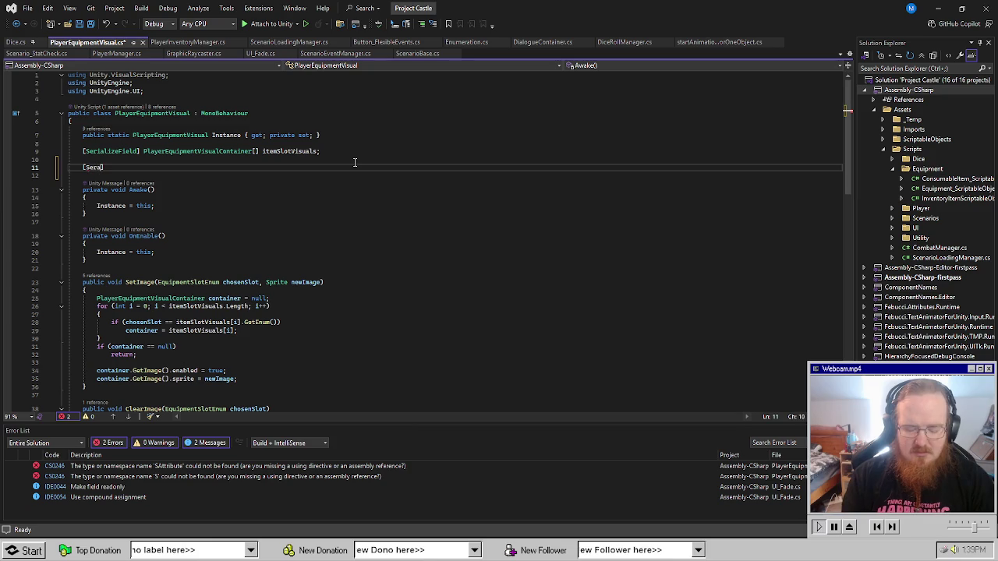
pyautogui.write('ld')
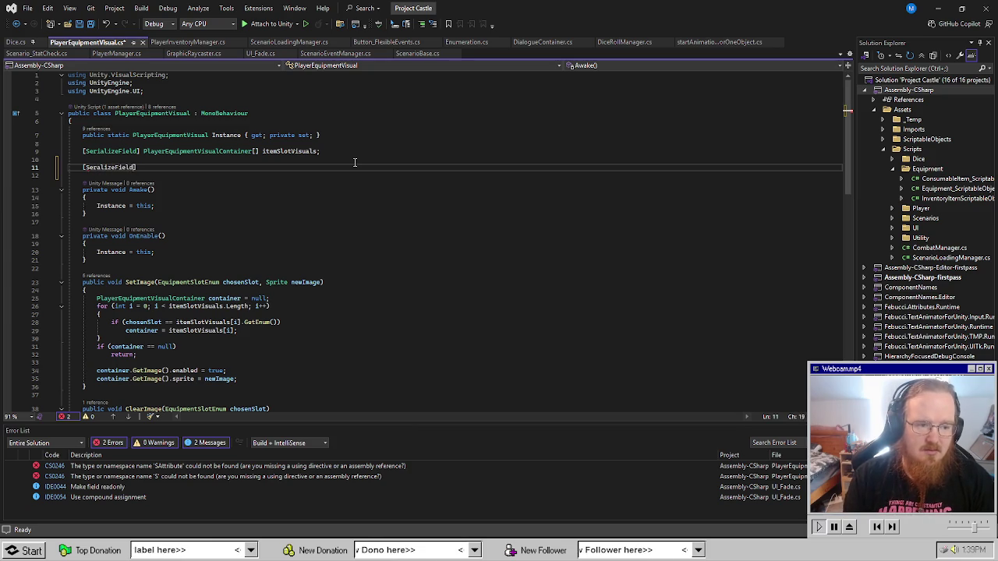
pyautogui.press('BackSpace')
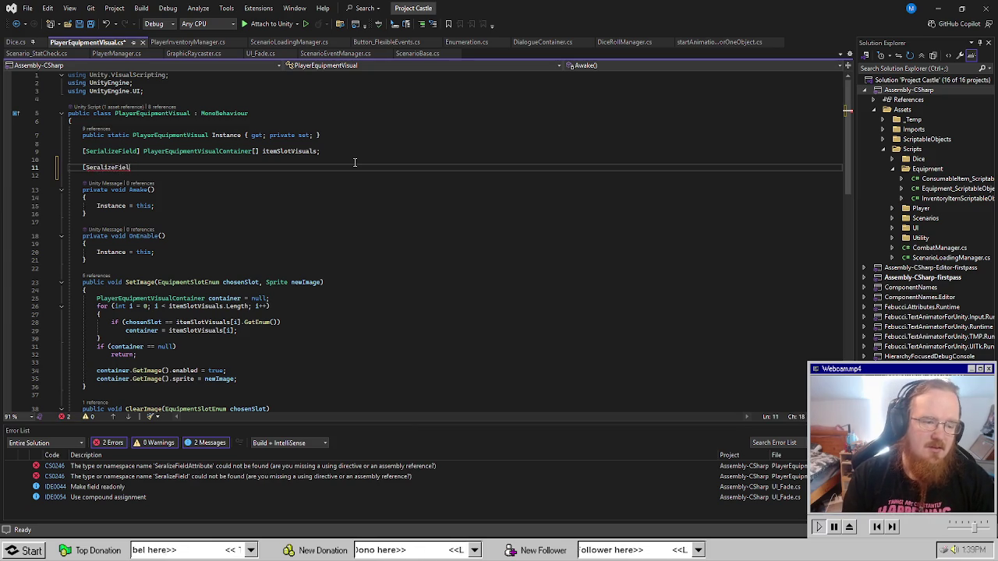
pyautogui.press('BackSpace')
pyautogui.press('BackSpace')
pyautogui.press('BackSpace')
pyautogui.hotkey('ctrl', 's')
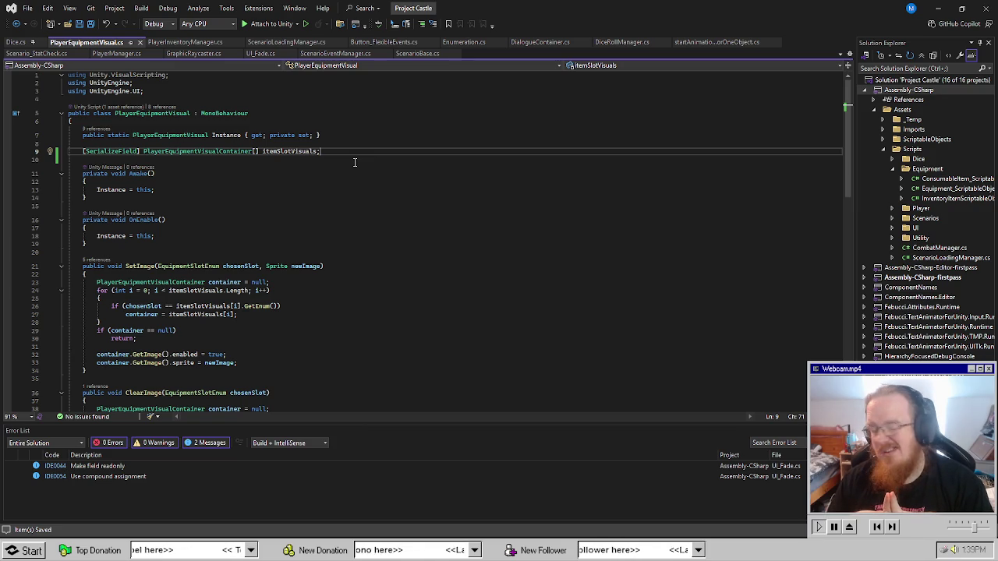
# Browse the SetImage references and the ClearImage method in PlayerEquipmentVisual.cs.
pyautogui.scroll(-6, 375, 343)
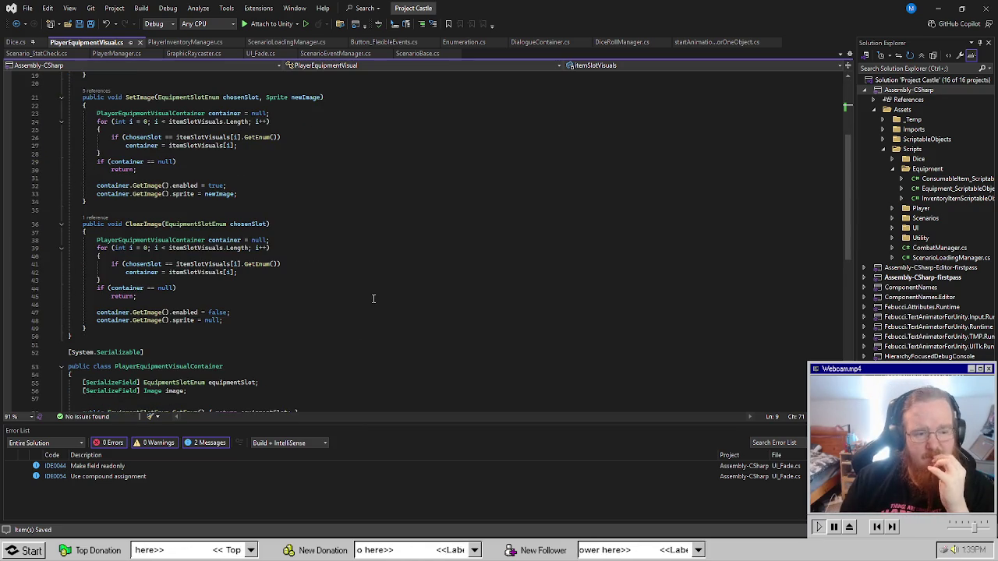
pyautogui.scroll(-4, 374, 299)
pyautogui.scroll(7, 361, 312)
pyautogui.click(371, 272)
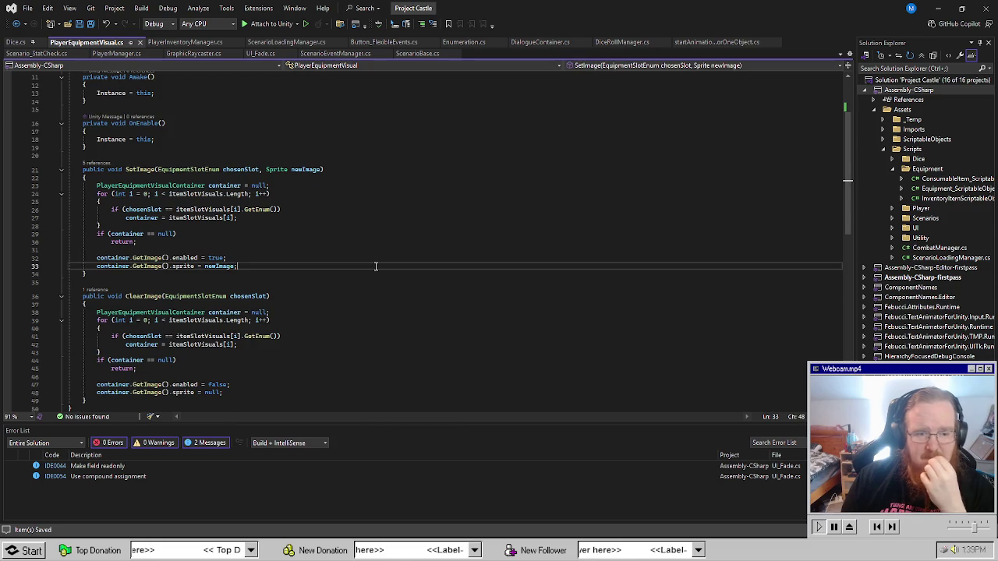
pyautogui.scroll(3, 373, 266)
pyautogui.click(114, 244)
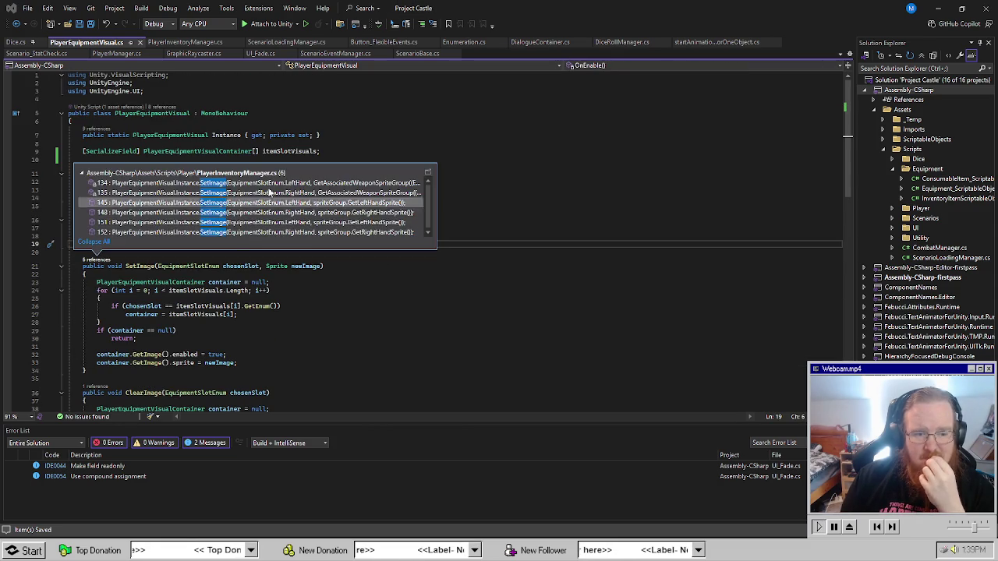
pyautogui.click(242, 186)
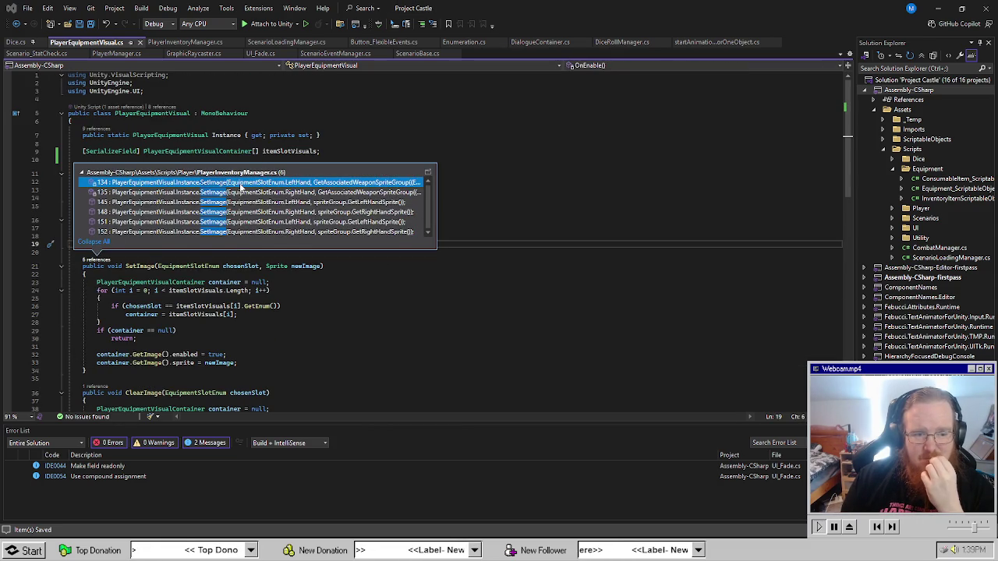
pyautogui.click(384, 331)
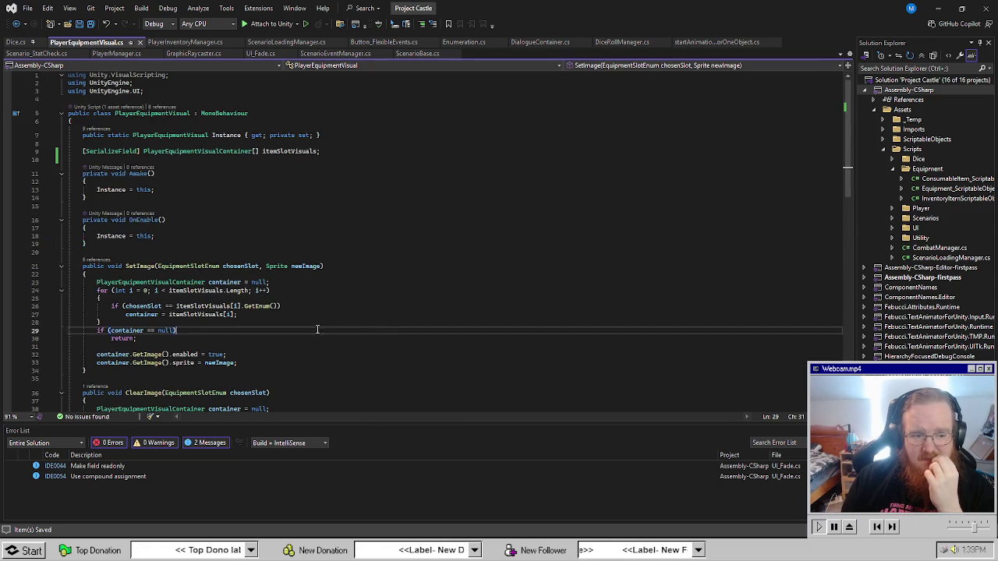
pyautogui.scroll(-12, 313, 328)
pyautogui.scroll(7, 314, 328)
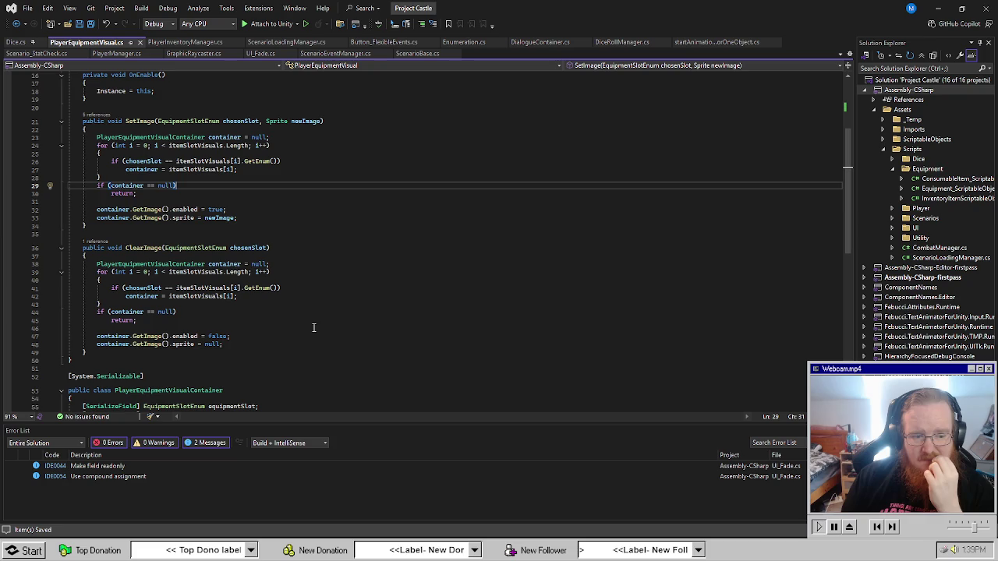
pyautogui.scroll(1, 313, 328)
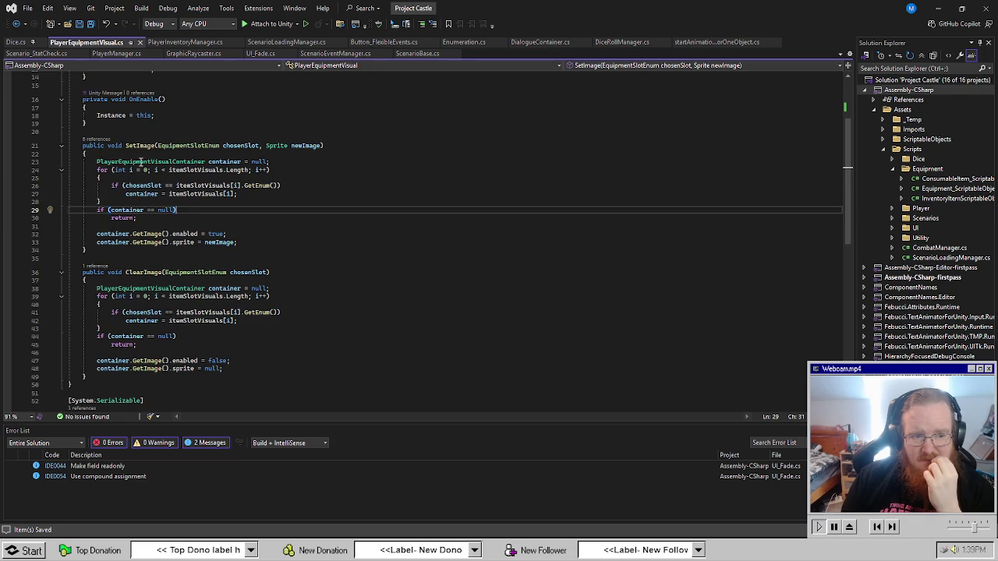
pyautogui.click(96, 141)
pyautogui.click(404, 297)
pyautogui.scroll(5, 172, 285)
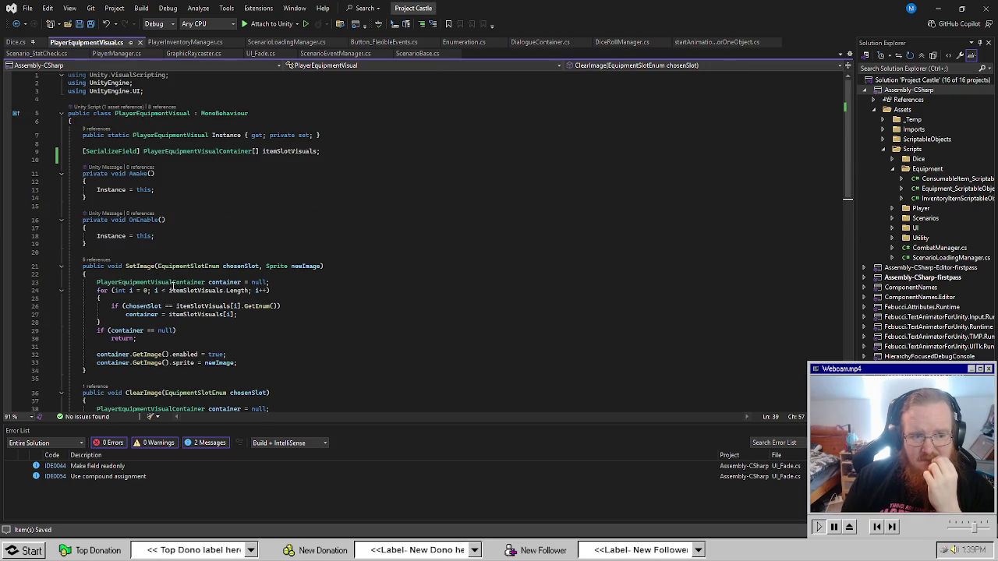
# Open the line 135 SetImage call in PlayerInventoryManager.cs and review SetNewEquipmentImage.
pyautogui.click(97, 260)
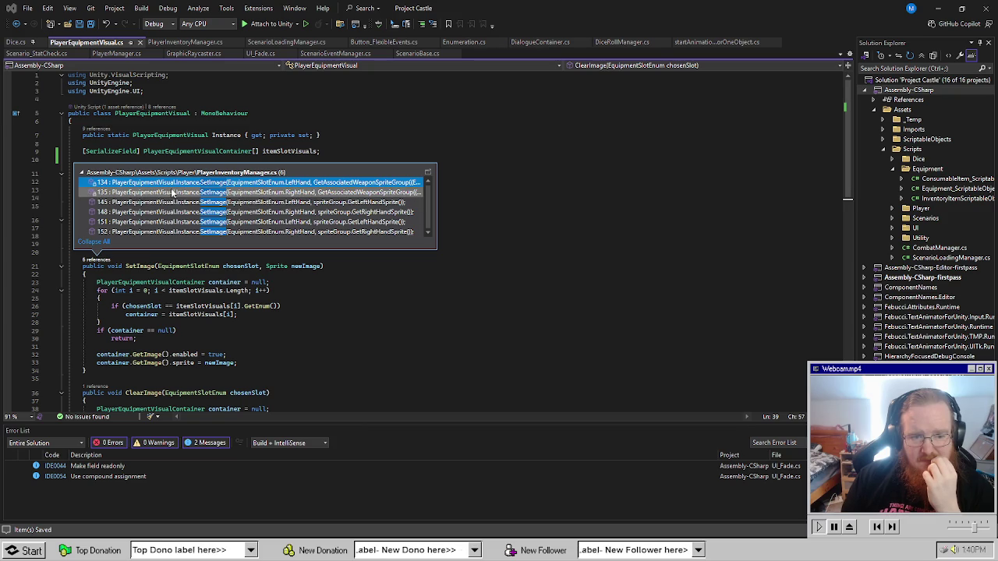
pyautogui.doubleClick(171, 191)
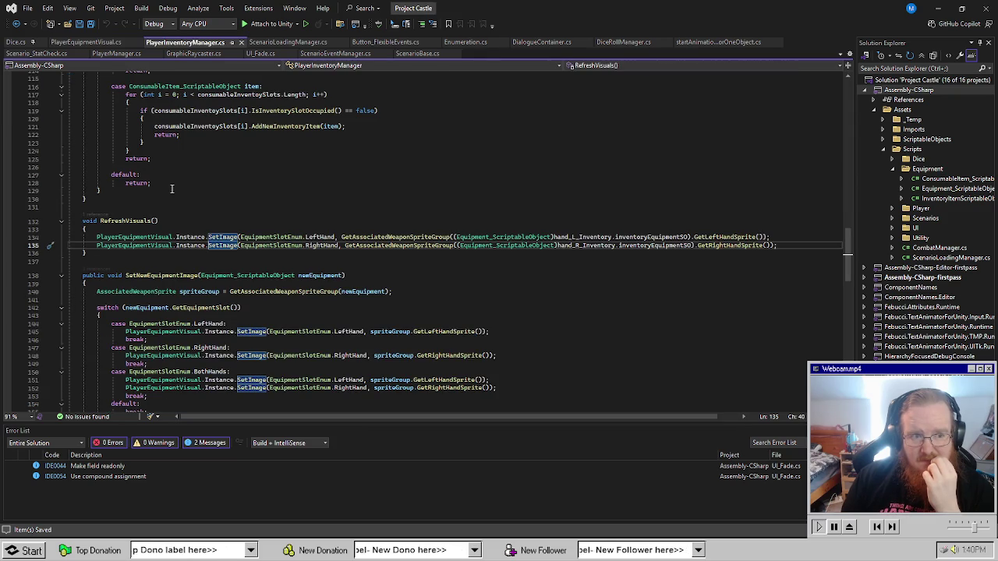
pyautogui.click(558, 339)
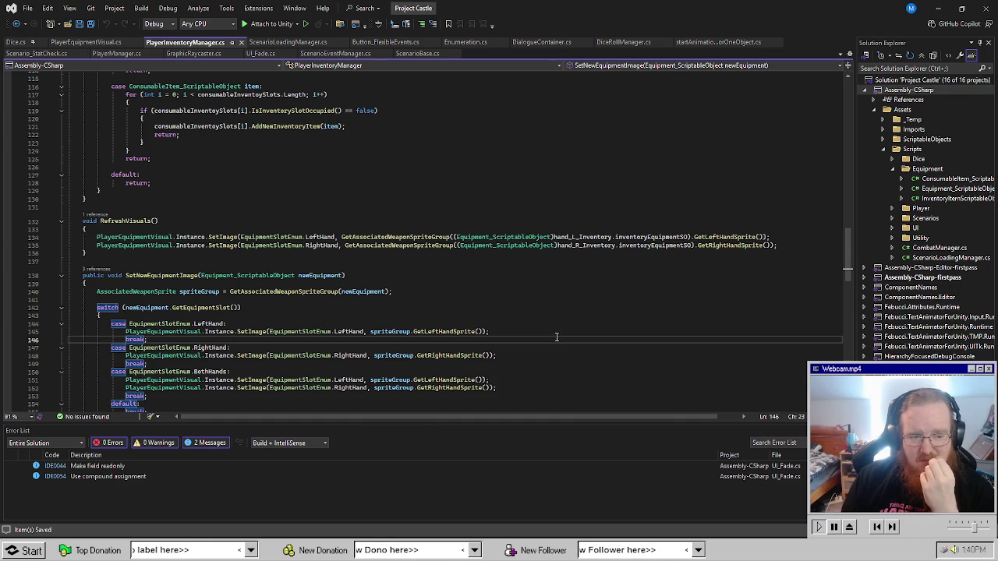
pyautogui.scroll(-4, 448, 278)
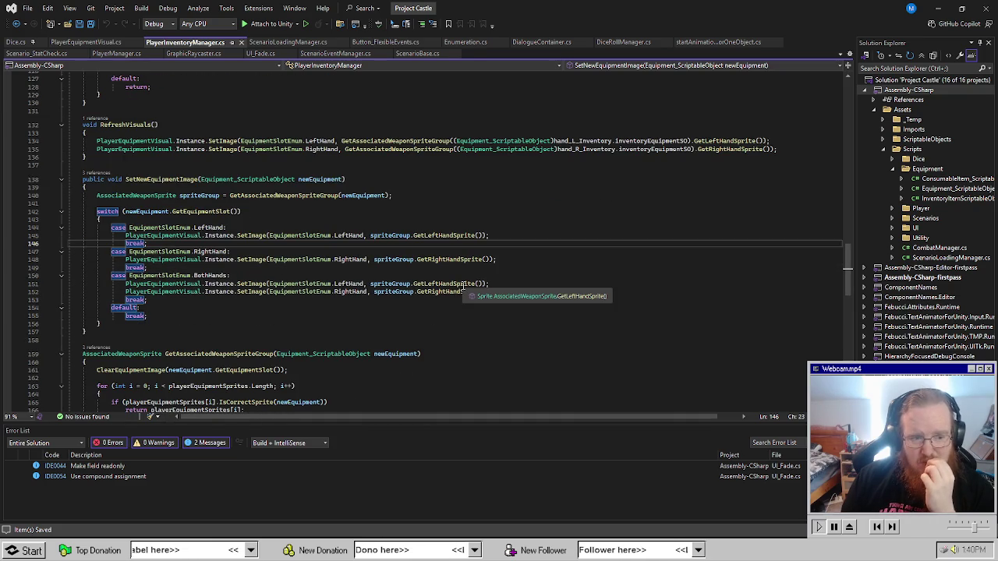
pyautogui.click(443, 360)
# Exit ScenarioTemplate_Master to MainScene and open Dungeon_ThePrisoner from the Prefabs folder.
pyautogui.hotkey('alt', 'Tab')
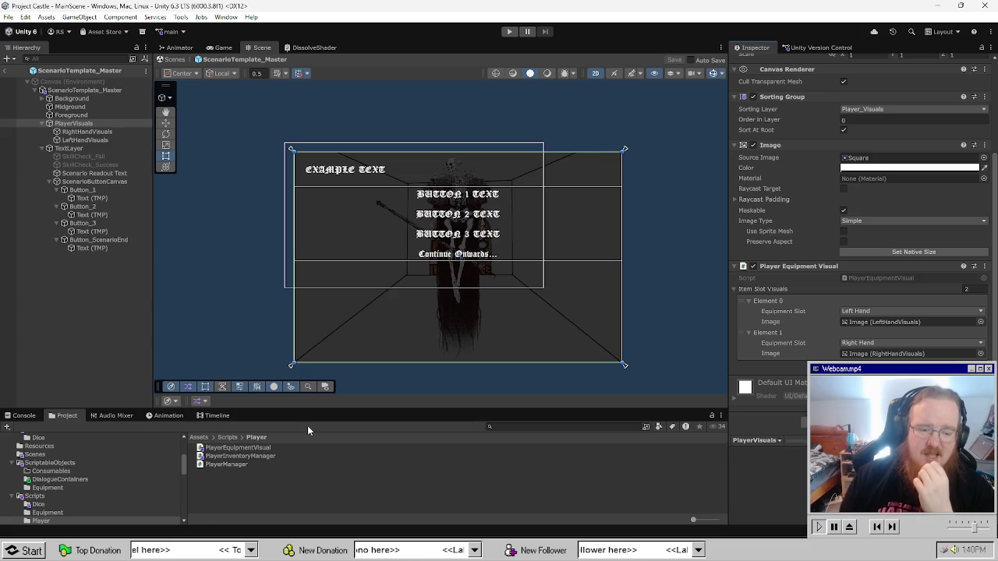
pyautogui.click(104, 312)
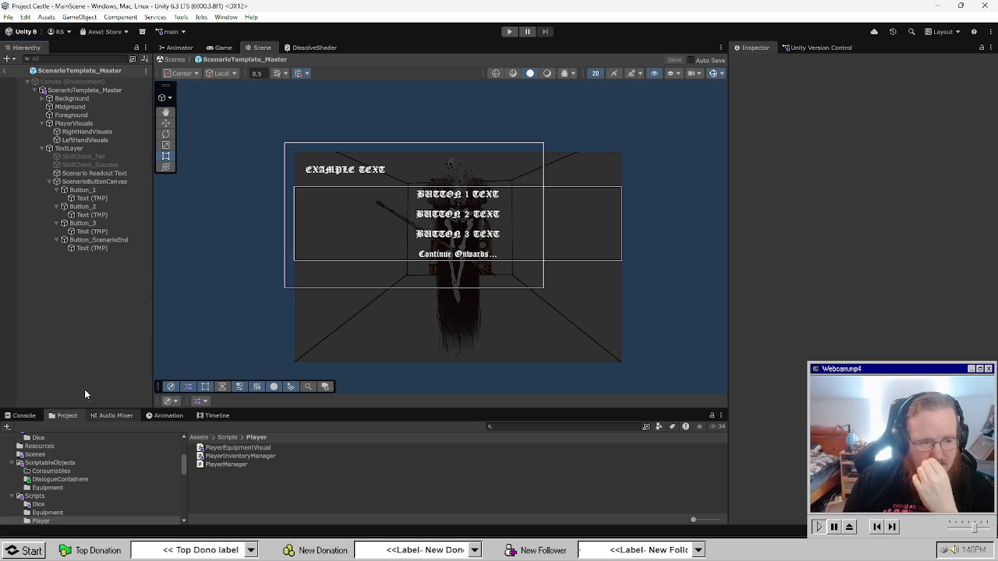
pyautogui.click(4, 71)
pyautogui.click(66, 496)
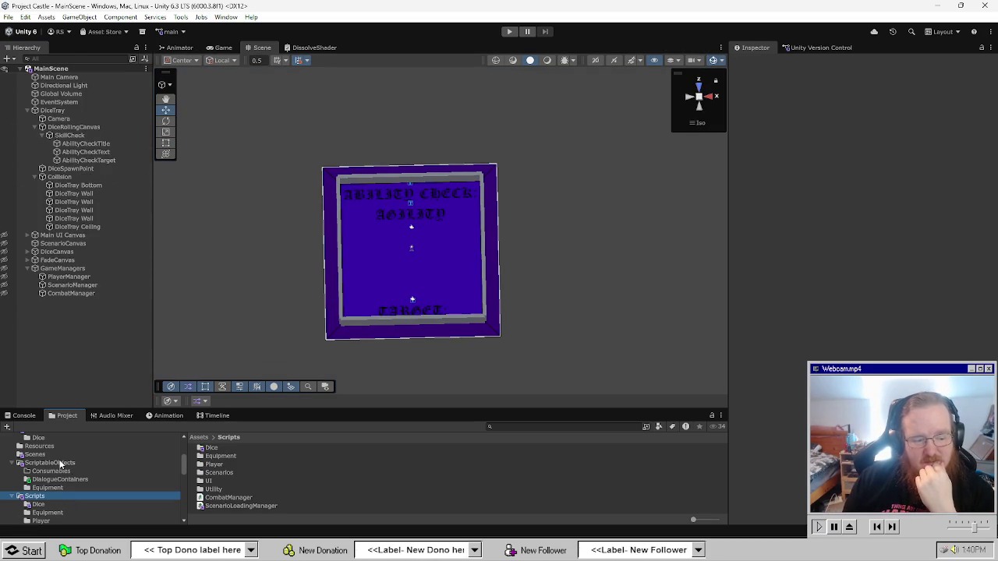
pyautogui.scroll(3, 65, 482)
pyautogui.click(54, 492)
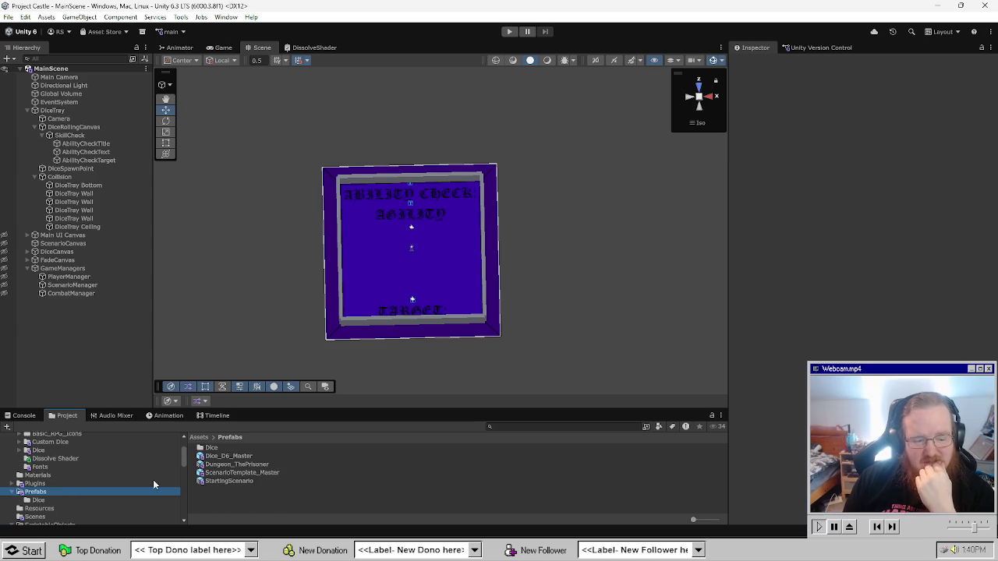
pyautogui.doubleClick(236, 464)
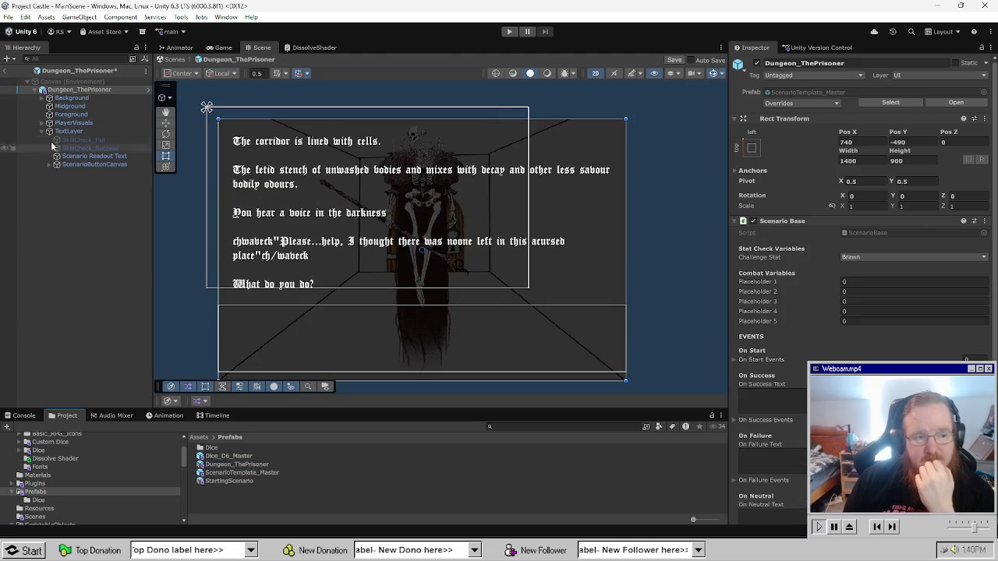
# Select Dungeon_ThePrisoner's Scenario Readout Text and scroll to its Typewriter On Text Showed event.
pyautogui.click(91, 130)
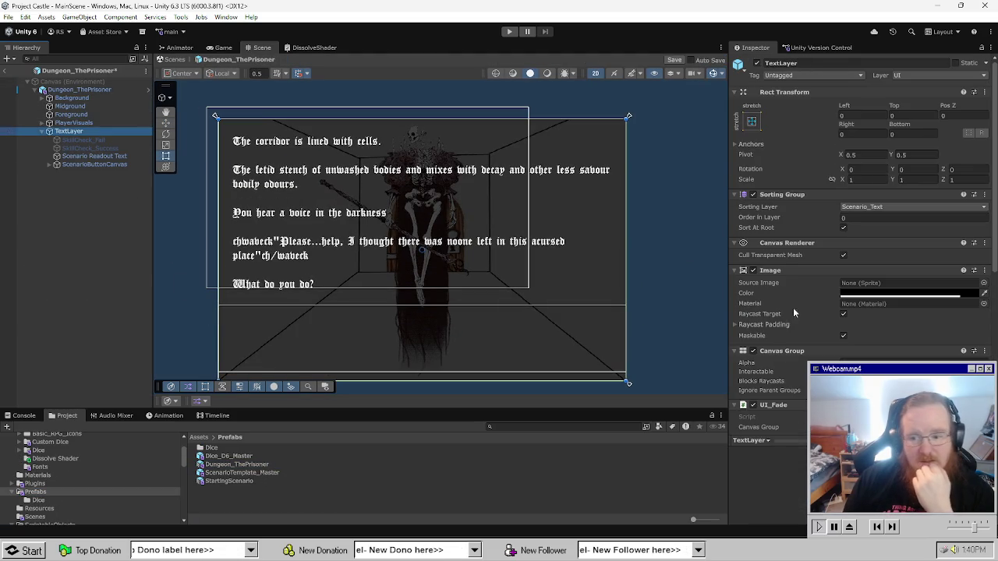
pyautogui.scroll(-10, 858, 234)
pyautogui.scroll(5, 858, 234)
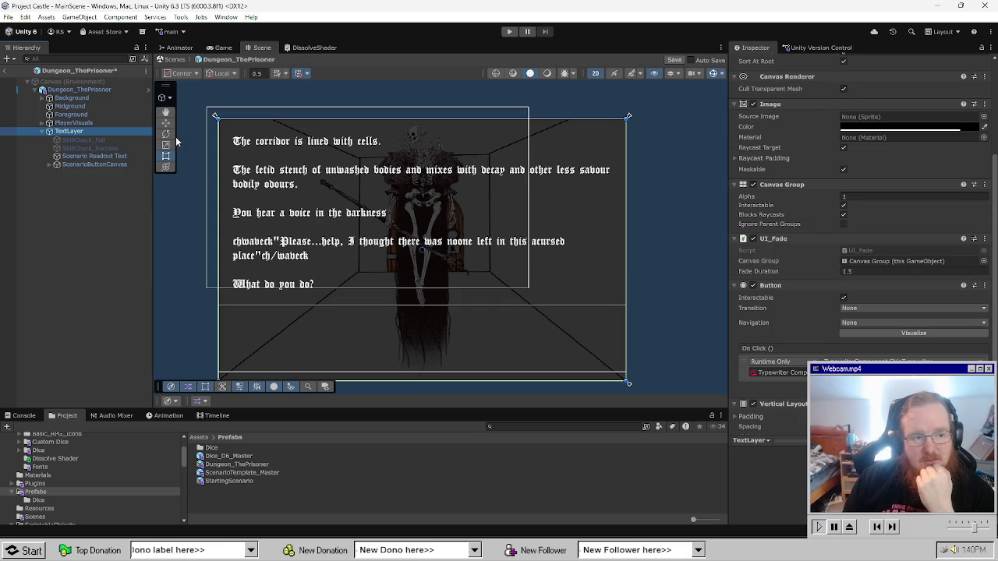
pyautogui.click(117, 156)
pyautogui.click(90, 147)
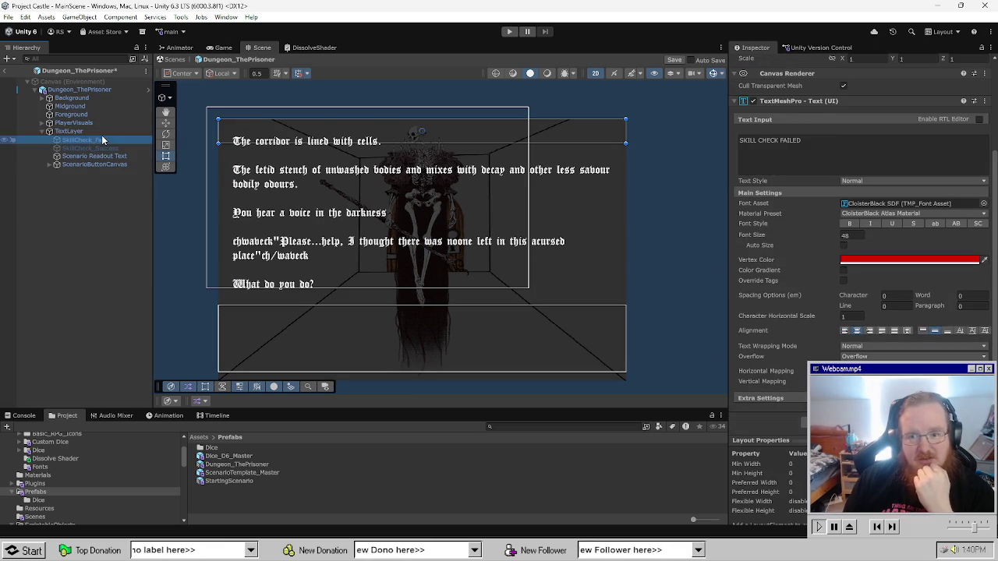
pyautogui.click(92, 156)
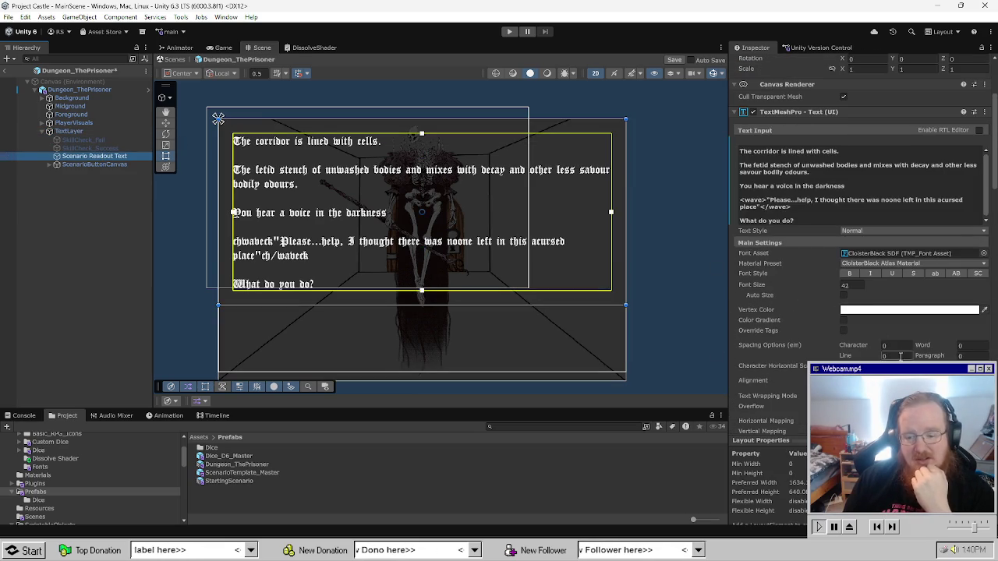
pyautogui.scroll(-3, 856, 359)
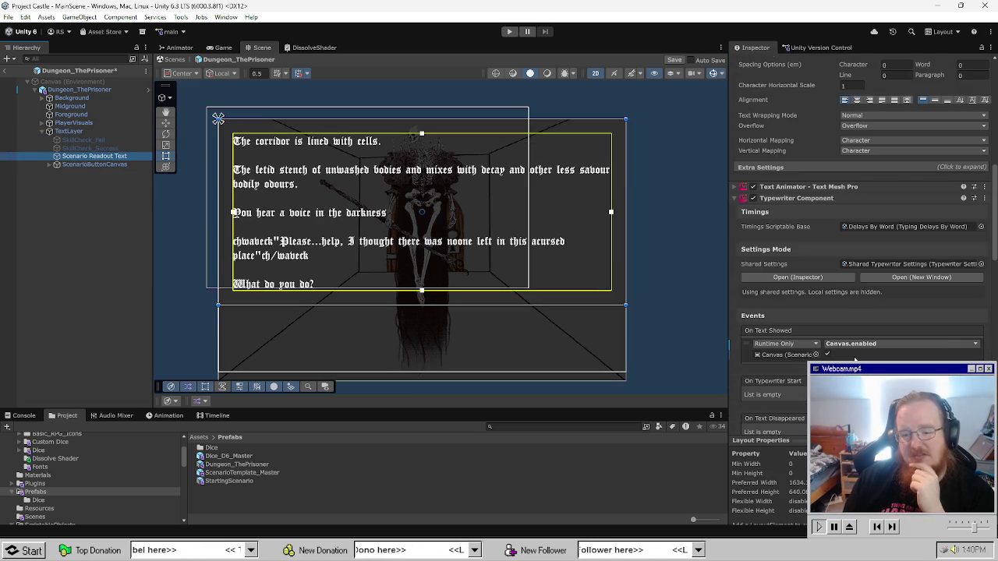
pyautogui.scroll(-4, 855, 357)
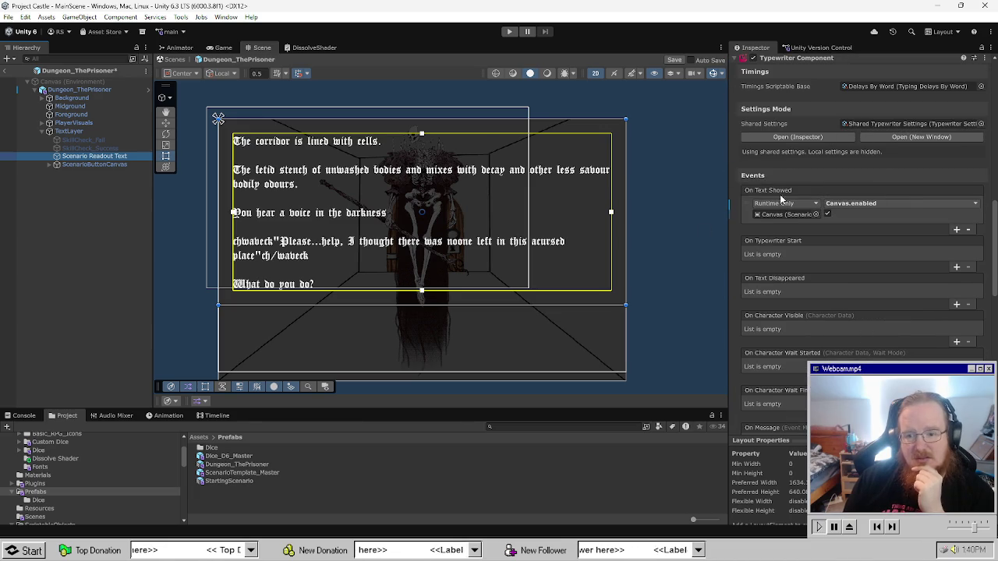
# Revert the On Text Showed entry to its prefab value.
pyautogui.click(746, 207)
pyautogui.rightClick(785, 202)
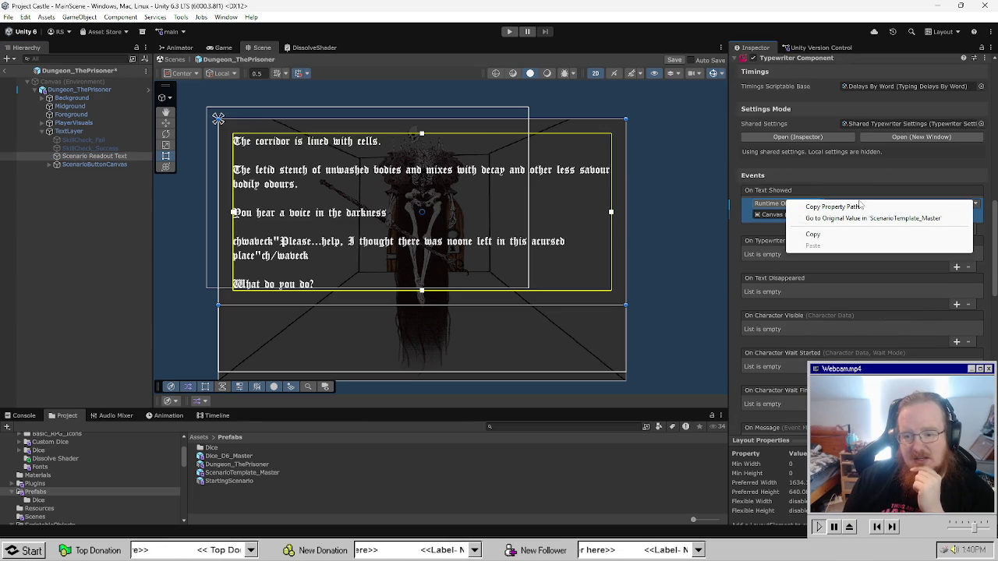
pyautogui.rightClick(749, 192)
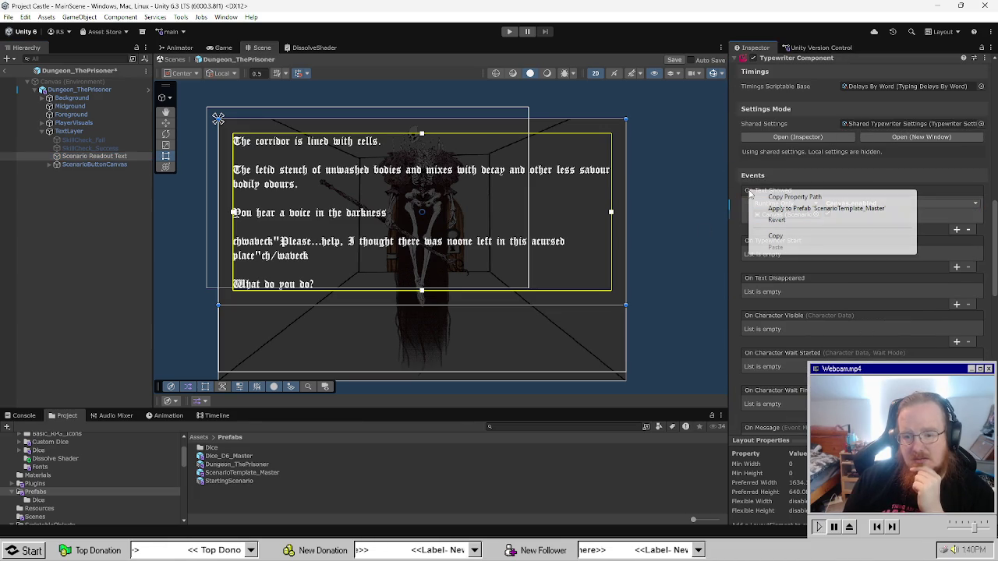
pyautogui.click(790, 224)
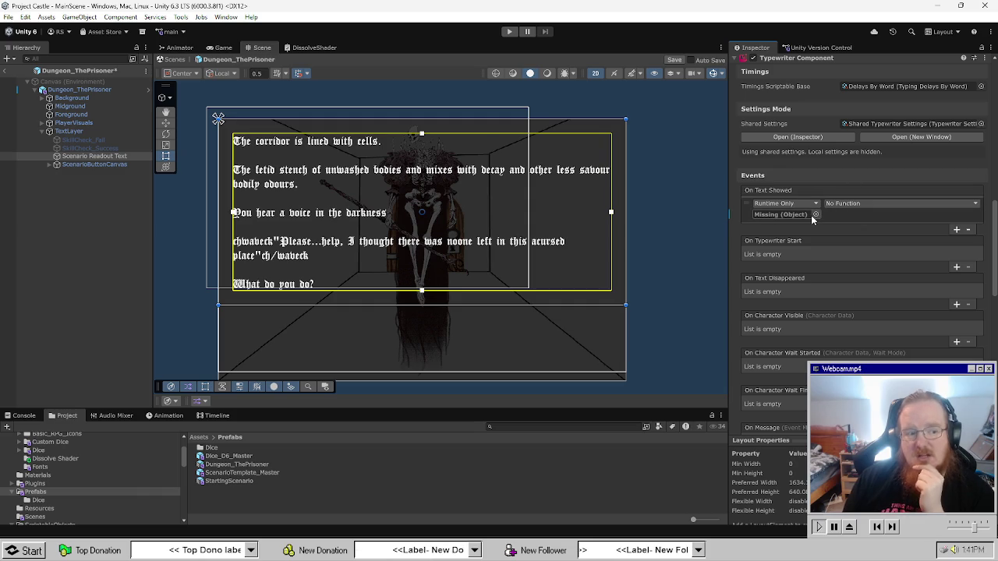
# Target Dungeon_ThePrisoner and set the event function to ScenarioEventManager.ShowScenarioButtonCanvas.
pyautogui.click(394, 158)
pyautogui.click(395, 158)
pyautogui.click(395, 158)
pyautogui.click(395, 158)
pyautogui.moveTo(79, 89); pyautogui.dragTo(793, 218)
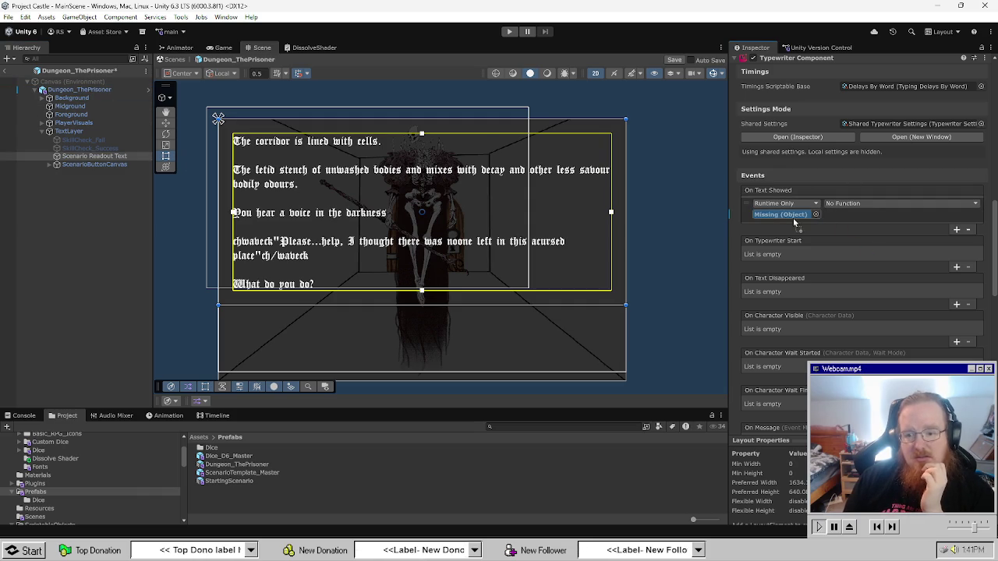
pyautogui.click(870, 201)
pyautogui.moveTo(889, 268)
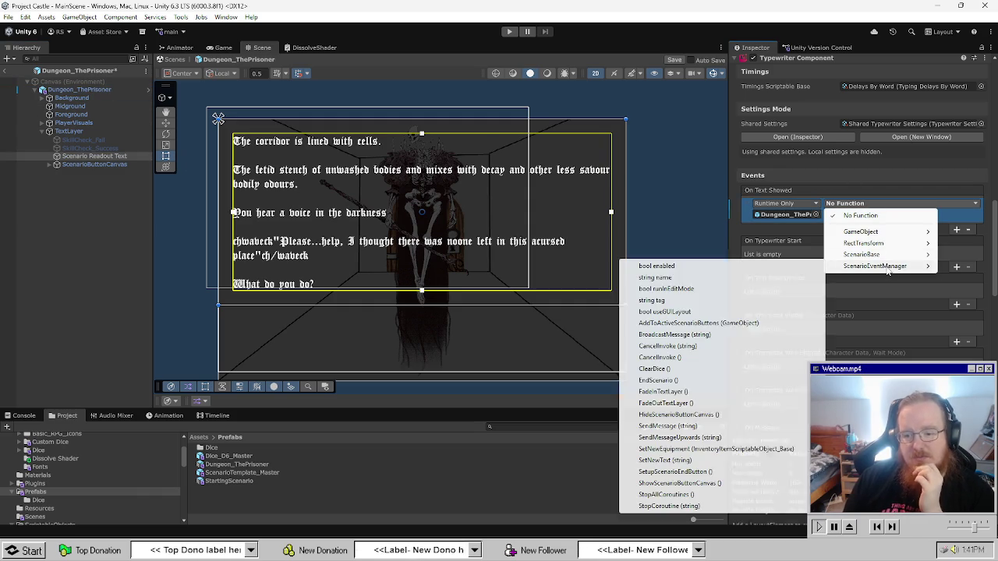
pyautogui.click(733, 483)
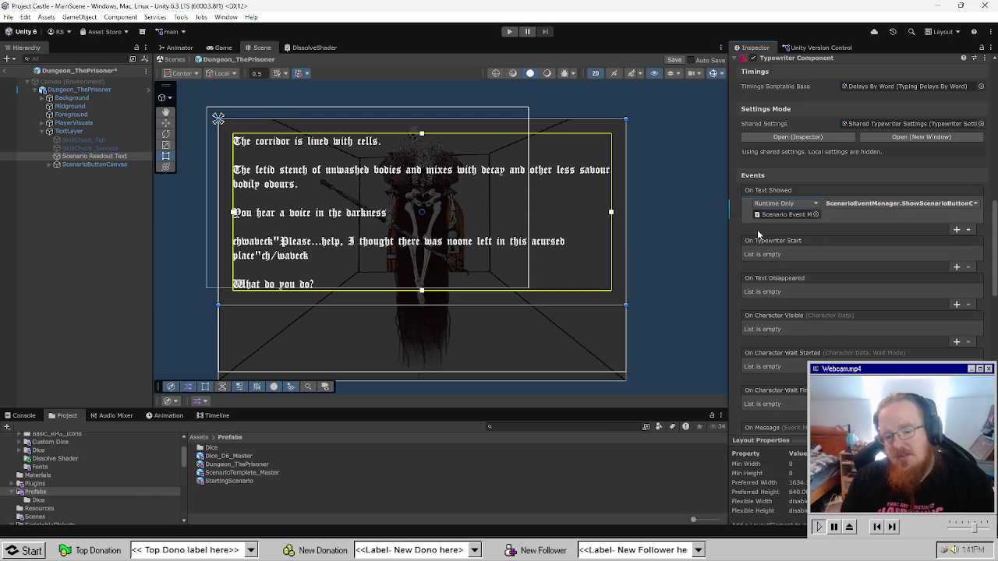
# Apply the event's function and target object changes to ScenarioTemplate_Master.
pyautogui.rightClick(871, 204)
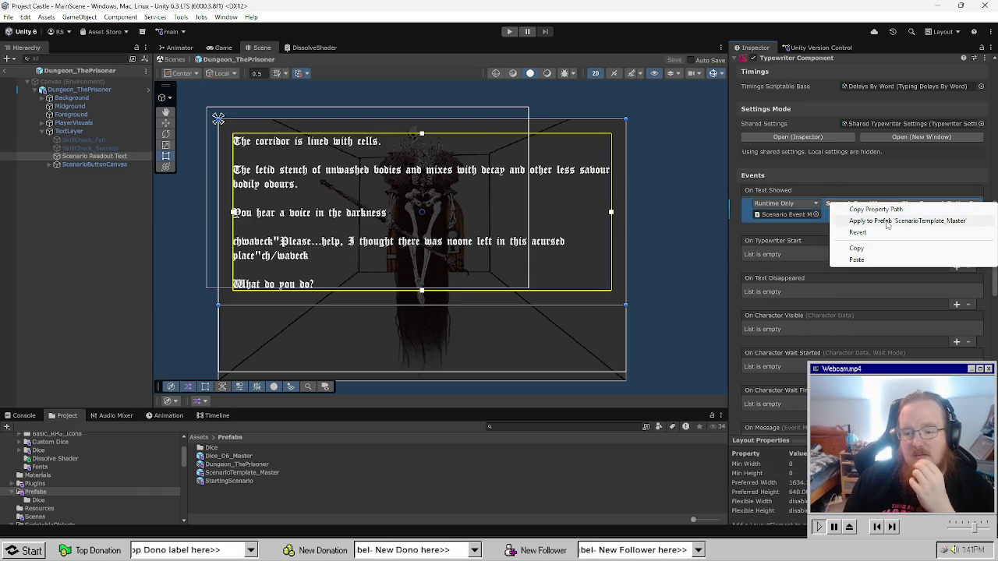
pyautogui.click(887, 221)
pyautogui.rightClick(796, 218)
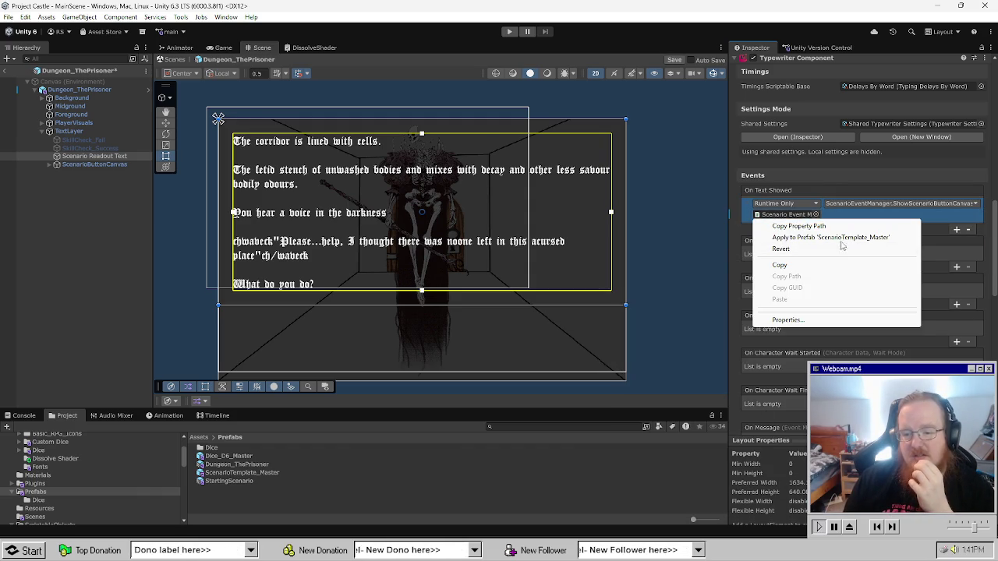
pyautogui.click(806, 242)
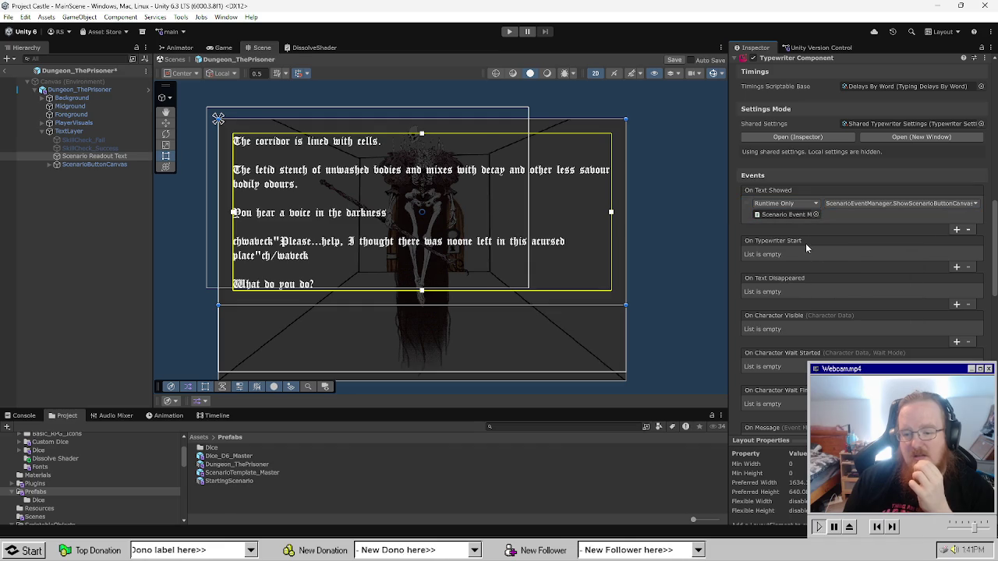
# Open ScenarioTemplate_Master and select its Scenario Readout Text's event settings.
pyautogui.doubleClick(258, 474)
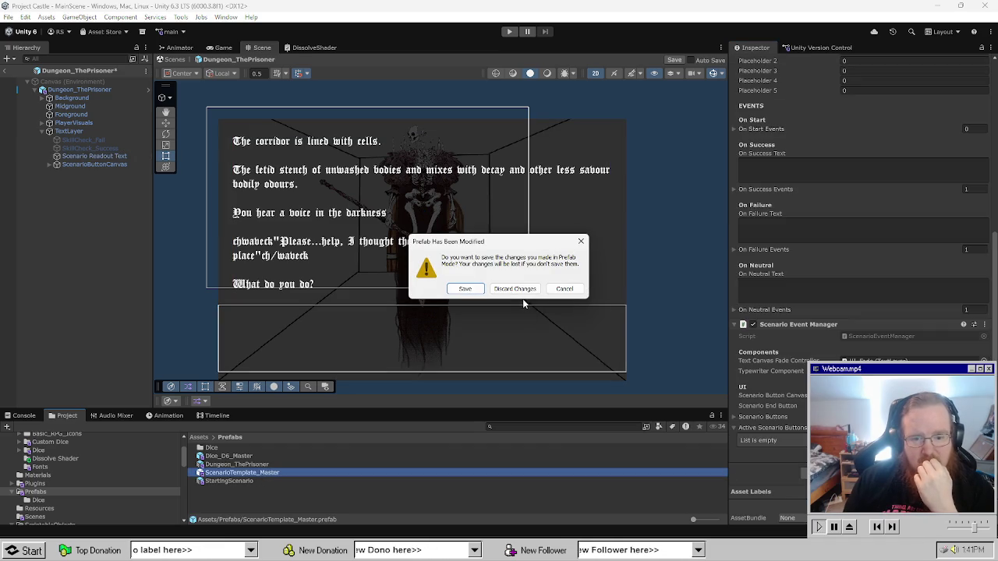
pyautogui.click(466, 289)
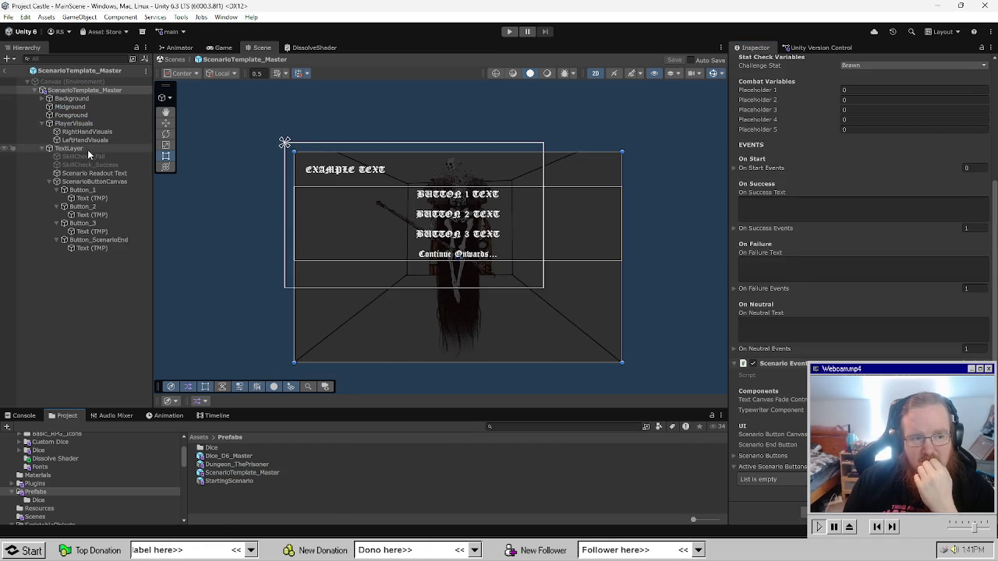
pyautogui.click(97, 182)
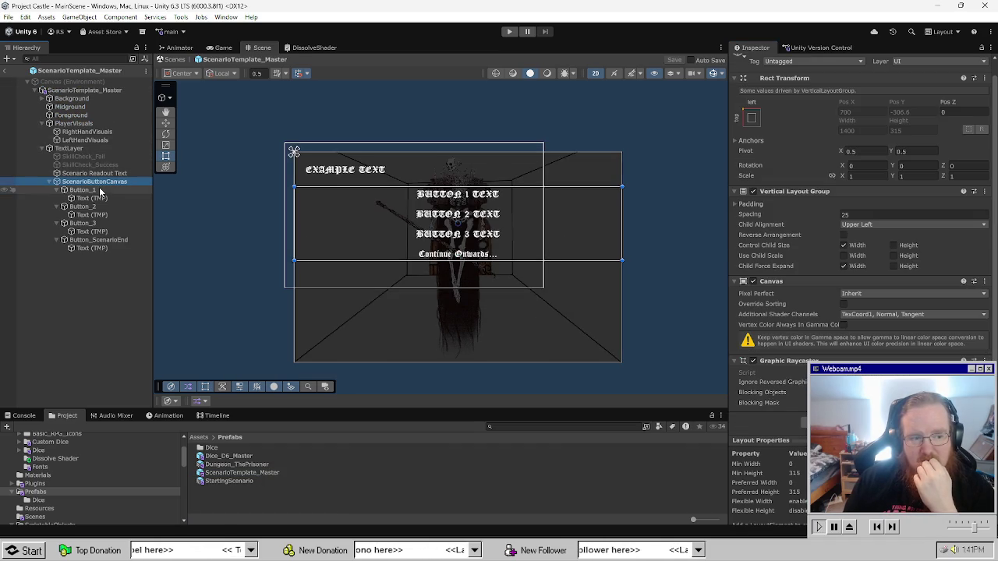
pyautogui.click(98, 174)
pyautogui.scroll(-5, 784, 265)
pyautogui.scroll(-5, 774, 323)
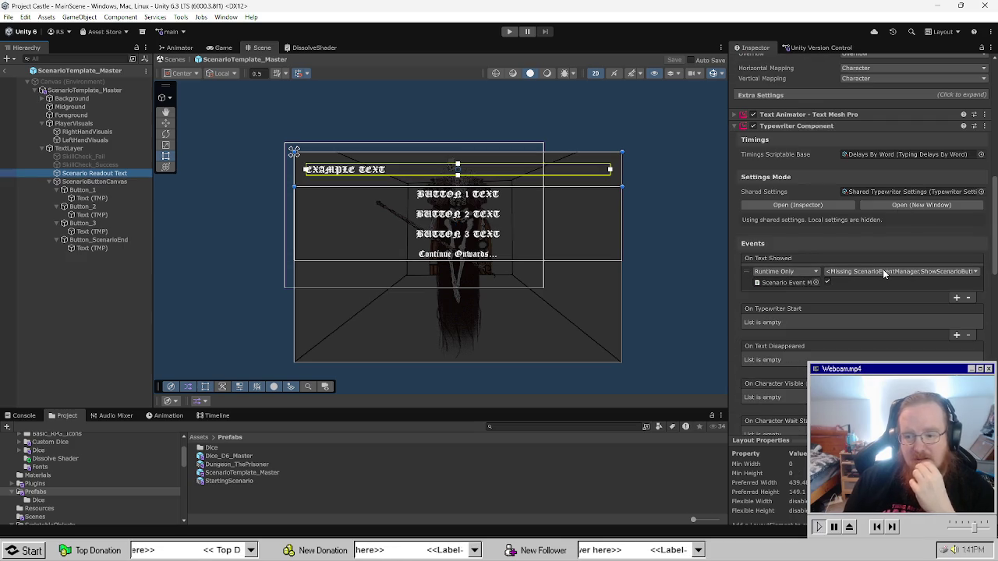
# Make the template's On Text Showed call ScenarioEventManager.ShowScenarioButtonCanvas, then reopen Dungeon_ThePrisoner.
pyautogui.moveTo(78, 90)
pyautogui.mouseDown()
pyautogui.moveTo(840, 317)
pyautogui.moveTo(783, 282)
pyautogui.mouseUp()
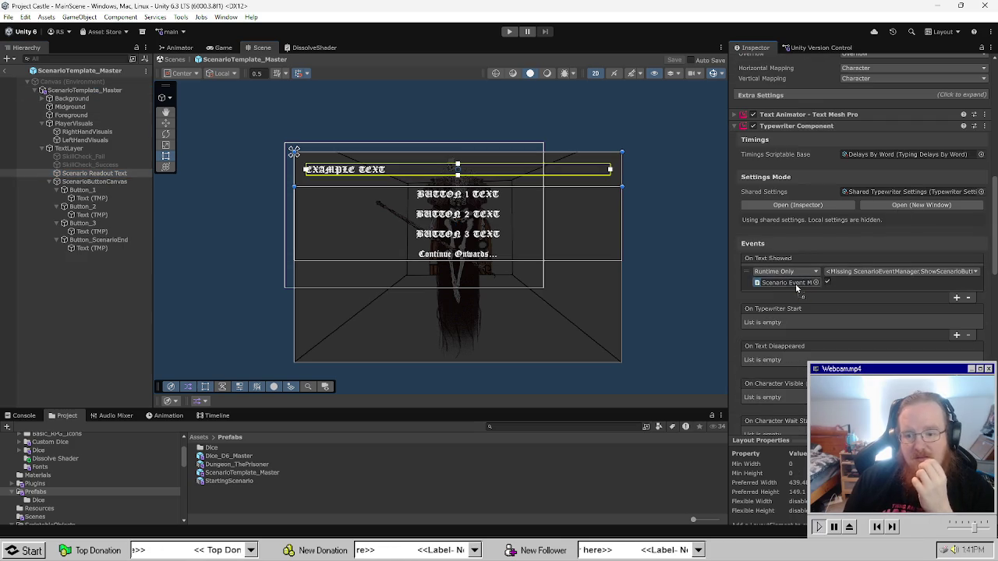
pyautogui.click(868, 271)
pyautogui.moveTo(884, 334)
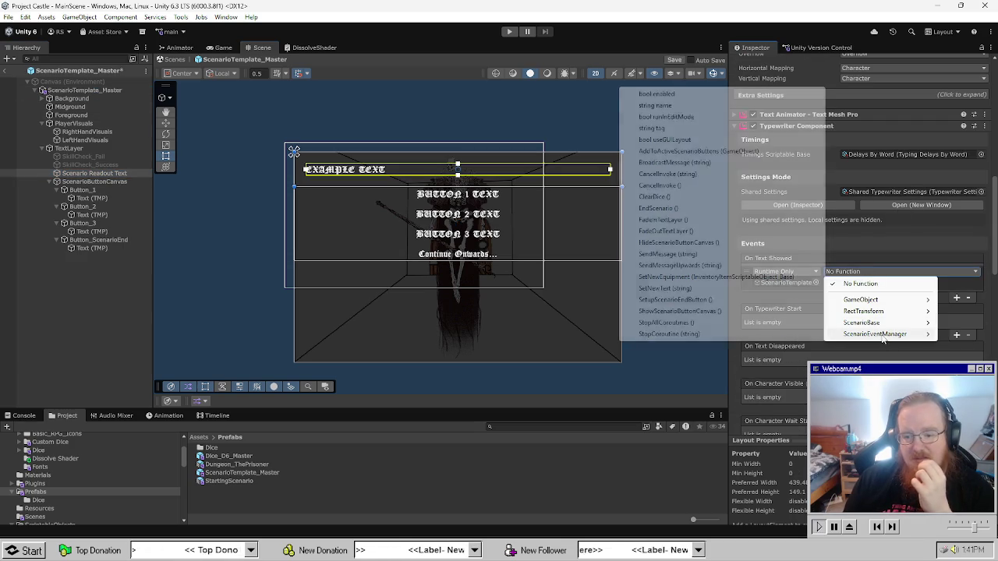
pyautogui.click(761, 274)
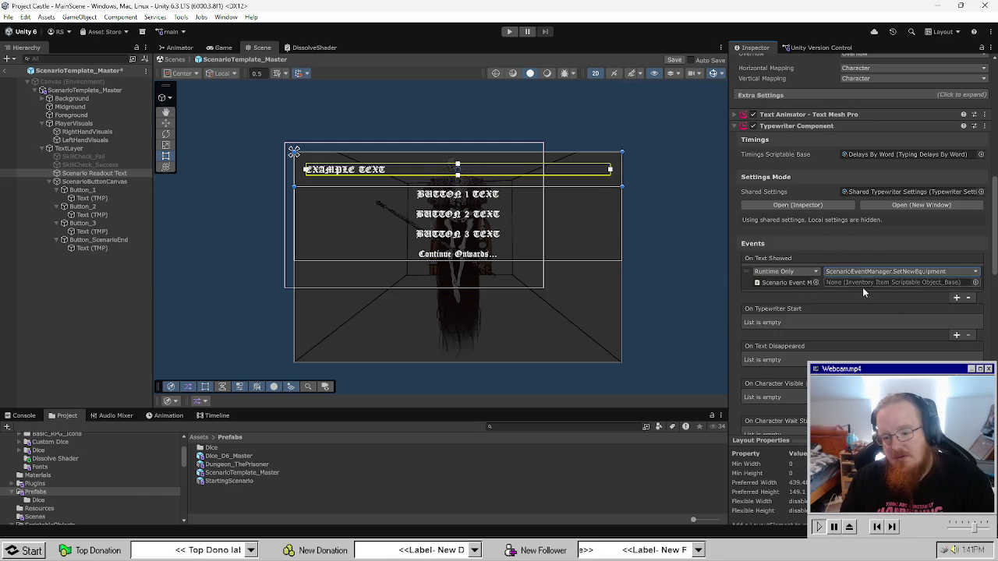
pyautogui.click(885, 272)
pyautogui.moveTo(921, 334)
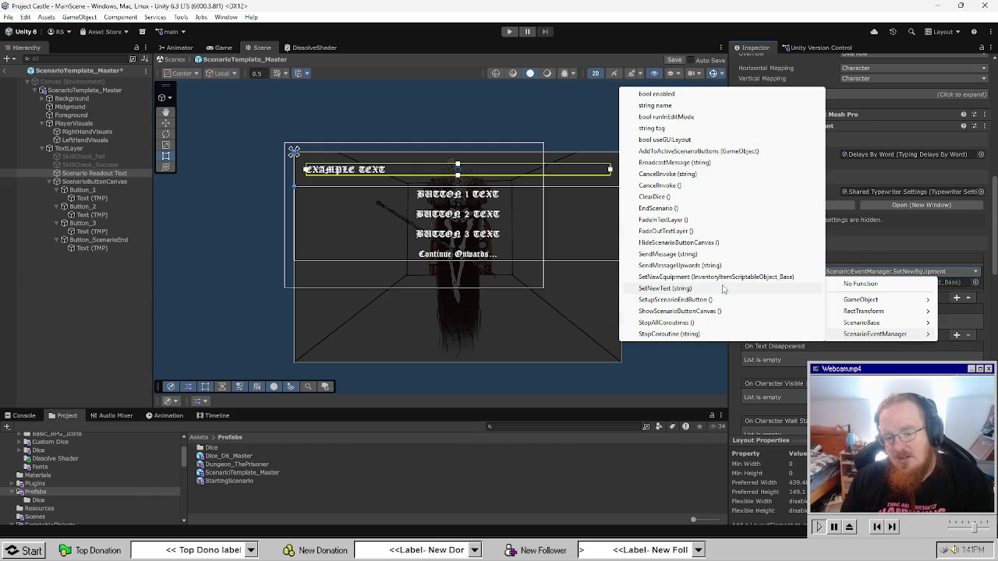
pyautogui.click(723, 311)
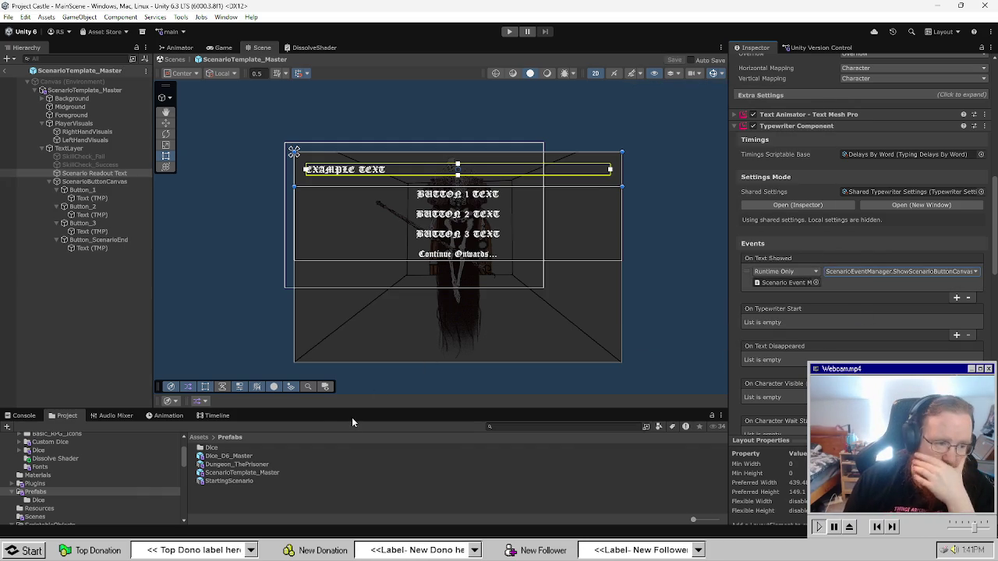
pyautogui.doubleClick(237, 465)
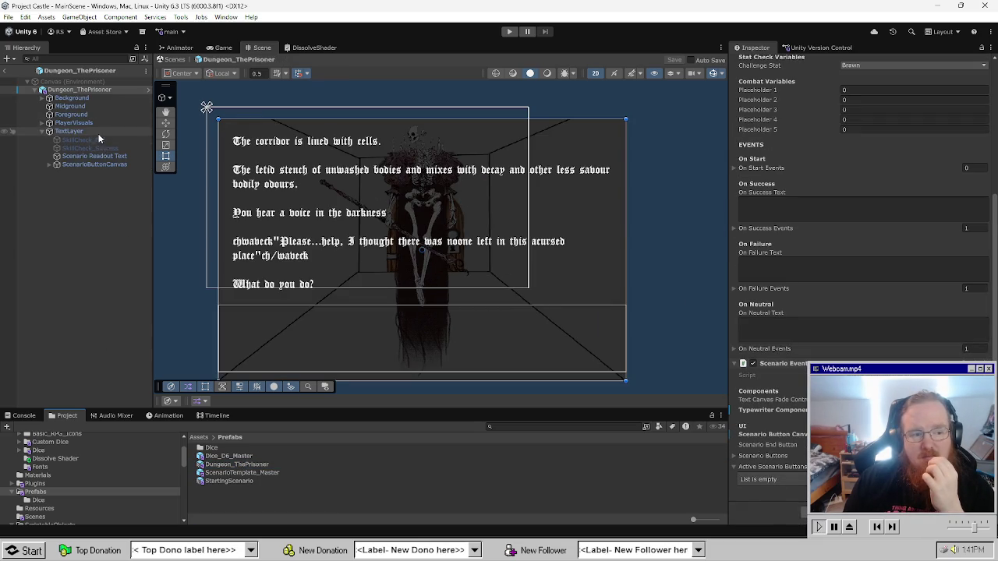
pyautogui.click(106, 156)
pyautogui.scroll(-5, 815, 353)
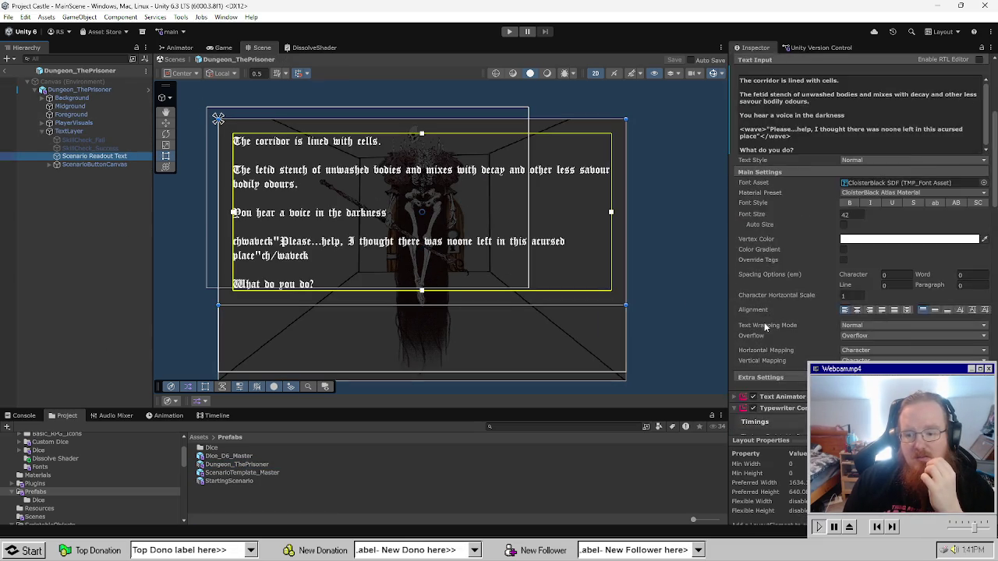
pyautogui.scroll(-5, 798, 338)
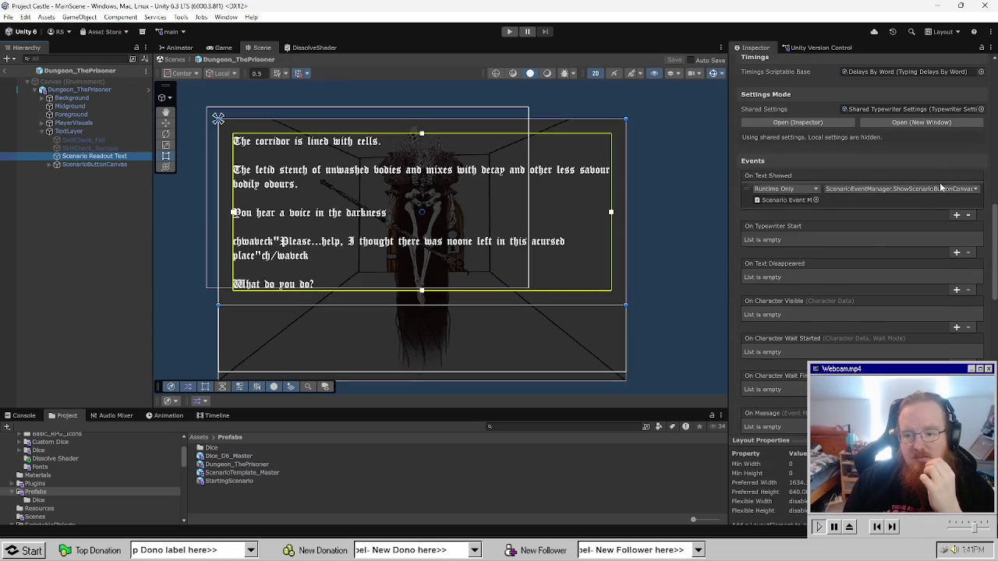
pyautogui.doubleClick(228, 481)
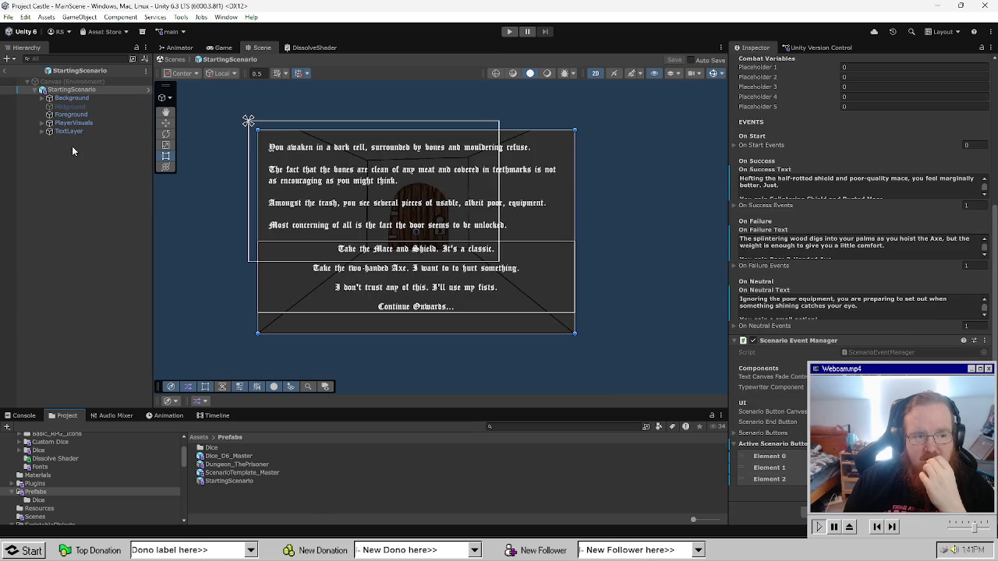
pyautogui.click(42, 123)
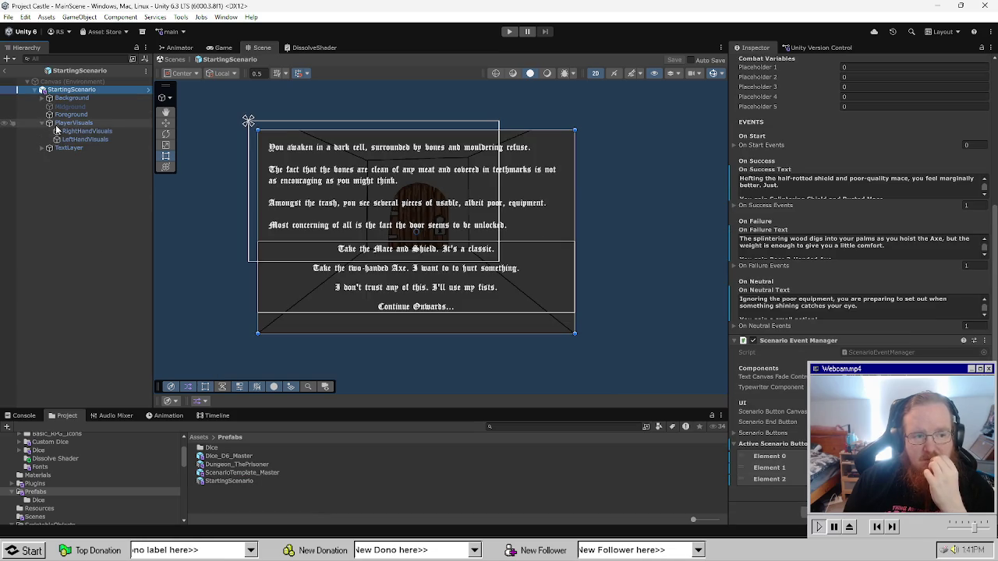
pyautogui.click(46, 148)
pyautogui.click(98, 172)
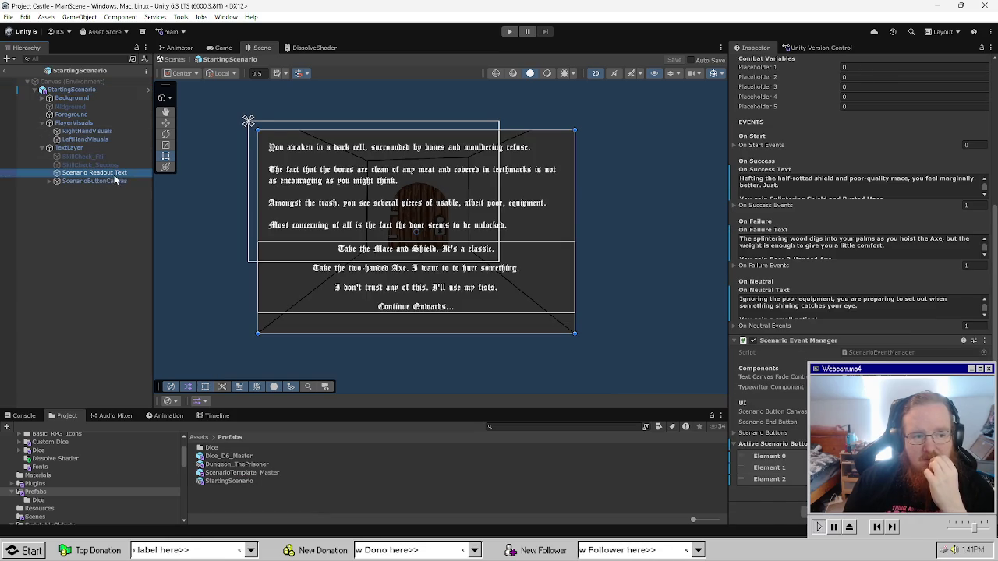
pyautogui.scroll(-5, 939, 340)
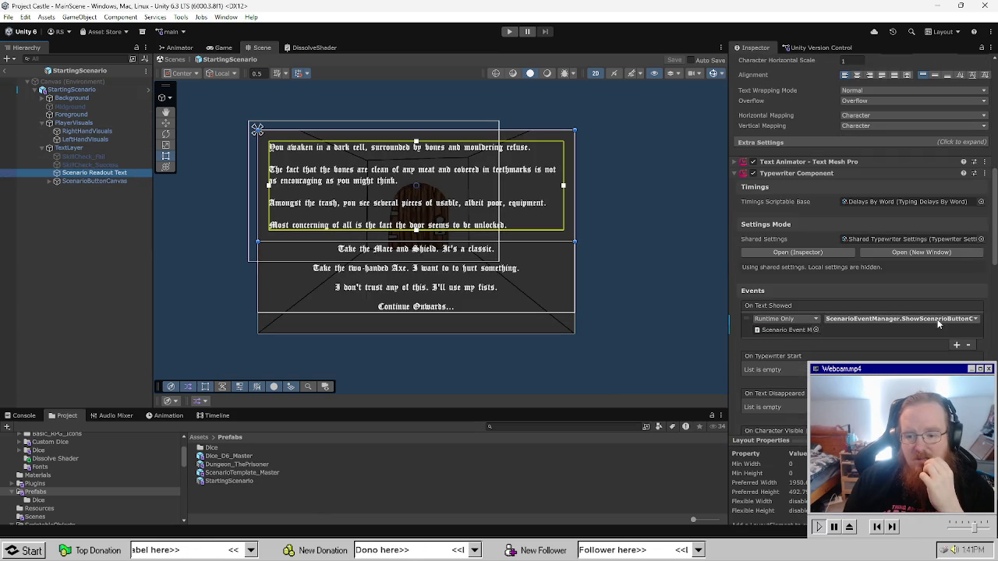
pyautogui.click(239, 510)
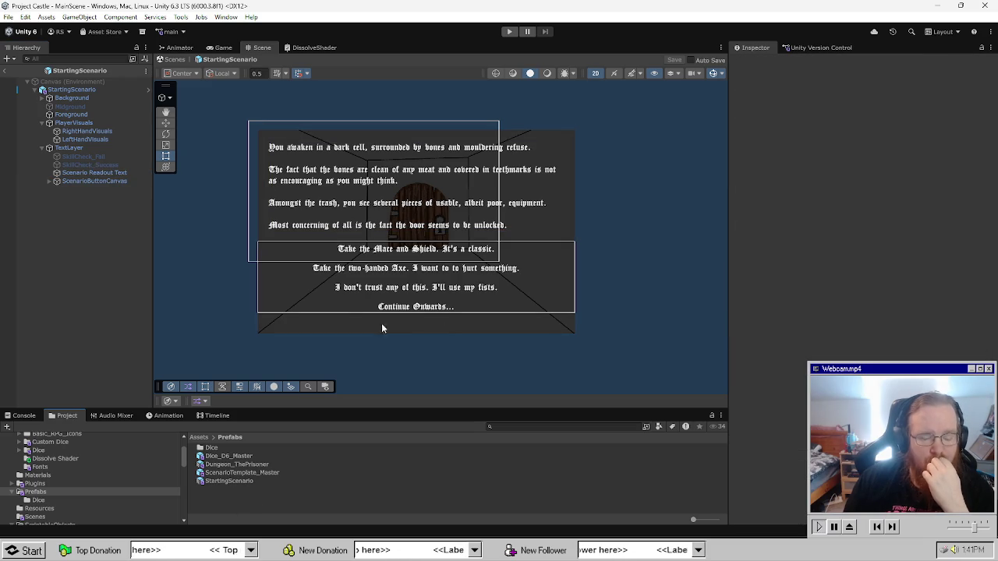
pyautogui.doubleClick(234, 465)
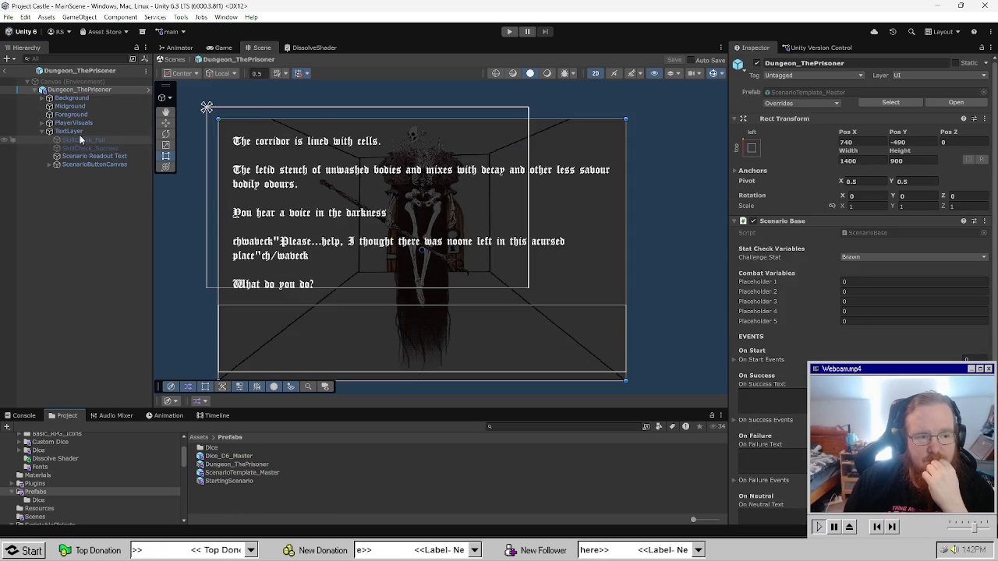
# Change the Challenge Stat from Brawn to Agility and save the prefab with Ctrl+S.
pyautogui.click(868, 258)
pyautogui.click(866, 280)
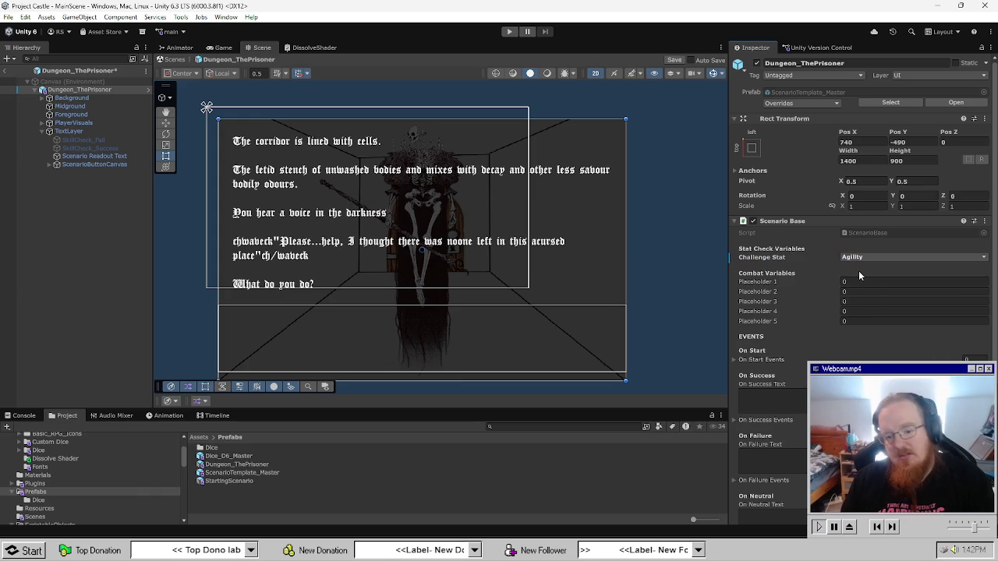
pyautogui.hotkey('ctrl', 's')
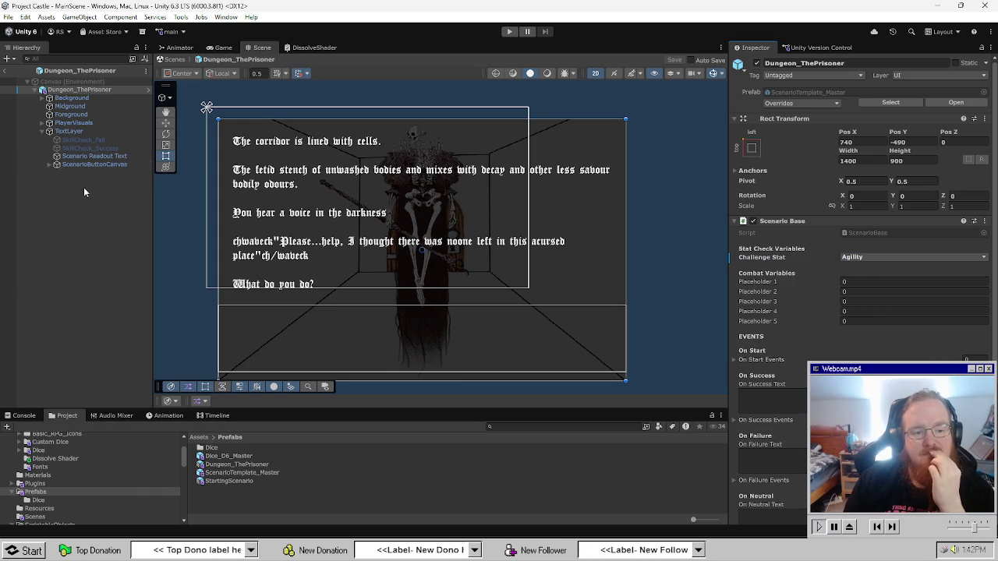
pyautogui.scroll(-3, 624, 351)
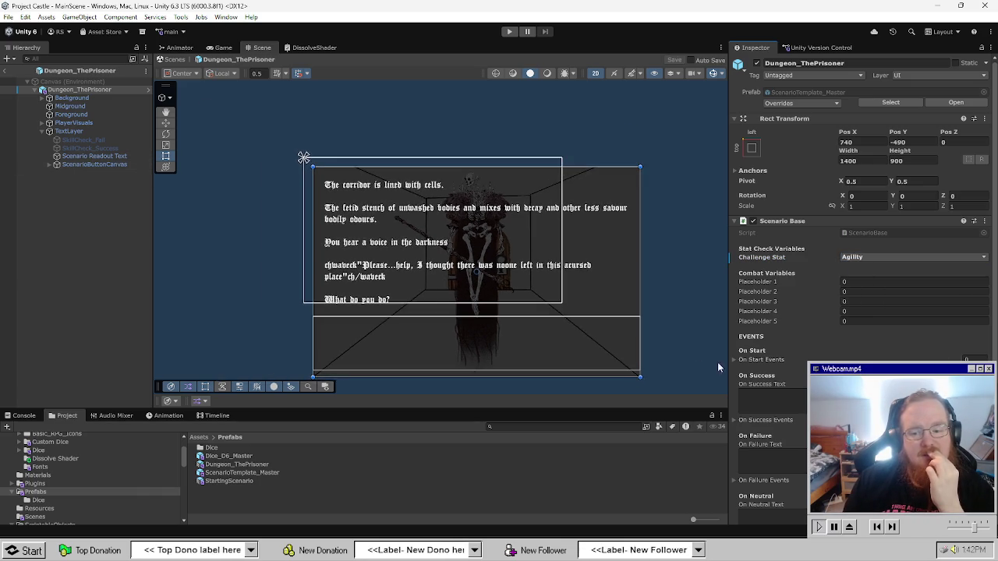